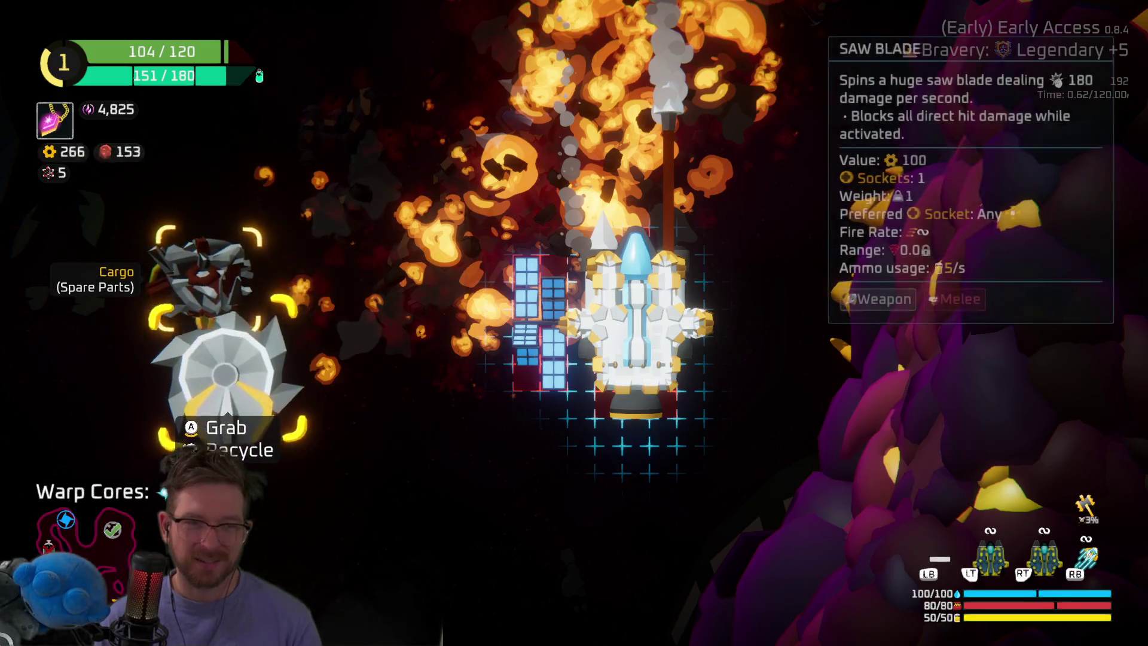
# Craft the saw blade from spare parts in the build menu
pyautogui.press('Right')
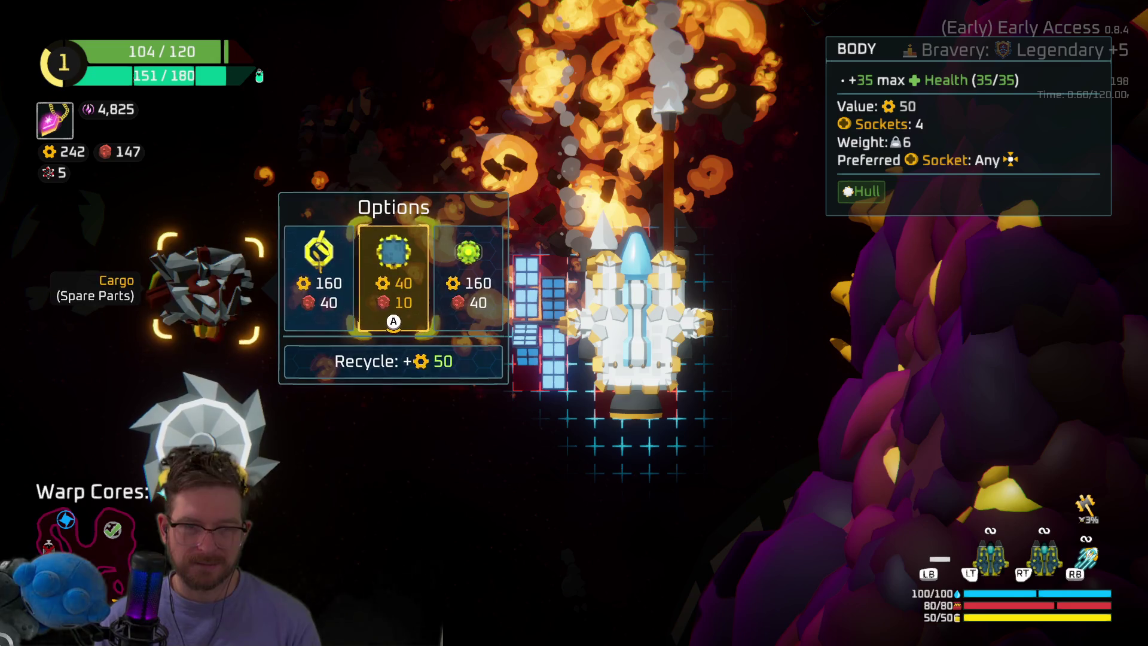
pyautogui.press('Left')
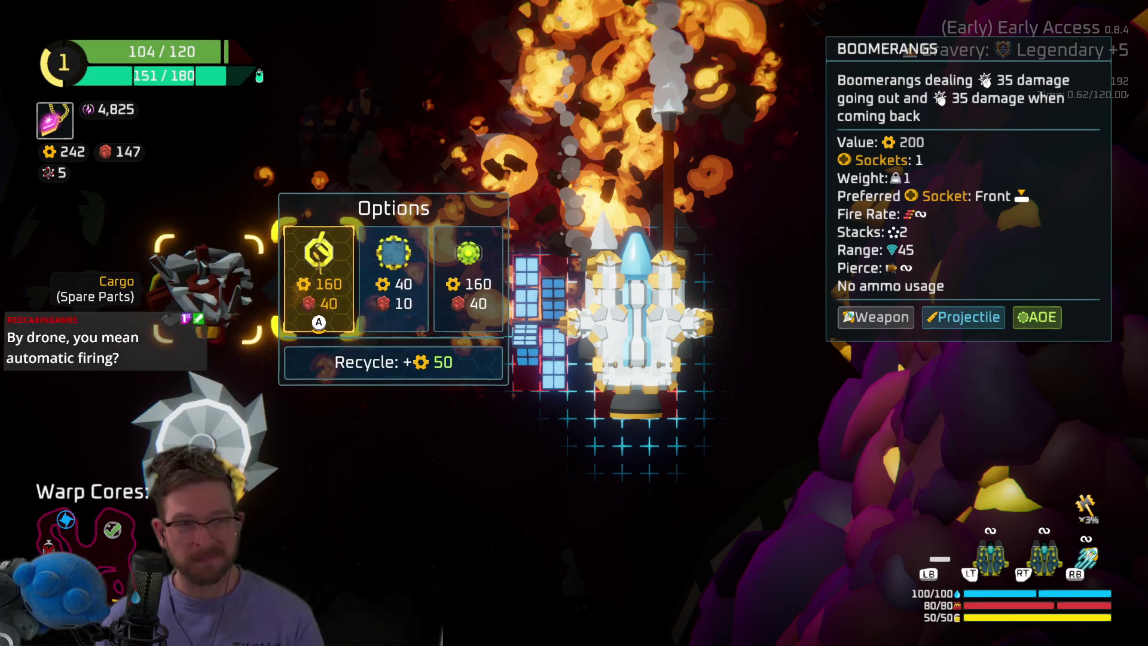
pyautogui.press('Escape')
# Attach the loose saw blade to the ship and leave build mode
pyautogui.press('Down')
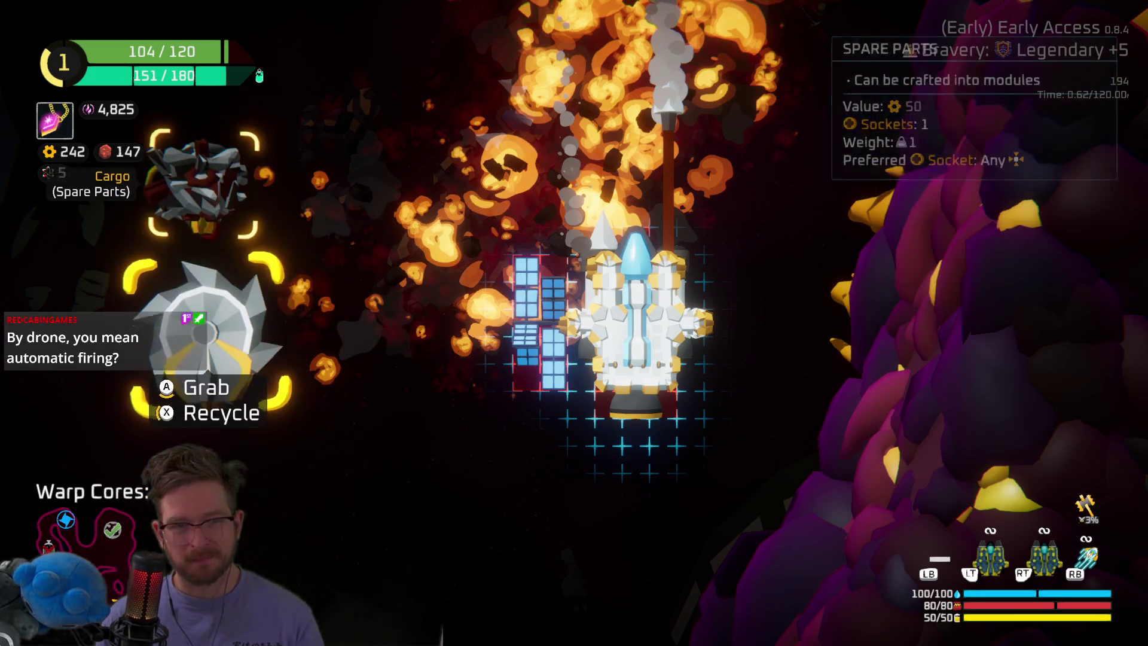
pyautogui.press('Return')
pyautogui.press('Return')
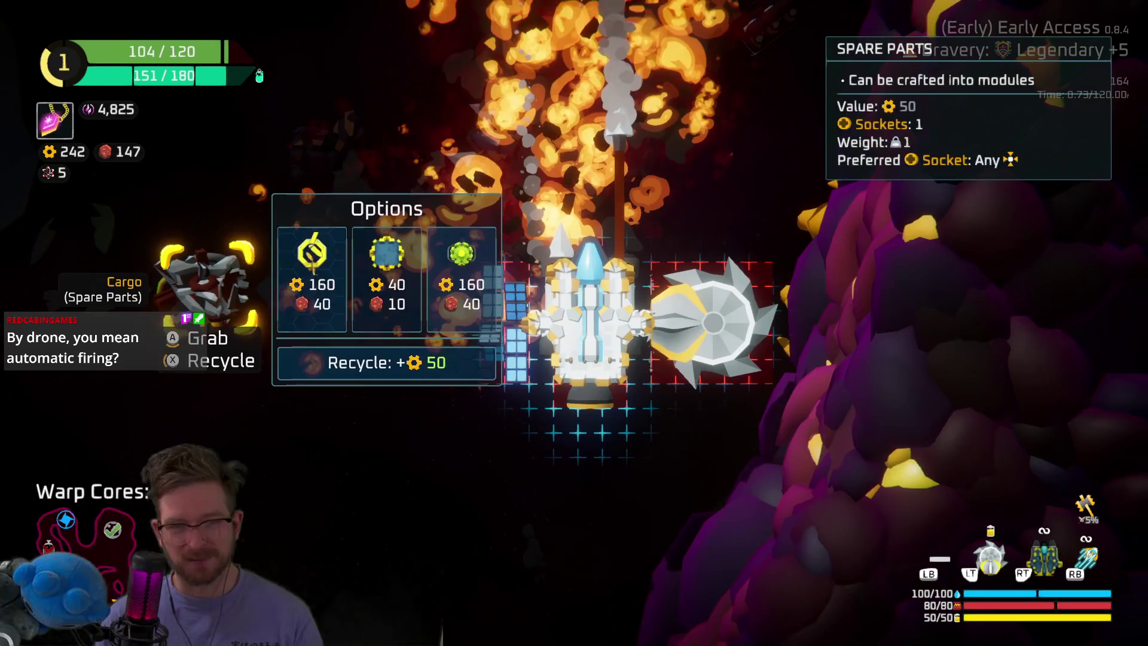
pyautogui.press('Escape')
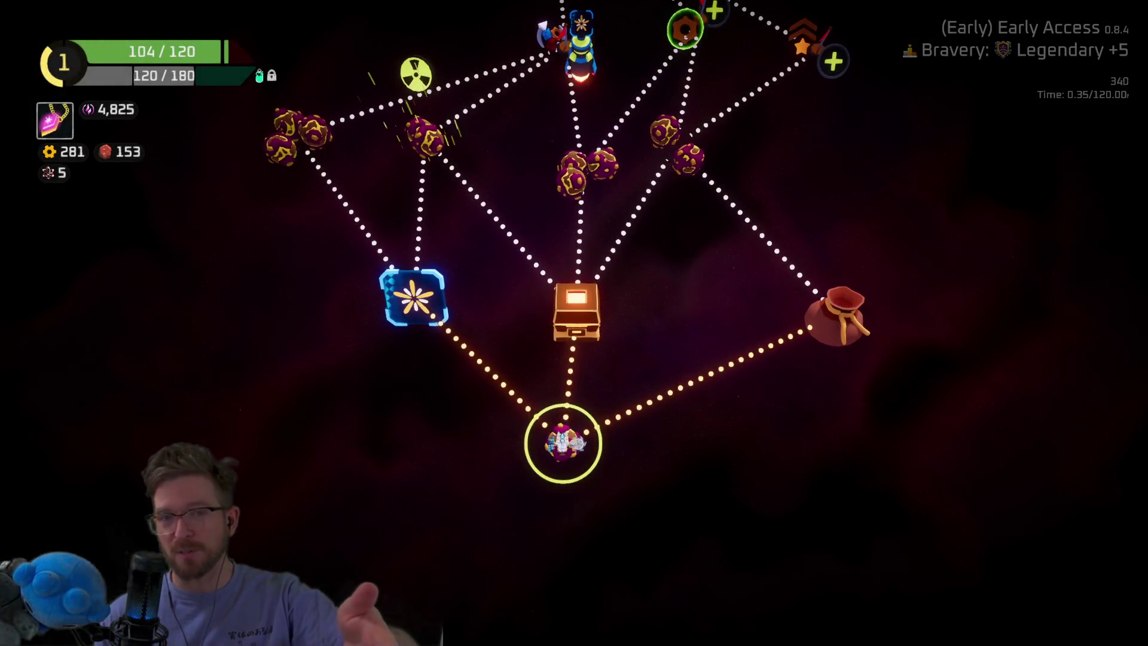
# Travel to the Drop Point, claim the 300 scrap reward and warp through the portal
pyautogui.click(837, 317)
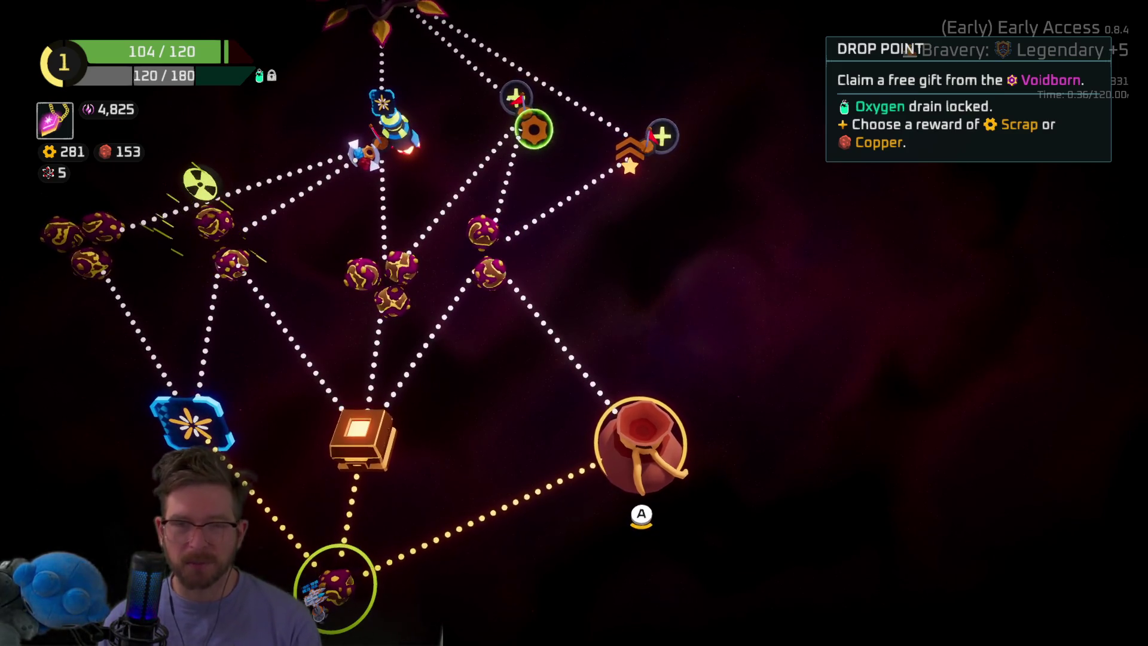
pyautogui.press('Return')
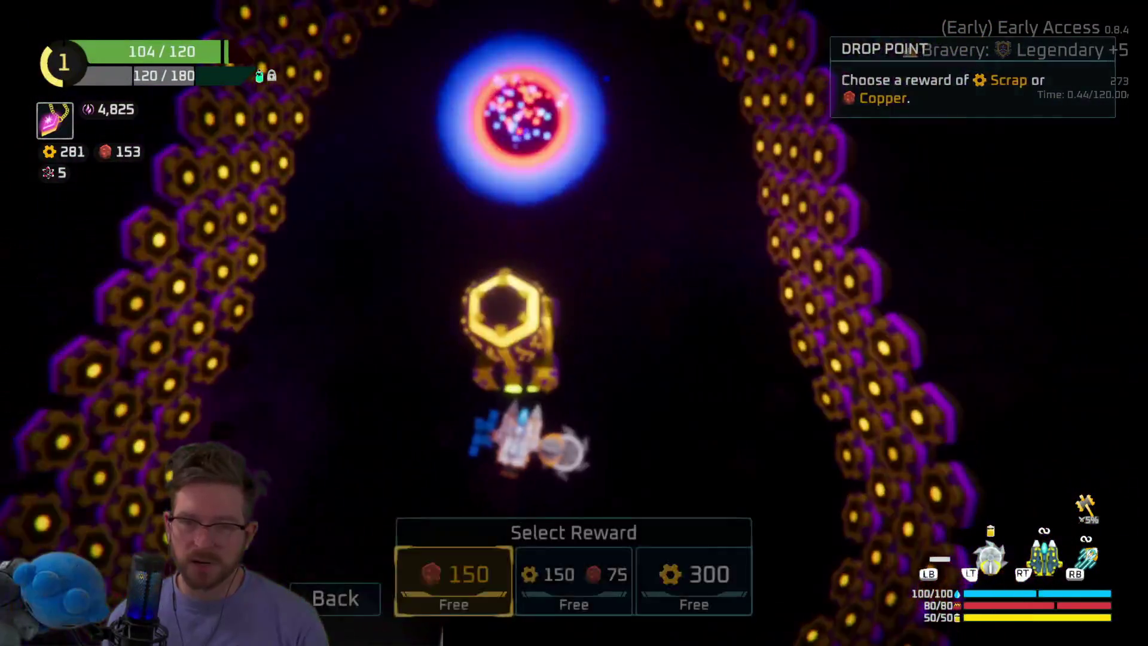
pyautogui.press('Right')
pyautogui.press('Right')
pyautogui.press('Return')
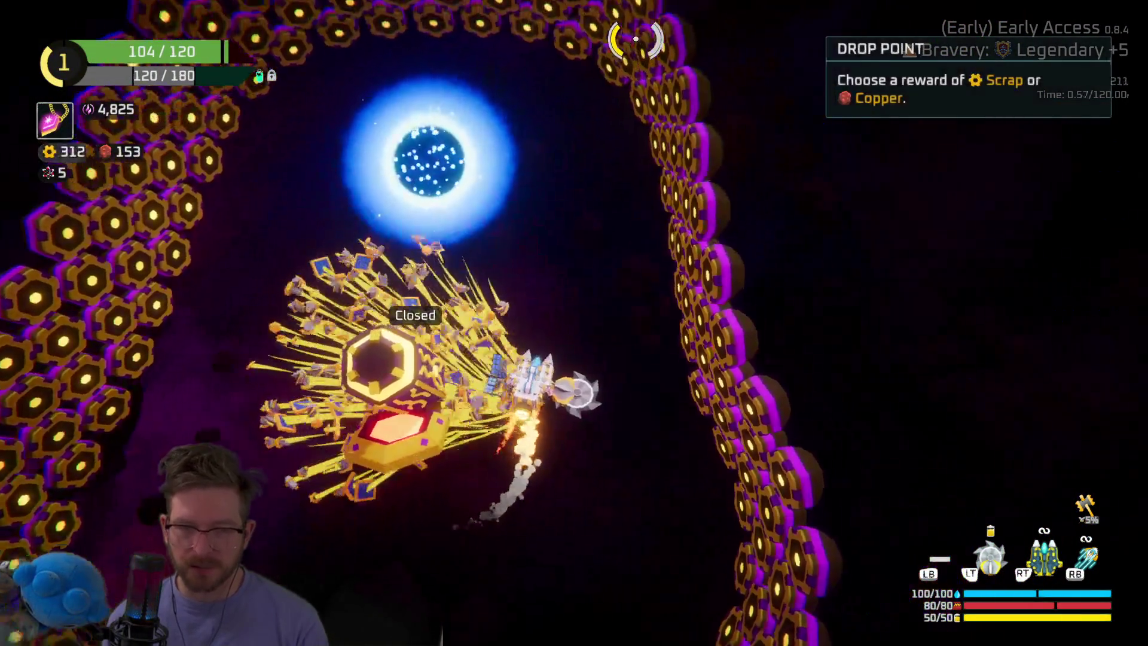
pyautogui.press('x')
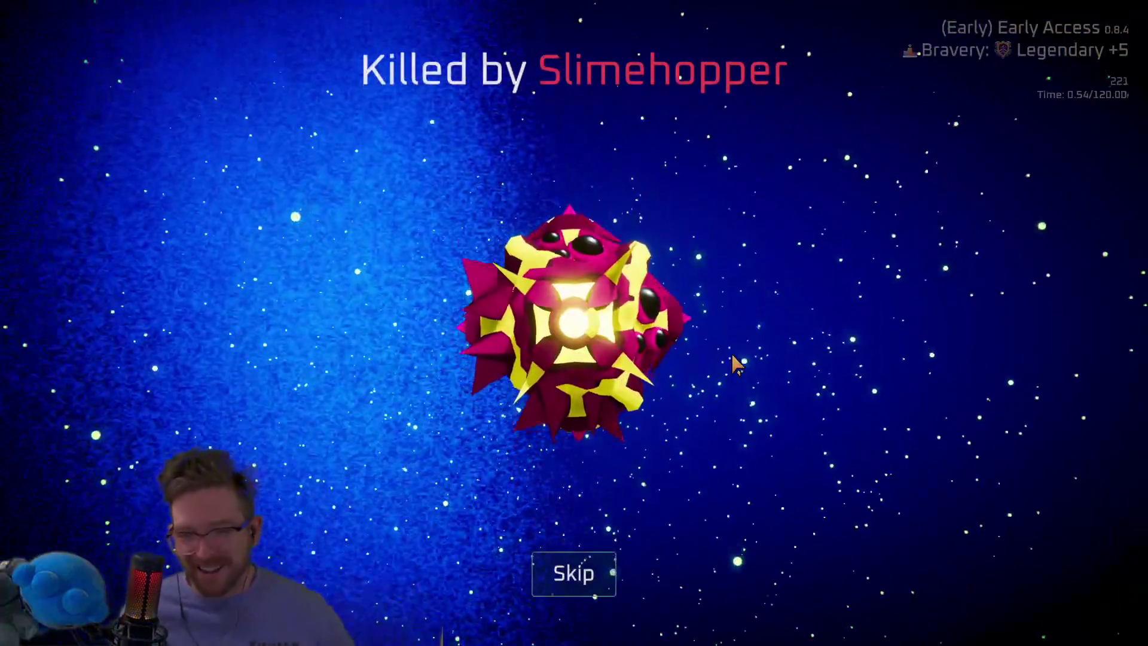
# Skip the death screen and leaderboard to the hub, then choose Quit from the pause menu
pyautogui.press('space')
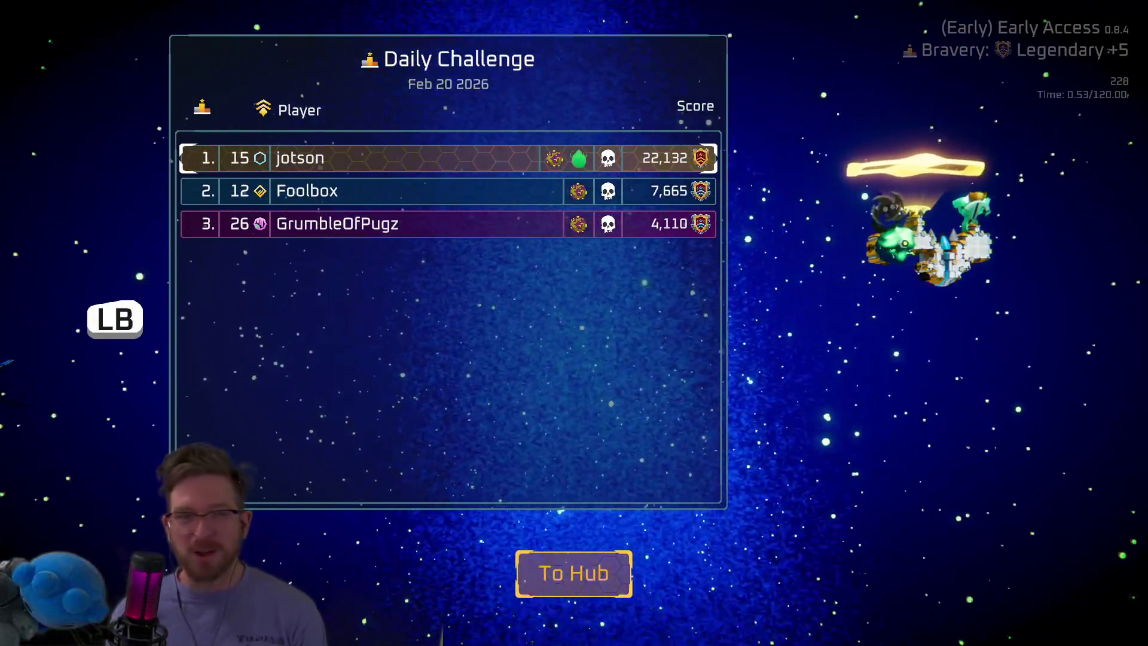
pyautogui.press('space')
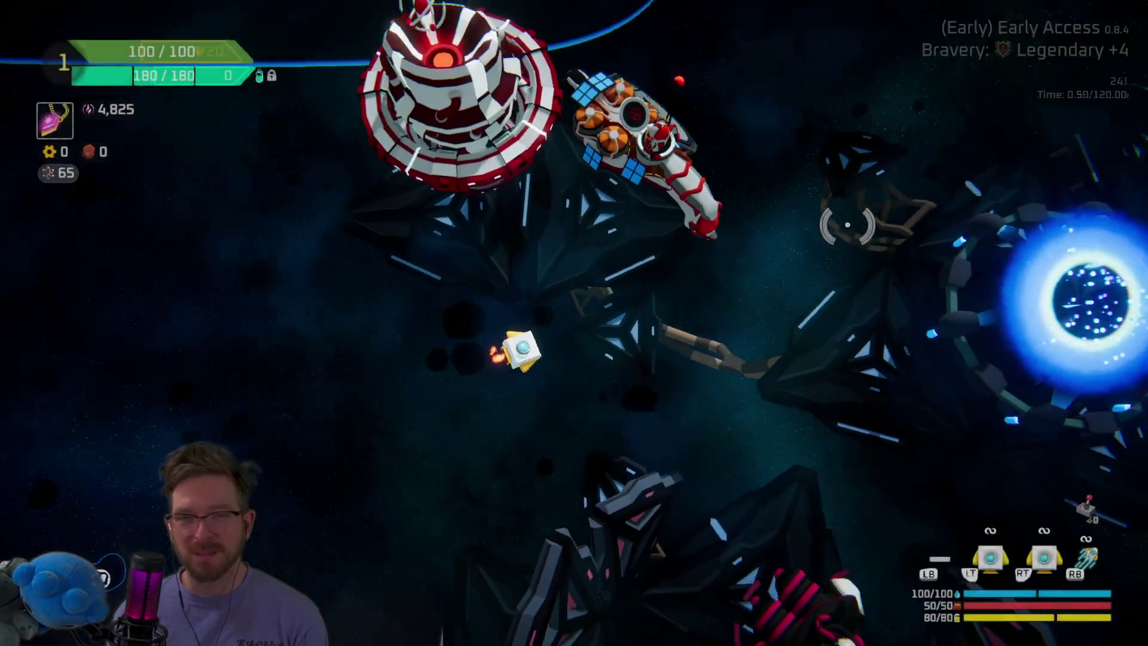
pyautogui.press('Escape')
pyautogui.press('Down')
pyautogui.press('Return')
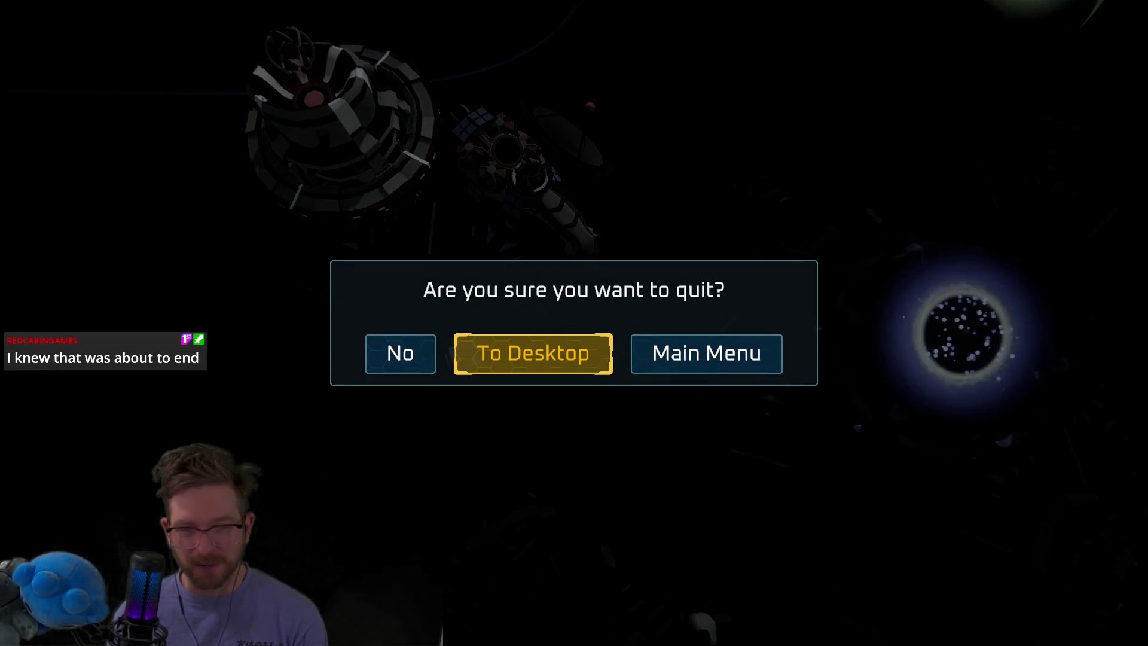
# Quit the game to the desktop and switch to underground-worm.aseprite in Aseprite
pyautogui.press('Return')
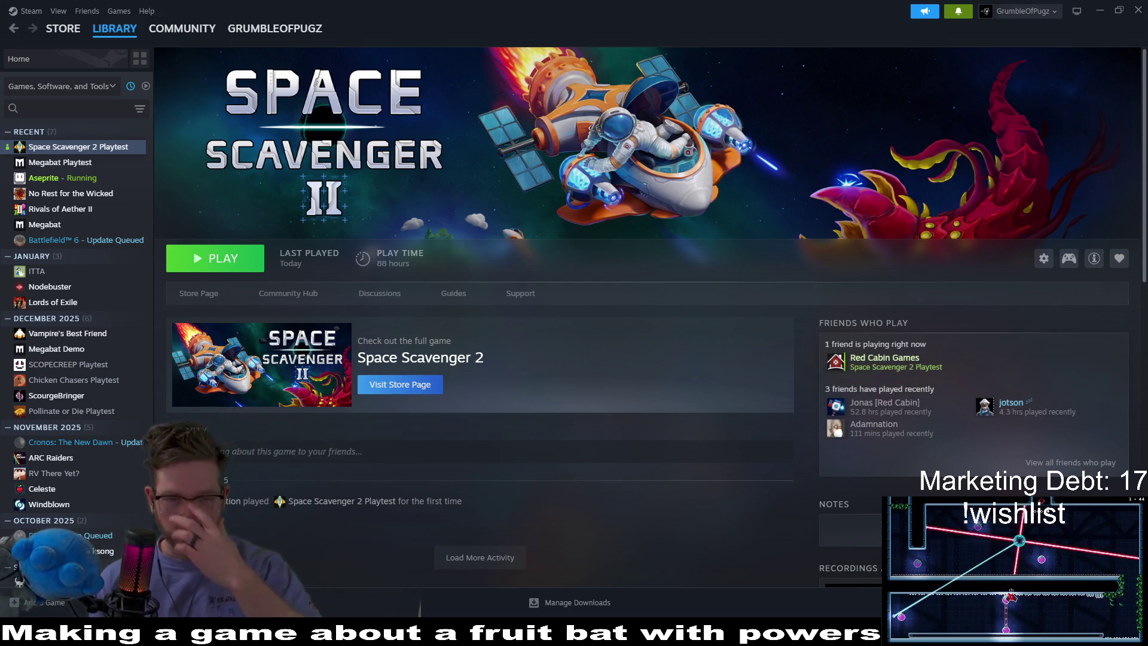
pyautogui.hotkey('alt', 'Tab')
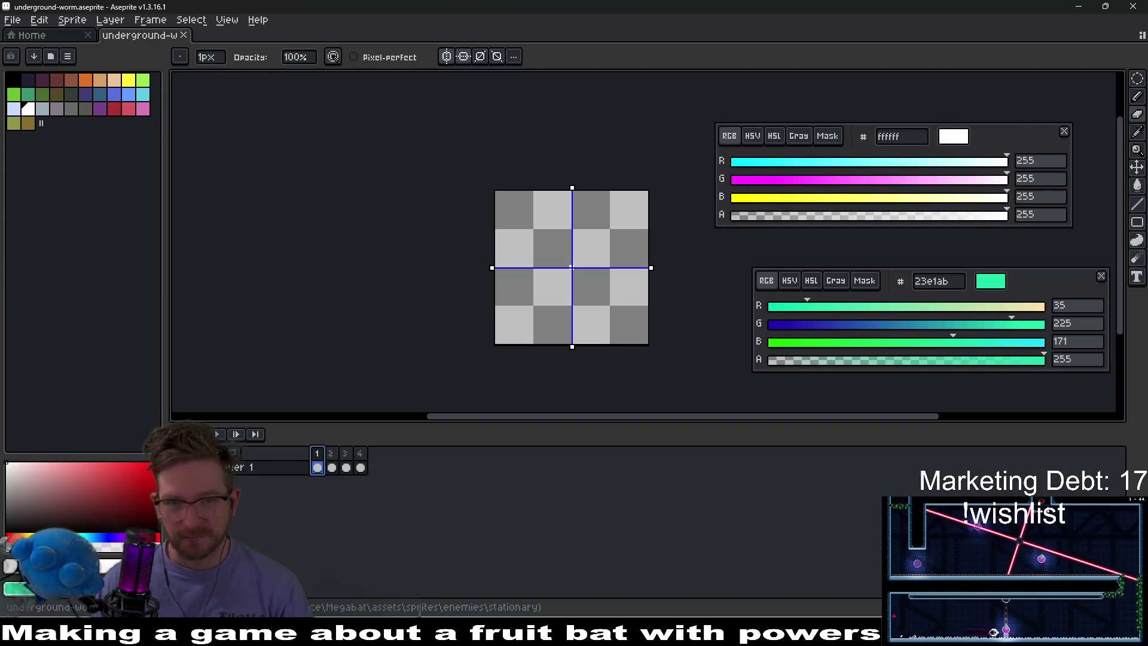
# Switch from Aseprite to the Godot editor with WormEnemy.tscn
pyautogui.hotkey('alt', 'Tab')
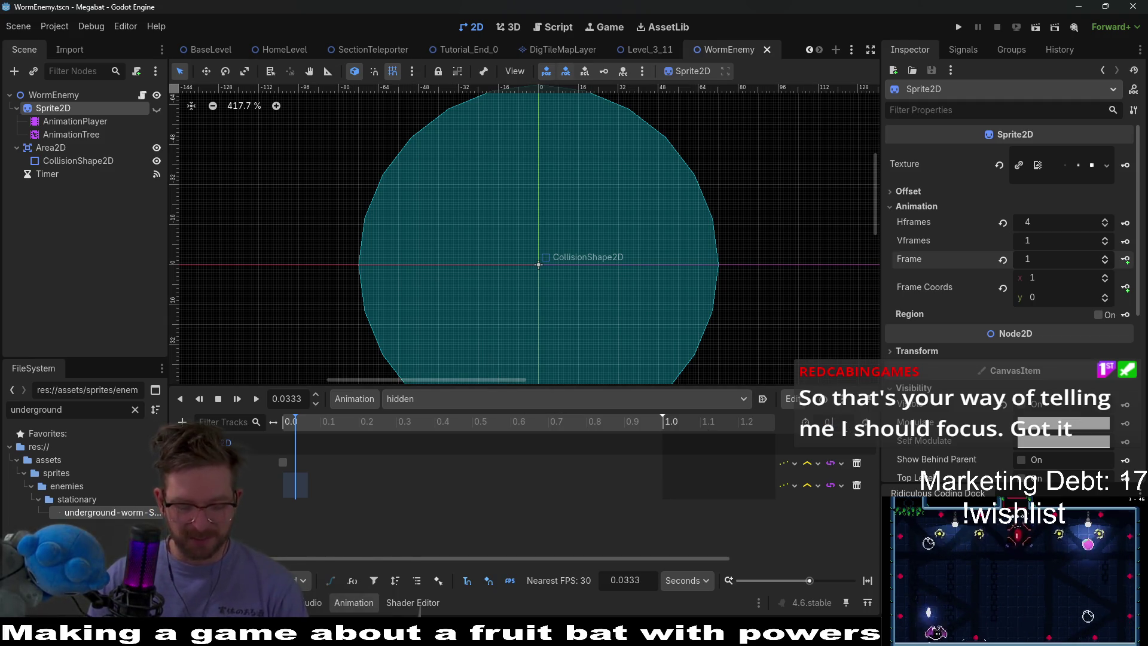
# Shorten the hidden animation, save, then key Sprite2D Visible on in the attack animation
pyautogui.moveTo(663, 417); pyautogui.dragTo(320, 416)
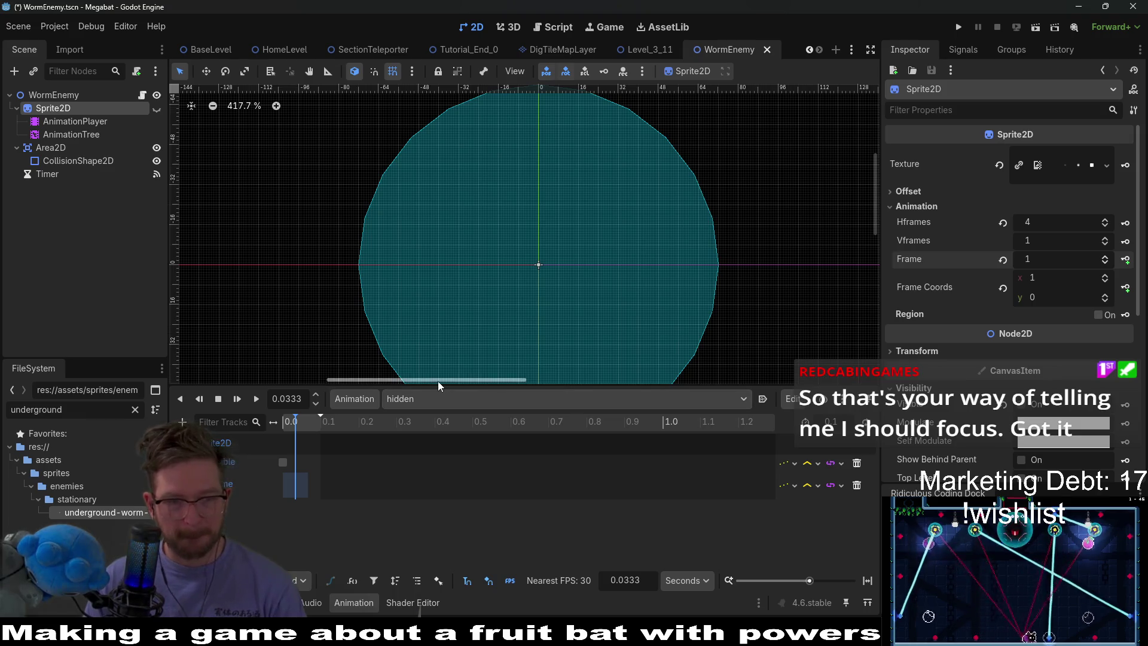
pyautogui.hotkey('ctrl', 's')
pyautogui.click(439, 404)
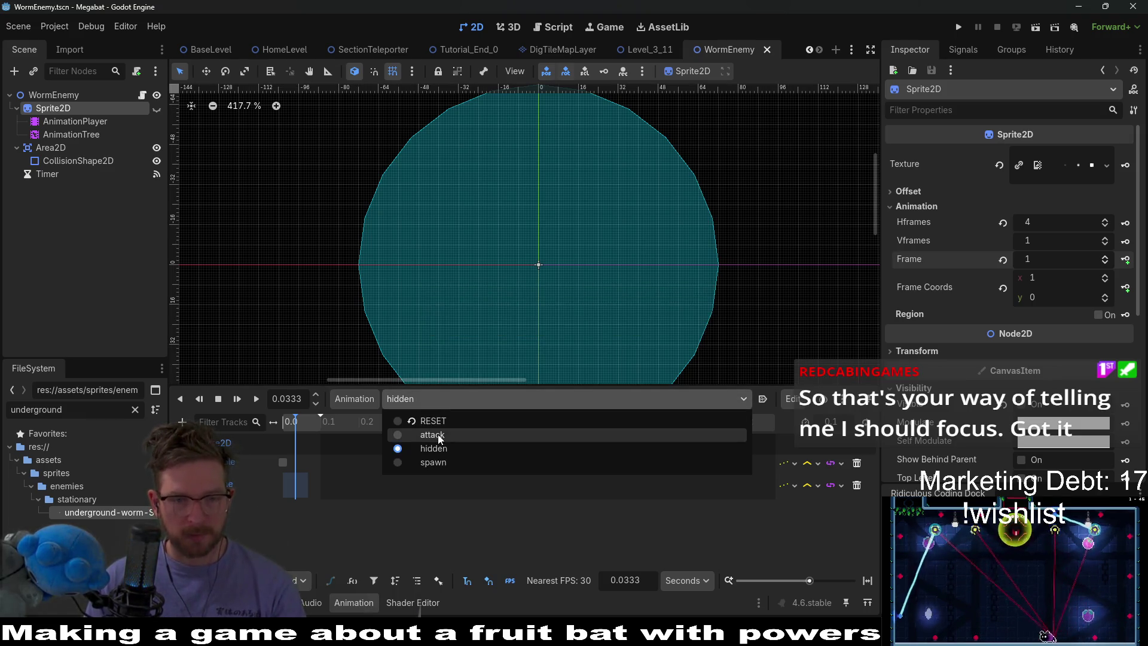
pyautogui.click(442, 439)
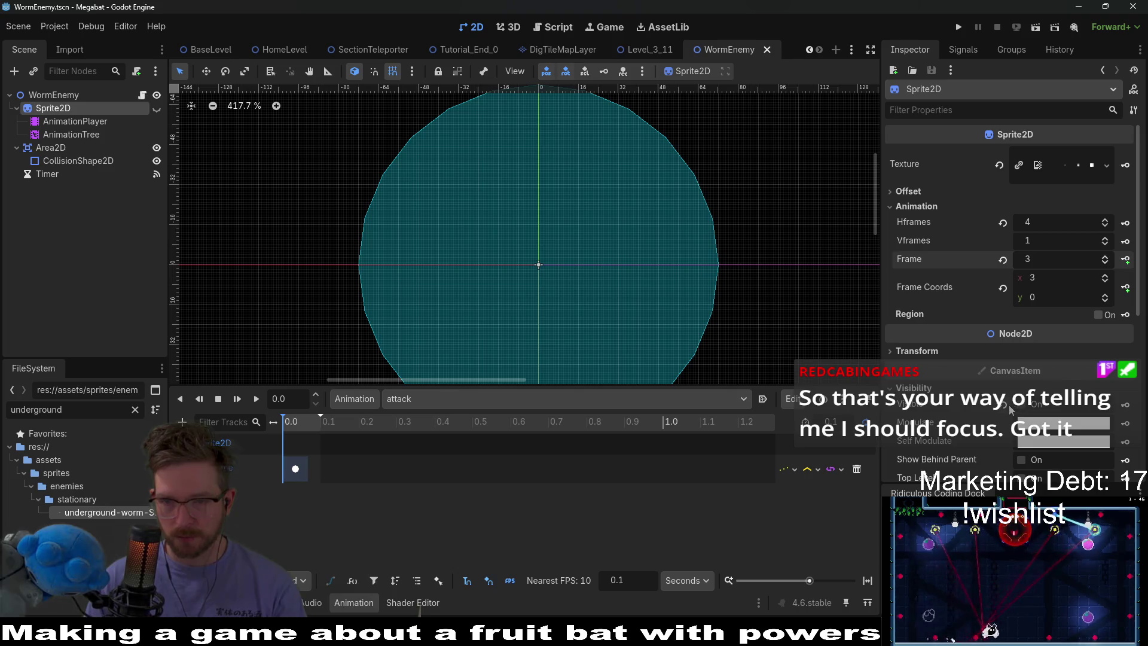
pyautogui.click(1021, 404)
pyautogui.click(1125, 404)
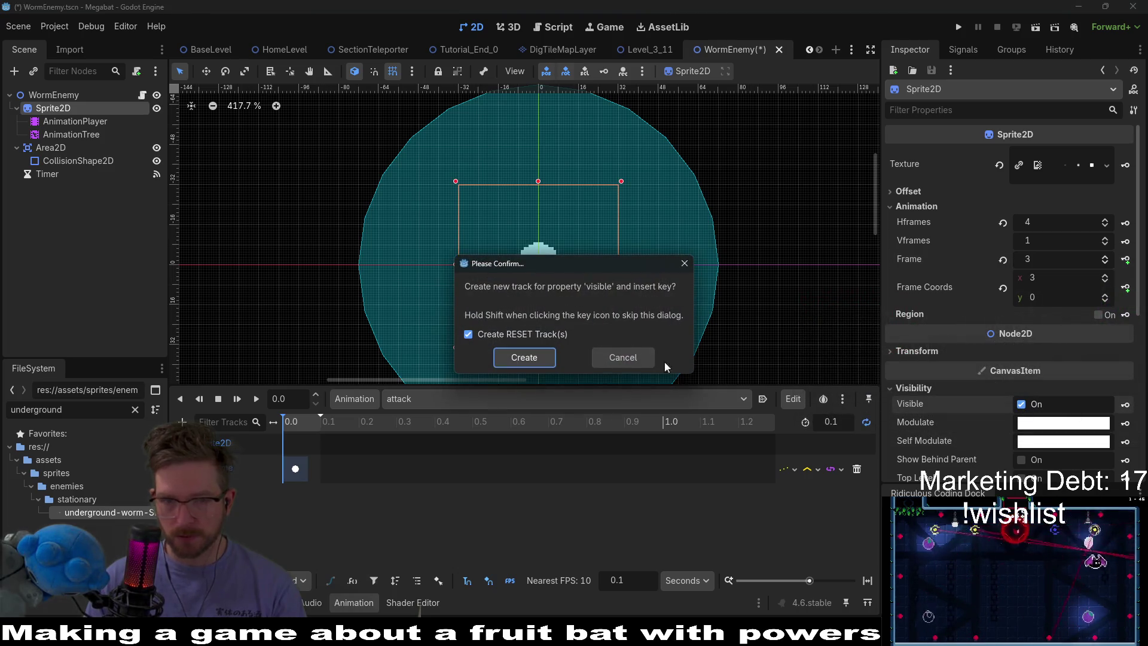
pyautogui.click(520, 357)
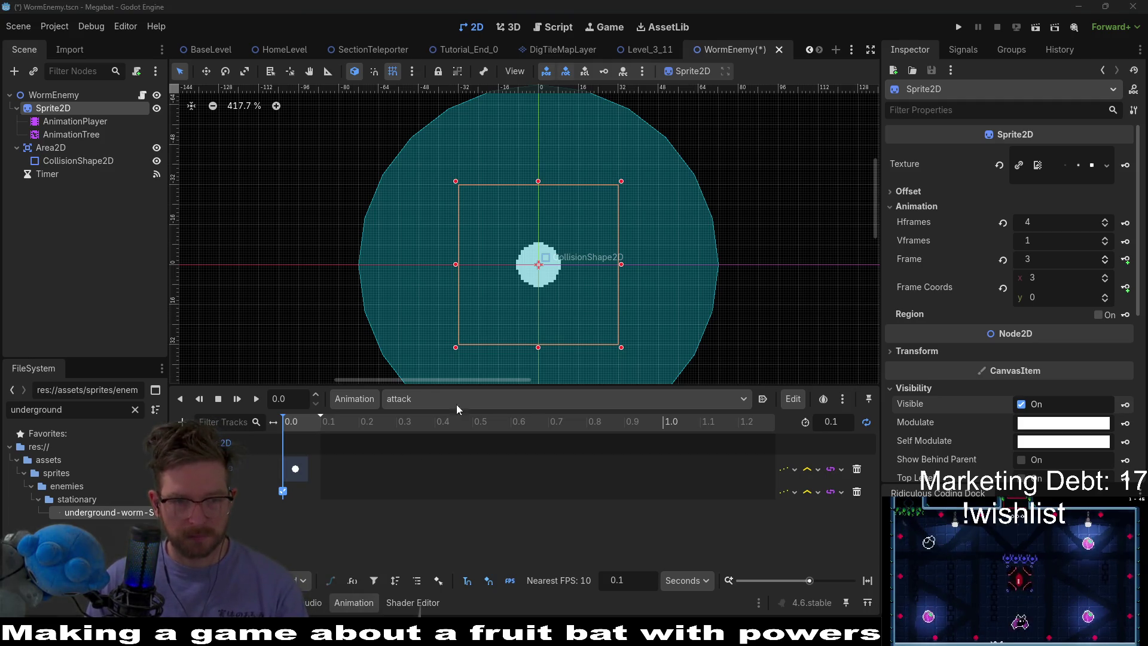
# Review the hidden, spawn and RESET animations, return to attack, and select AnimationTree
pyautogui.click(400, 399)
pyautogui.click(403, 467)
pyautogui.click(407, 398)
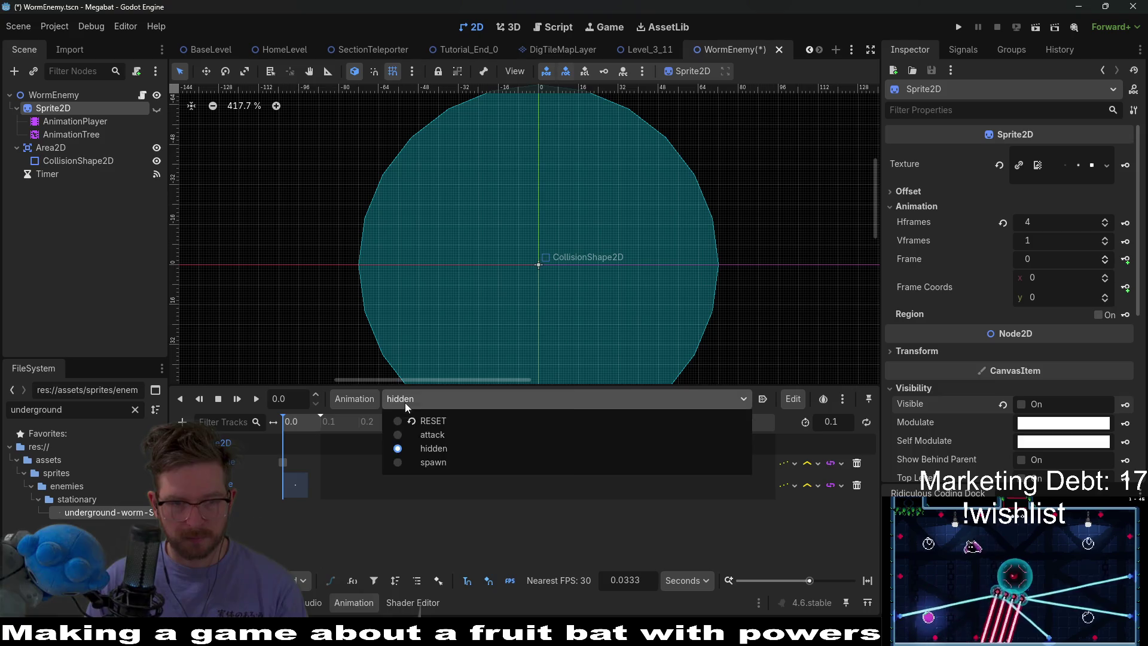
pyautogui.click(407, 461)
pyautogui.click(550, 400)
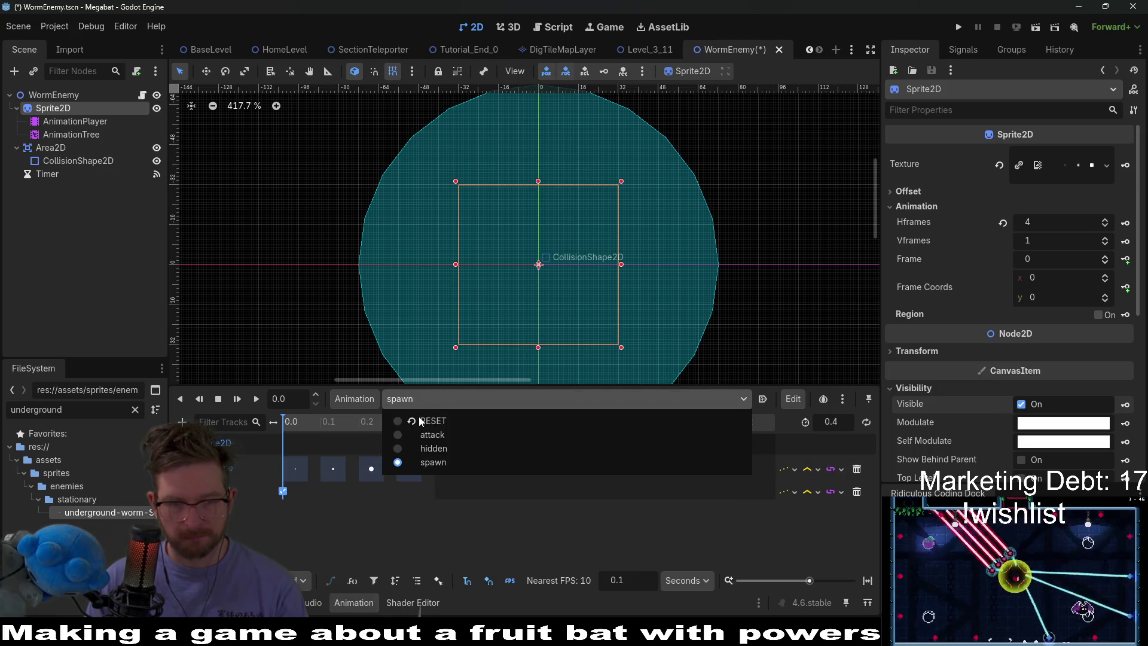
pyautogui.click(417, 422)
pyautogui.click(407, 400)
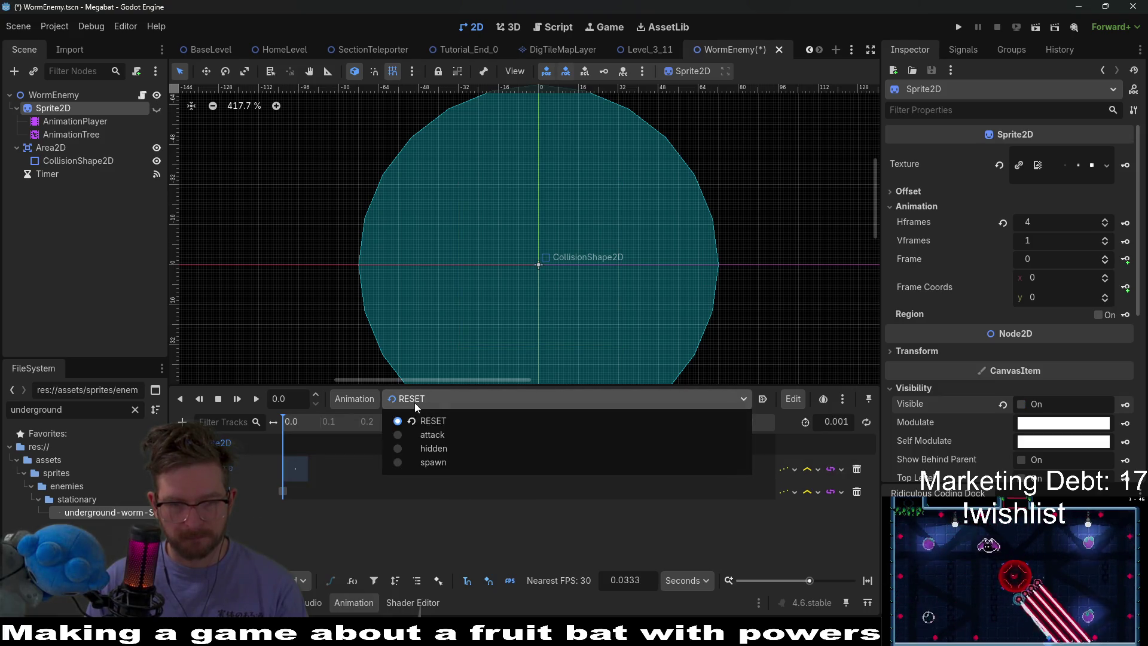
pyautogui.click(411, 438)
pyautogui.click(71, 134)
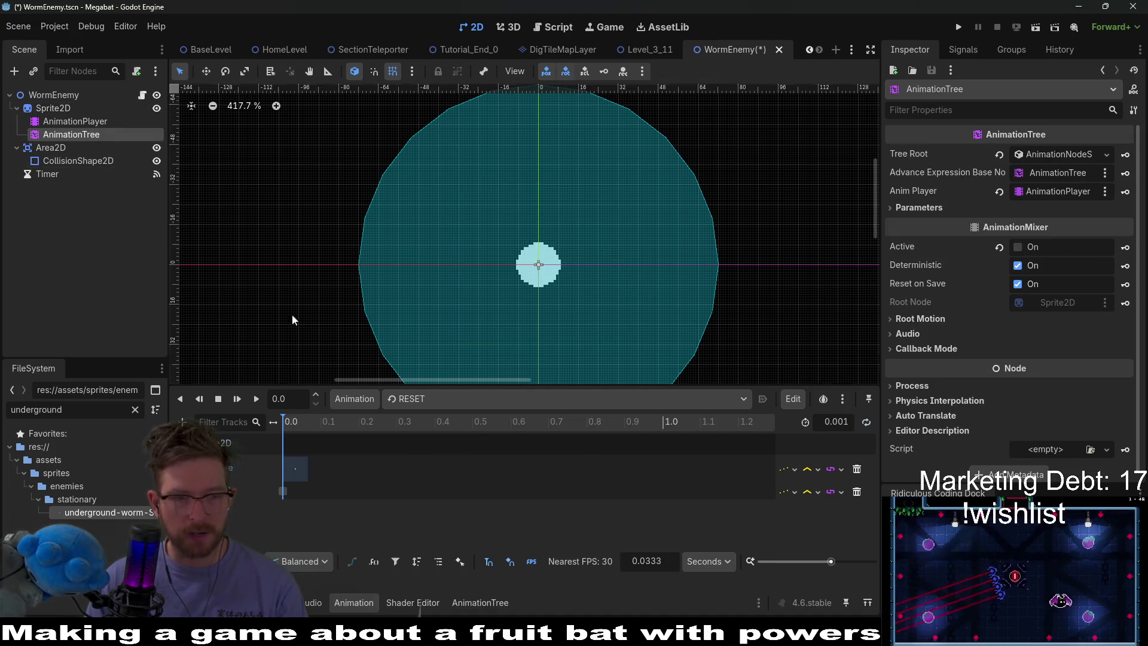
# In the state machine, reposition spawn and set the hidden→spawn transition's advance mode to Enabled
pyautogui.moveTo(500, 386); pyautogui.dragTo(500, 272)
pyautogui.click(479, 601)
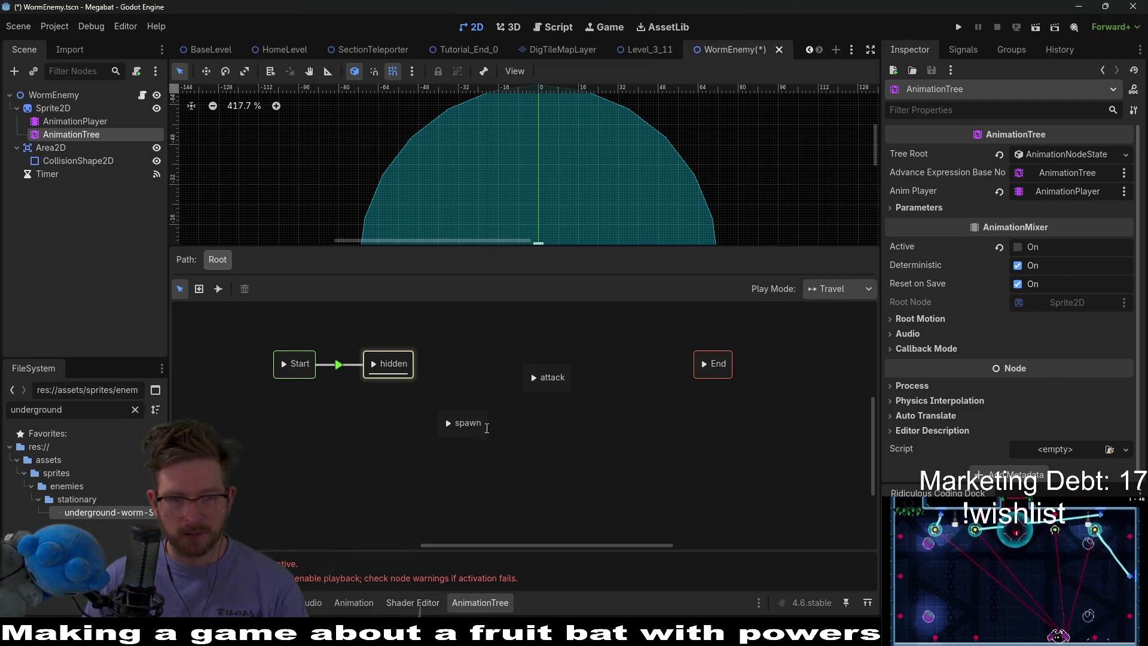
pyautogui.click(472, 431)
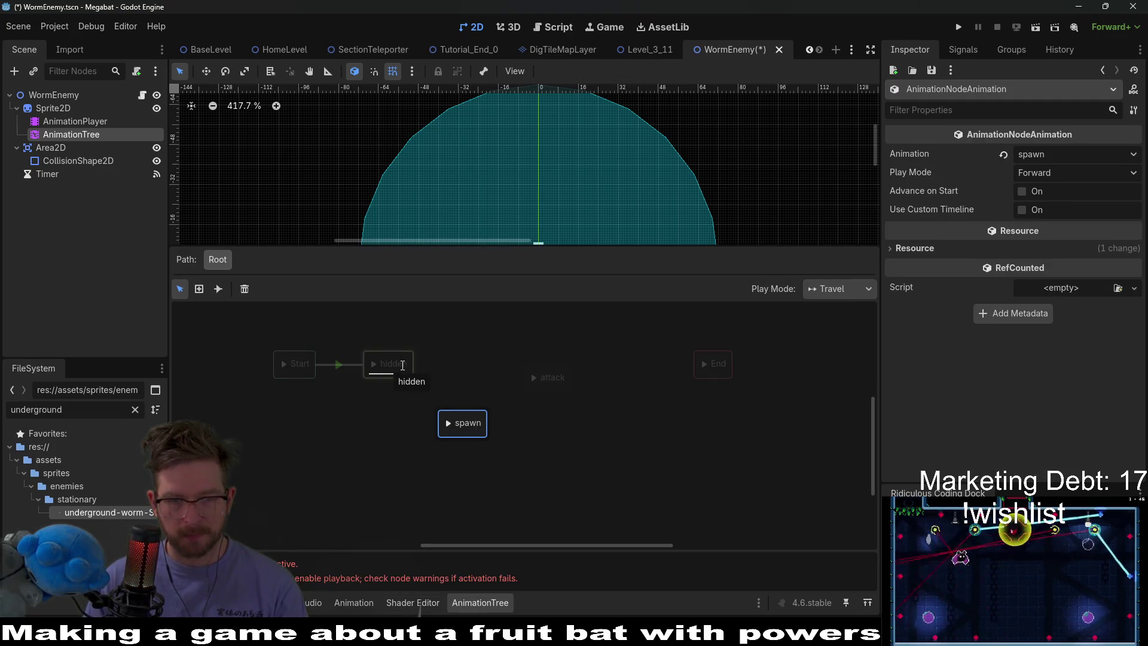
pyautogui.click(450, 434)
pyautogui.moveTo(476, 437); pyautogui.dragTo(539, 444)
pyautogui.click(465, 402)
pyautogui.click(931, 270)
pyautogui.click(1002, 277)
# Connect spawn to attack with a transition whose Switch Mode is At End
pyautogui.moveTo(571, 383)
pyautogui.mouseDown()
pyautogui.moveTo(579, 388)
pyautogui.moveTo(538, 378)
pyautogui.mouseUp()
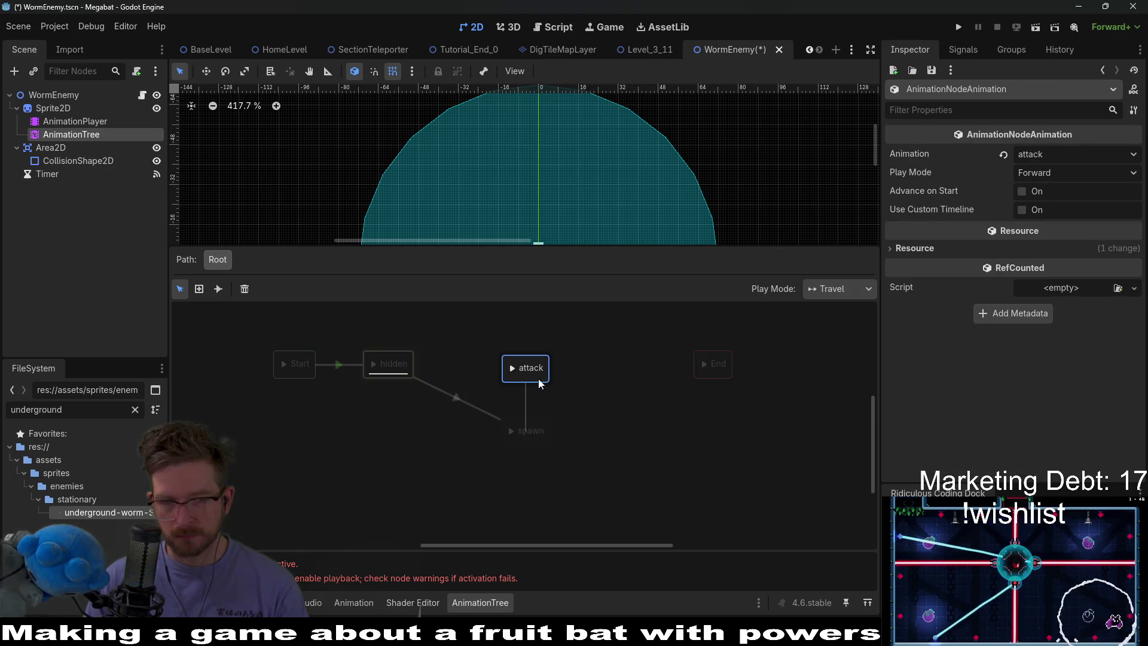
pyautogui.click(534, 429)
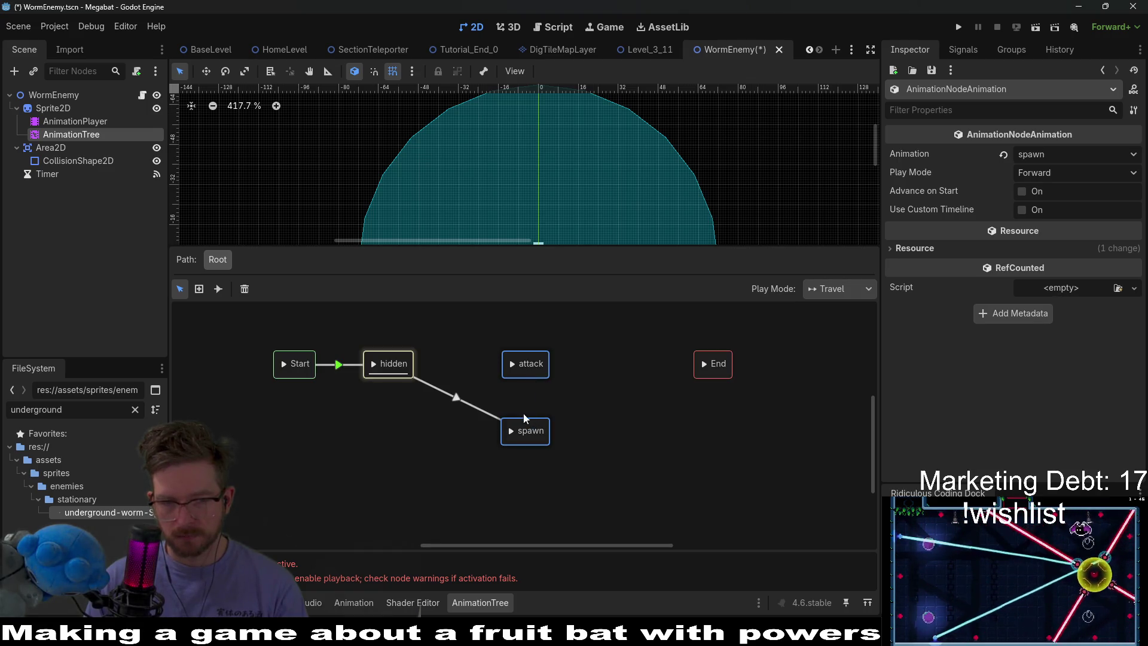
pyautogui.moveTo(508, 425); pyautogui.dragTo(521, 378)
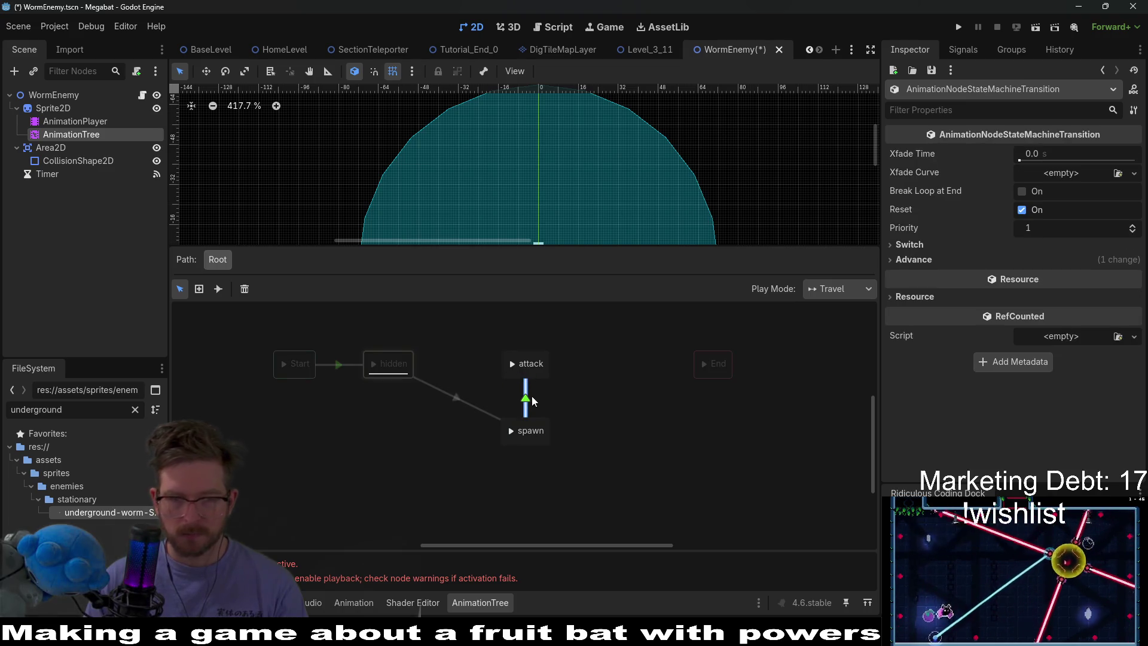
pyautogui.click(934, 258)
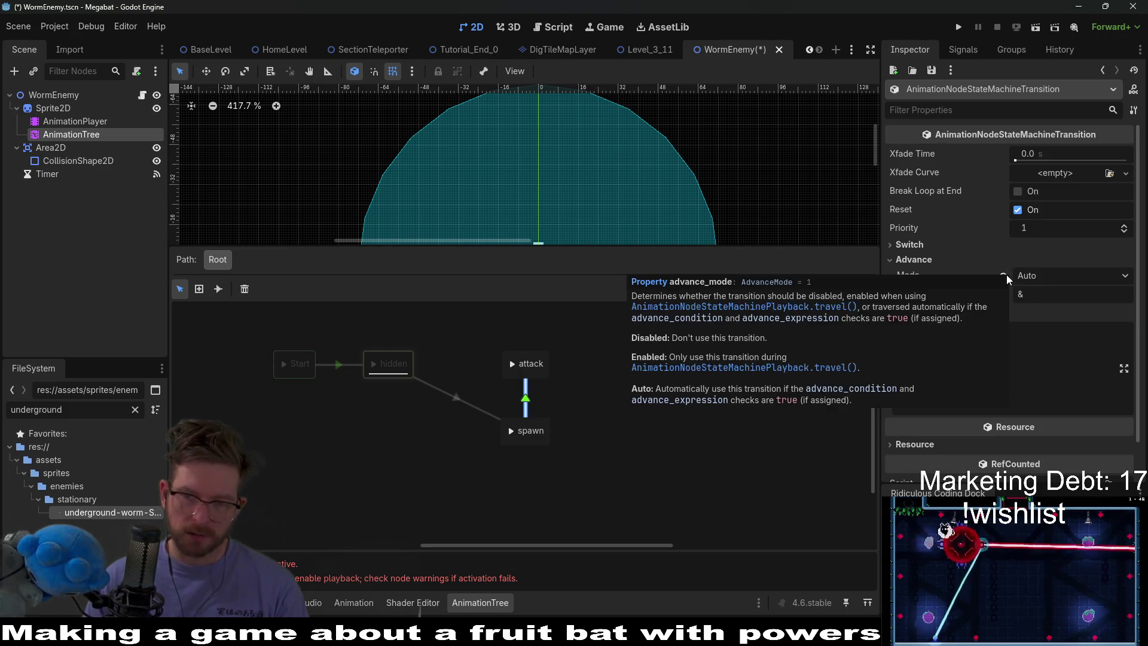
pyautogui.click(907, 244)
pyautogui.click(1053, 261)
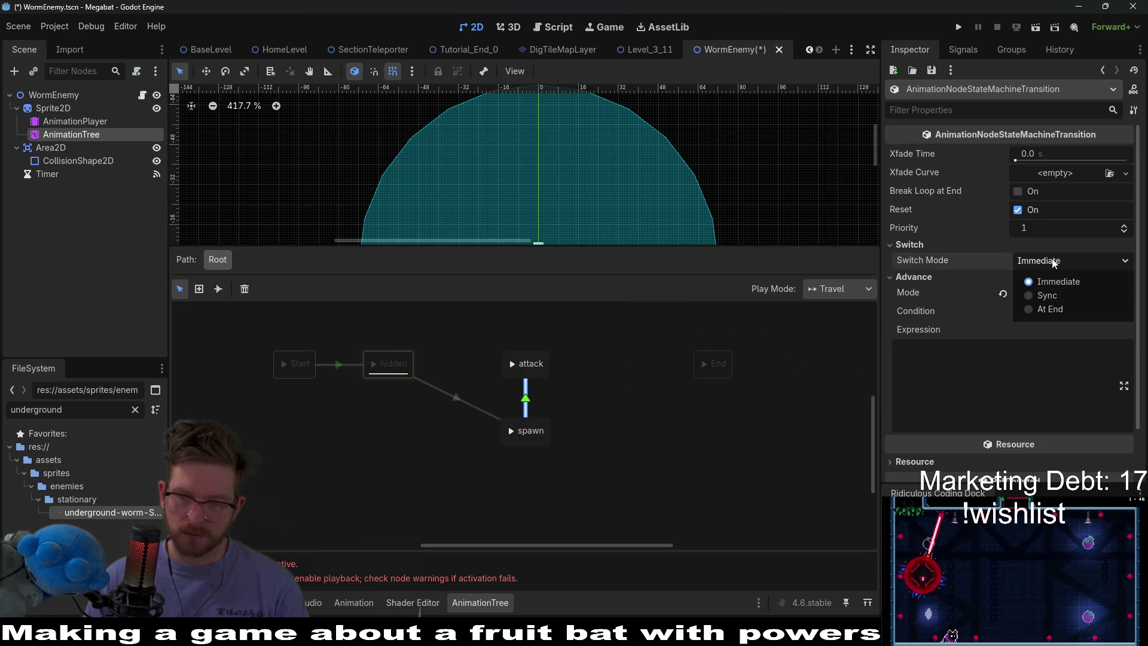
pyautogui.click(1049, 309)
pyautogui.click(608, 392)
# Move the attack state further right in the graph and select AnimationPlayer
pyautogui.moveTo(407, 365)
pyautogui.mouseDown()
pyautogui.moveTo(517, 363)
pyautogui.moveTo(491, 346)
pyautogui.mouseUp()
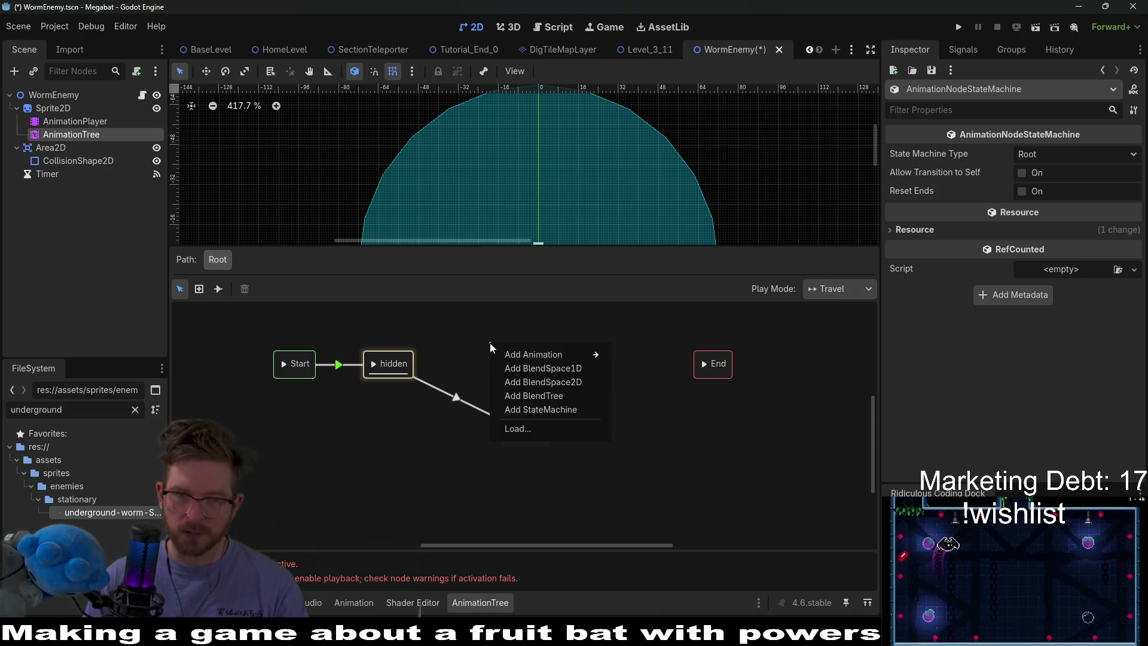
pyautogui.click(503, 337)
pyautogui.moveTo(540, 375); pyautogui.dragTo(600, 373)
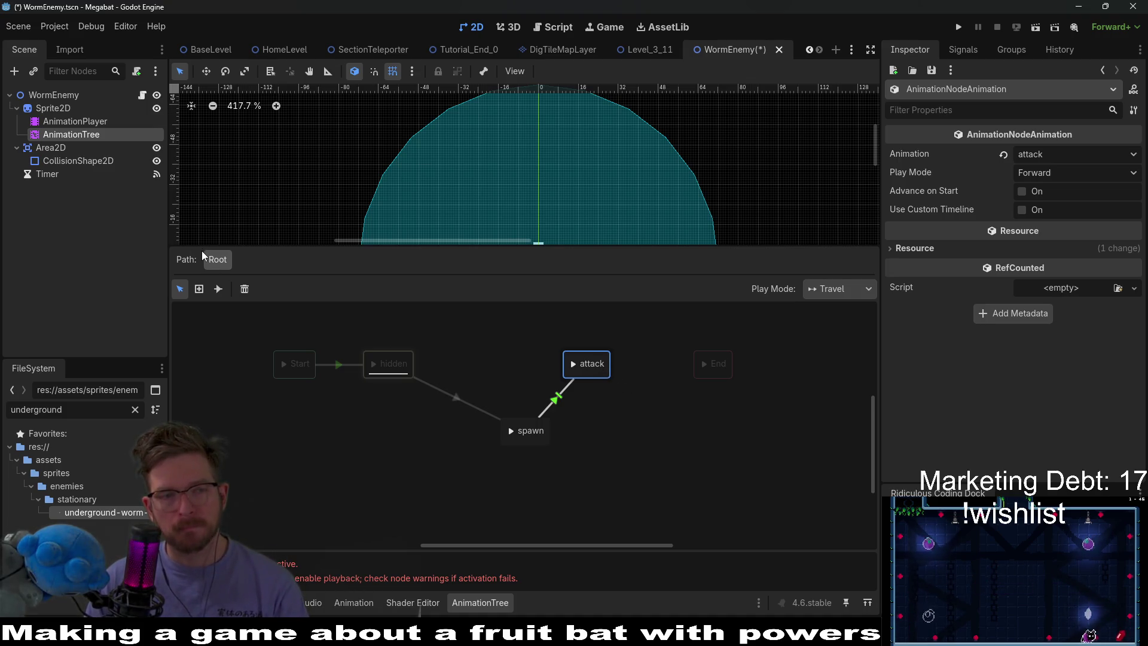
pyautogui.click(92, 120)
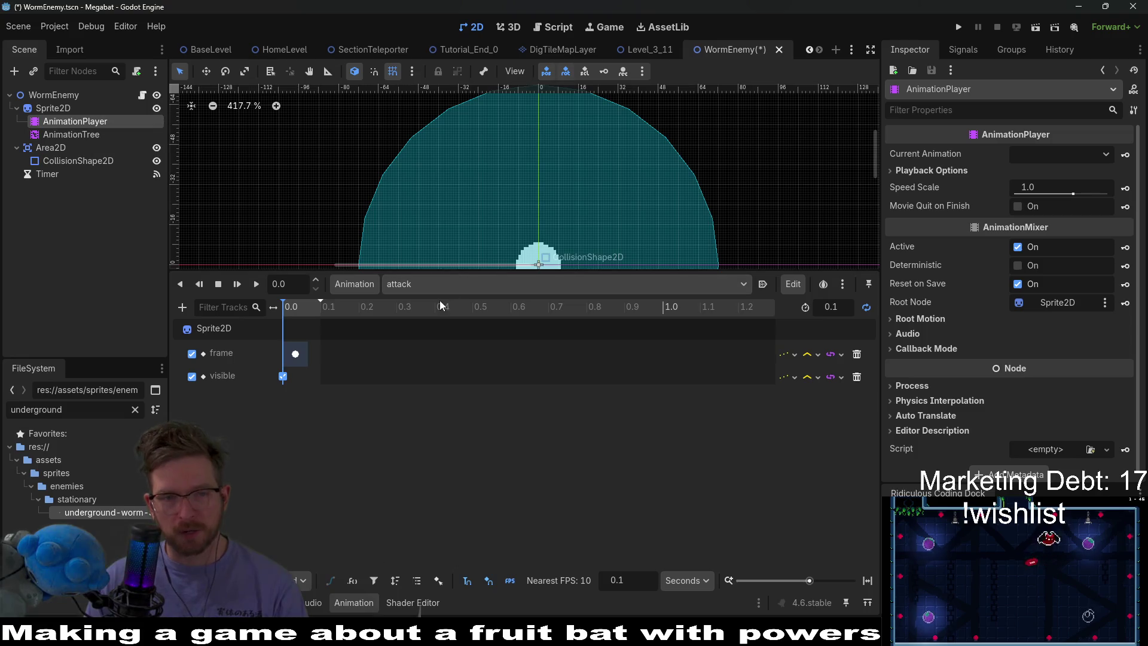
# Rename the hidden animation to 'idle' via Animation > Rename
pyautogui.click(435, 282)
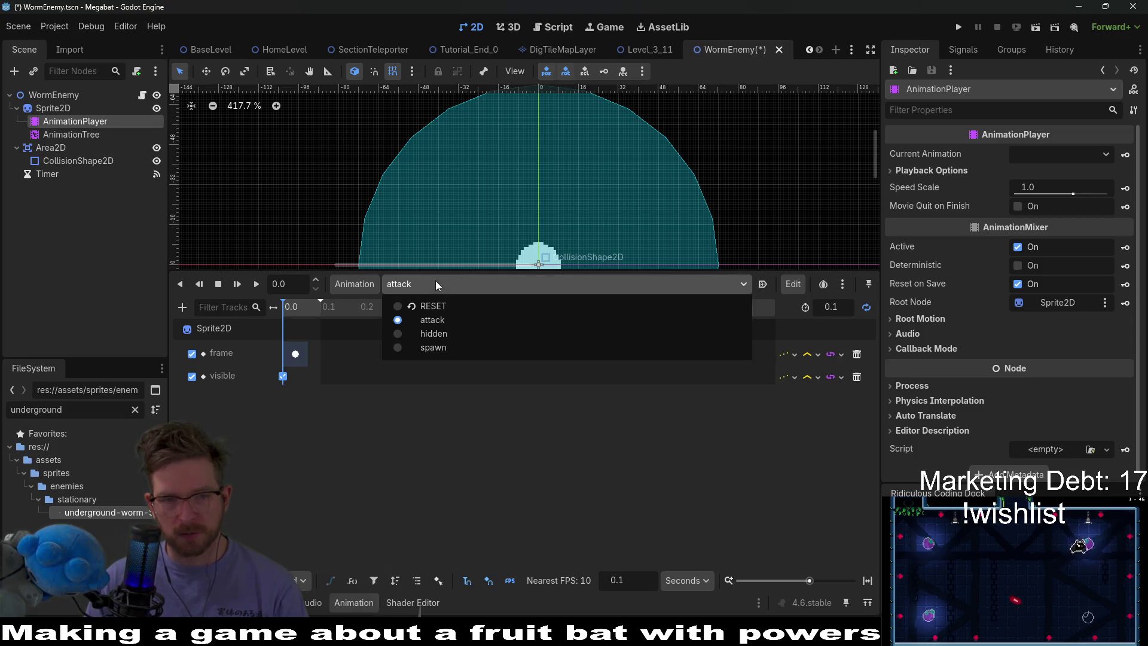
pyautogui.click(453, 332)
pyautogui.click(354, 284)
pyautogui.click(396, 361)
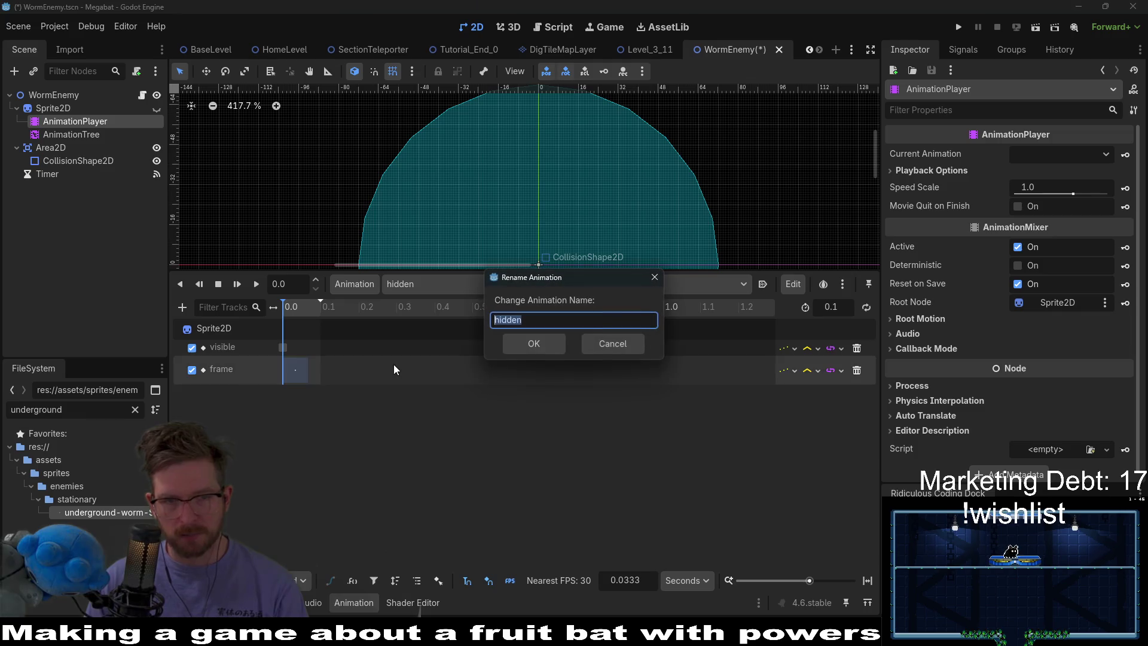
pyautogui.write('idle')
pyautogui.press('Return')
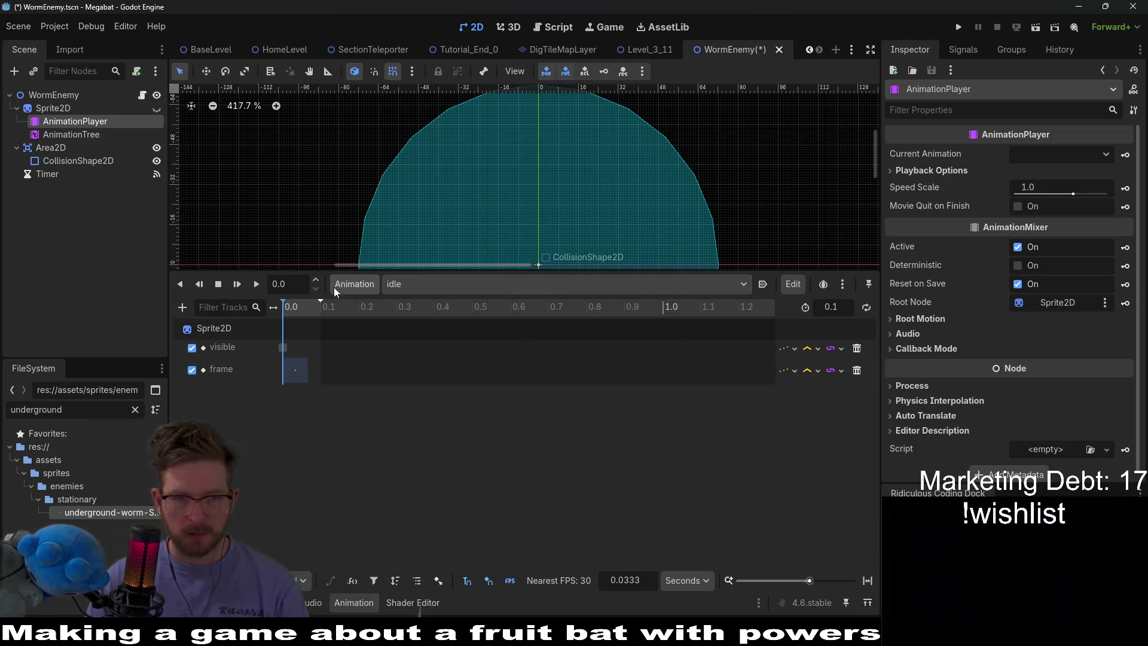
pyautogui.click(335, 284)
pyautogui.click(382, 306)
pyautogui.write('hi')
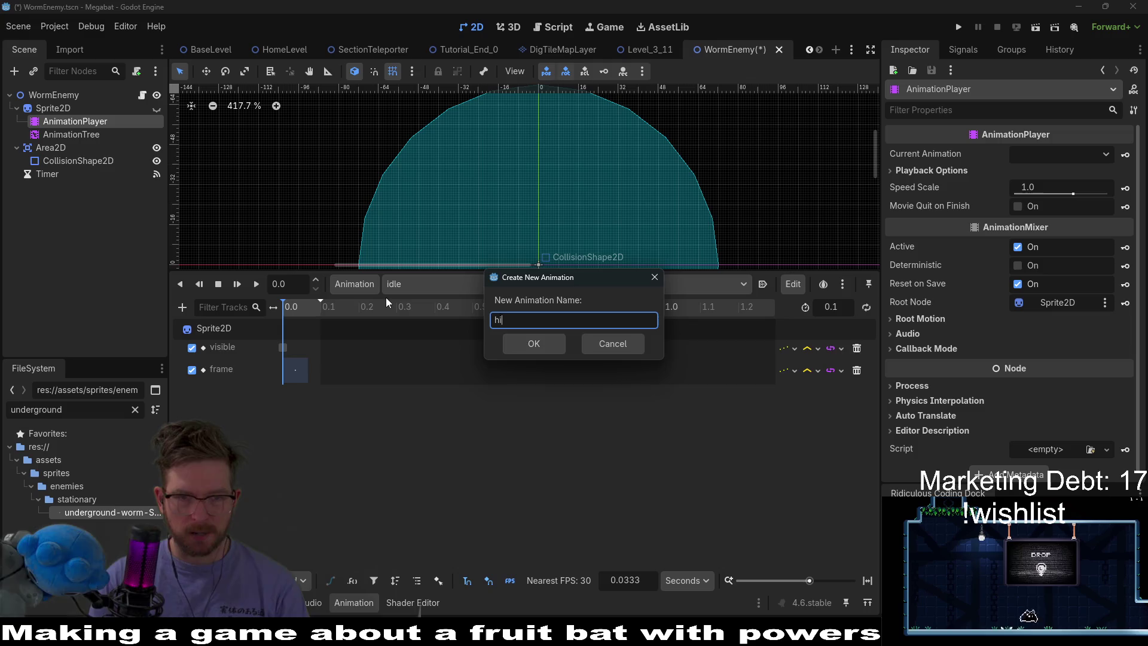
pyautogui.press('Escape')
# Rename the state-machine node to 'idle', assign it the idle animation, and save
pyautogui.click(81, 135)
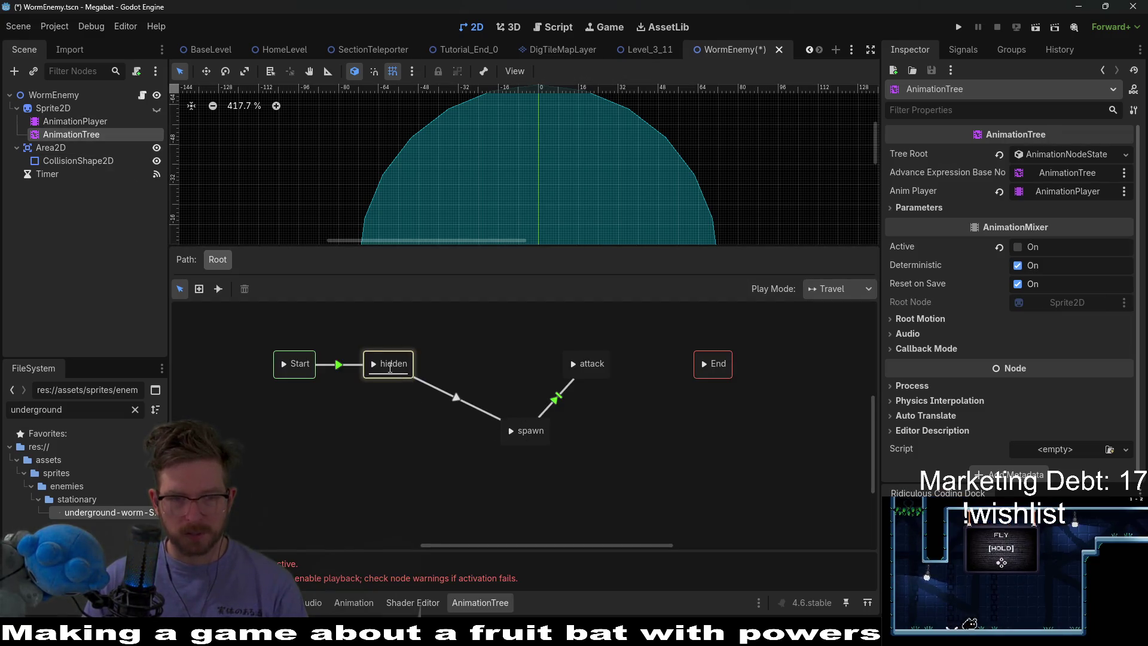
pyautogui.write('idle')
pyautogui.press('Return')
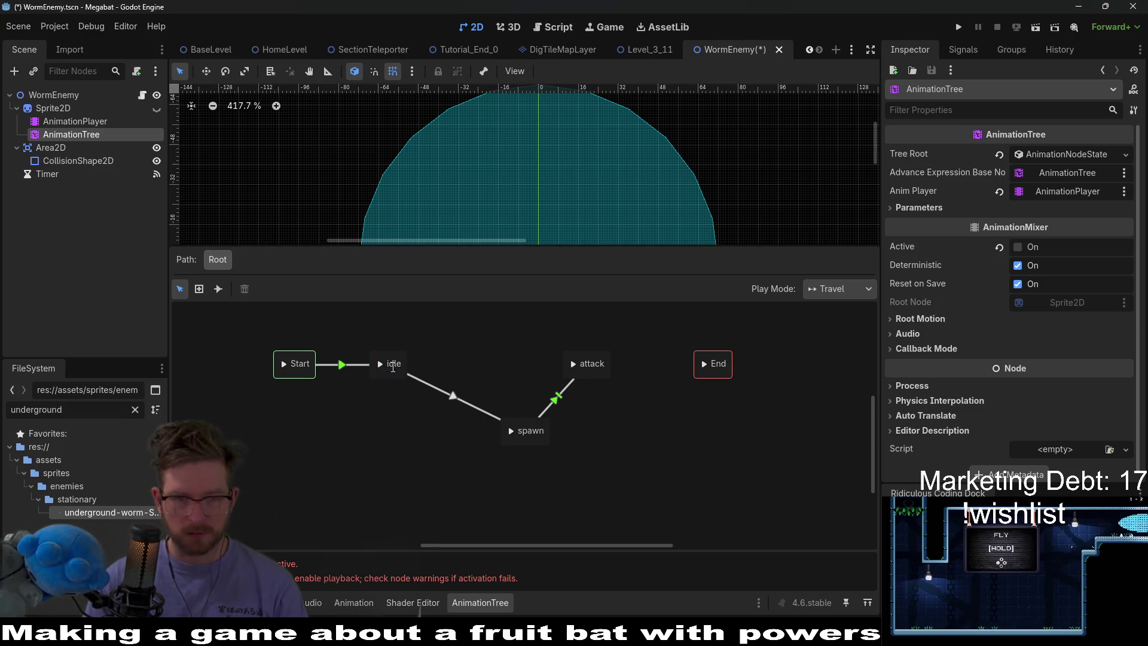
pyautogui.click(375, 369)
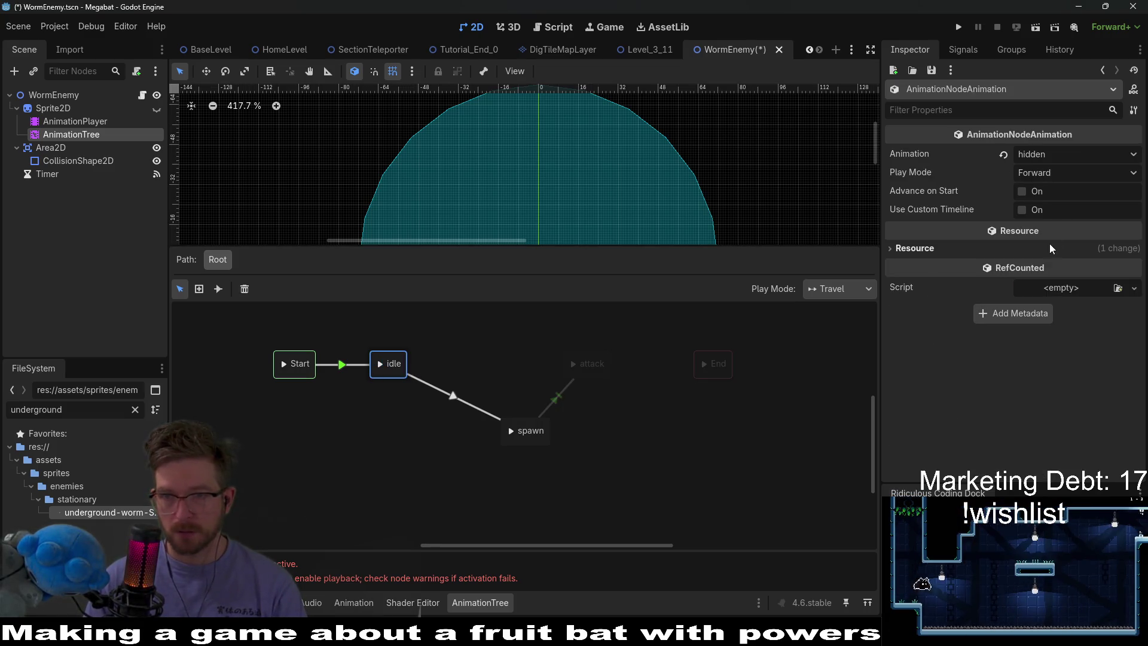
pyautogui.click(1044, 154)
pyautogui.click(1040, 205)
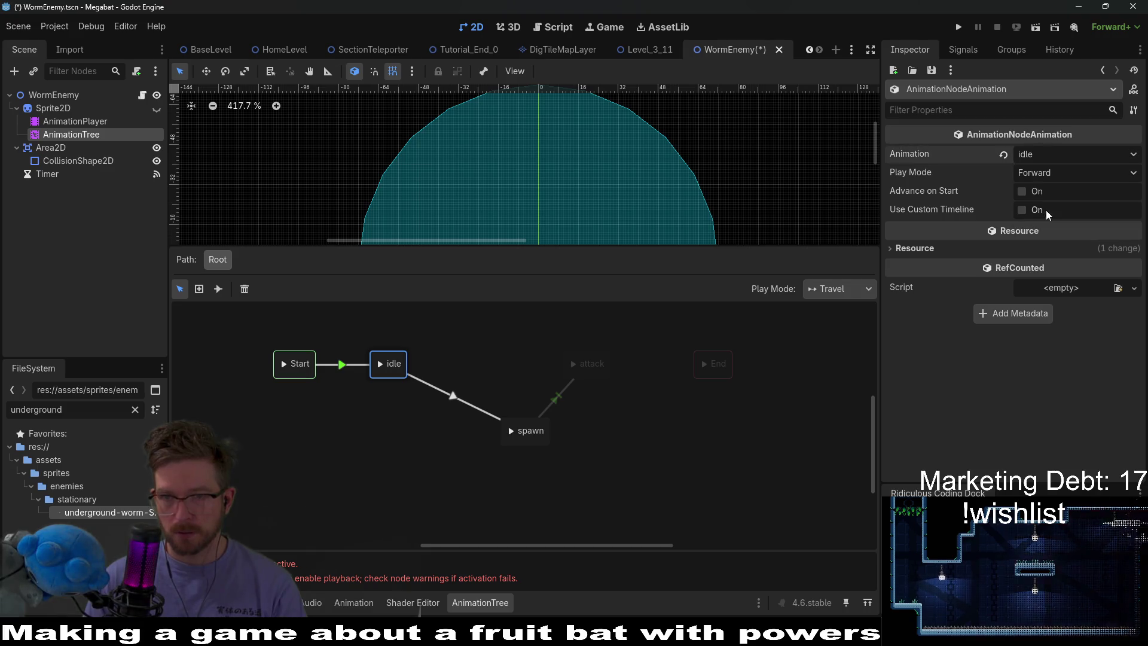
pyautogui.hotkey('ctrl', 's')
pyautogui.click(551, 441)
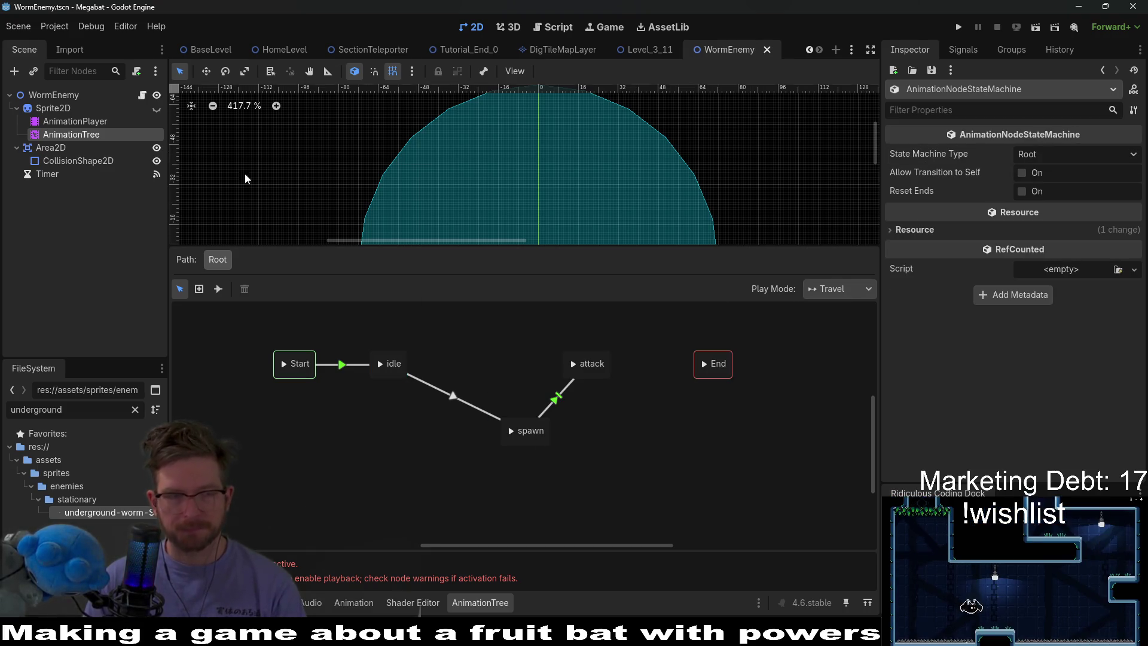
pyautogui.click(74, 121)
pyautogui.press('Up')
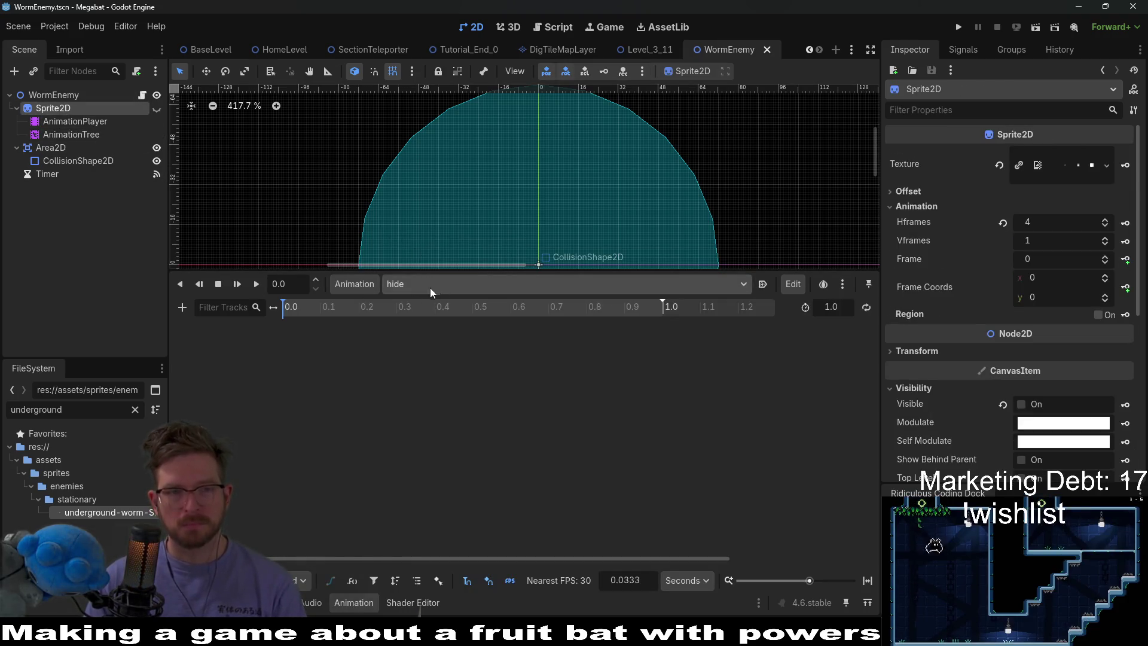
# Select Sprite2D and key its Visible property as on in the animation
pyautogui.click(352, 286)
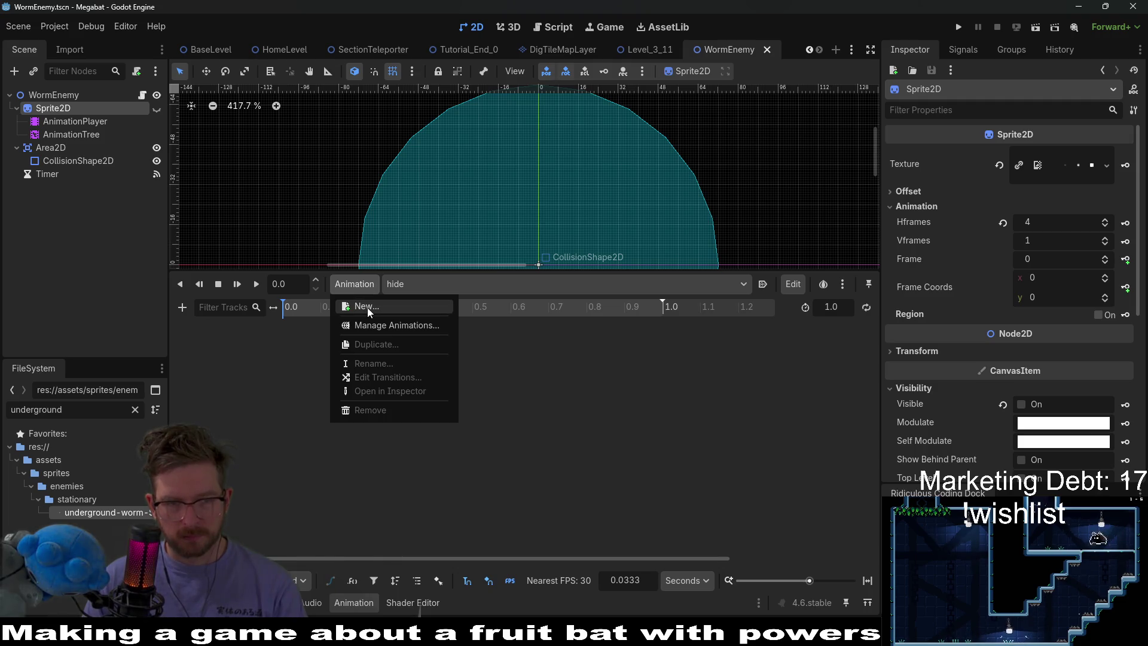
pyautogui.click(292, 339)
pyautogui.click(63, 121)
pyautogui.click(65, 134)
pyautogui.click(80, 120)
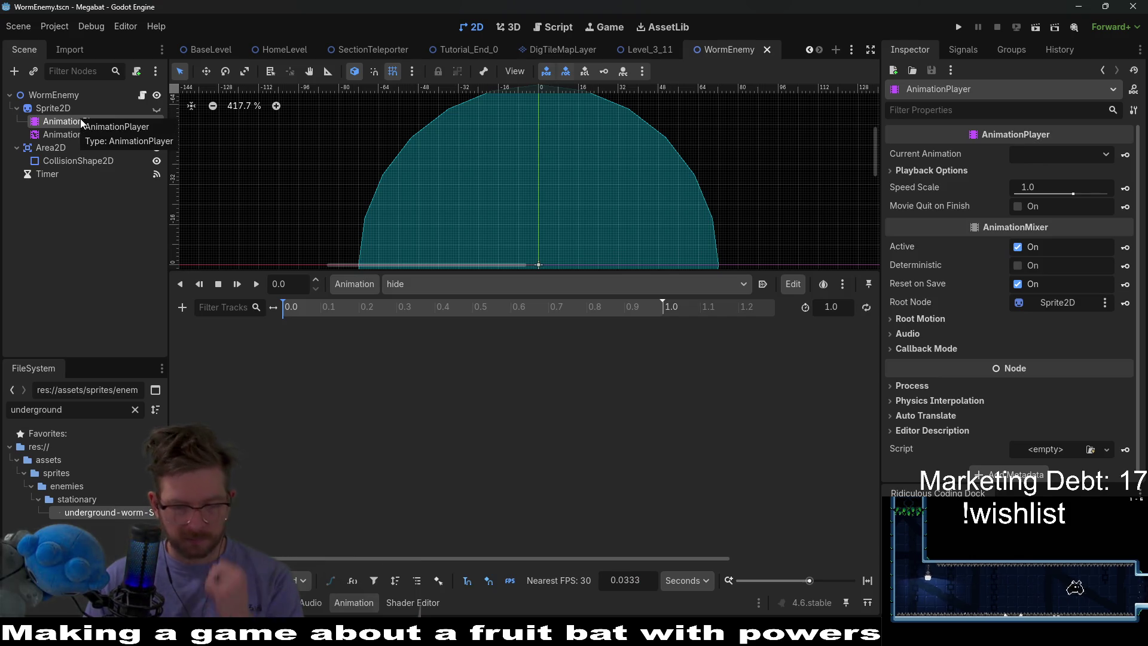
pyautogui.click(75, 120)
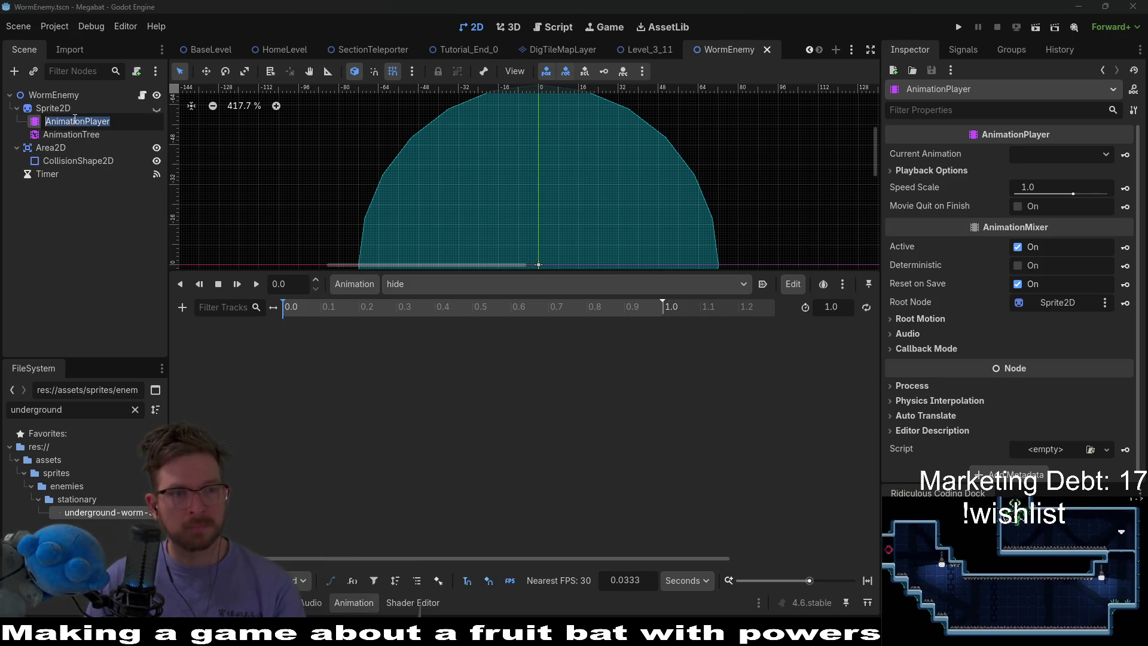
pyautogui.click(76, 109)
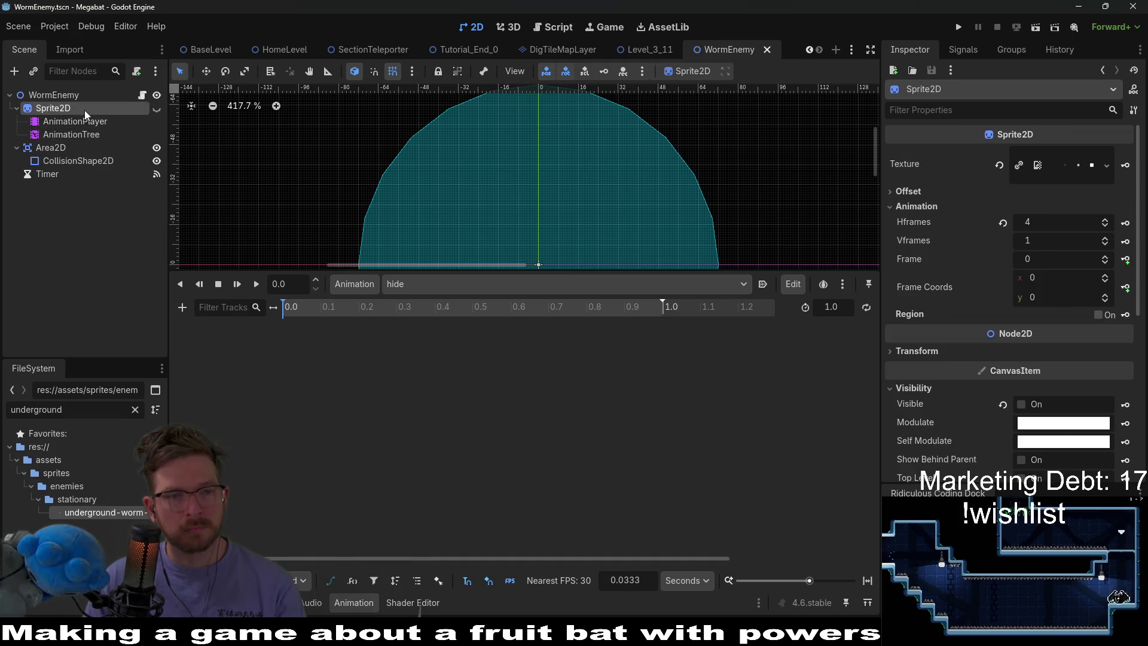
pyautogui.tripleClick(1107, 239)
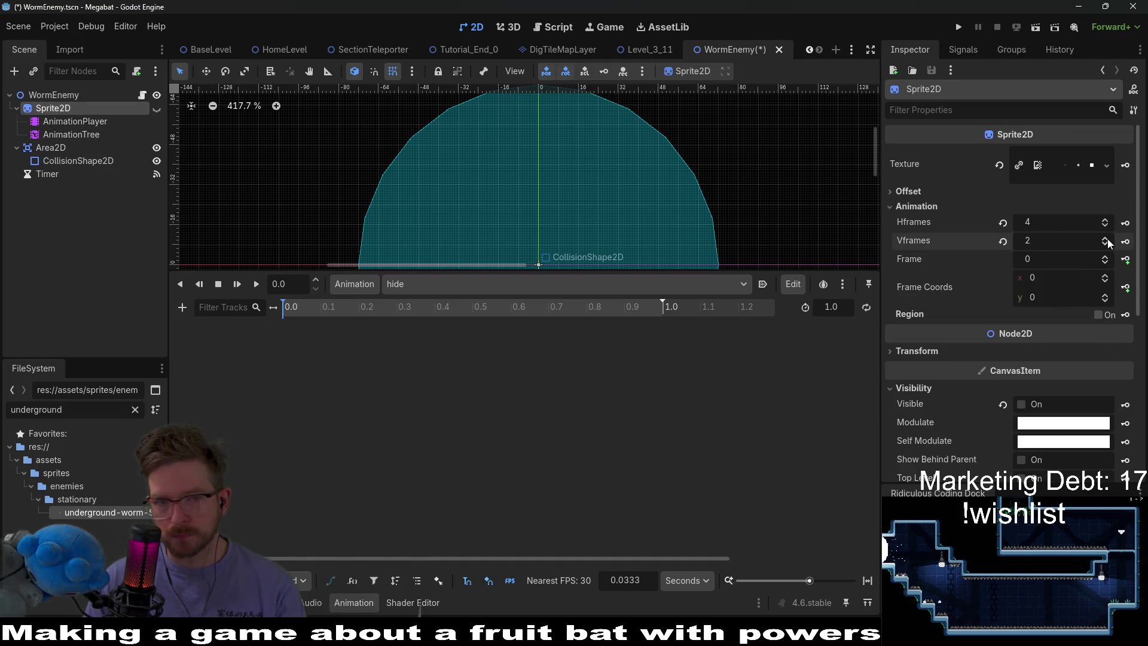
pyautogui.click(1022, 405)
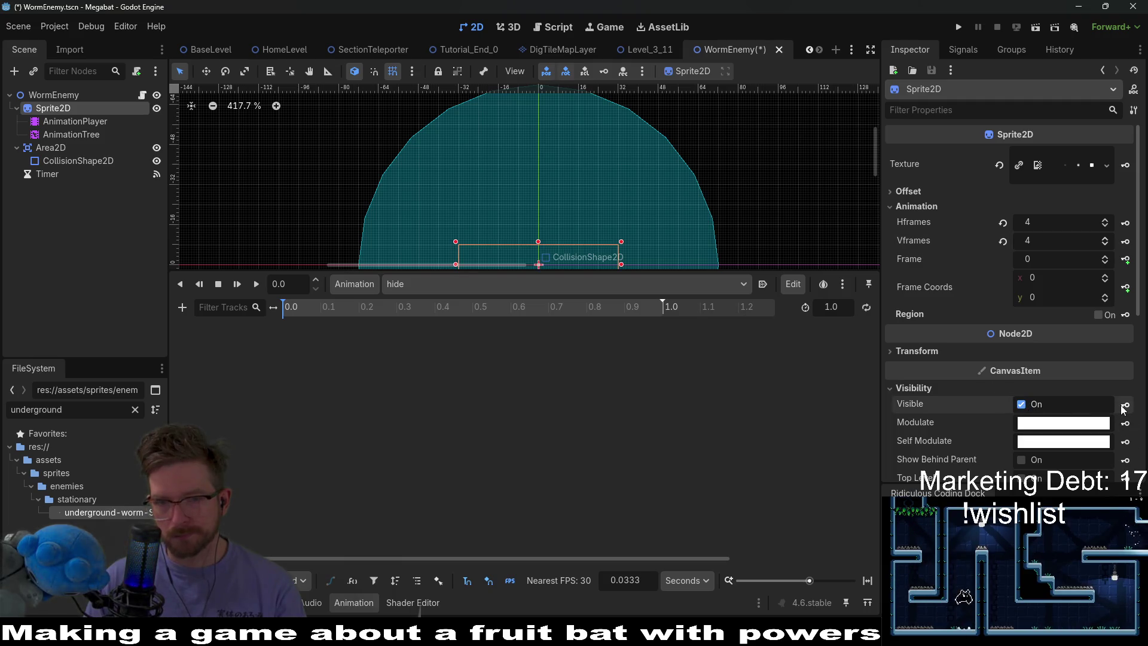
pyautogui.click(1124, 405)
pyautogui.click(519, 358)
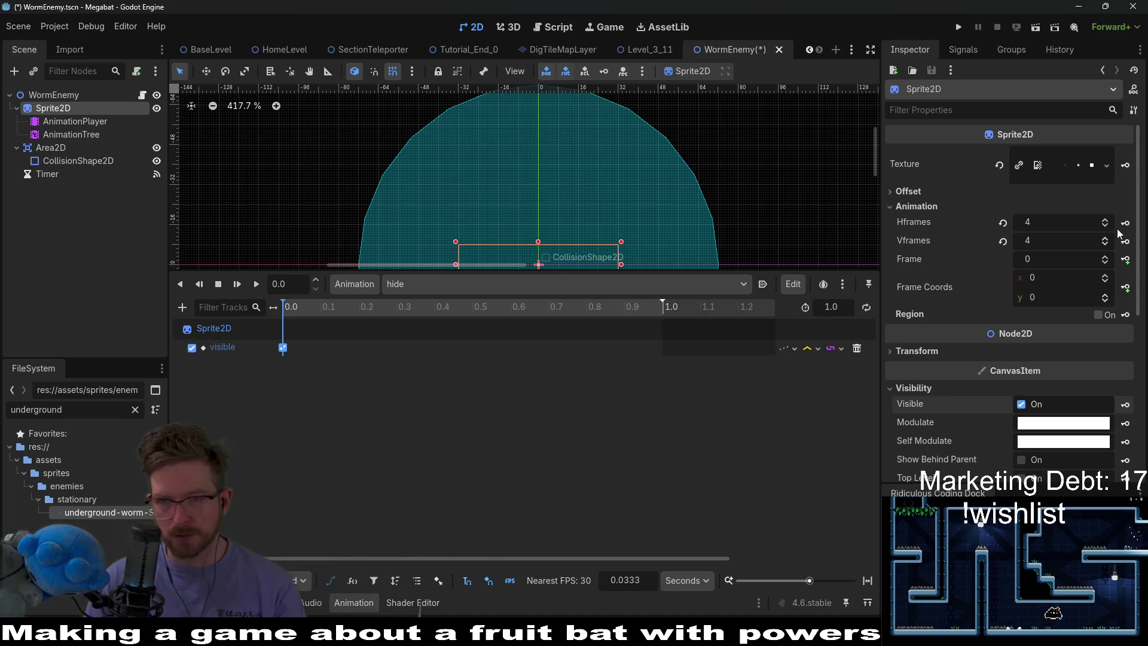
# Set the Sprite2D sheet to 4 Hframes and 1 Vframe
pyautogui.scroll(3, 671, 190)
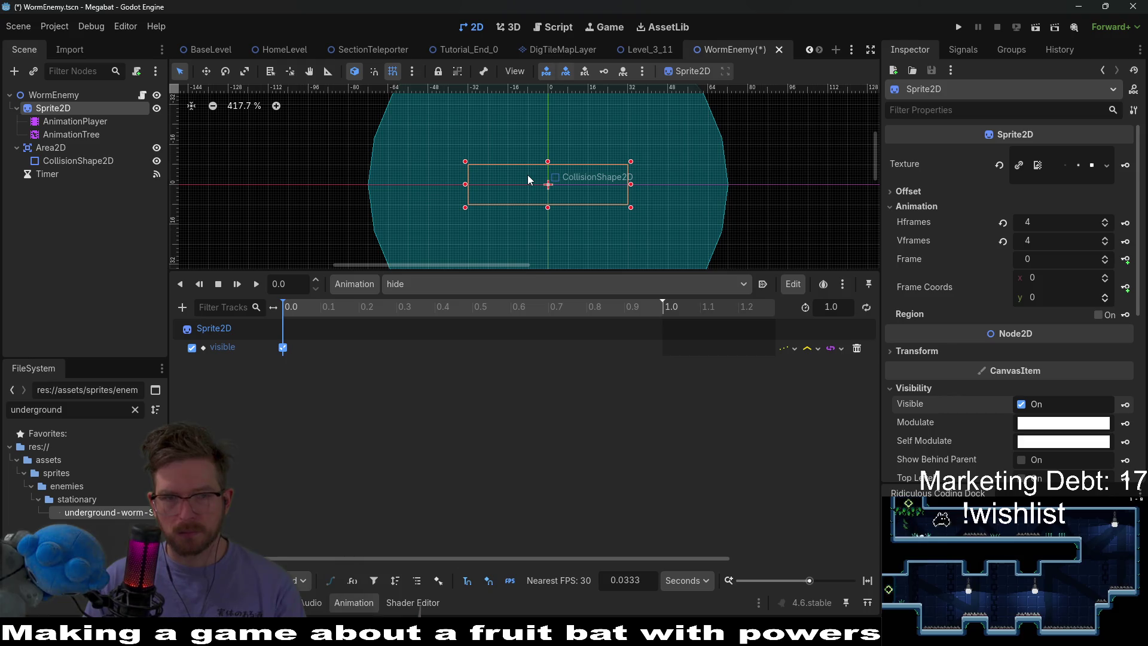
pyautogui.click(1105, 221)
pyautogui.click(1106, 226)
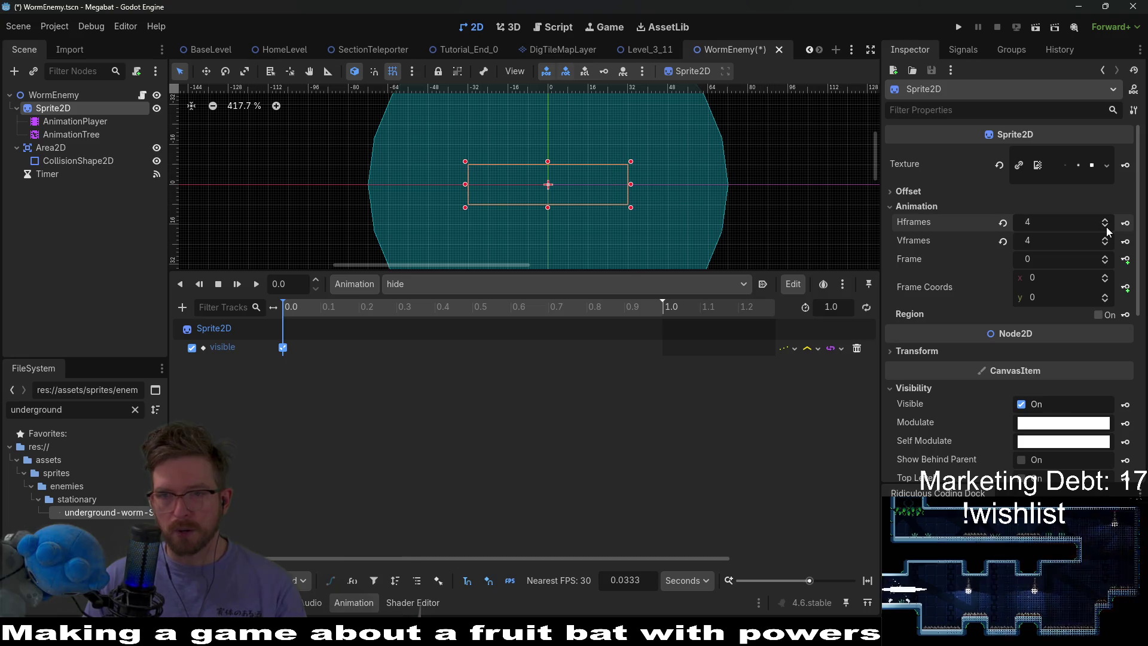
pyautogui.click(1106, 226)
pyautogui.click(1106, 227)
pyautogui.click(1106, 228)
pyautogui.click(1104, 220)
pyautogui.click(1105, 219)
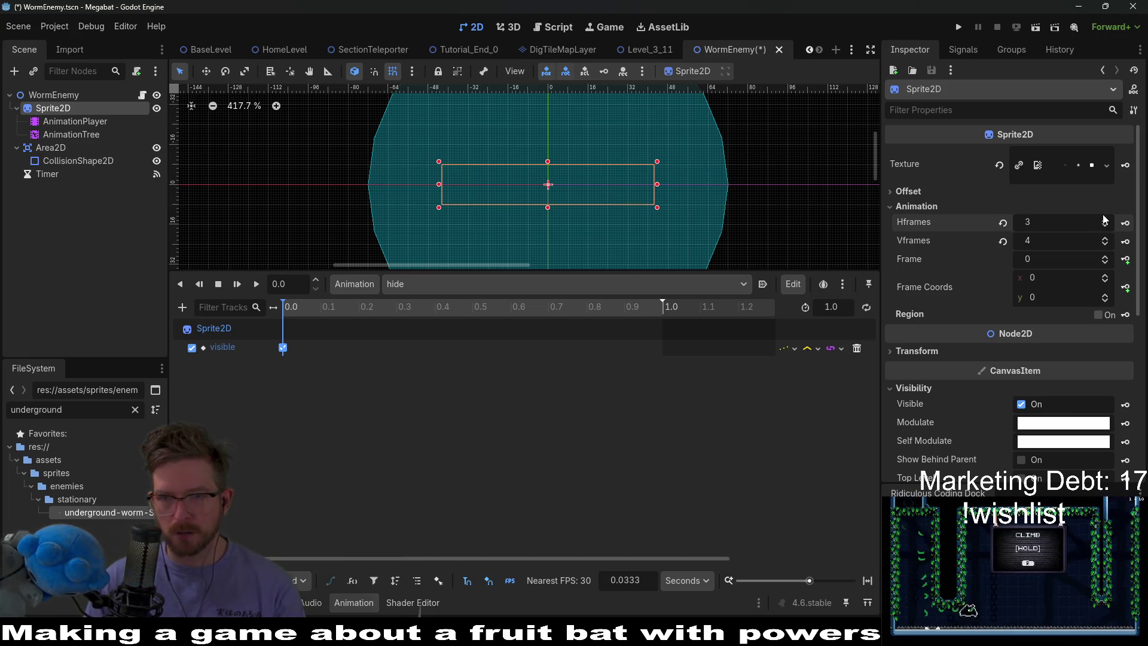
pyautogui.click(1104, 244)
pyautogui.click(1104, 244)
pyautogui.click(1105, 244)
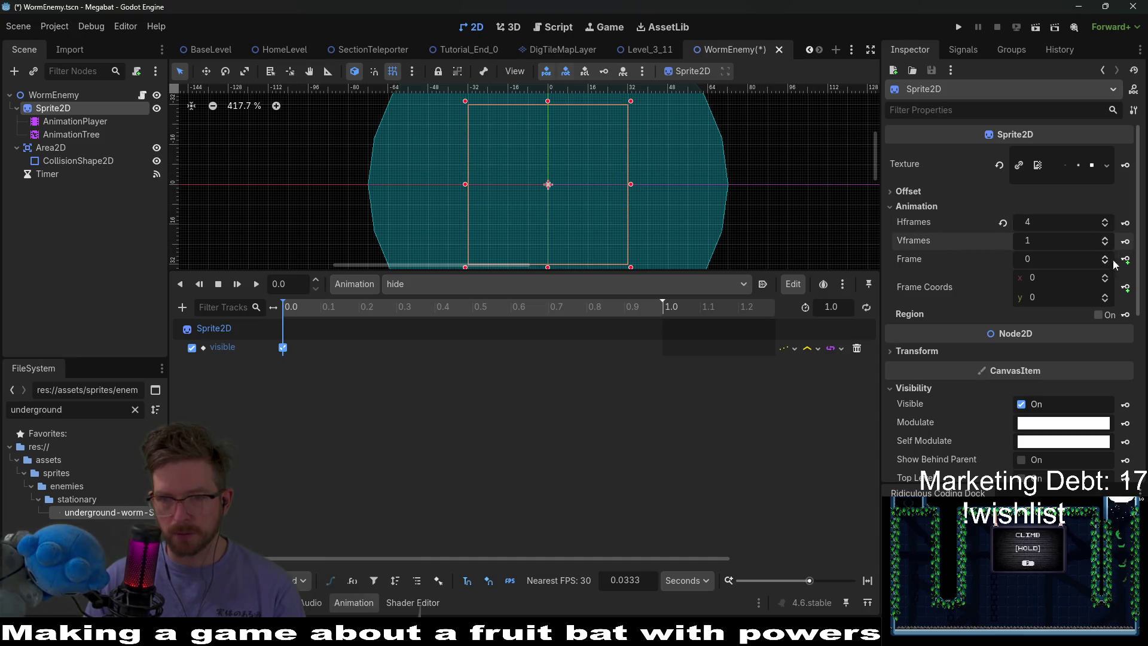
# Set Frame to 3 and key it, creating a new frame track
pyautogui.click(1105, 262)
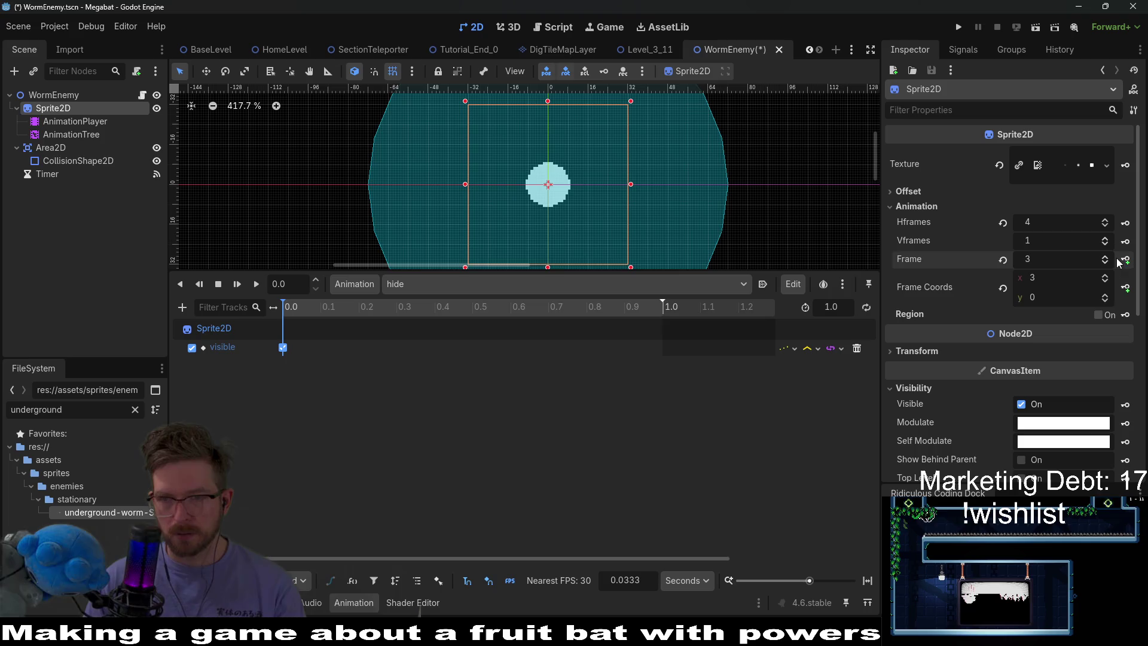
pyautogui.click(1124, 260)
pyautogui.click(527, 368)
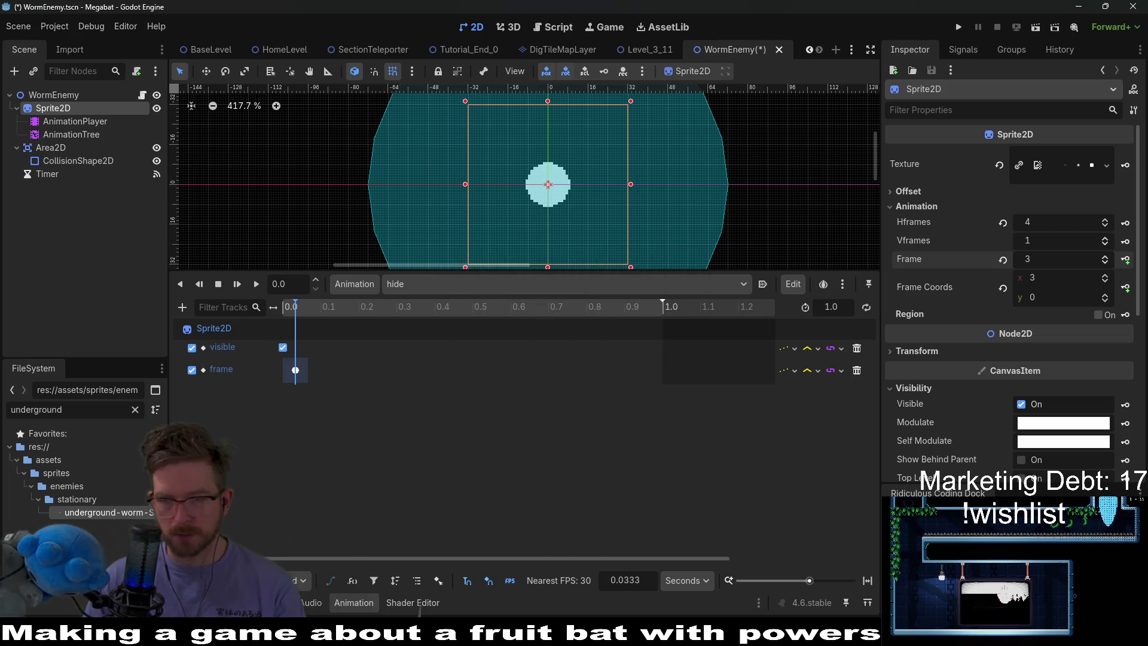
pyautogui.click(623, 580)
# Set a 0.1 s snap step and key stepped-down frame values at 0.1 s and 0.2 s
pyautogui.write('0.1')
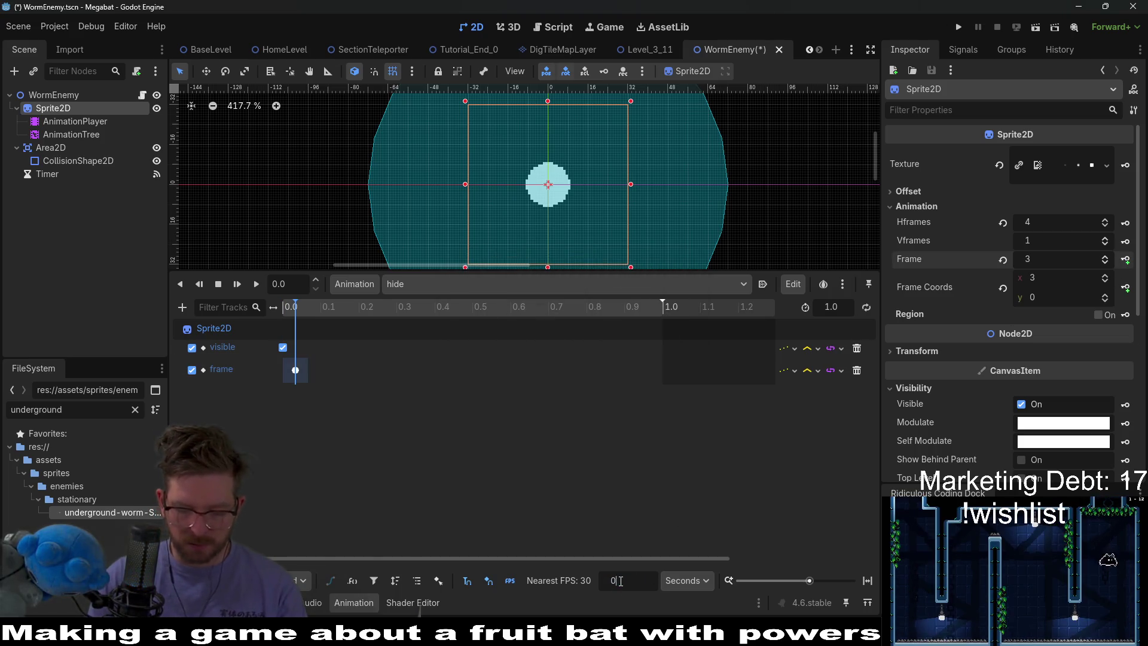
pyautogui.press('Return')
pyautogui.scroll(8, 324, 383)
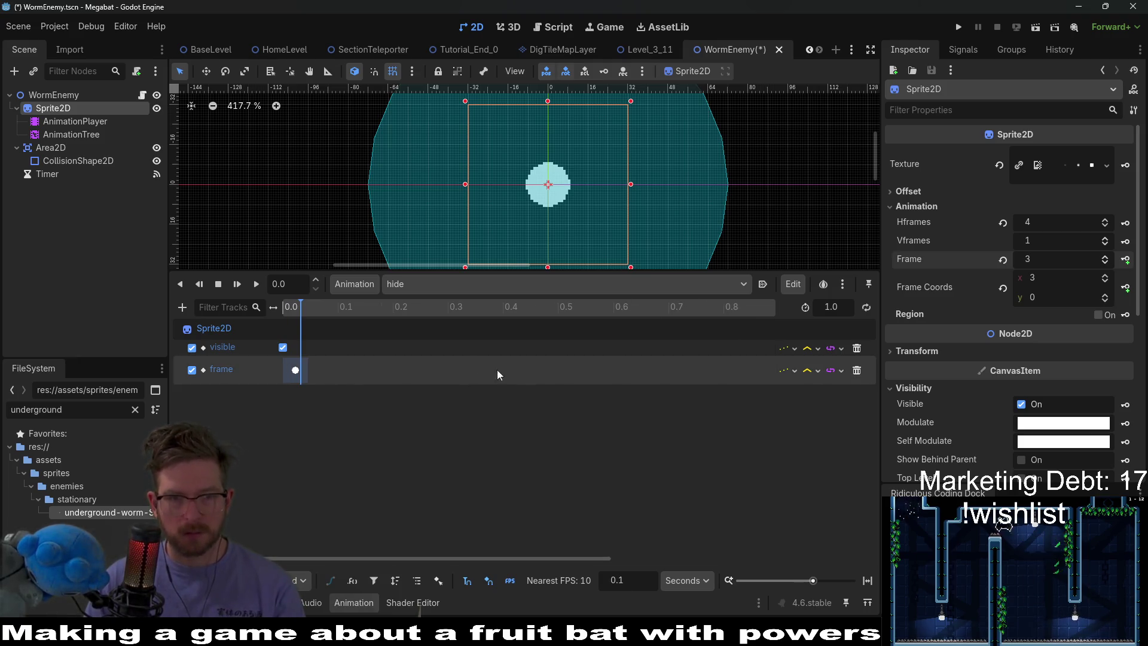
pyautogui.moveTo(366, 306); pyautogui.dragTo(349, 304)
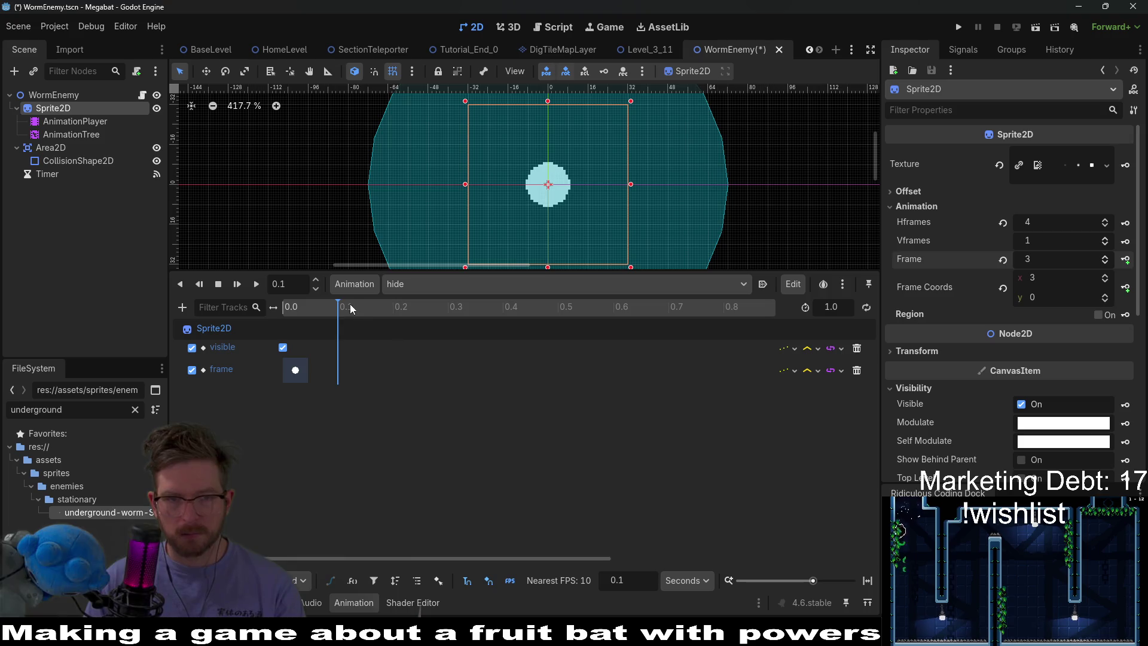
pyautogui.click(1124, 260)
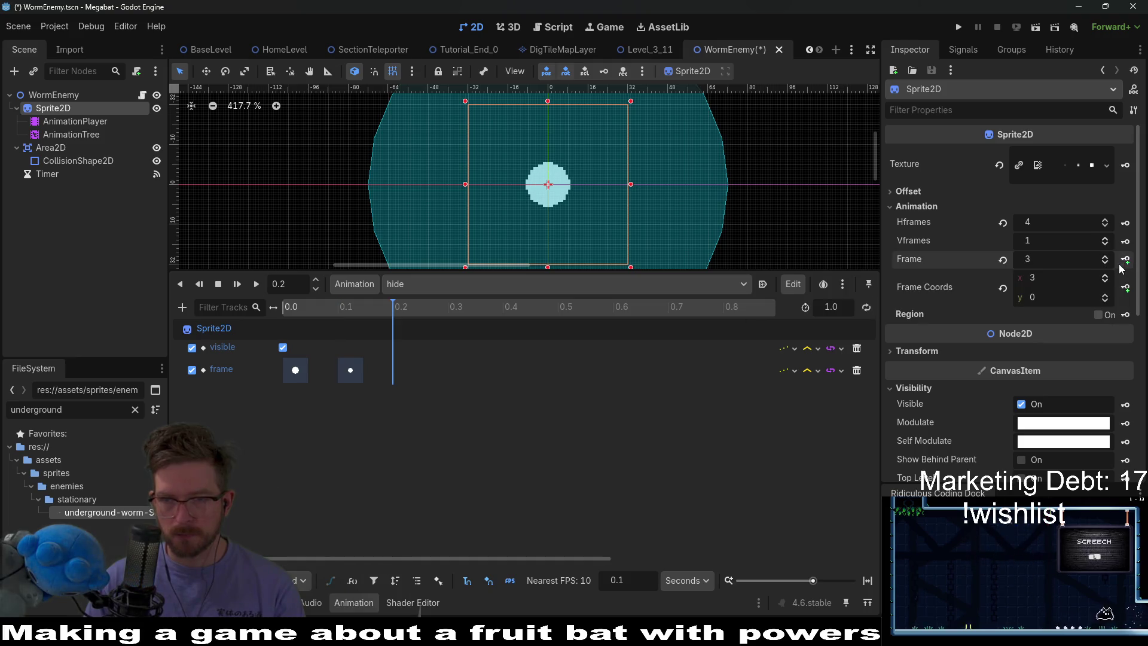
pyautogui.click(1104, 263)
pyautogui.click(1124, 260)
pyautogui.click(1106, 264)
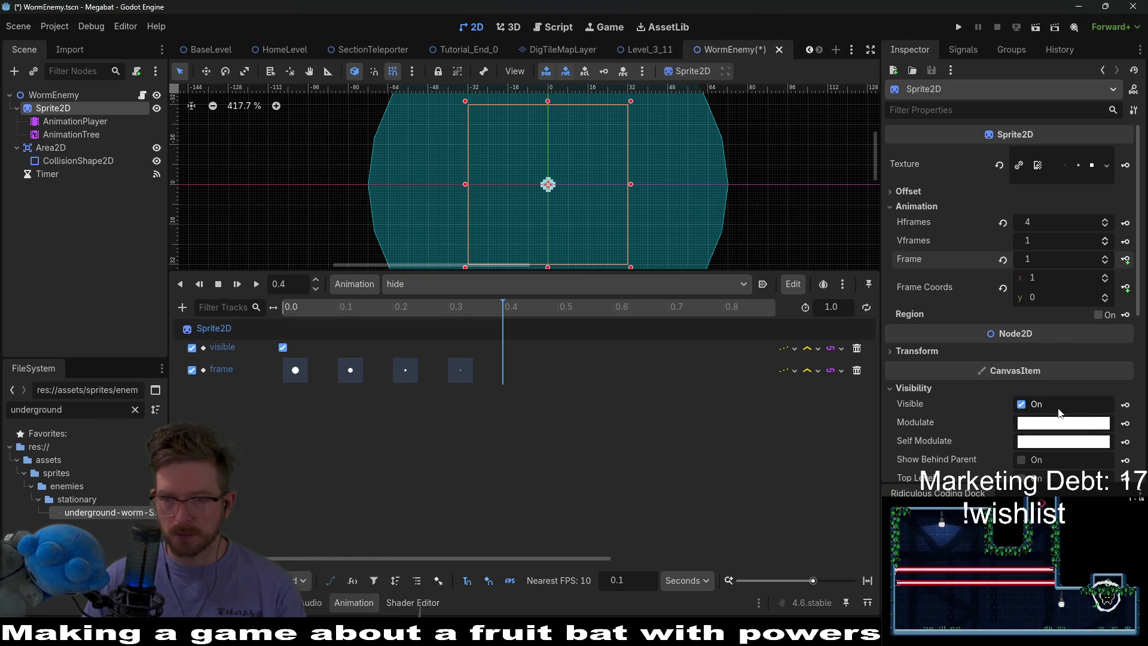
# Key the sprite hidden at 0.4 s, set the length to 0.4 s, save and rewind
pyautogui.click(1021, 405)
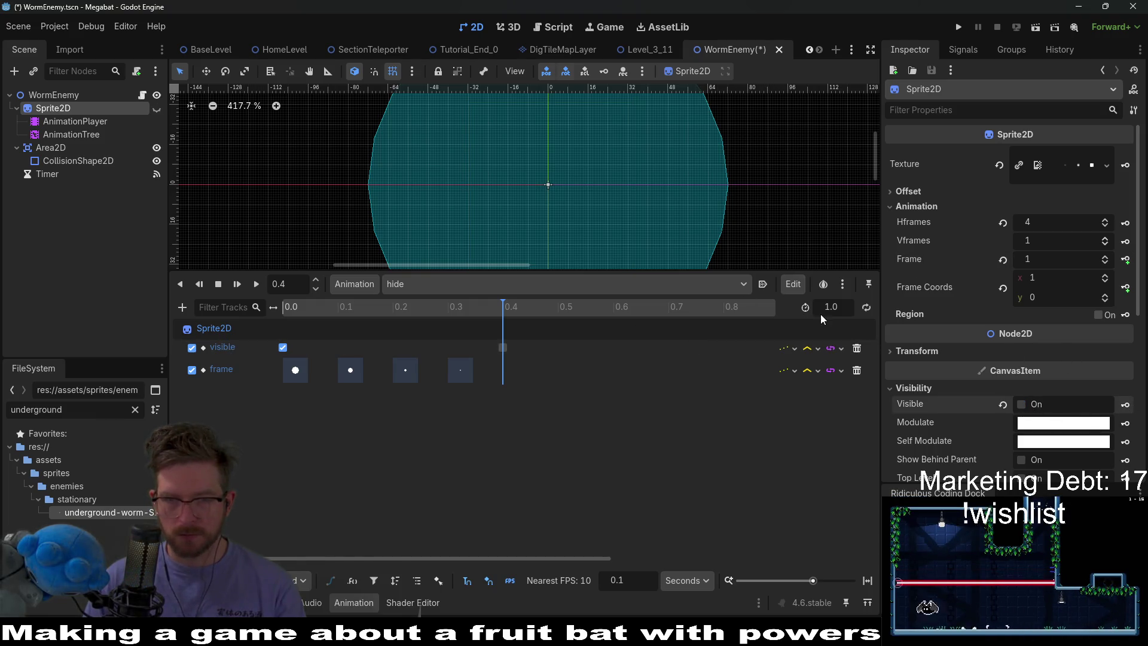
pyautogui.write('0.')
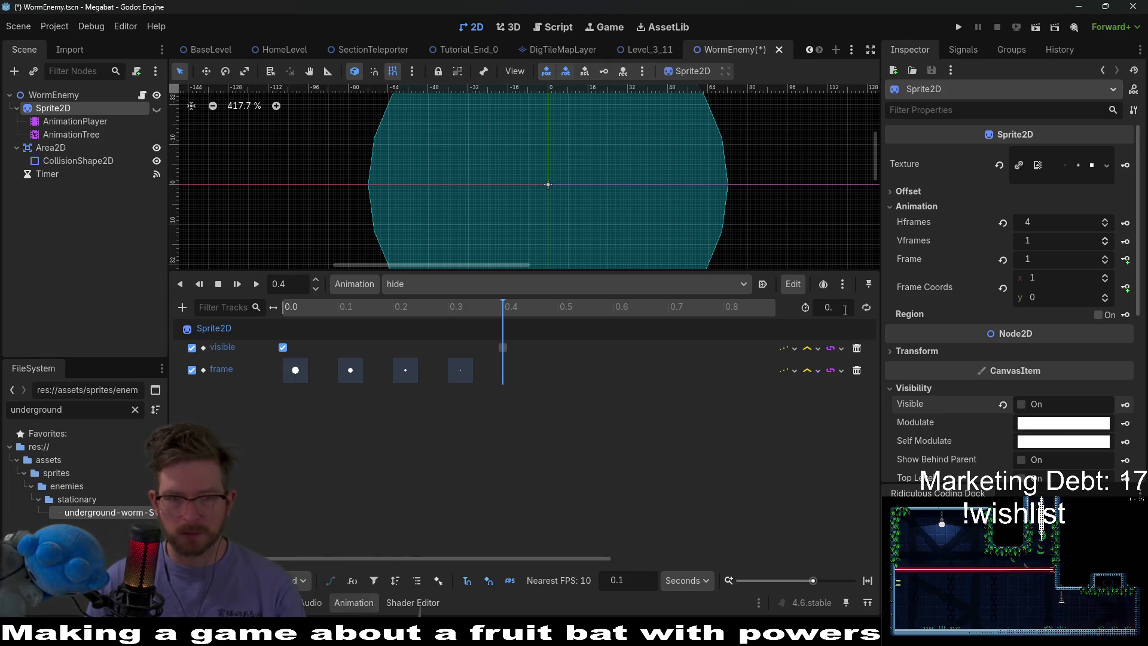
pyautogui.write('4')
pyautogui.press('Return')
pyautogui.hotkey('ctrl', 's')
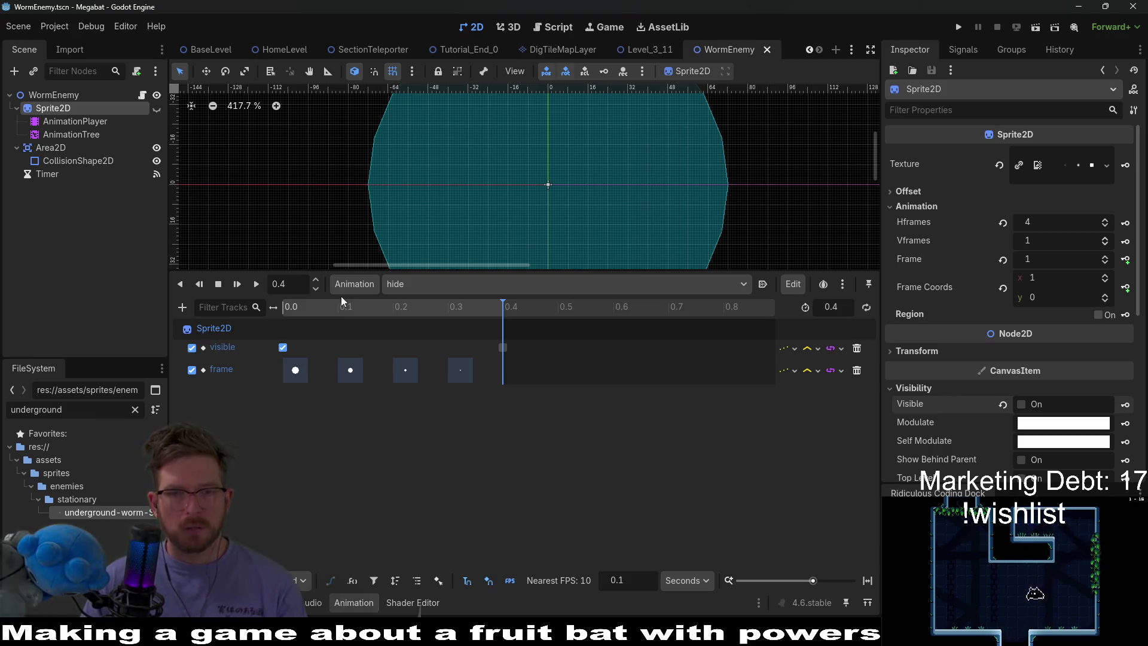
pyautogui.moveTo(473, 307); pyautogui.dragTo(296, 291)
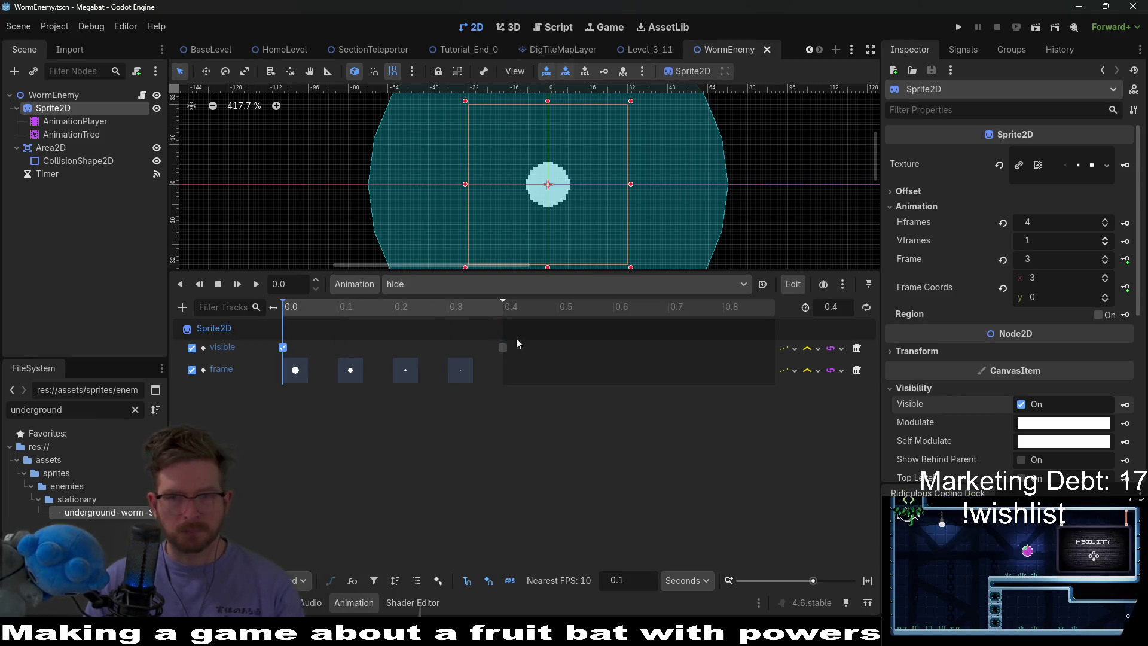
# Preview the hide animation from the start, then select the AnimationTree node
pyautogui.moveTo(648, 271); pyautogui.dragTo(661, 430)
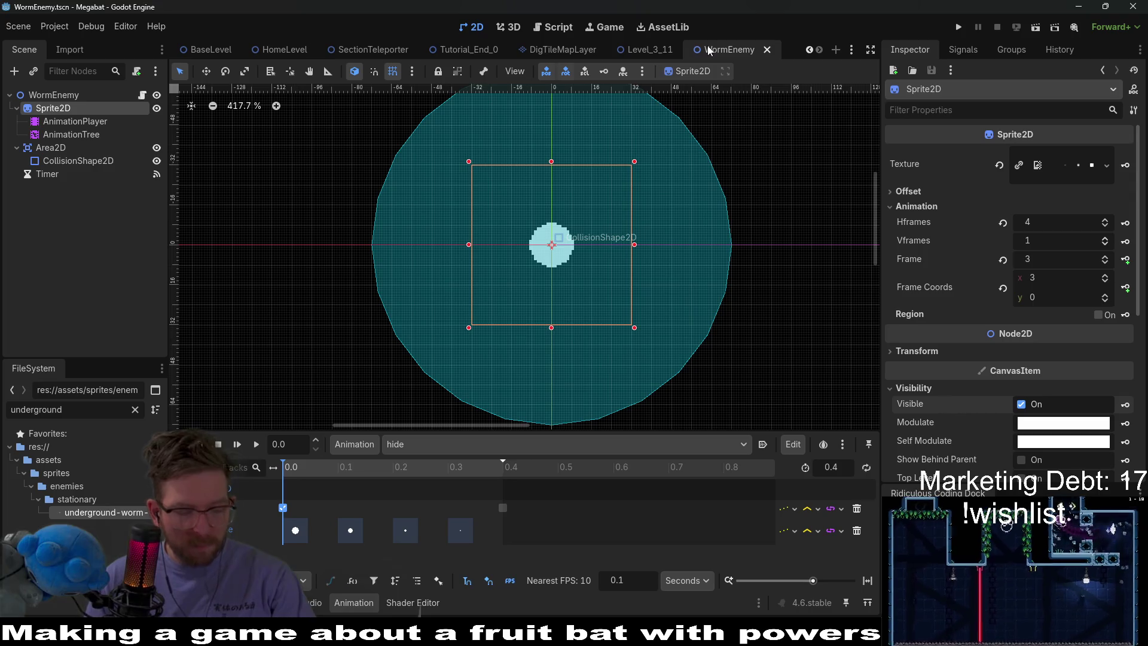
pyautogui.click(238, 448)
pyautogui.click(238, 448)
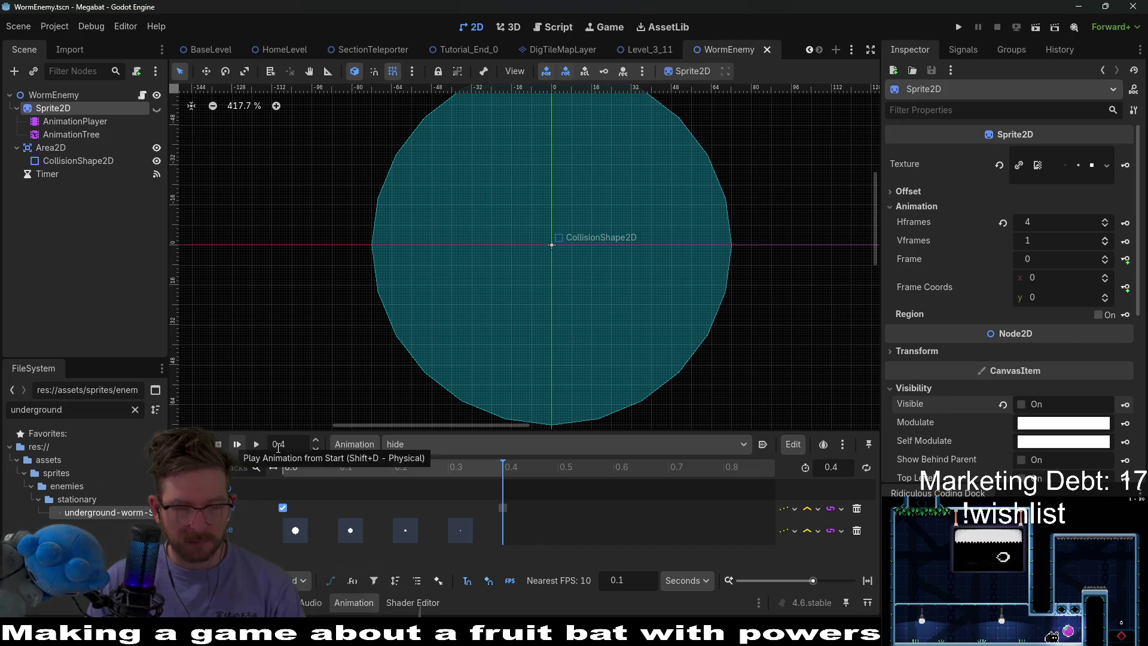
pyautogui.click(438, 446)
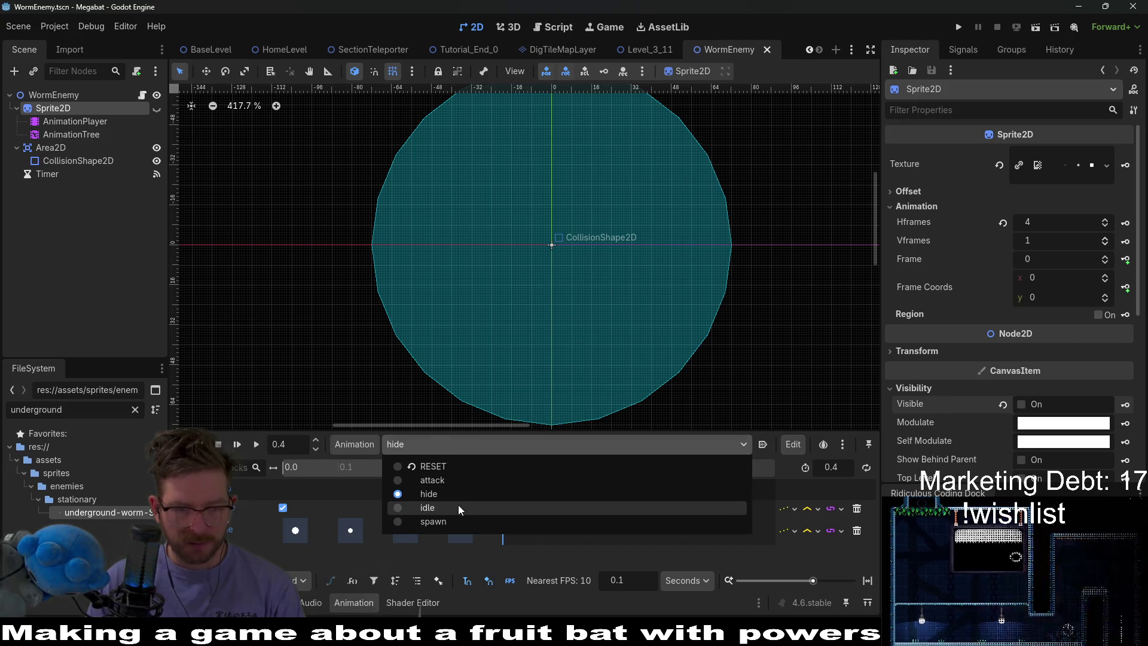
pyautogui.click(74, 135)
pyautogui.click(74, 134)
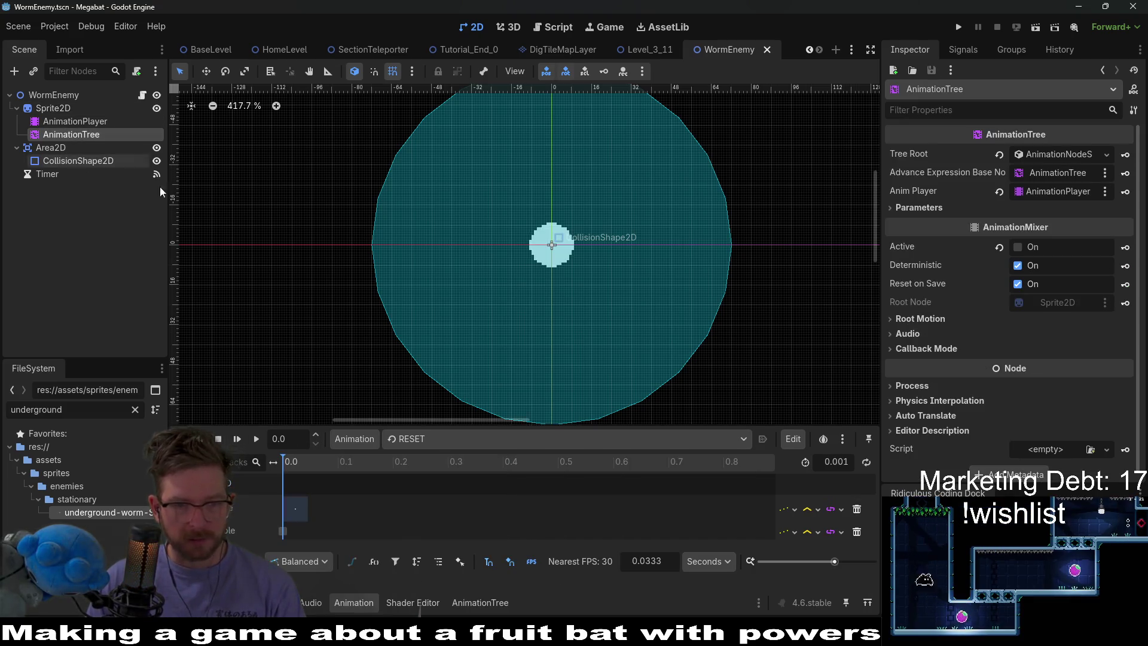
# Enlarge the Animation panel and review the hide and attack animations' tracks
pyautogui.moveTo(569, 423); pyautogui.dragTo(569, 261)
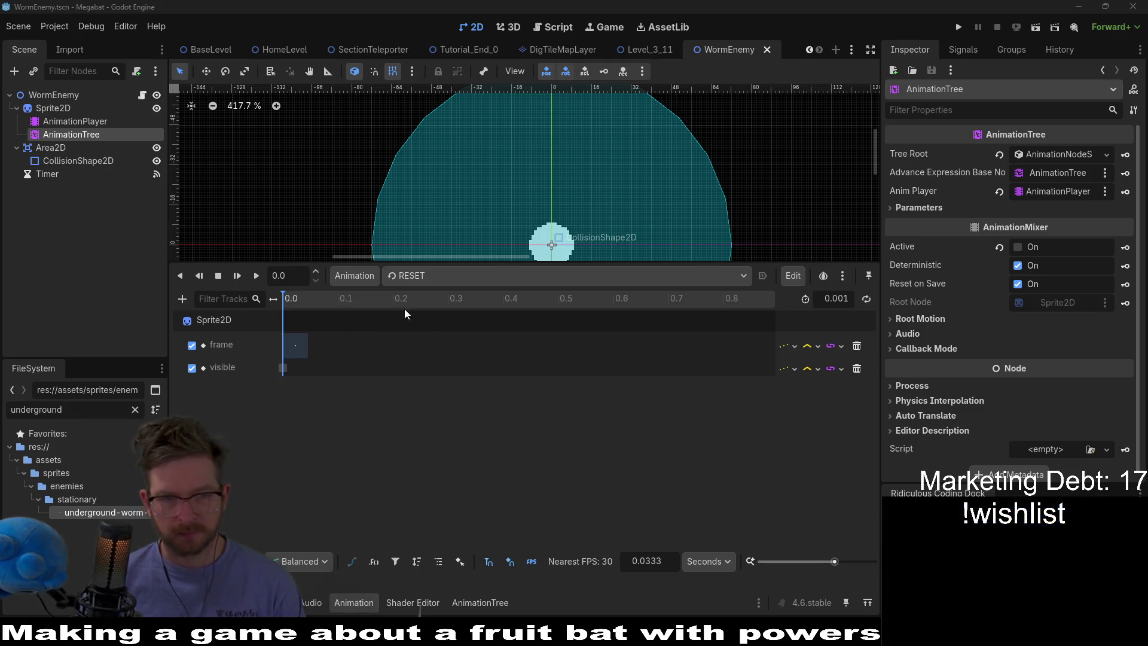
pyautogui.click(421, 275)
pyautogui.click(436, 320)
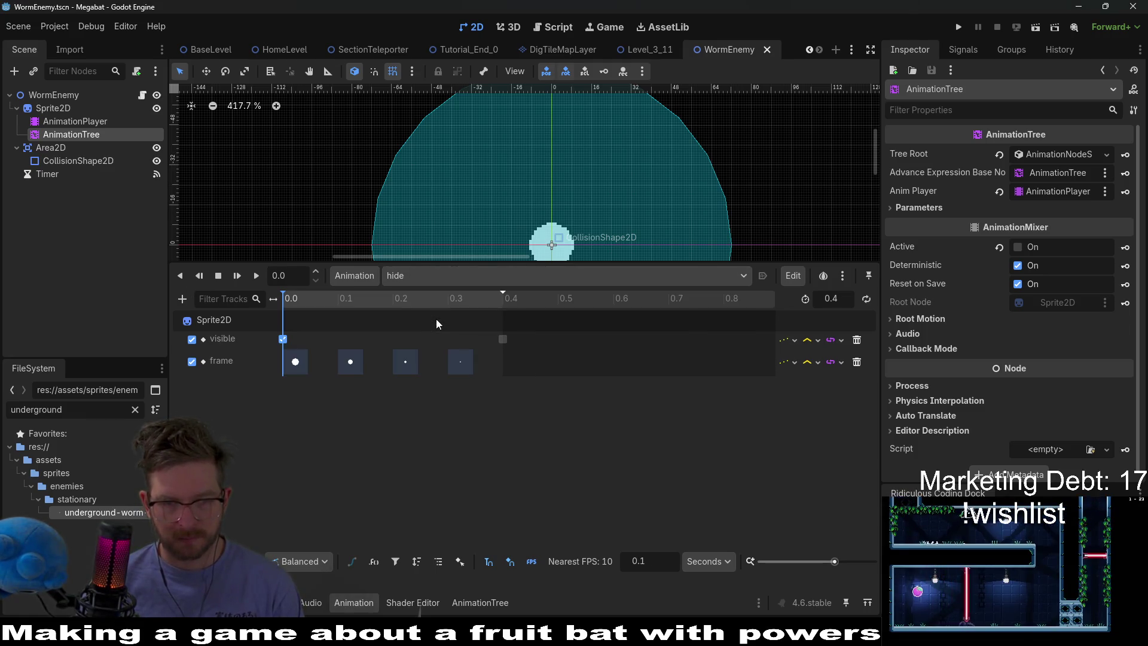
pyautogui.click(440, 276)
pyautogui.click(425, 315)
pyautogui.click(422, 278)
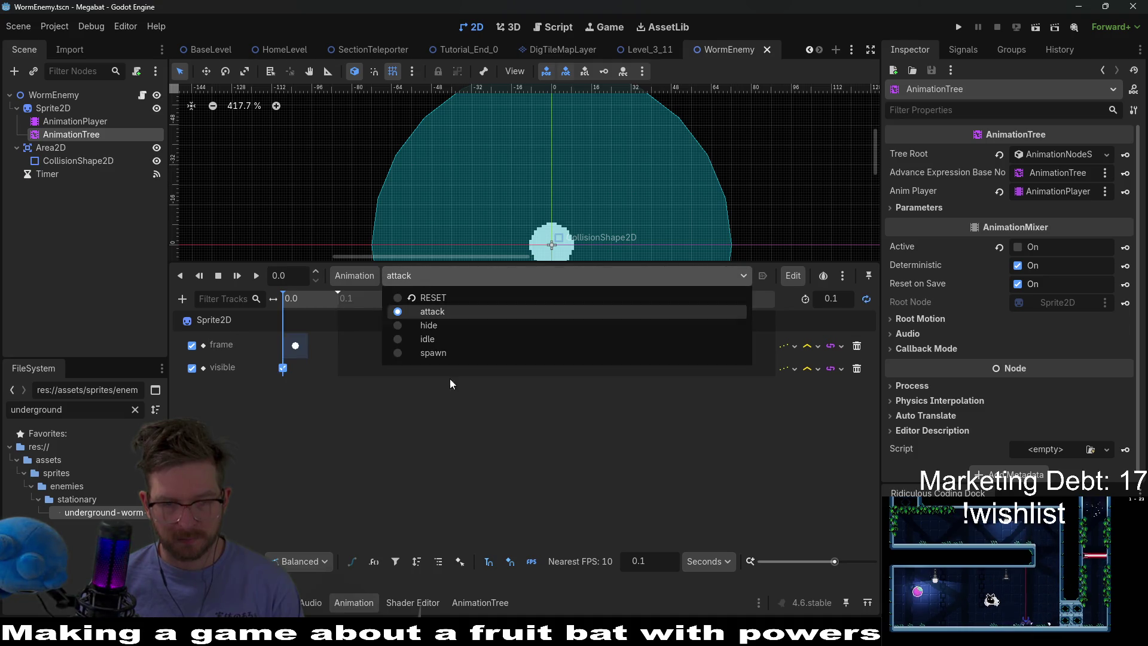
pyautogui.click(83, 134)
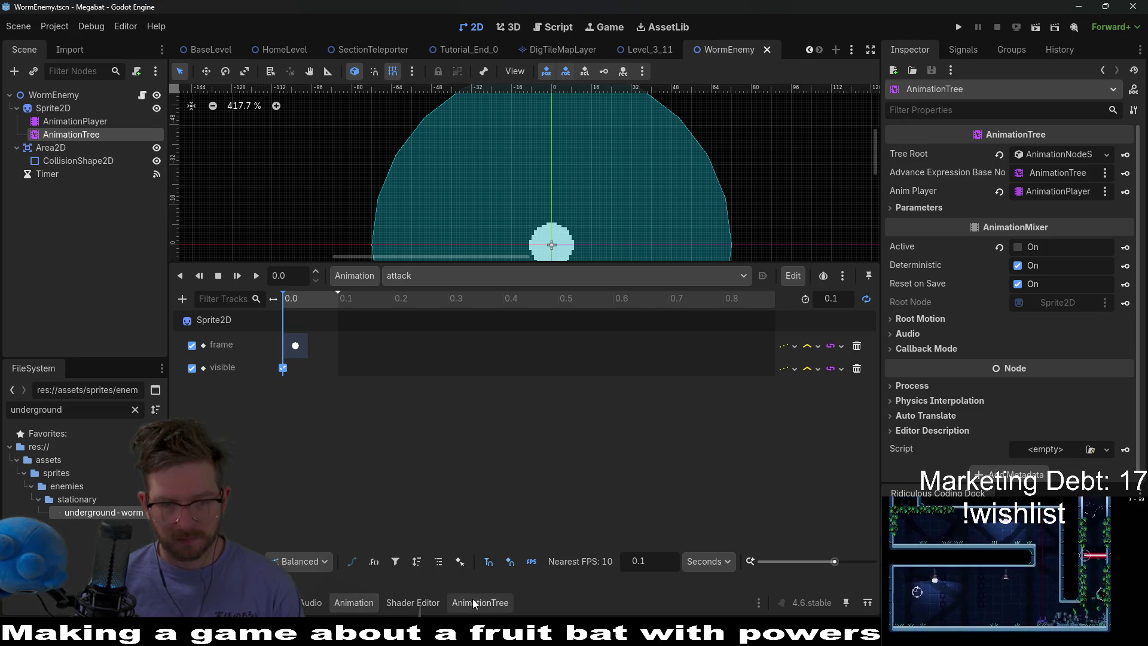
# Add the hide animation as a new state in the AnimationTree state machine
pyautogui.click(472, 599)
pyautogui.rightClick(463, 329)
pyautogui.moveTo(512, 336)
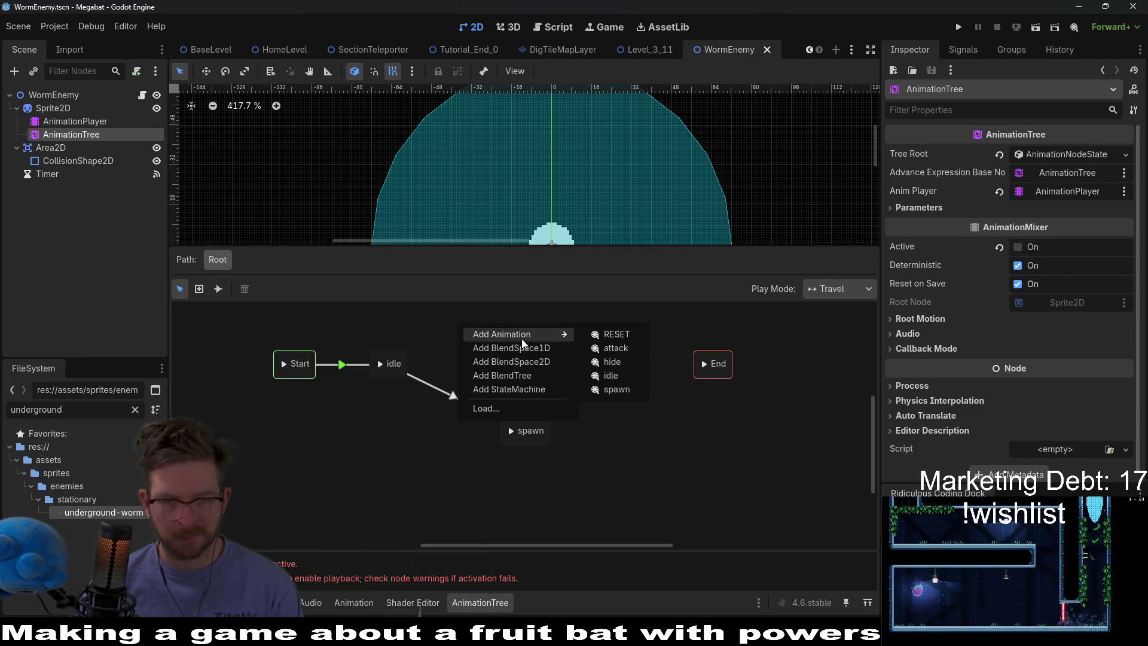
pyautogui.click(612, 361)
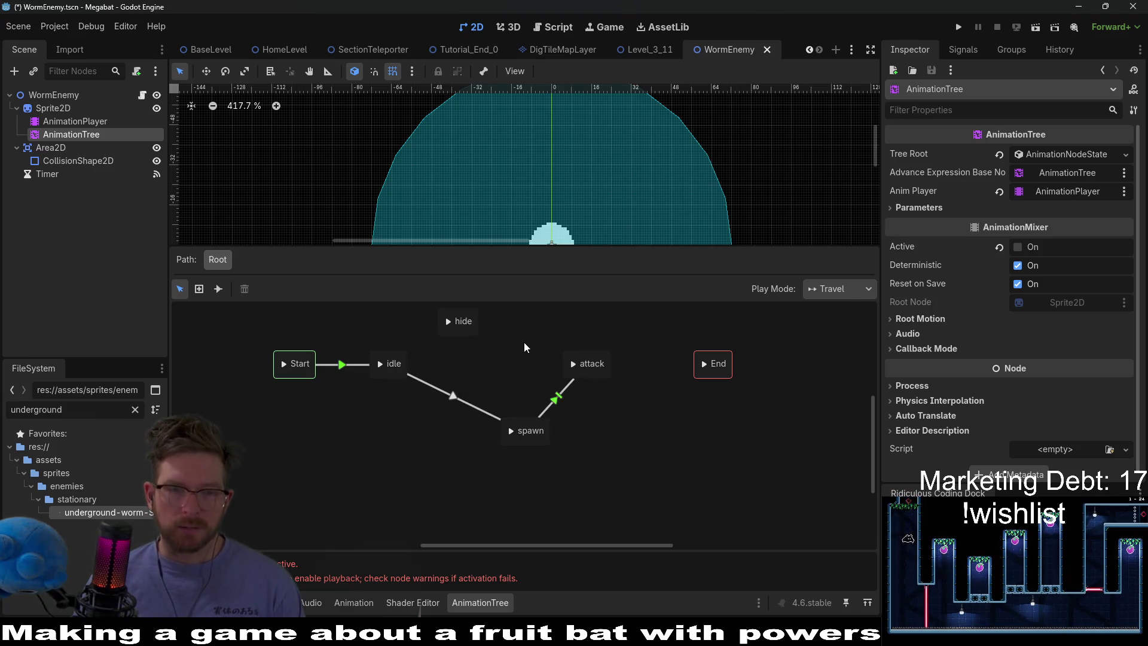
pyautogui.click(475, 331)
# Arrange the hide, attack and End states neatly along the row
pyautogui.moveTo(490, 336); pyautogui.dragTo(523, 367)
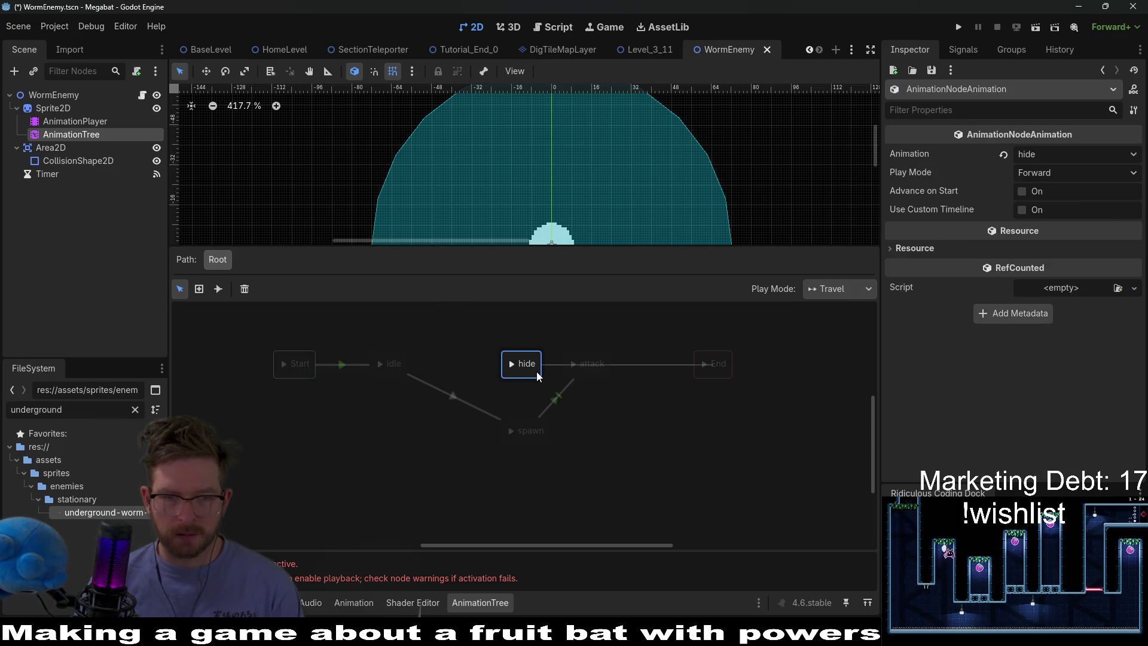
pyautogui.moveTo(586, 408); pyautogui.dragTo(760, 421)
pyautogui.click(707, 410)
pyautogui.moveTo(640, 419); pyautogui.dragTo(642, 411)
pyautogui.moveTo(752, 420); pyautogui.dragTo(753, 412)
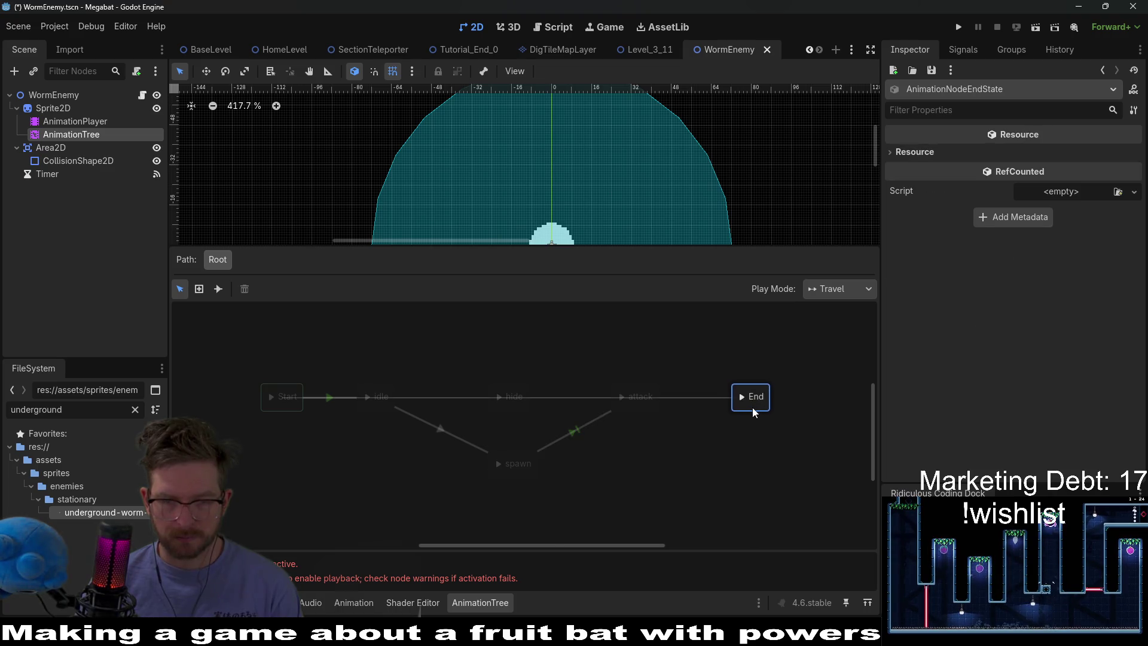
pyautogui.click(649, 405)
pyautogui.moveTo(518, 379); pyautogui.dragTo(522, 313)
pyautogui.click(621, 413)
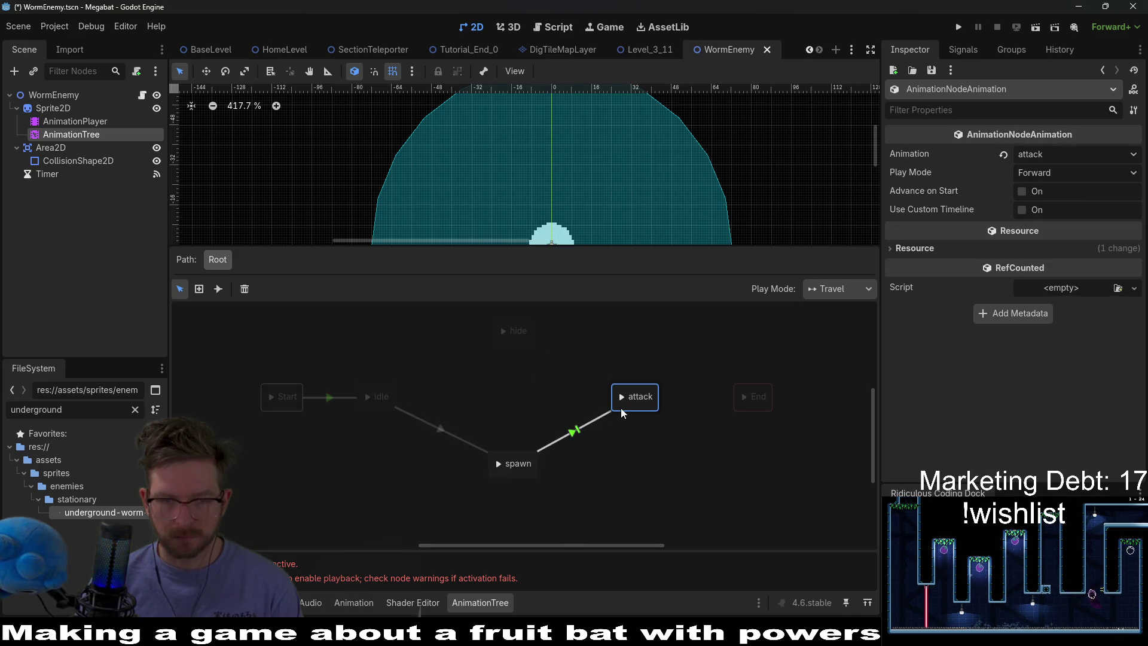
# Set the hide-to-attack transition's advance mode to Enabled
pyautogui.click(591, 373)
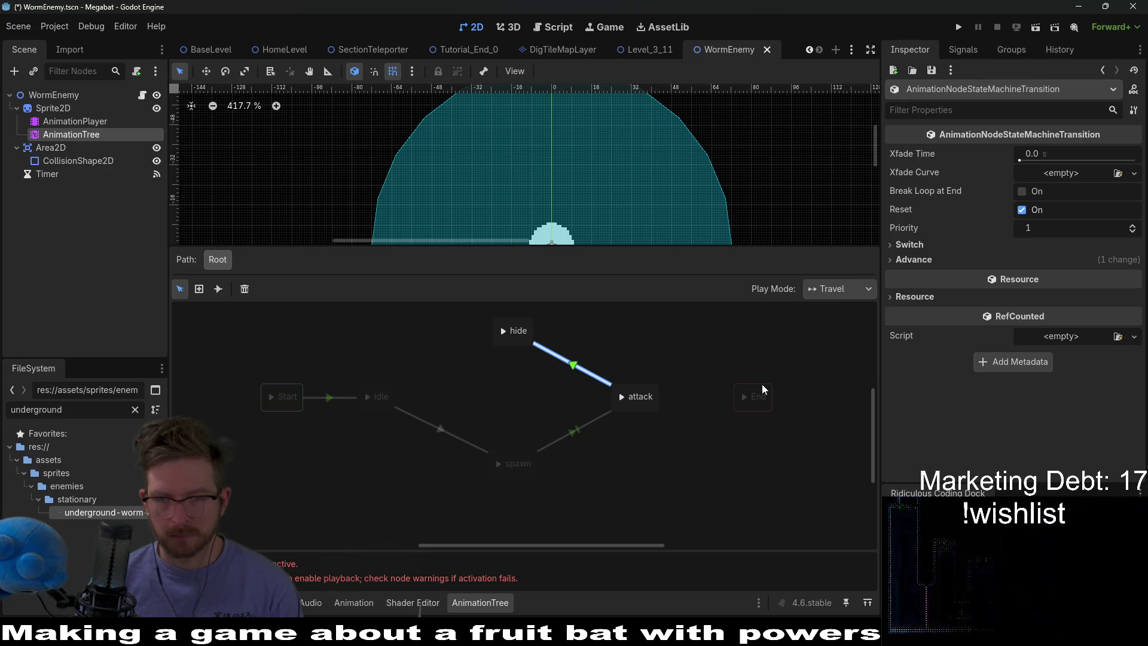
pyautogui.click(914, 259)
pyautogui.click(1003, 276)
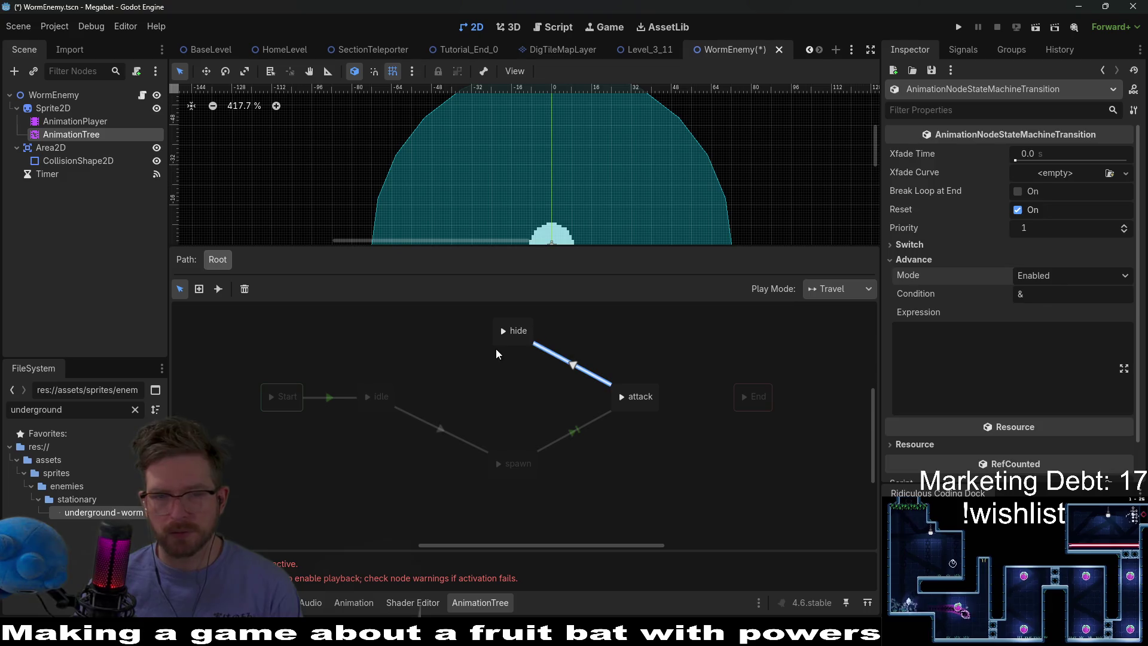
pyautogui.click(505, 345)
# Connect idle to hide with an Auto-advance, At End transition and save the scene
pyautogui.moveTo(505, 345); pyautogui.dragTo(382, 394)
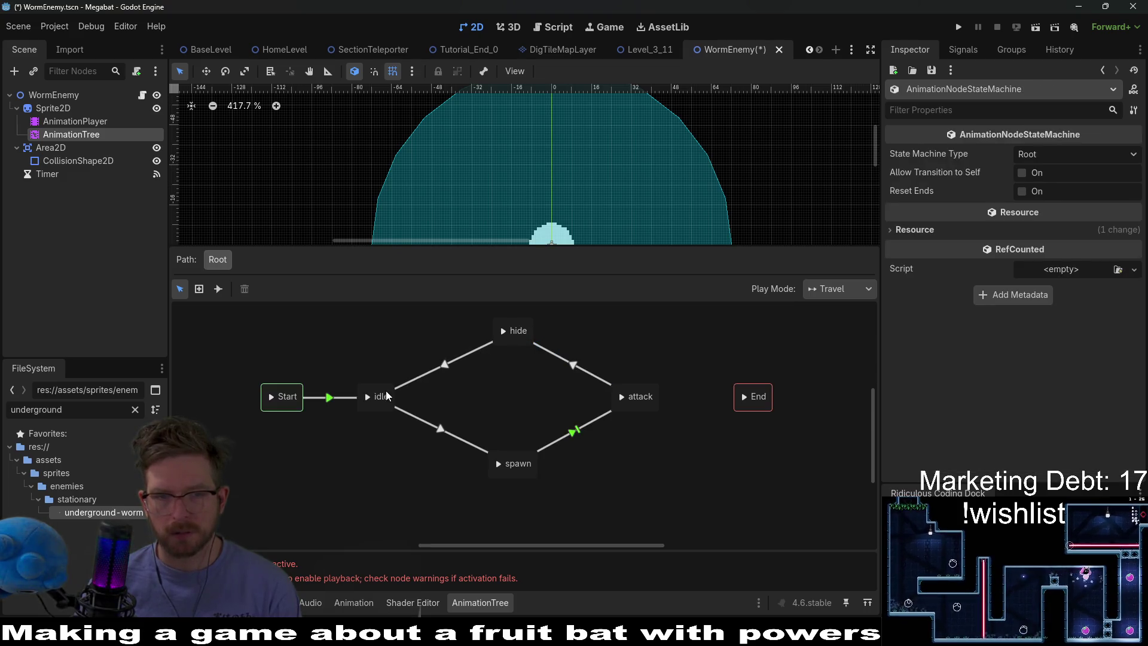
pyautogui.click(461, 370)
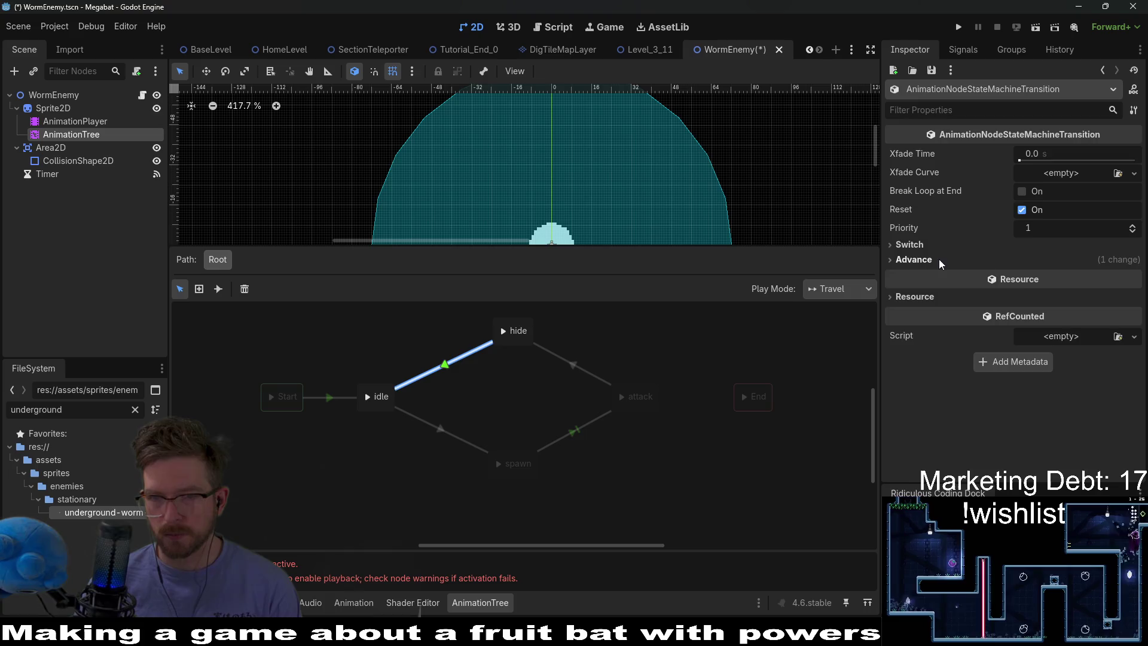
pyautogui.click(914, 259)
pyautogui.click(1045, 276)
pyautogui.click(912, 245)
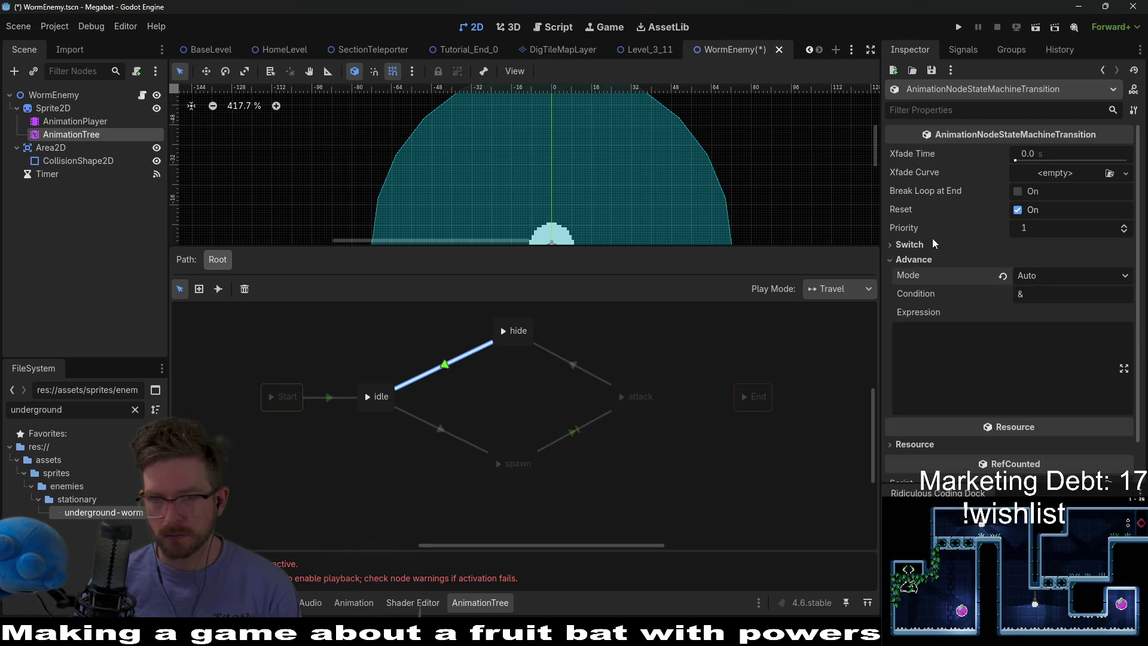
pyautogui.click(911, 245)
pyautogui.click(1076, 260)
pyautogui.click(1050, 309)
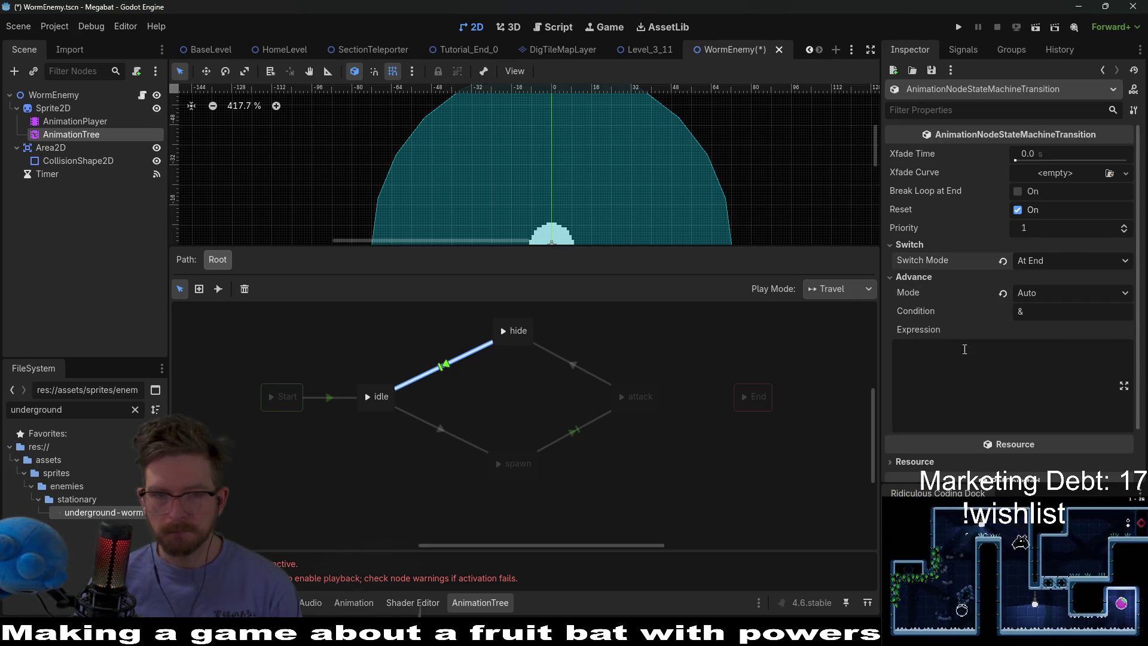
pyautogui.click(746, 472)
pyautogui.hotkey('ctrl', 's')
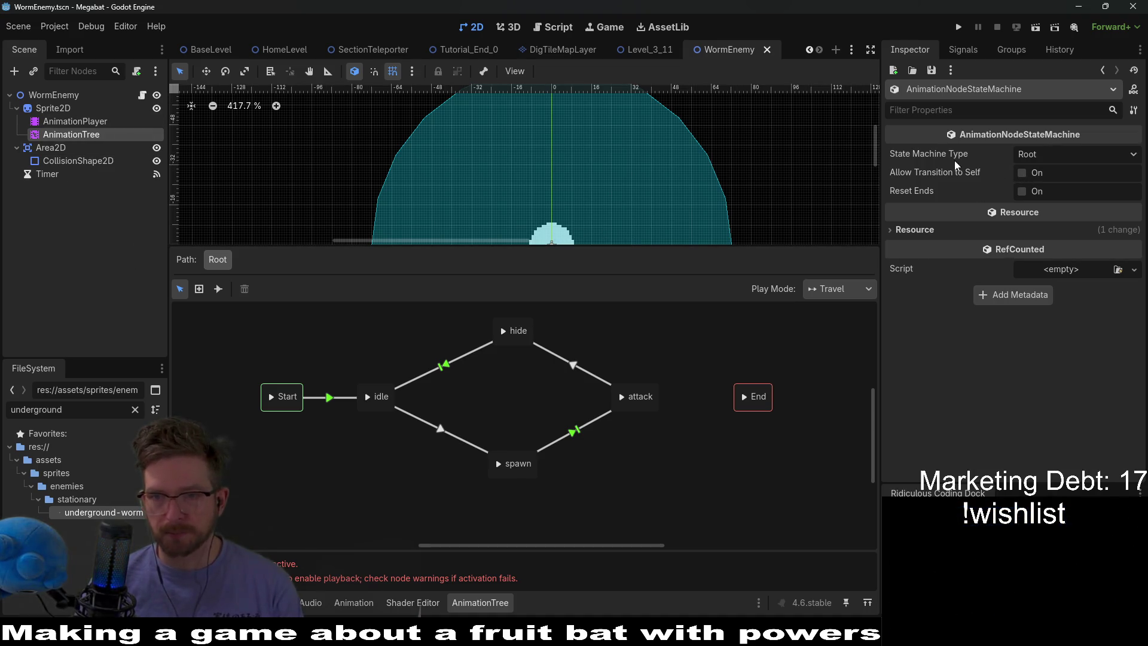
pyautogui.click(108, 111)
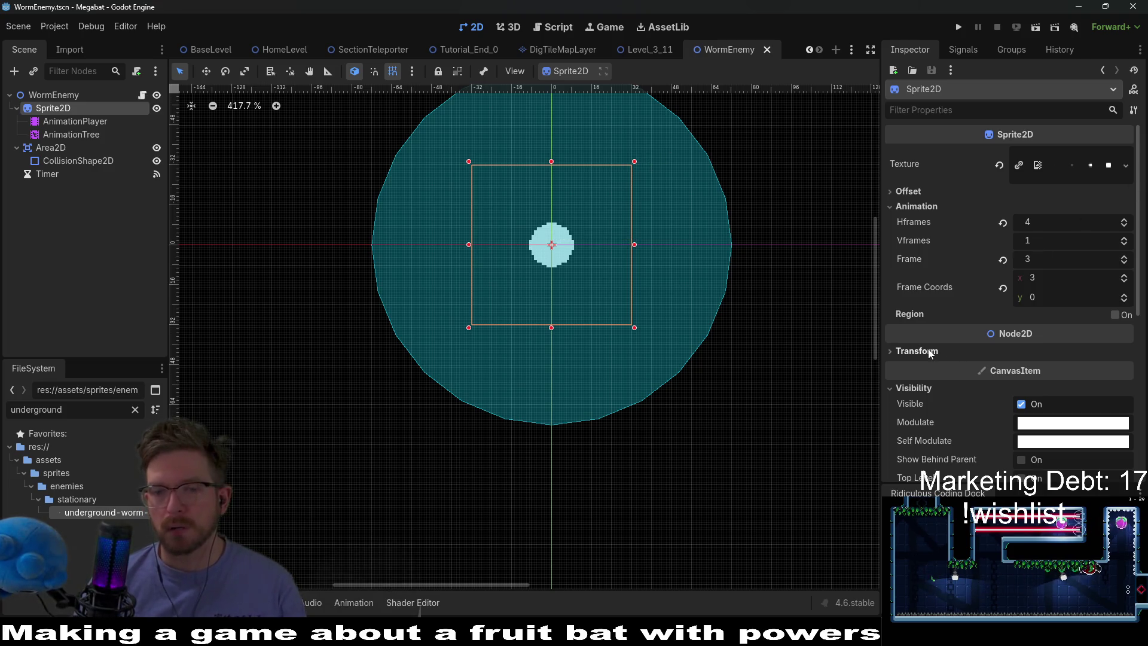
# Turn the AnimationTree Active and save the WormEnemy scene
pyautogui.click(73, 121)
pyautogui.click(71, 109)
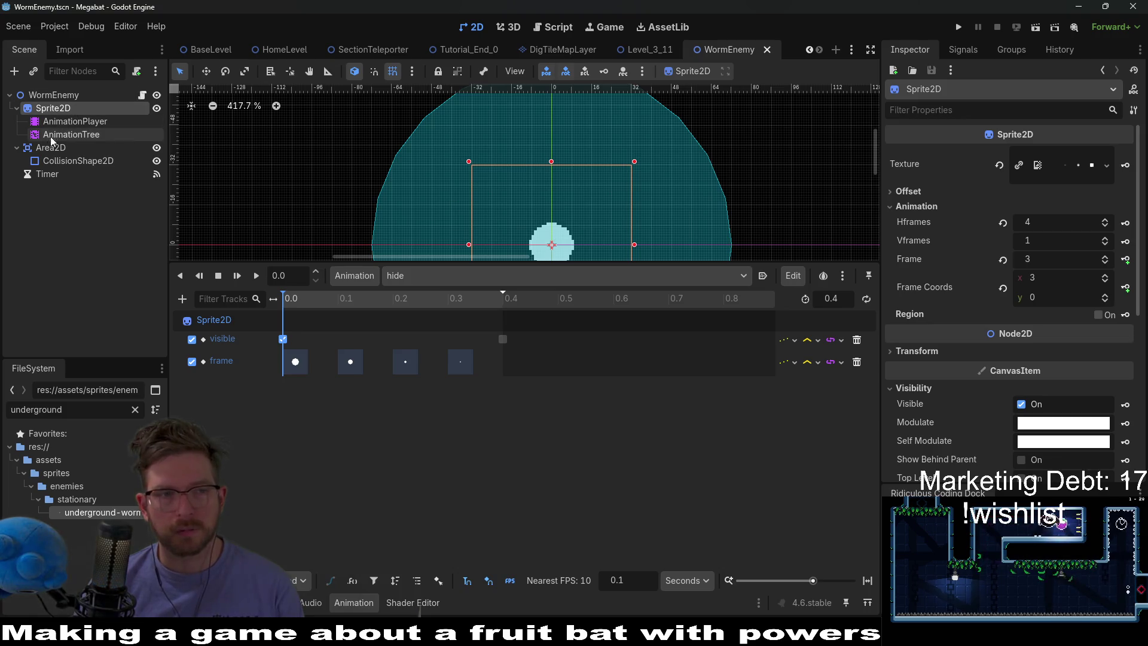
pyautogui.click(67, 135)
pyautogui.click(1016, 247)
pyautogui.hotkey('ctrl', 's')
pyautogui.click(419, 276)
pyautogui.click(432, 297)
pyautogui.click(425, 274)
pyautogui.click(303, 296)
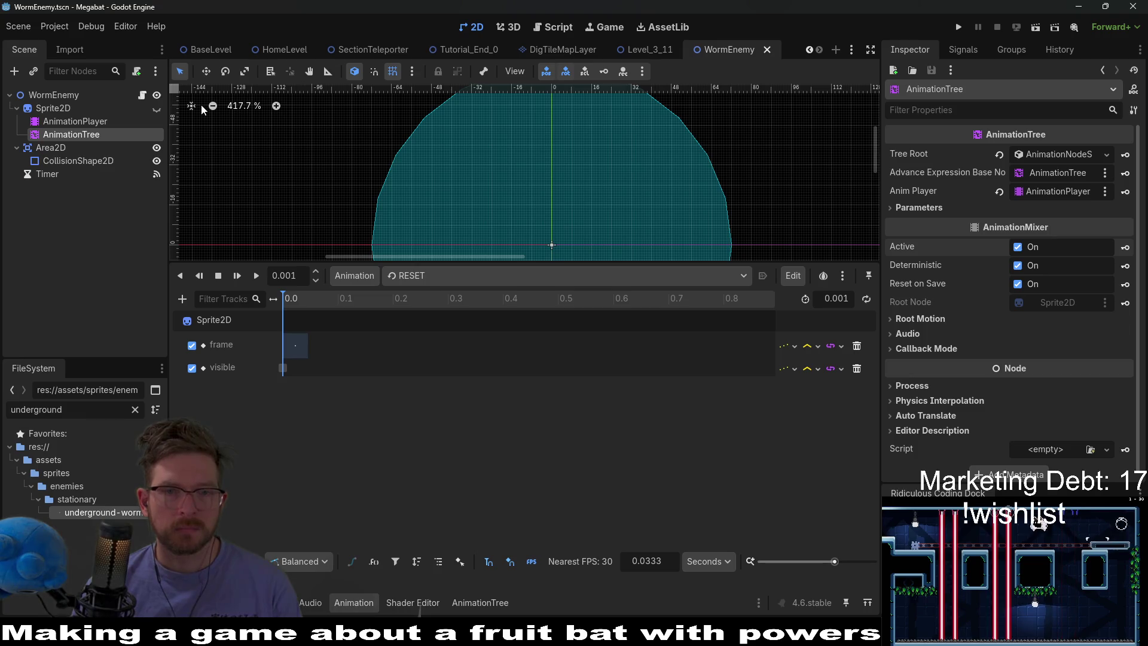
# Open WormEnemy.gd in the Script editor with a taller code area
pyautogui.click(142, 94)
pyautogui.moveTo(557, 270); pyautogui.dragTo(556, 424)
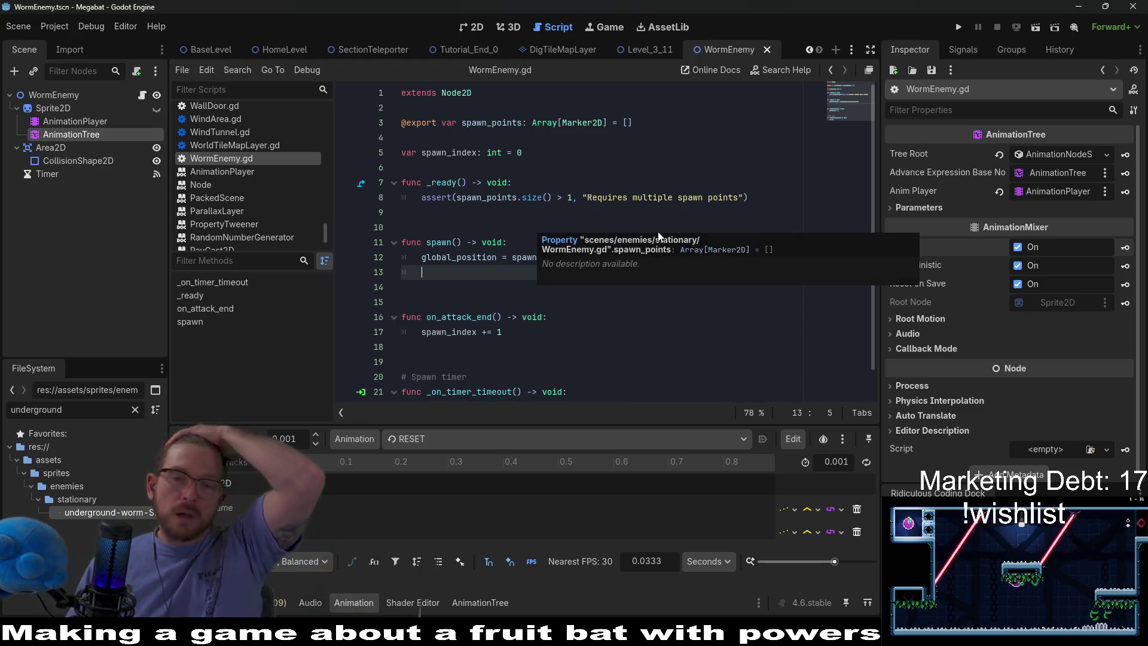
pyautogui.click(771, 197)
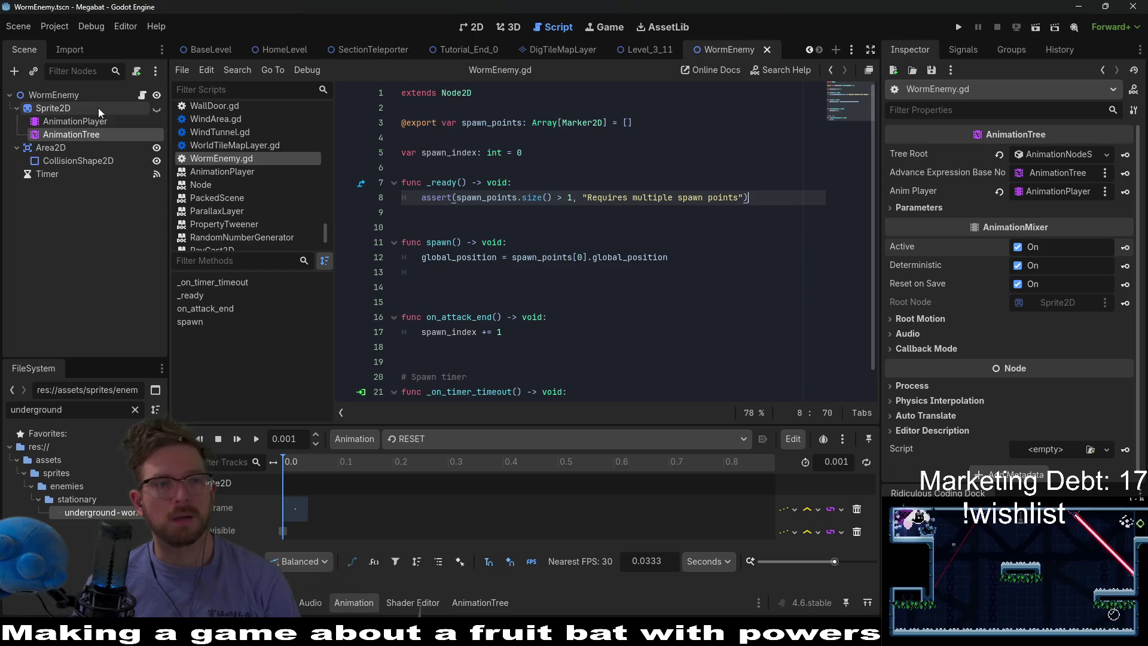
pyautogui.moveTo(78, 135)
pyautogui.mouseDown()
pyautogui.moveTo(486, 141)
pyautogui.moveTo(431, 137)
pyautogui.mouseUp()
pyautogui.press('Return')
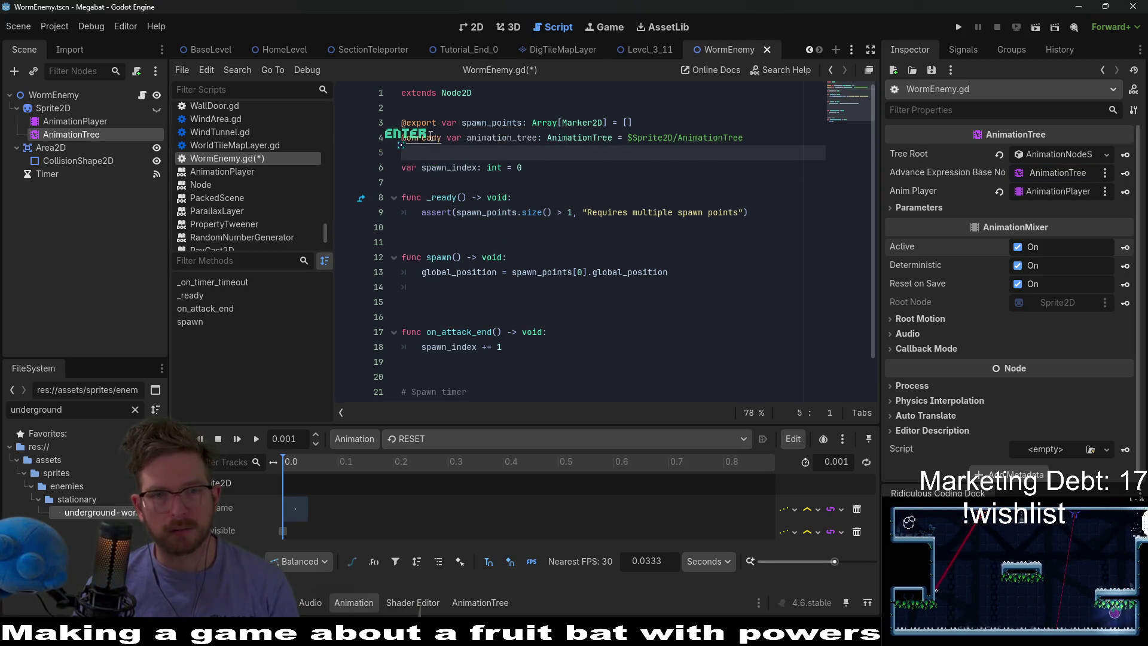
pyautogui.doubleClick(489, 138)
pyautogui.write('a')
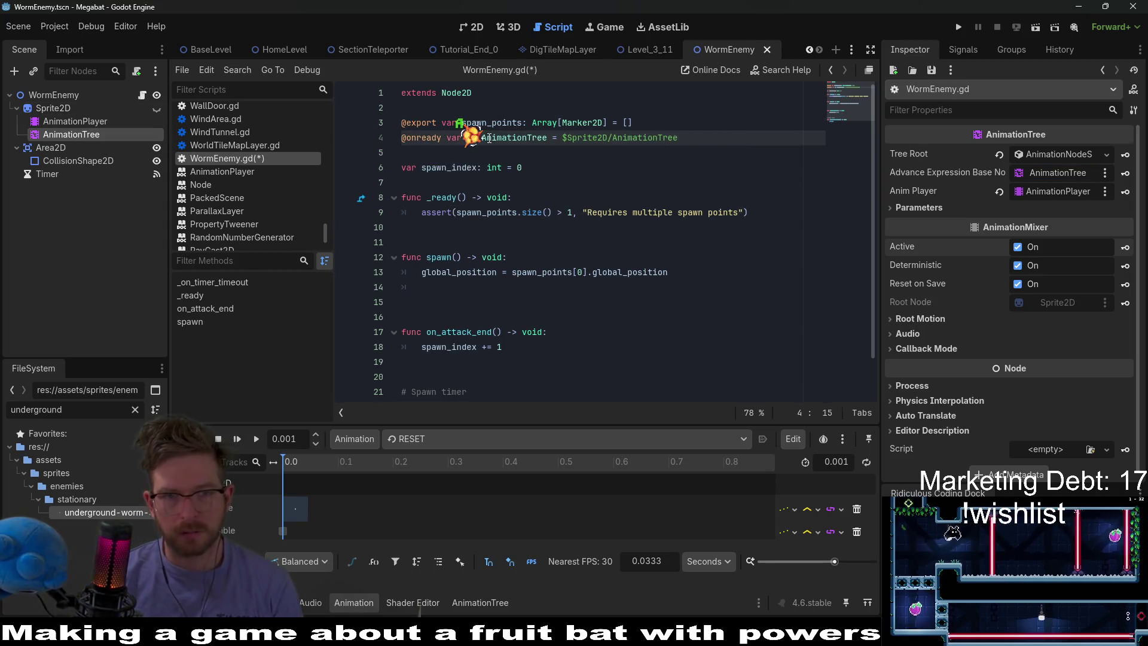
pyautogui.write('nimationTree')
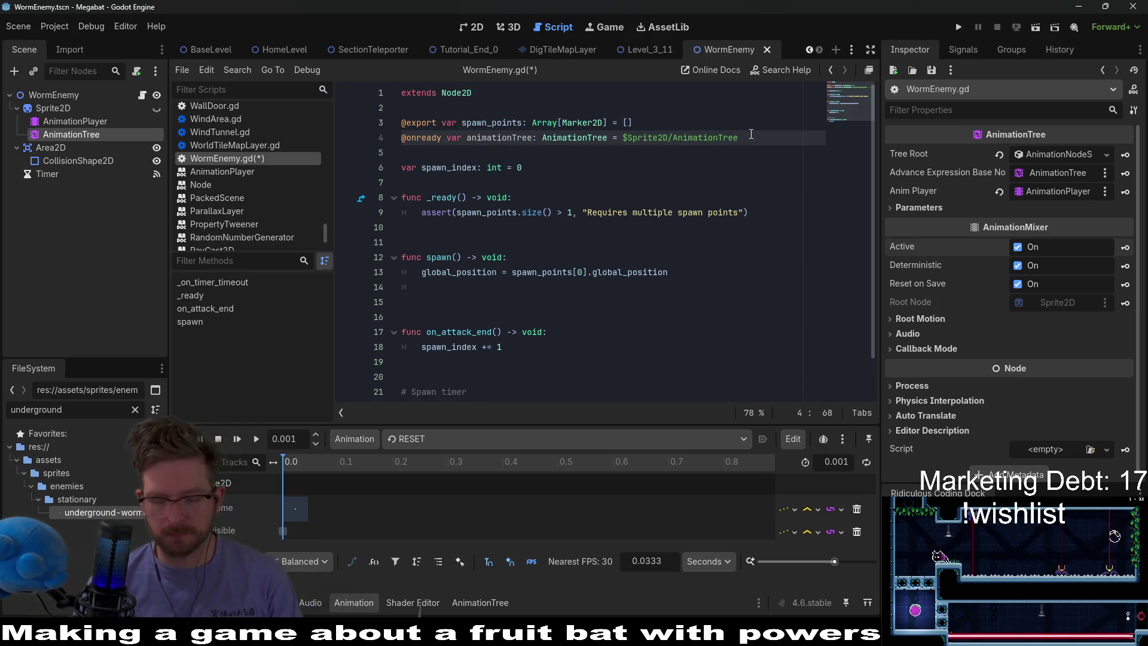
pyautogui.press('Return')
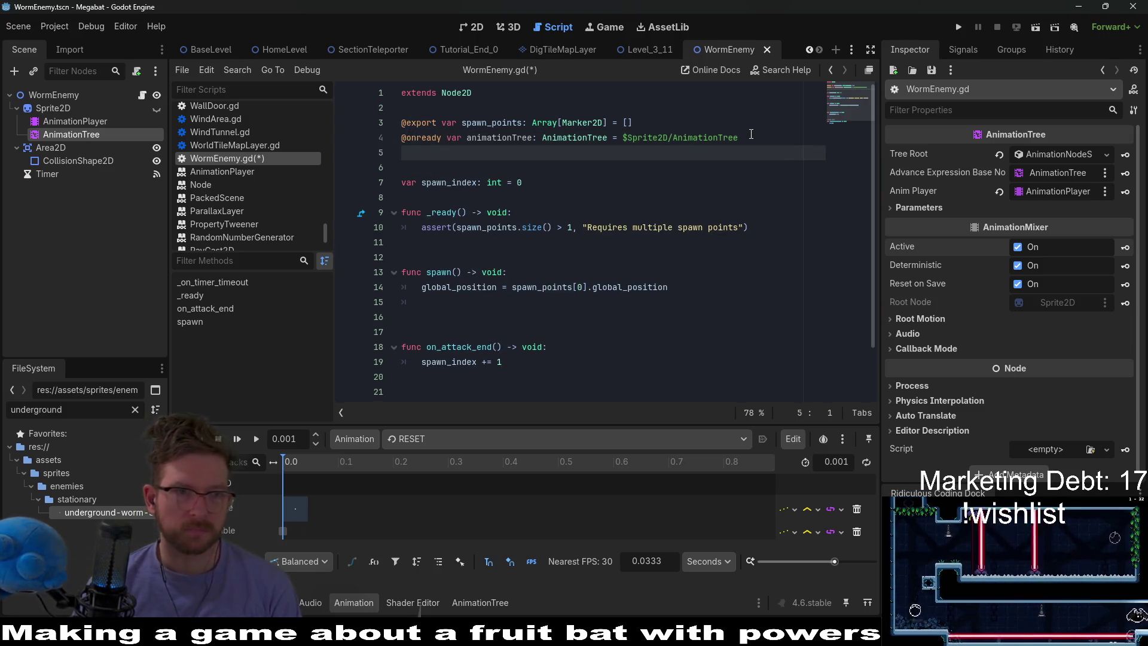
# Quick-open the player.tscn scene
pyautogui.hotkey('shift', 'alt', 'o')
pyautogui.write('player.tscn')
pyautogui.press('Return')
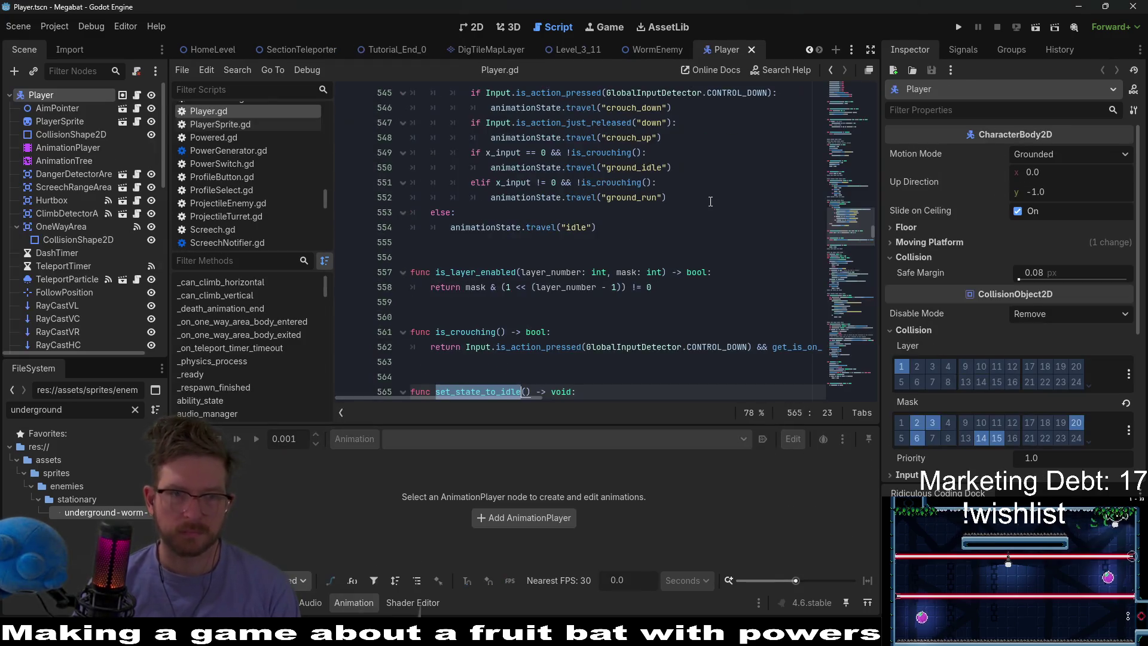
# Copy Player.gd's animationState declaration from line 7 and return to the WormEnemy scene
pyautogui.moveTo(846, 235); pyautogui.dragTo(847, 70)
pyautogui.scroll(-3, 572, 227)
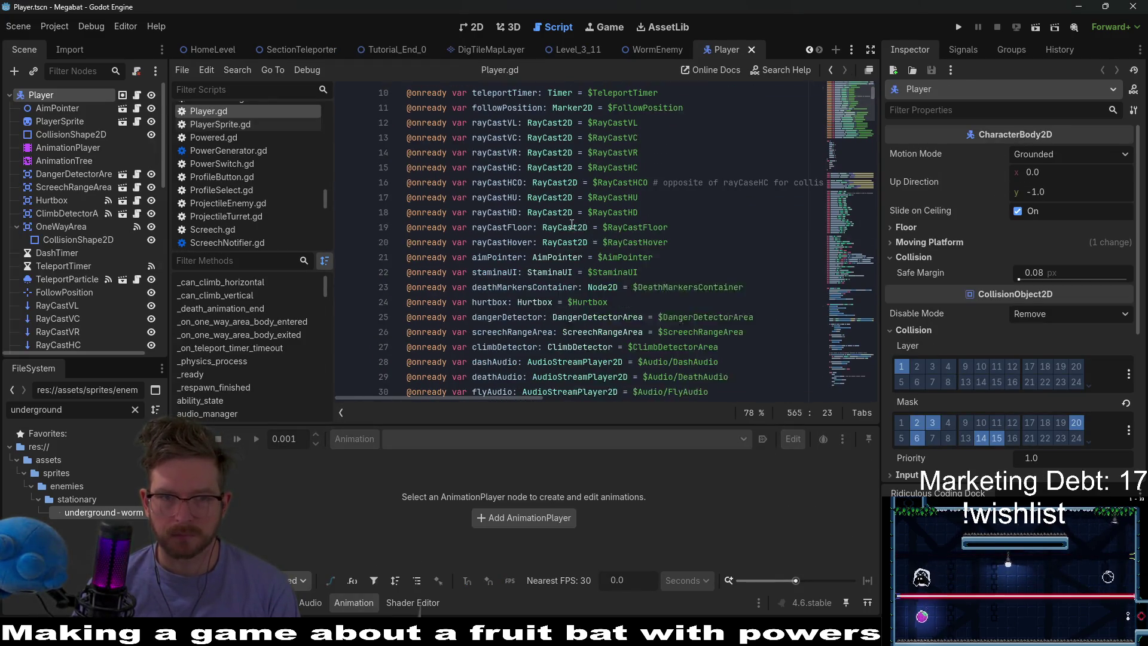
pyautogui.click(687, 167)
pyautogui.scroll(3, 689, 173)
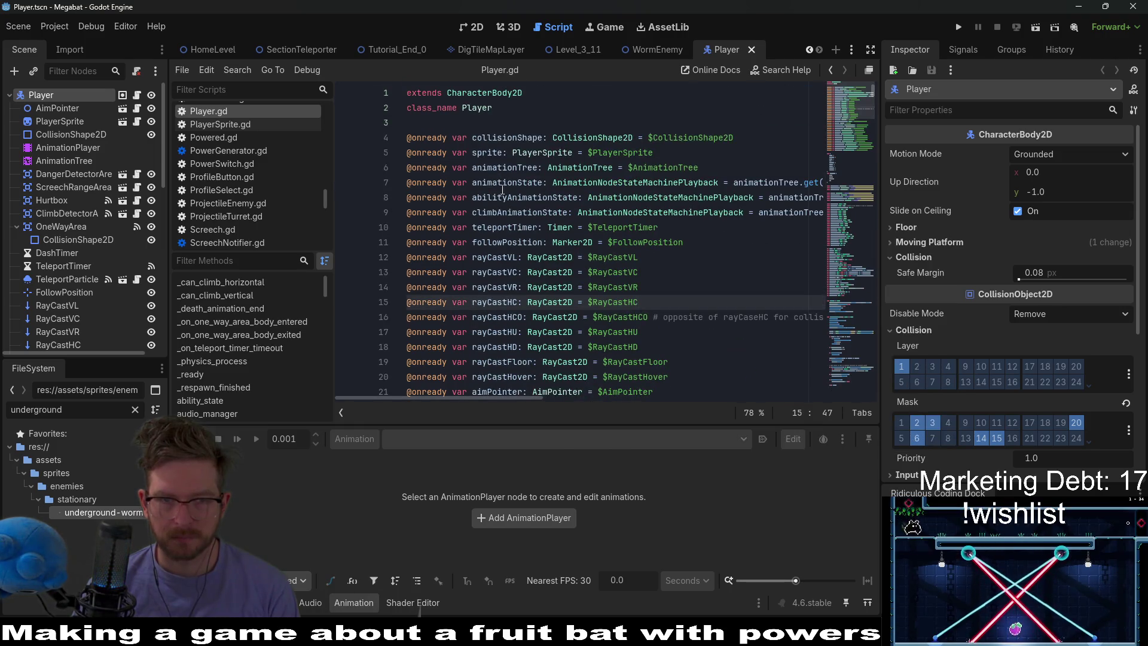
pyautogui.click(407, 197)
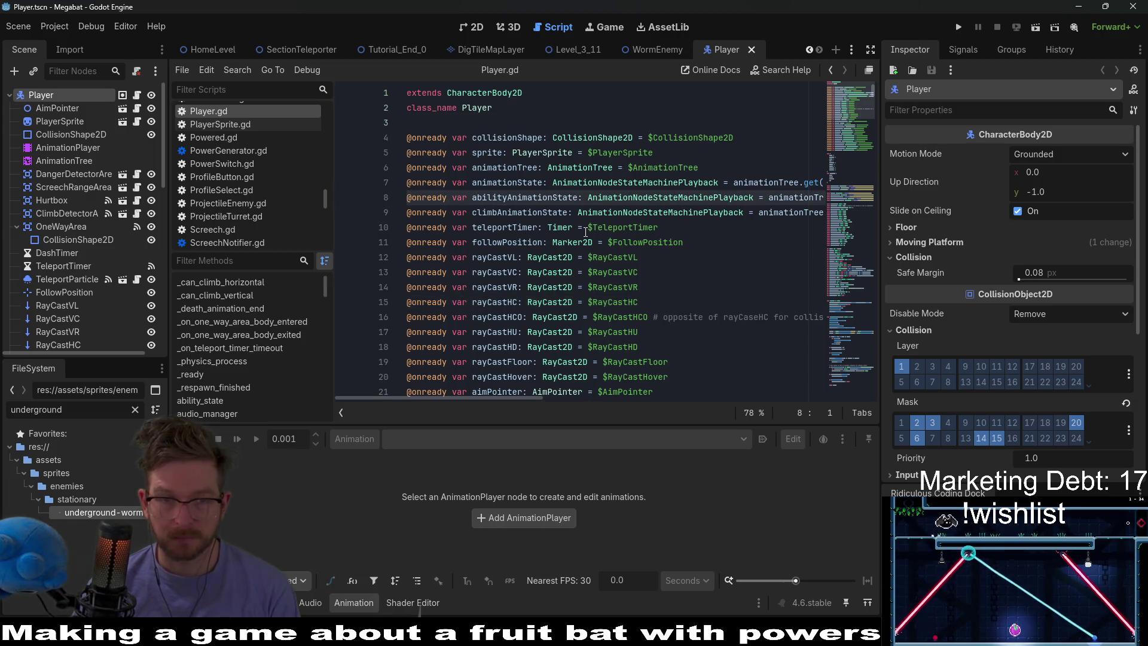
pyautogui.hotkey('shift', 'Up')
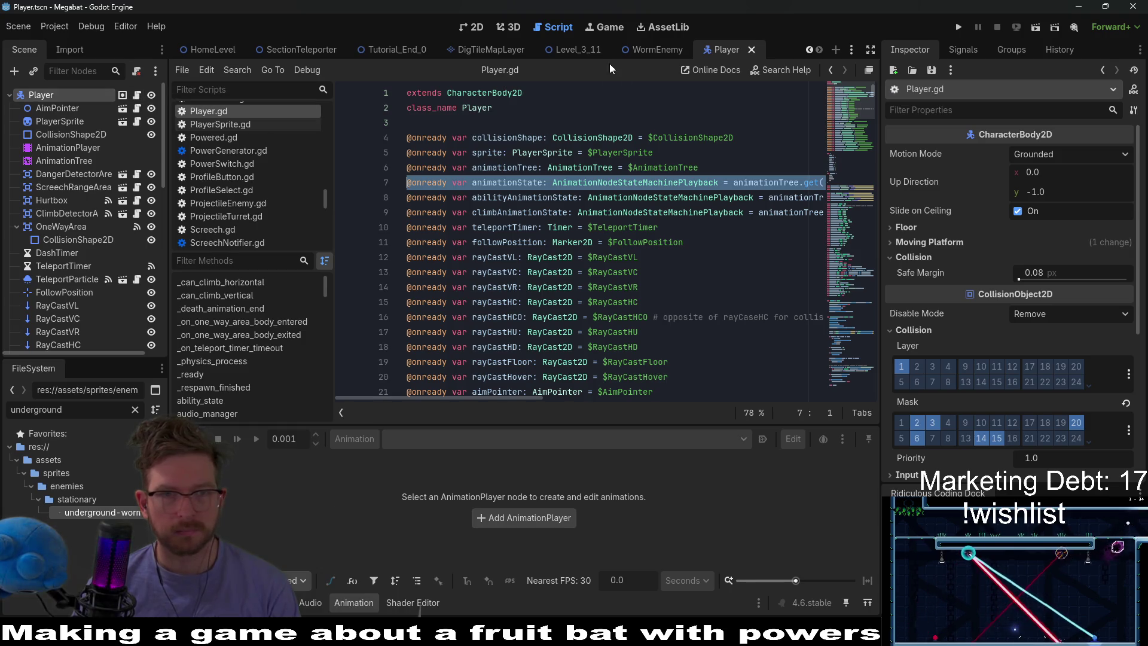
pyautogui.moveTo(559, 190)
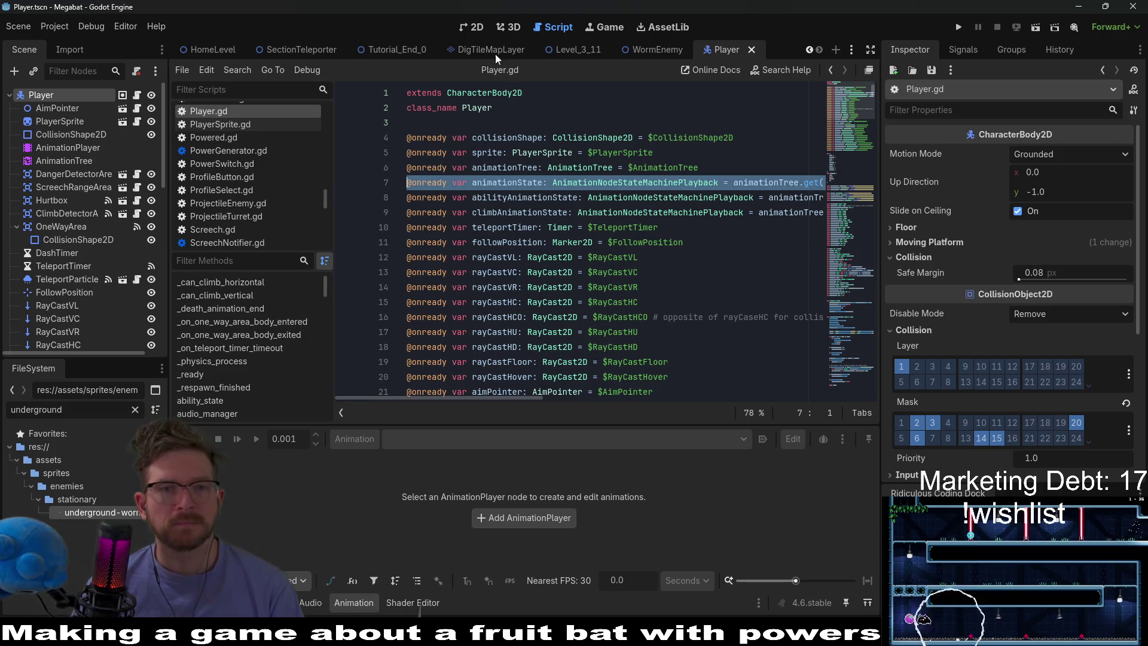
pyautogui.click(590, 52)
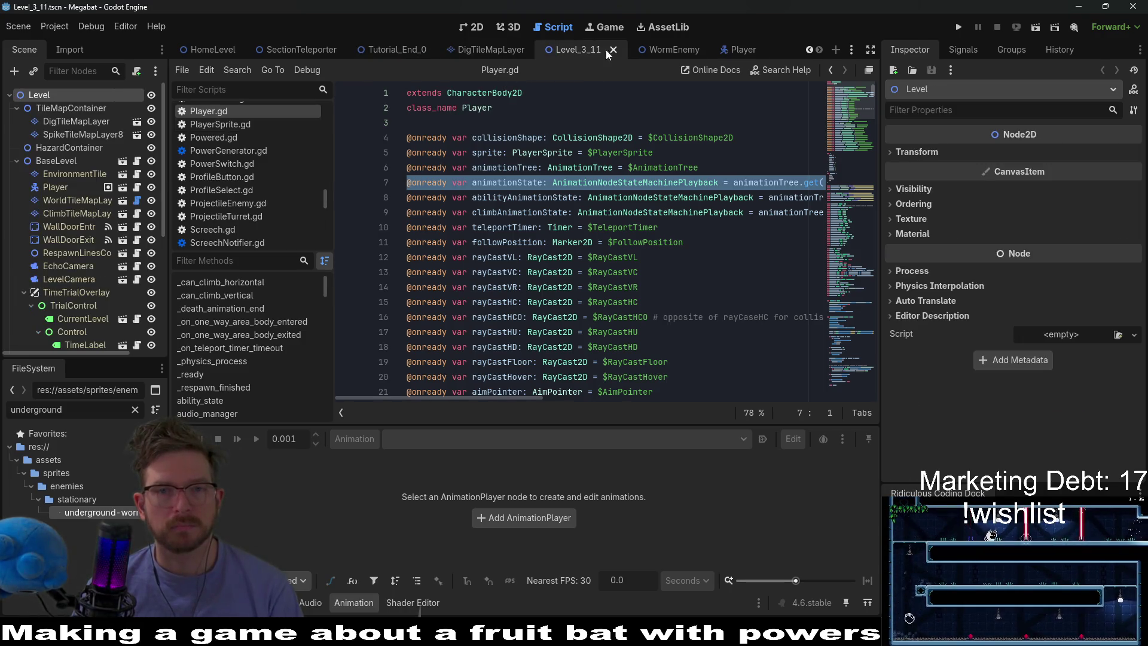
pyautogui.click(670, 54)
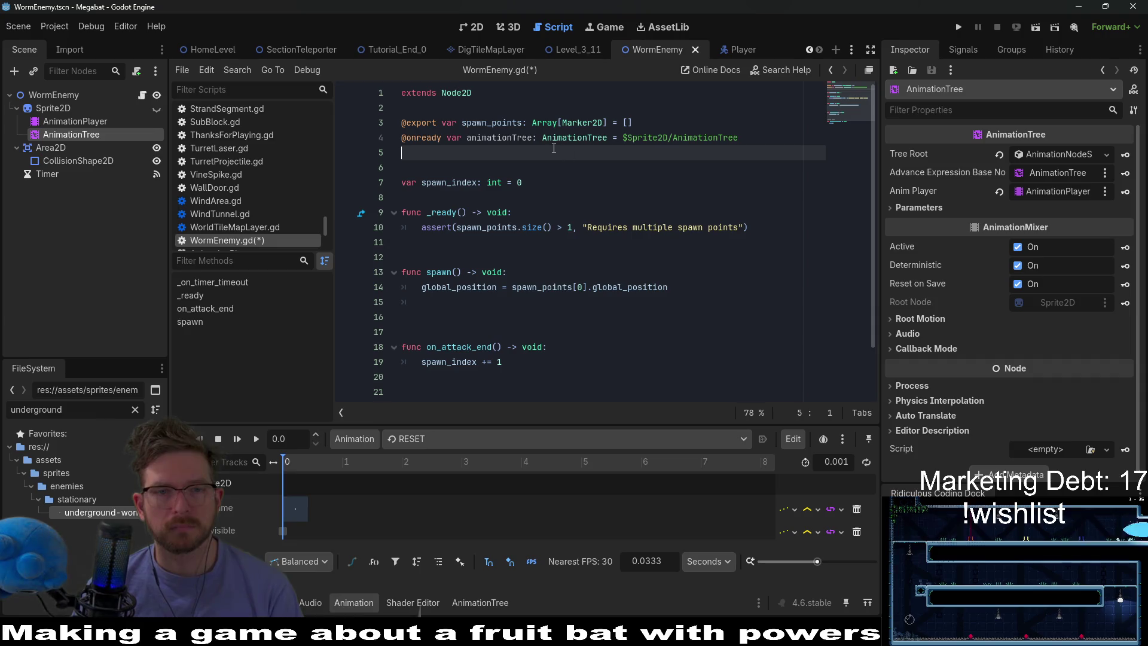
# Paste the animationState declaration and add animationState.travel("spawn") inside spawn()
pyautogui.hotkey('ctrl', 'v')
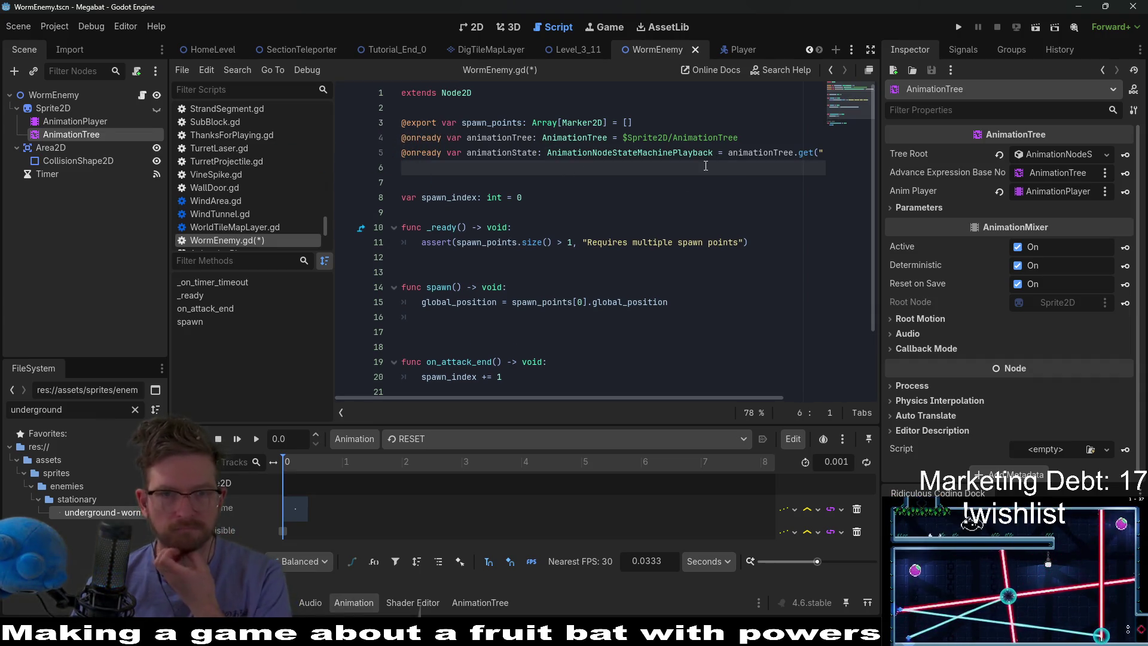
pyautogui.doubleClick(503, 153)
pyautogui.hotkey('ctrl', 'c')
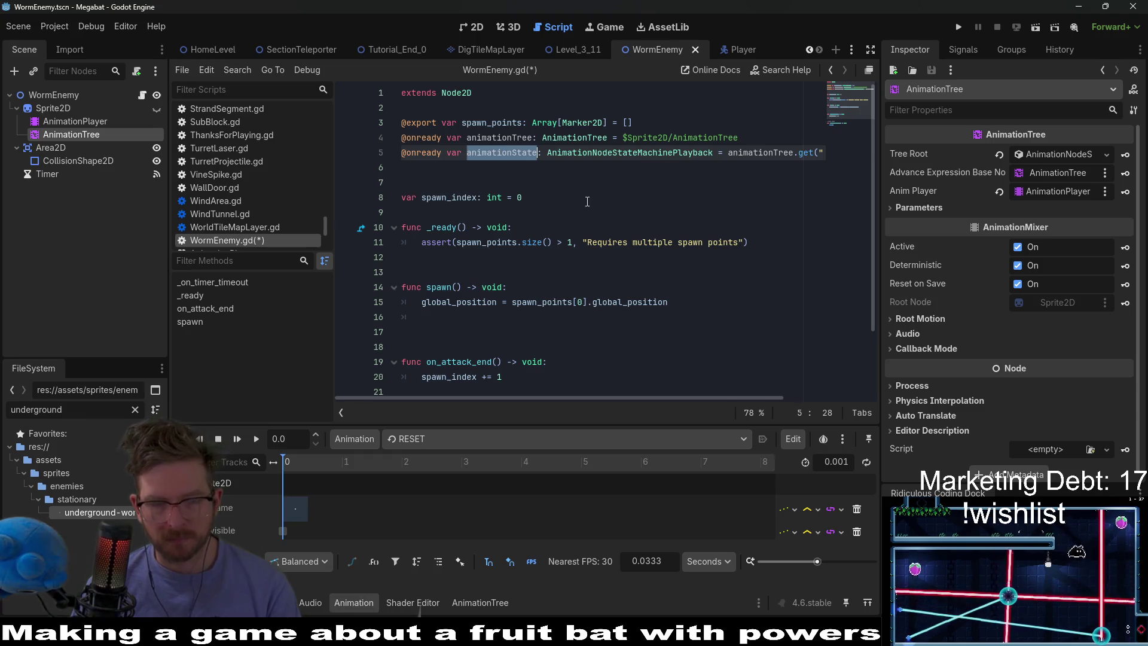
pyautogui.scroll(-2, 586, 203)
pyautogui.click(453, 231)
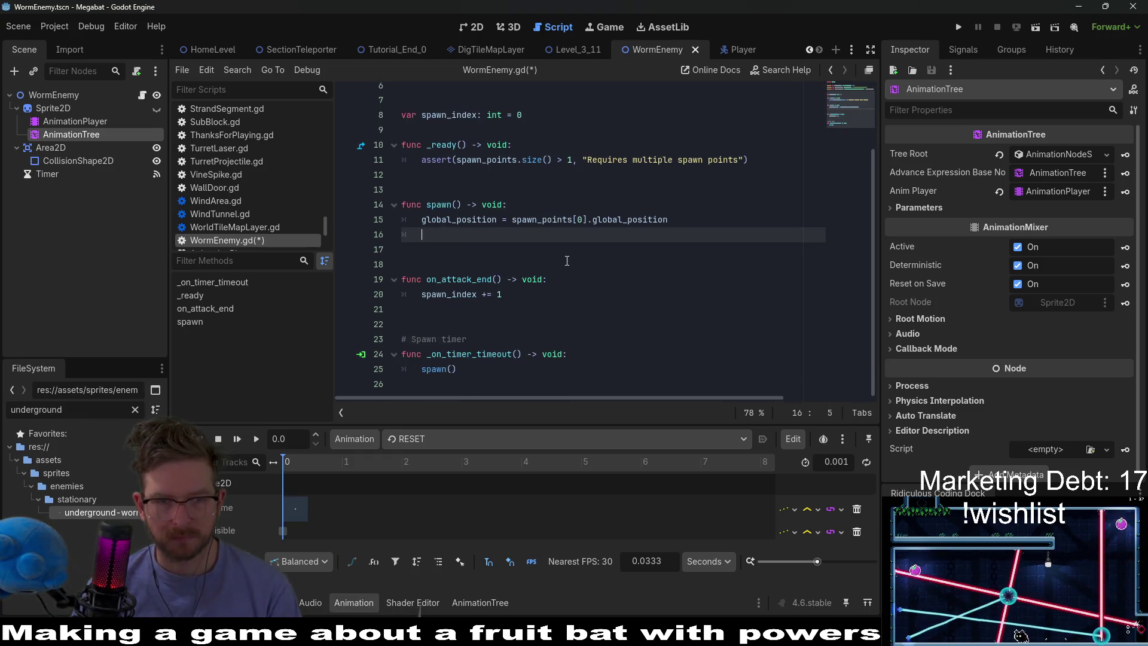
pyautogui.hotkey('ctrl', 'v')
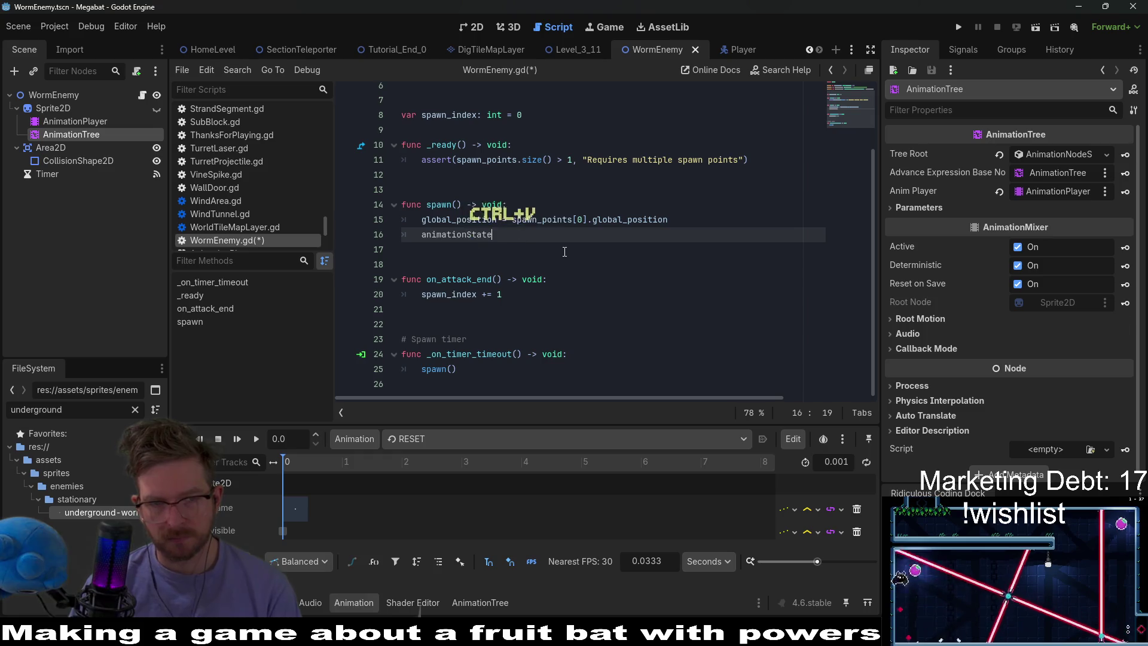
pyautogui.write('.trave')
pyautogui.press('Return')
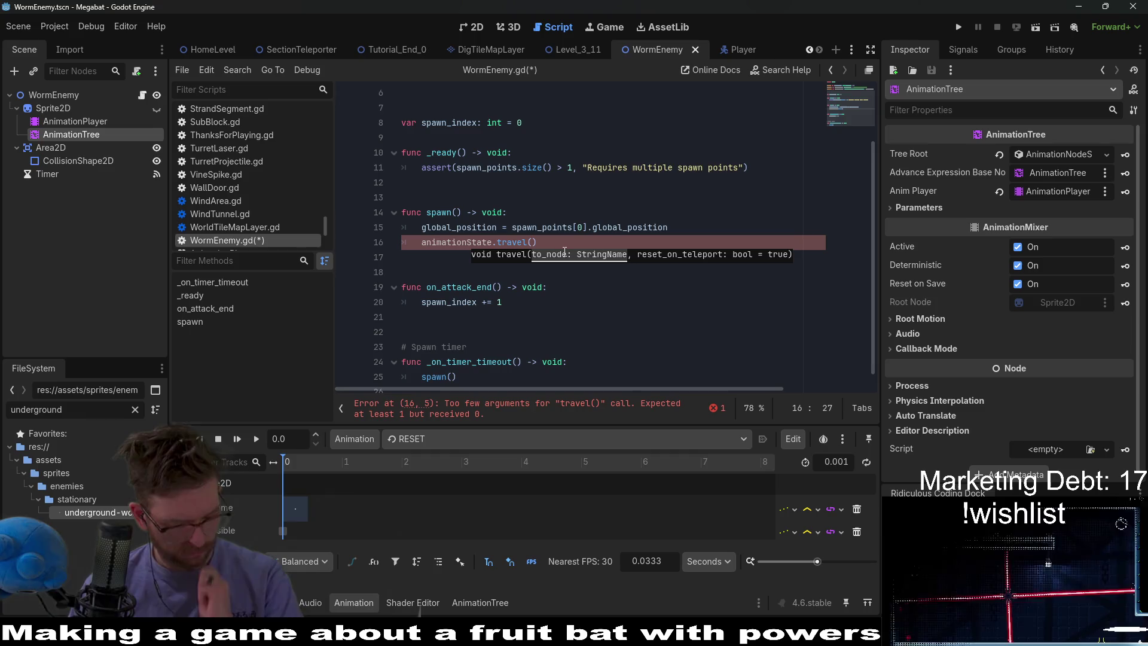
pyautogui.write('"state')
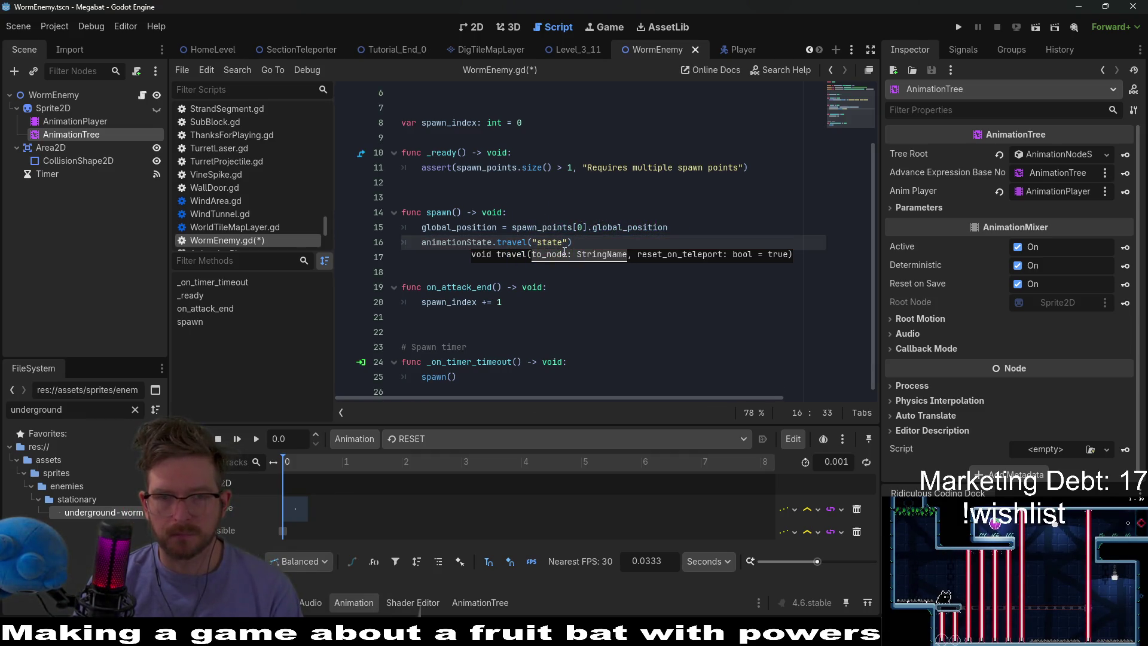
pyautogui.press('BackSpace')
pyautogui.press('BackSpace')
pyautogui.press('BackSpace')
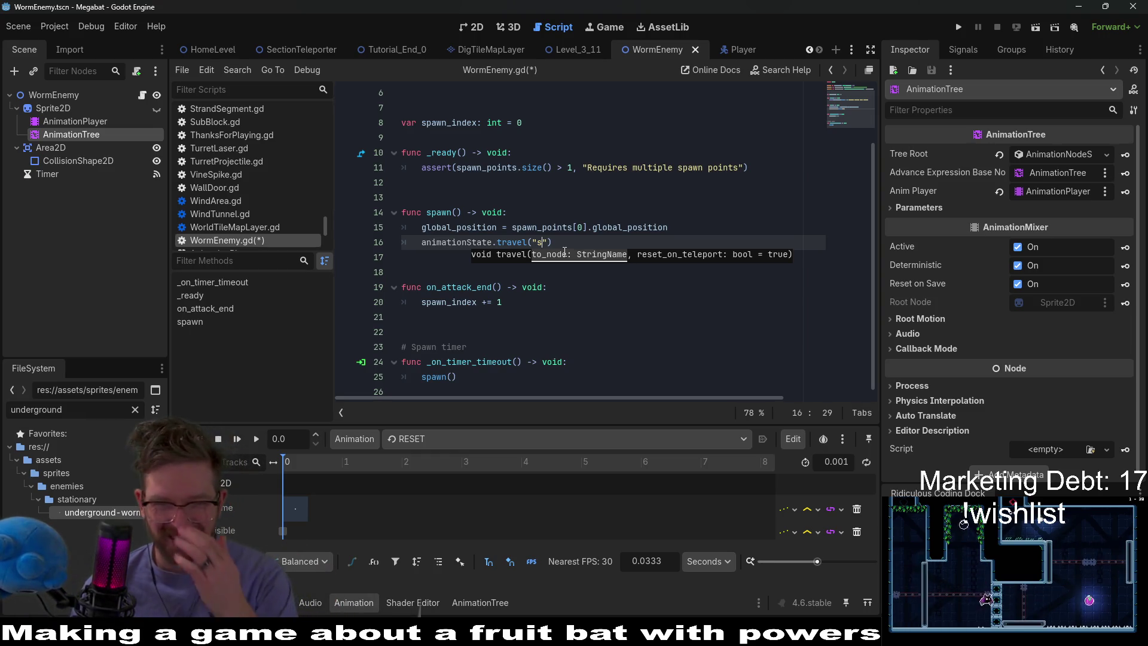
pyautogui.press('BackSpace')
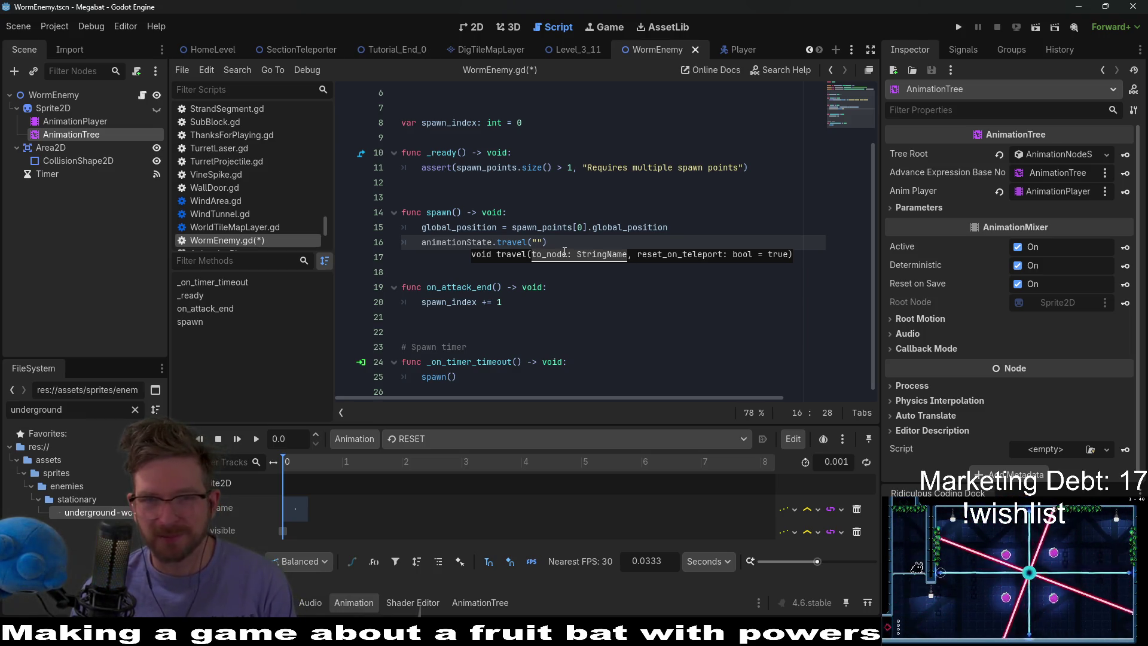
pyautogui.write('spawn')
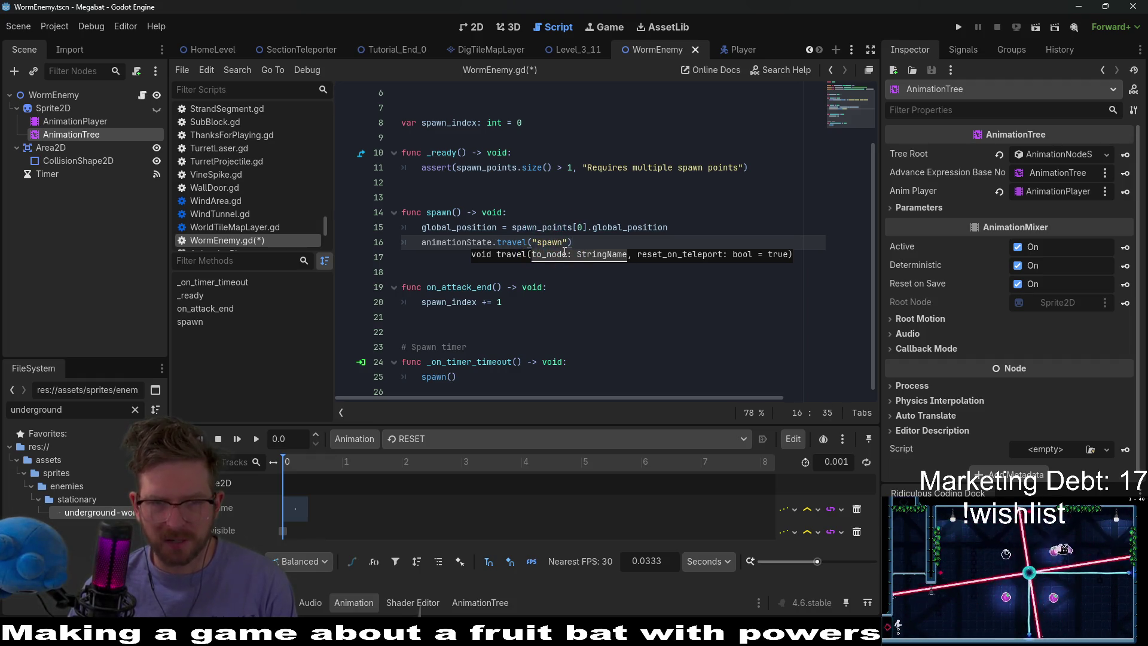
pyautogui.press('Return')
pyautogui.press('Return')
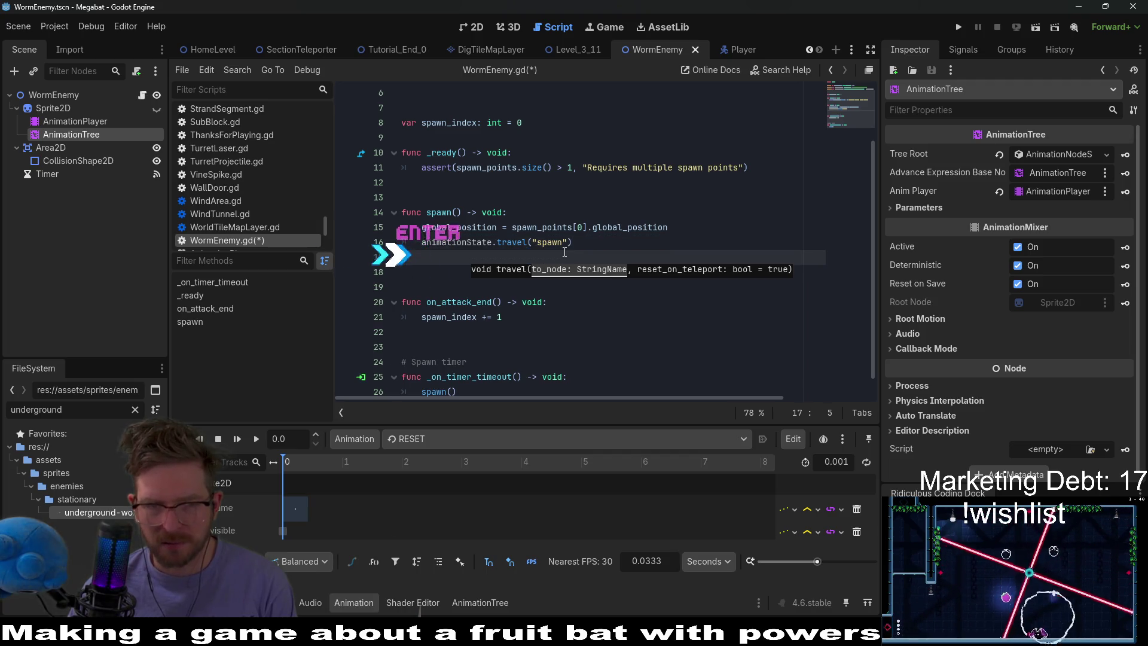
# Write an on_start_attack() -> void: function containing pass below spawn()
pyautogui.press('BackSpace')
pyautogui.press('BackSpace')
pyautogui.press('BackSpace')
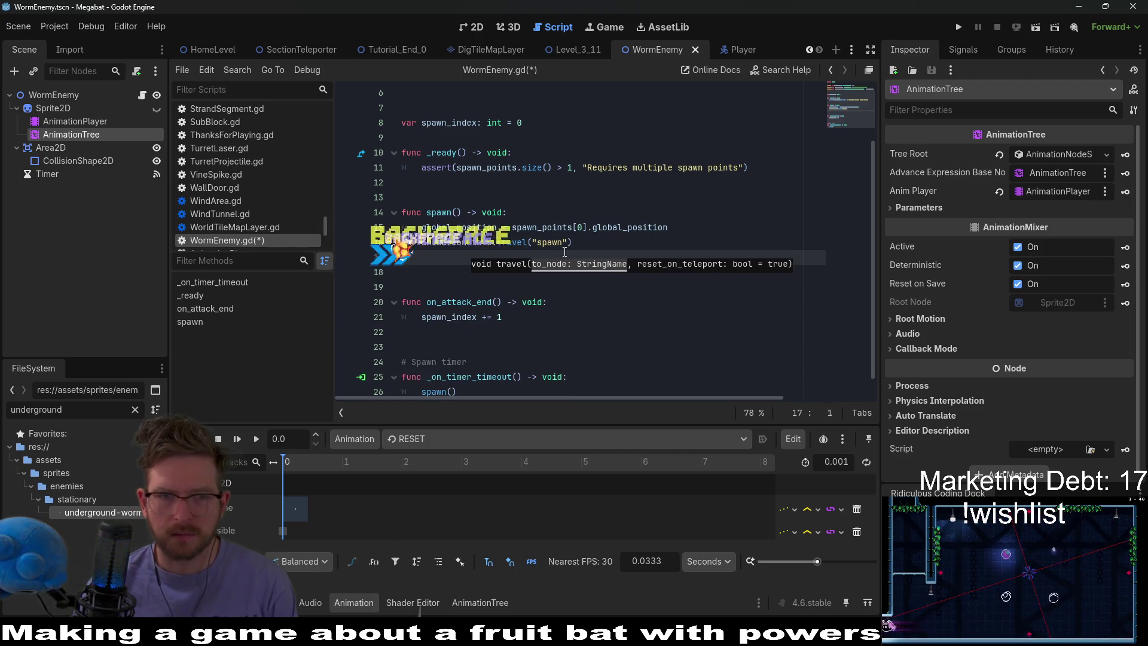
pyautogui.press('Return')
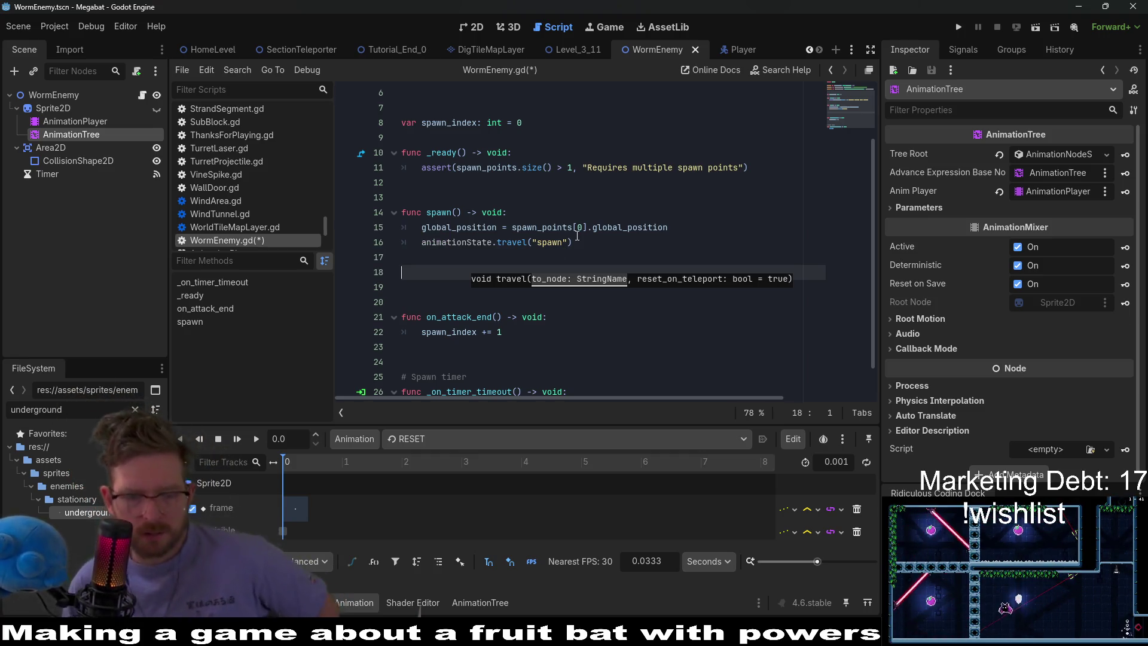
pyautogui.press('Return')
pyautogui.write('func att')
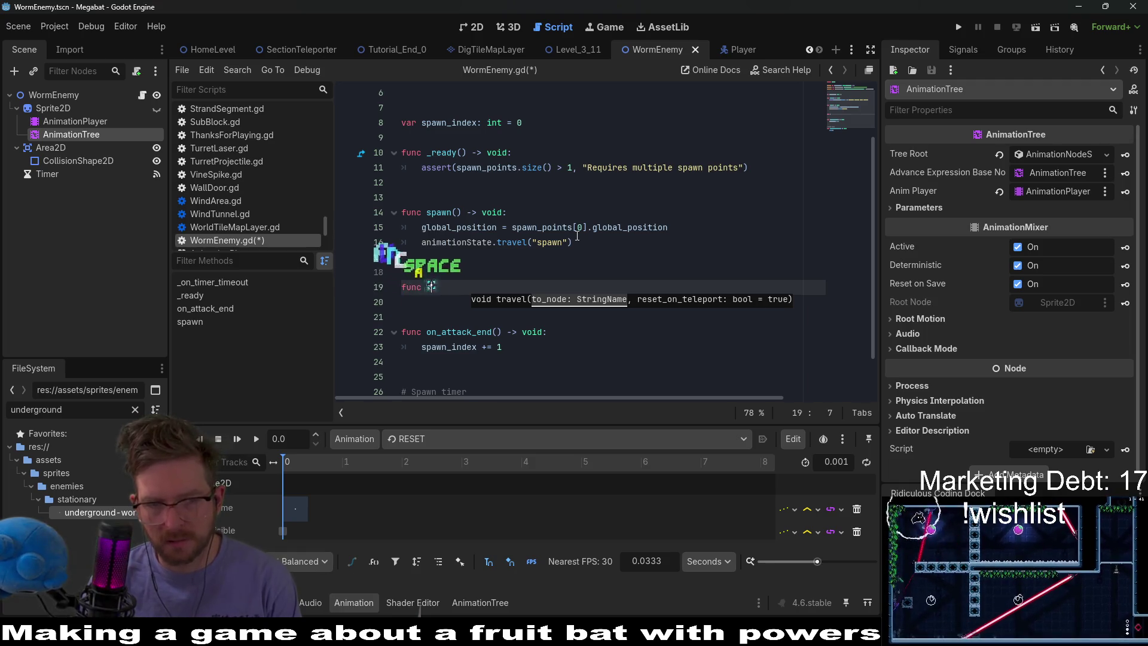
pyautogui.press('BackSpace')
pyautogui.press('BackSpace')
pyautogui.press('BackSpace')
pyautogui.write('start')
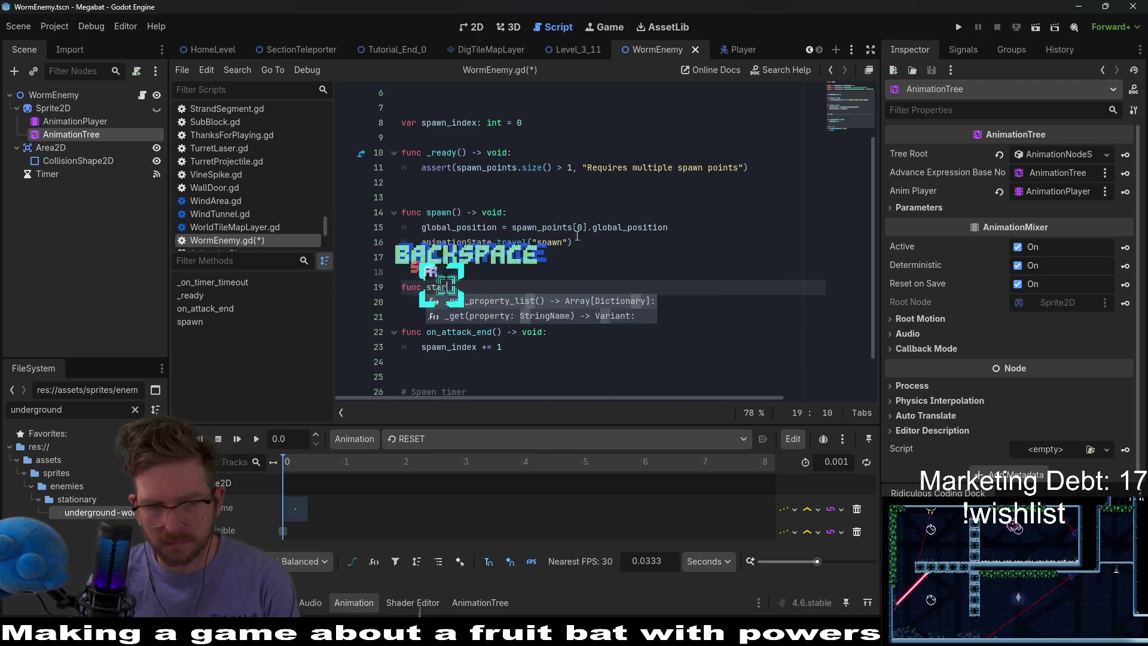
pyautogui.press('BackSpace')
pyautogui.press('BackSpace')
pyautogui.press('BackSpace')
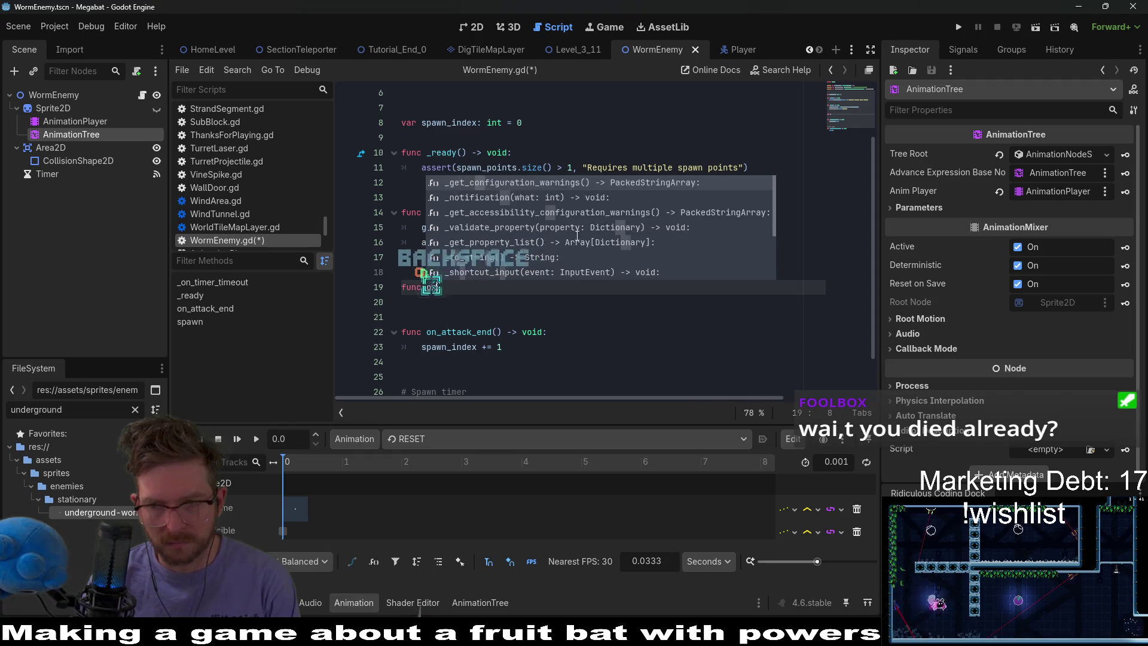
pyautogui.write('on_st')
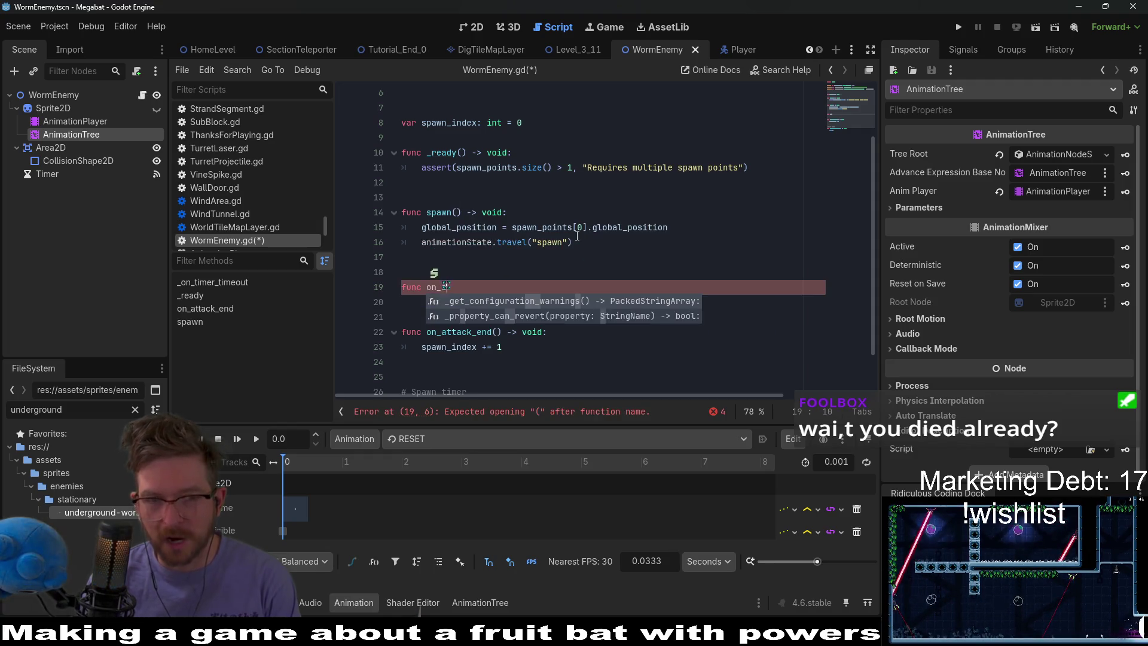
pyautogui.write('art')
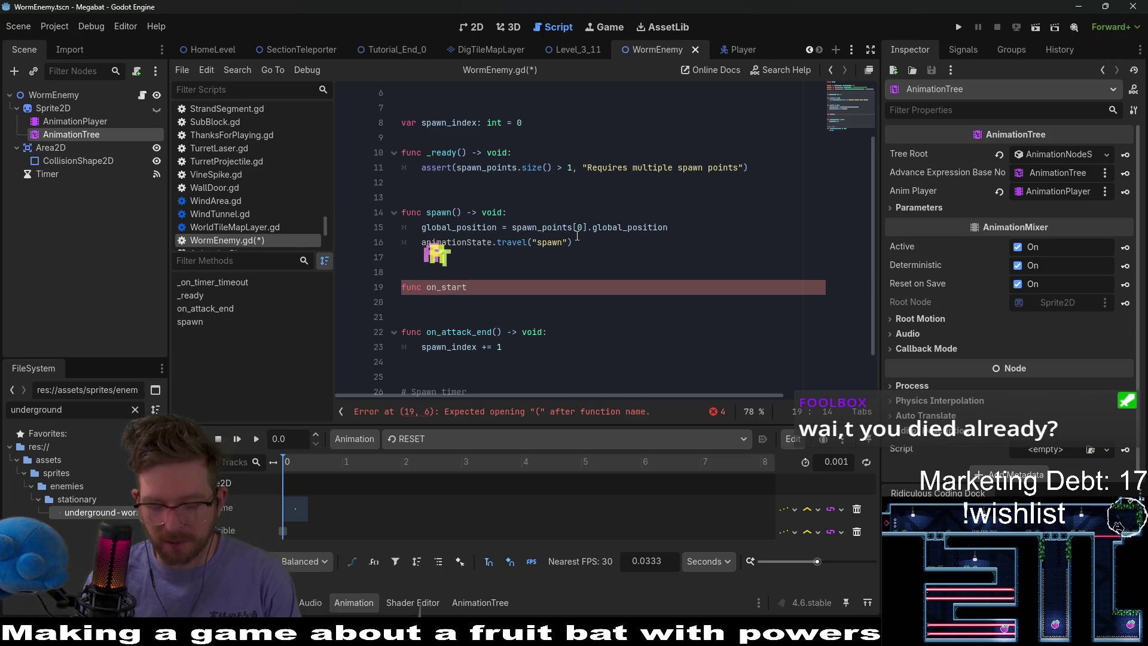
pyautogui.write('_atta')
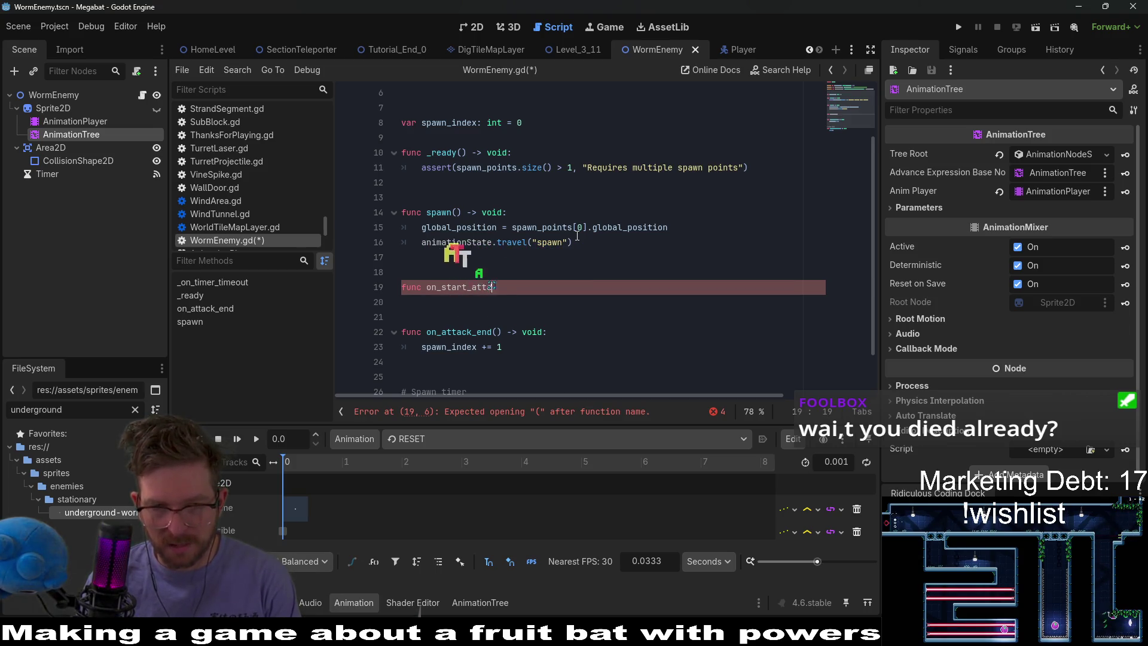
pyautogui.write('ck() -> ')
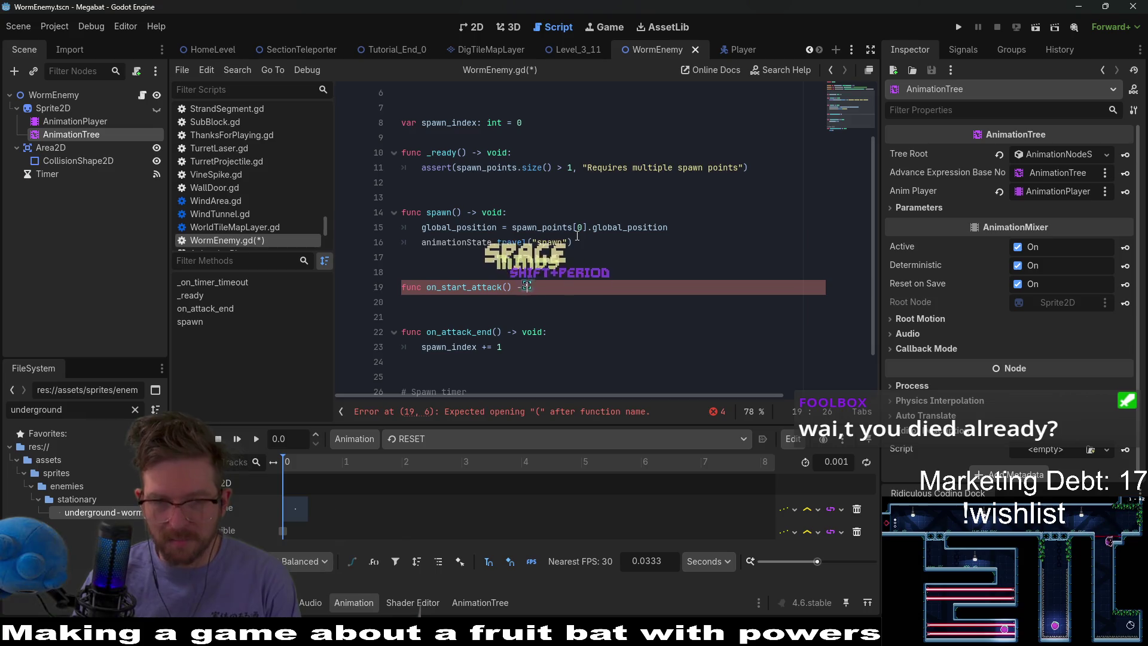
pyautogui.write('void:')
pyautogui.press('Return')
pyautogui.write('pass')
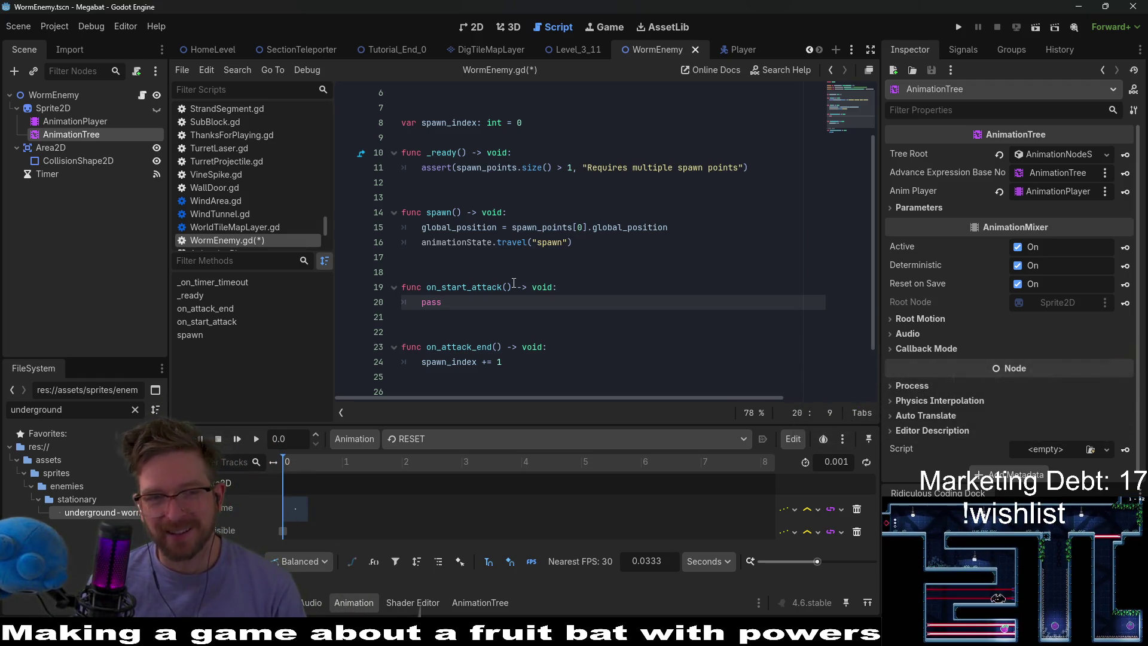
# Save WormEnemy.gd with the new on_start_attack stub
pyautogui.click(476, 288)
pyautogui.doubleClick(476, 288)
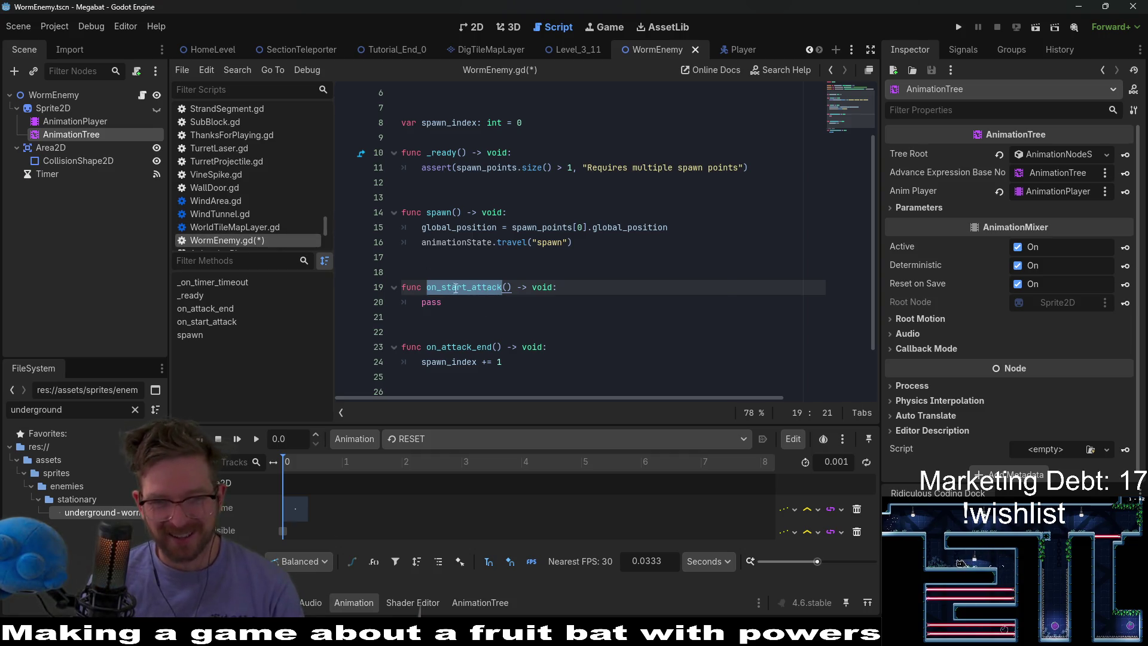
pyautogui.hotkey('ctrl', 's')
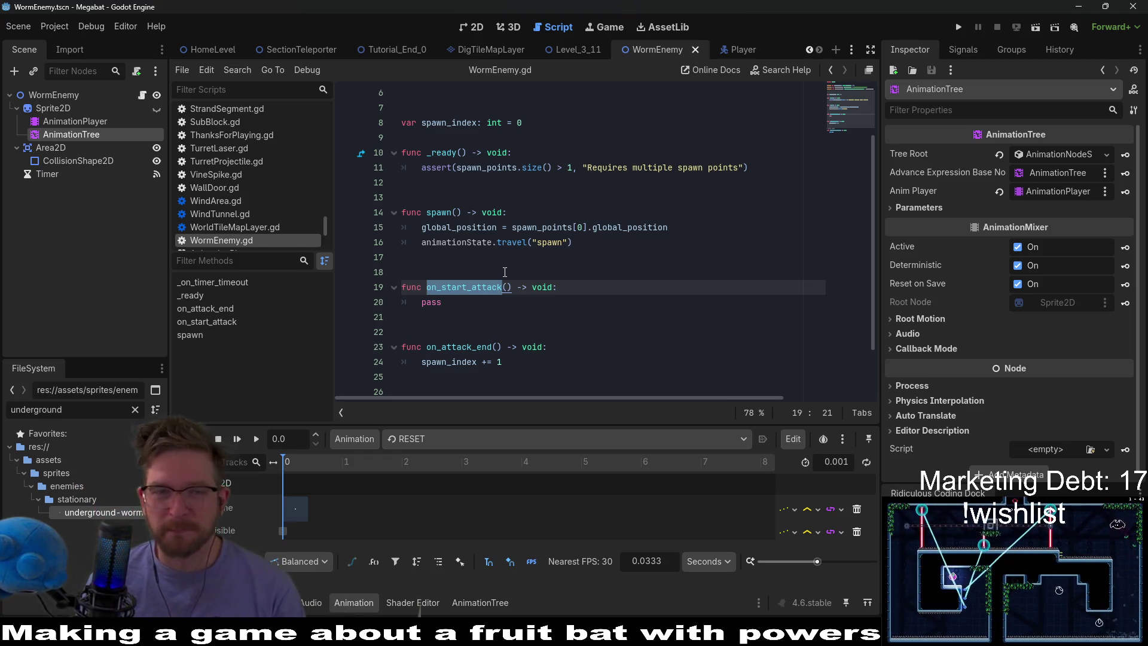
pyautogui.doubleClick(470, 285)
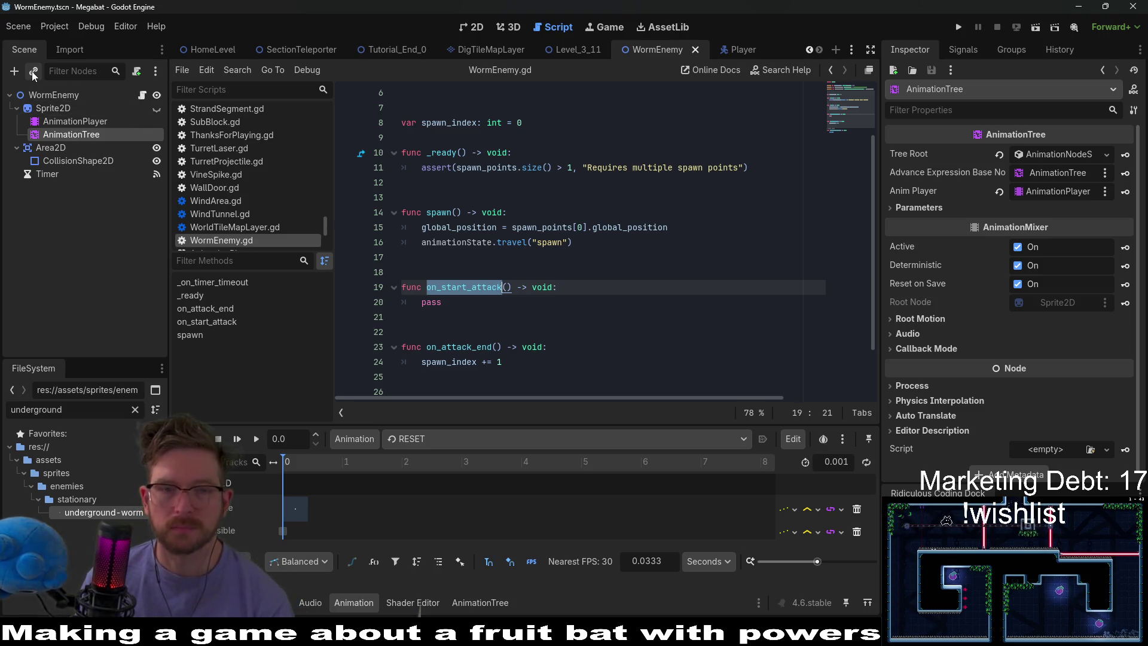
# Select the enemy's AnimationPlayer and show the attack animation's tracks in the timeline
pyautogui.click(72, 122)
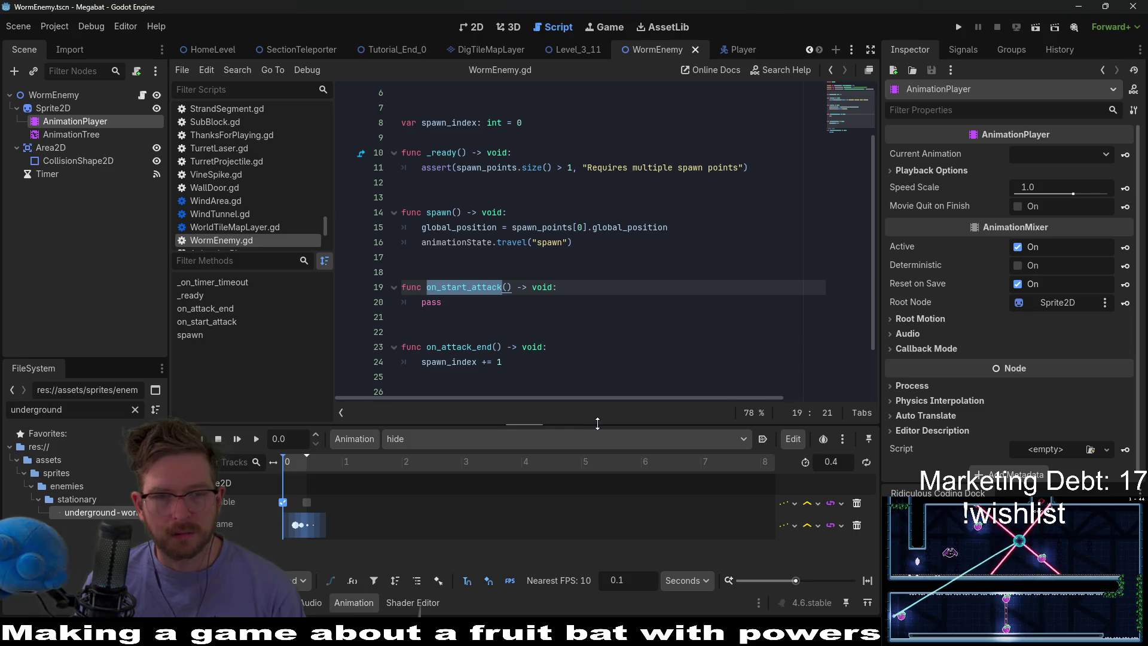
pyautogui.moveTo(598, 423); pyautogui.dragTo(595, 339)
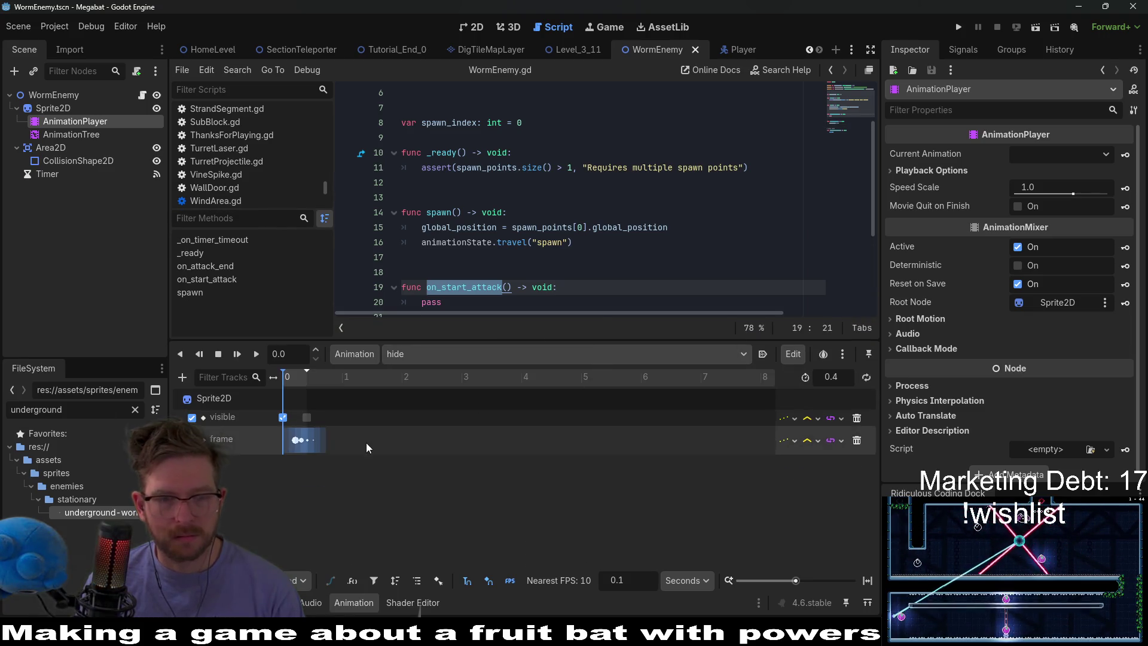
pyautogui.moveTo(571, 340); pyautogui.dragTo(574, 397)
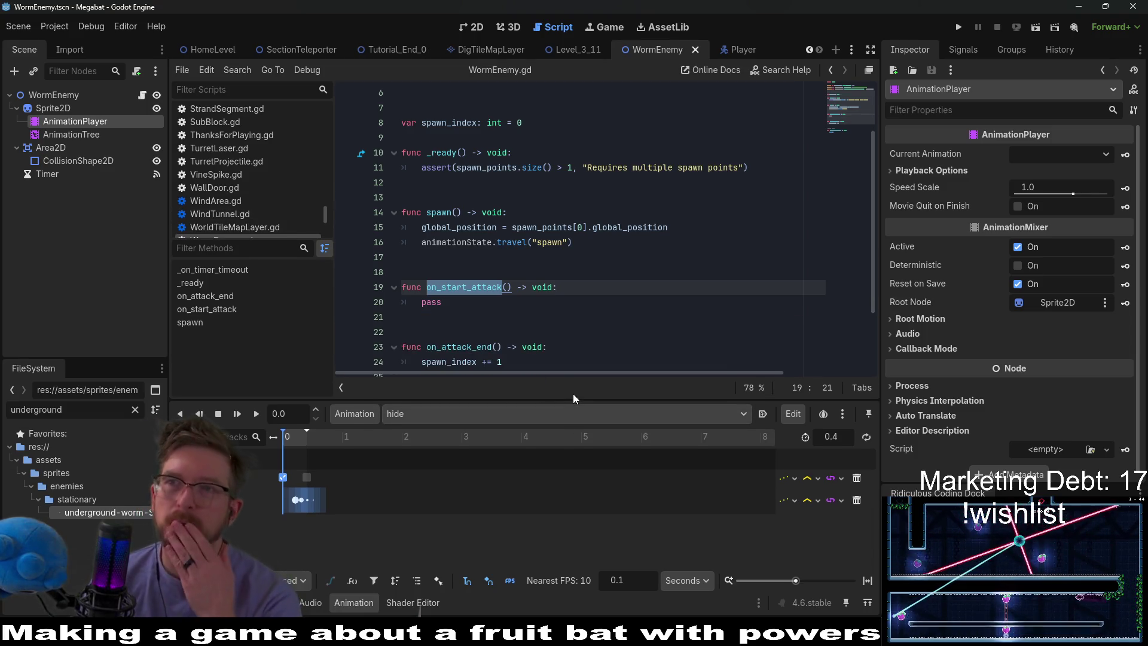
pyautogui.click(397, 409)
pyautogui.click(443, 450)
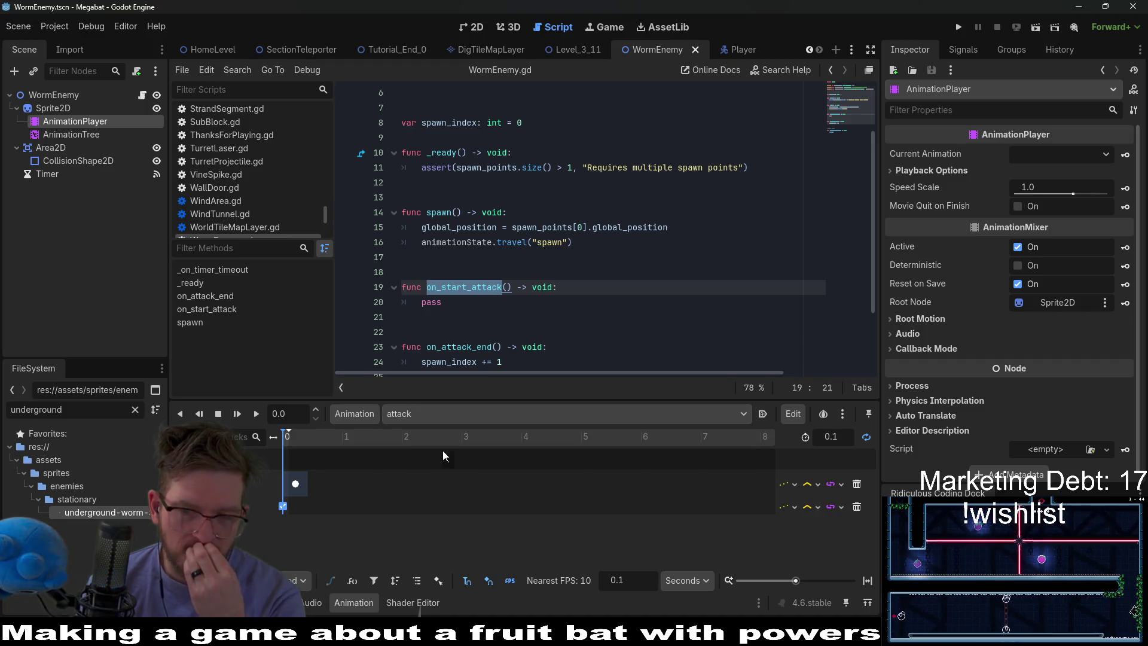
pyautogui.click(522, 279)
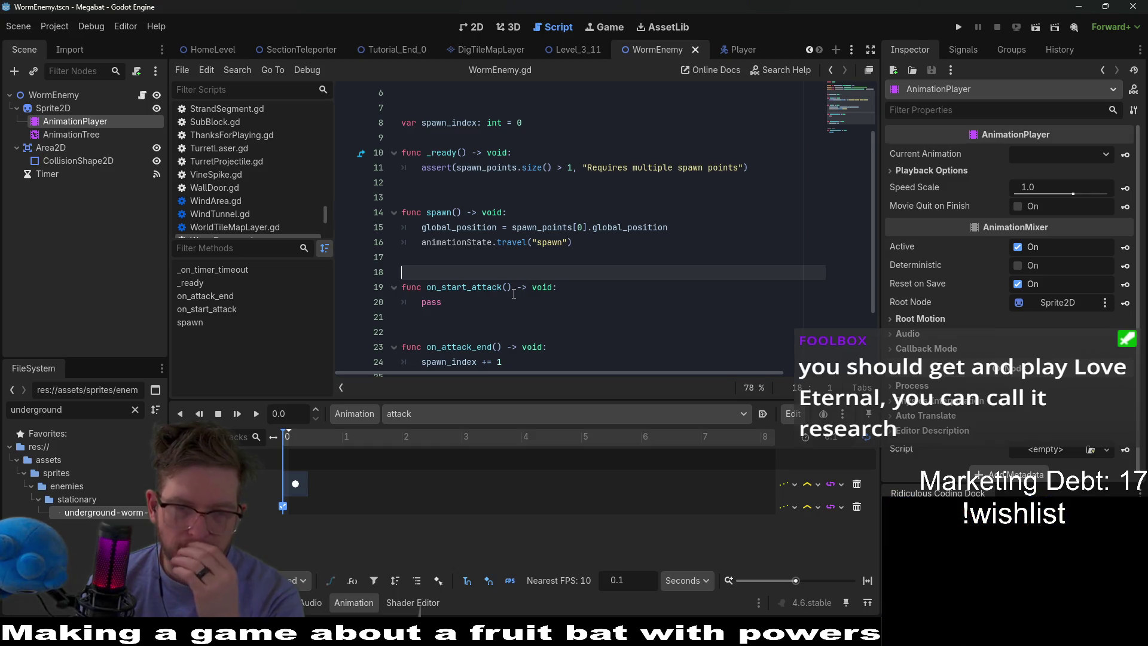
# Try a start_attack() call inside spawn(), then cut it back out and save
pyautogui.moveTo(512, 288); pyautogui.dragTo(428, 285)
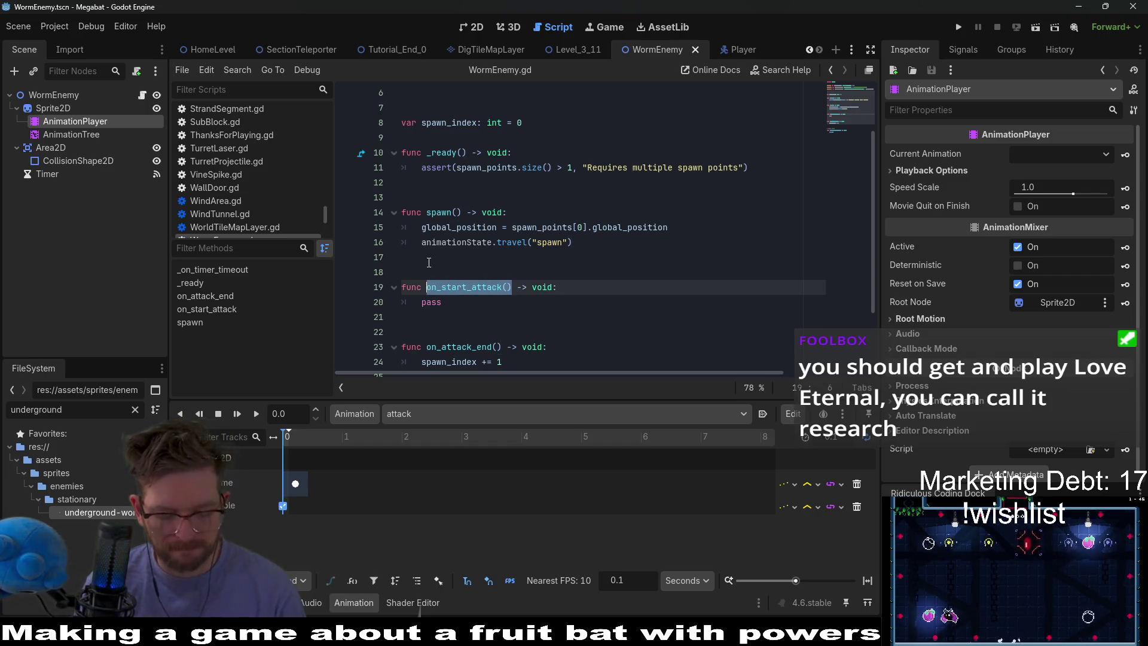
pyautogui.click(443, 288)
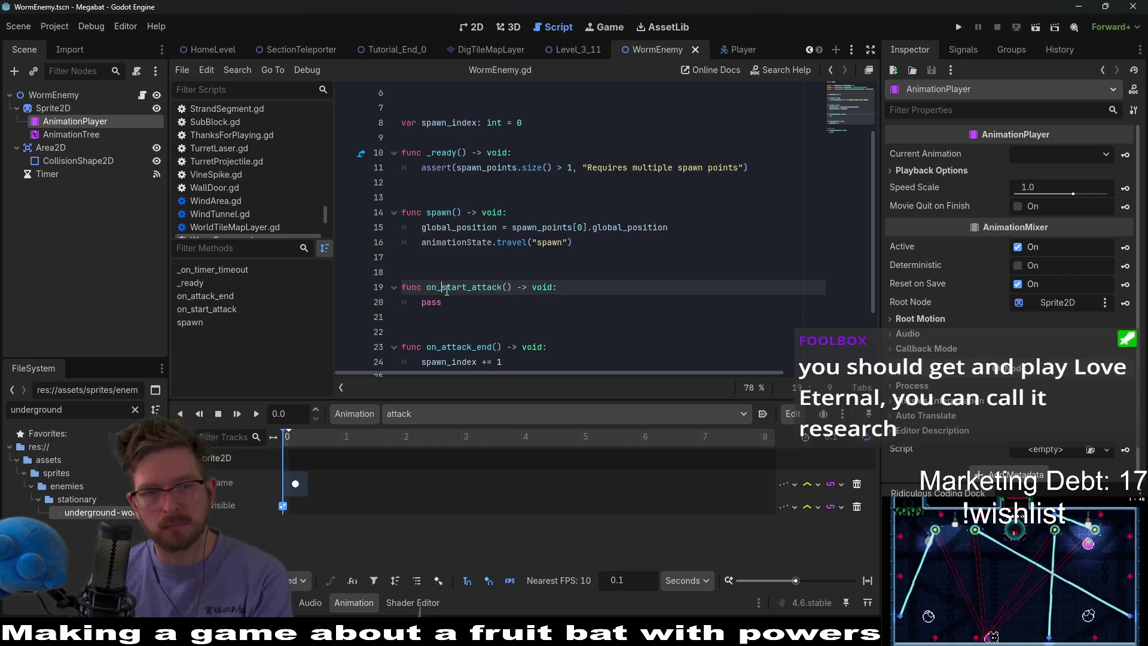
pyautogui.press('BackSpace')
pyautogui.press('BackSpace')
pyautogui.press('BackSpace')
pyautogui.doubleClick(454, 289)
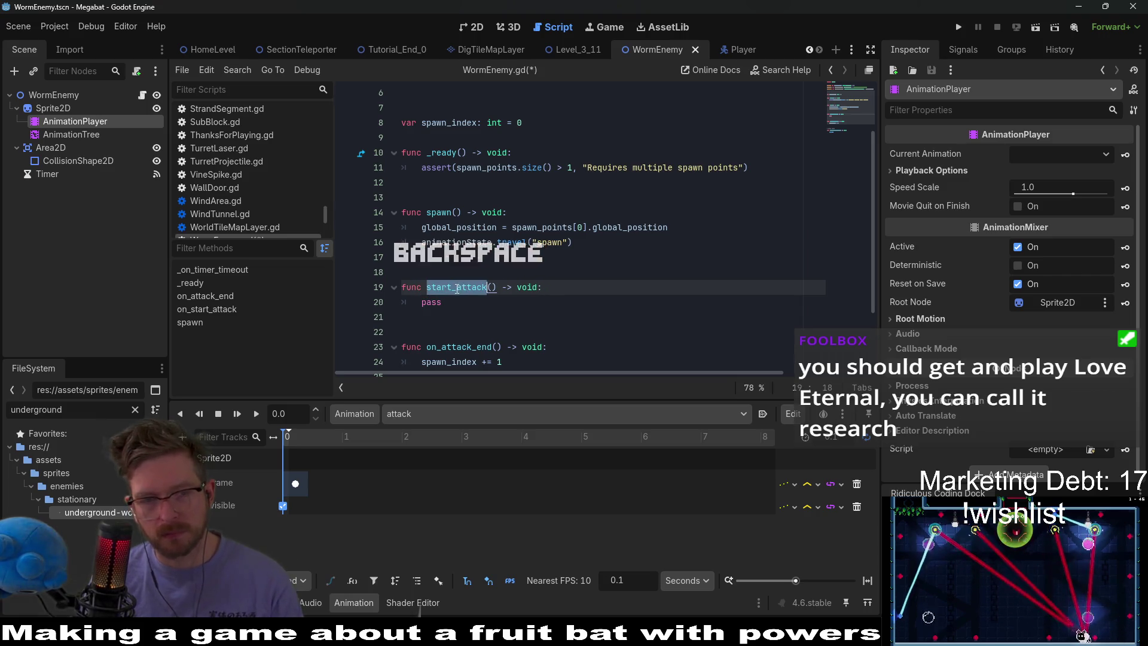
pyautogui.hotkey('ctrl', 'c')
pyautogui.click(589, 244)
pyautogui.press('Return')
pyautogui.hotkey('ctrl', 'v')
pyautogui.write('(')
pyautogui.hotkey('ctrl', 's')
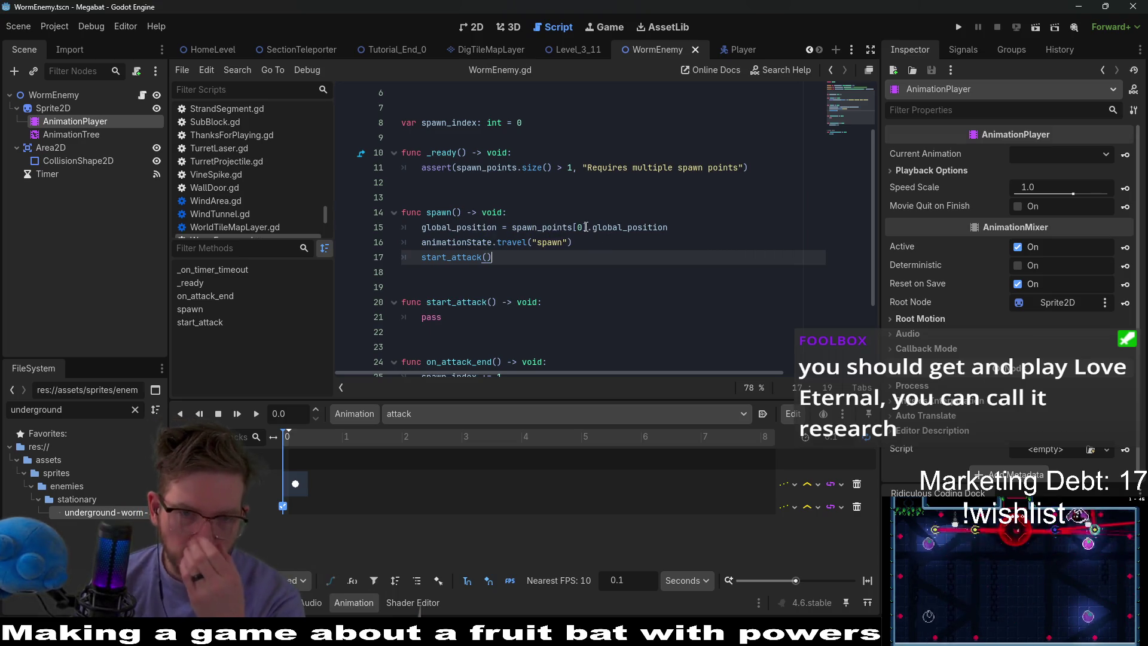
pyautogui.moveTo(532, 261); pyautogui.dragTo(575, 242)
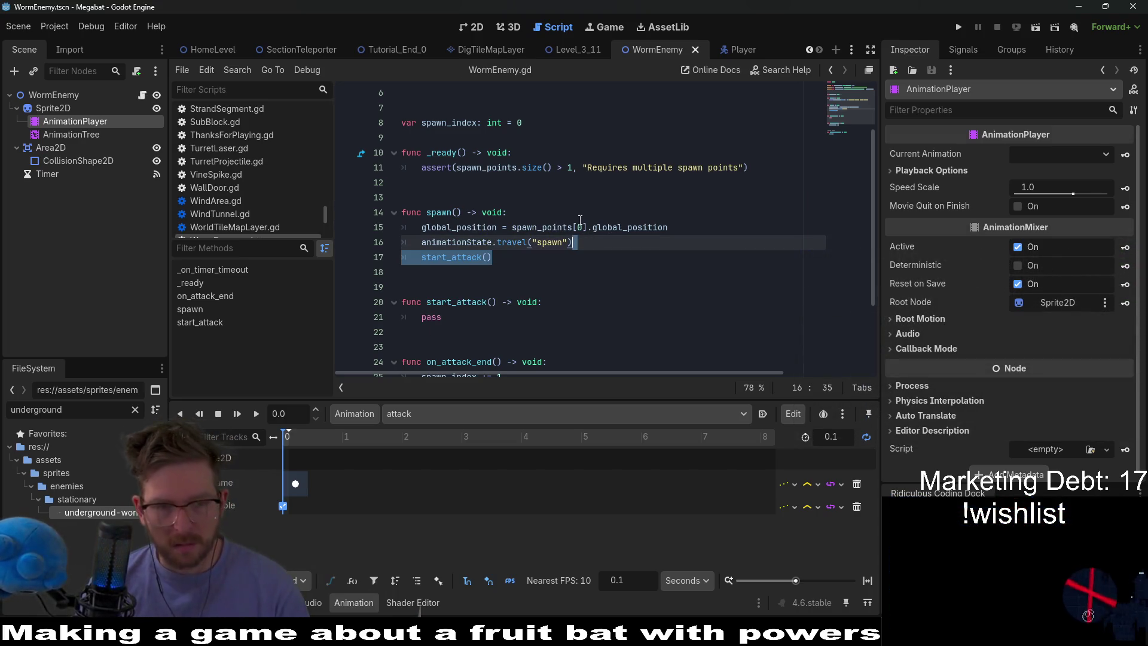
pyautogui.hotkey('ctrl', 'x')
pyautogui.click(503, 278)
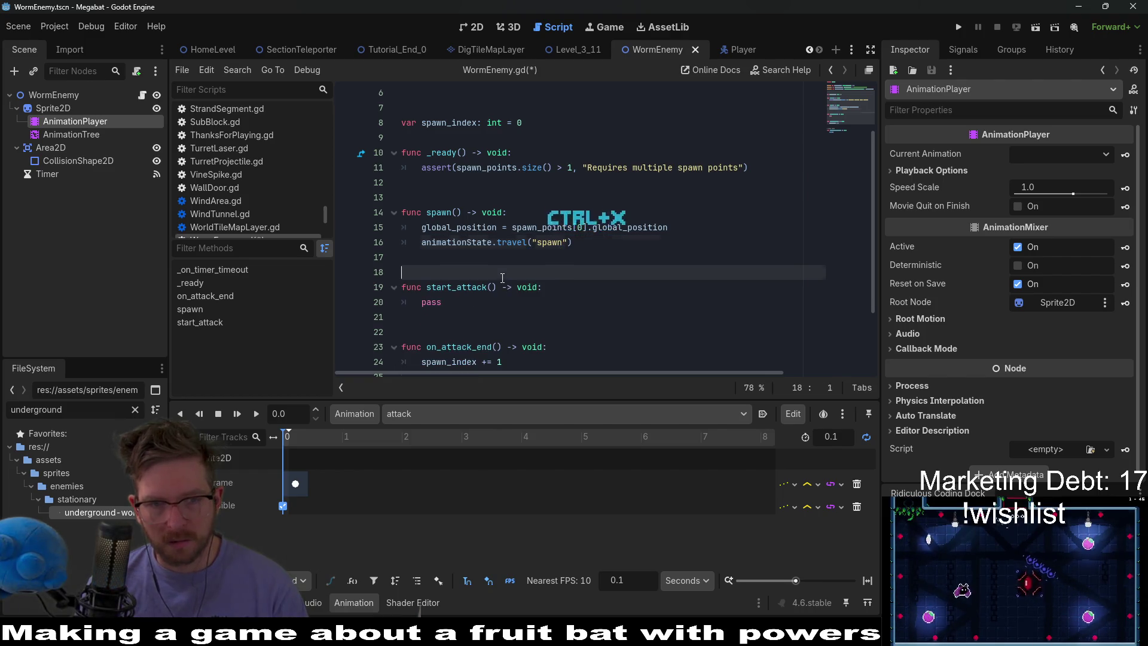
pyautogui.hotkey('ctrl', 's')
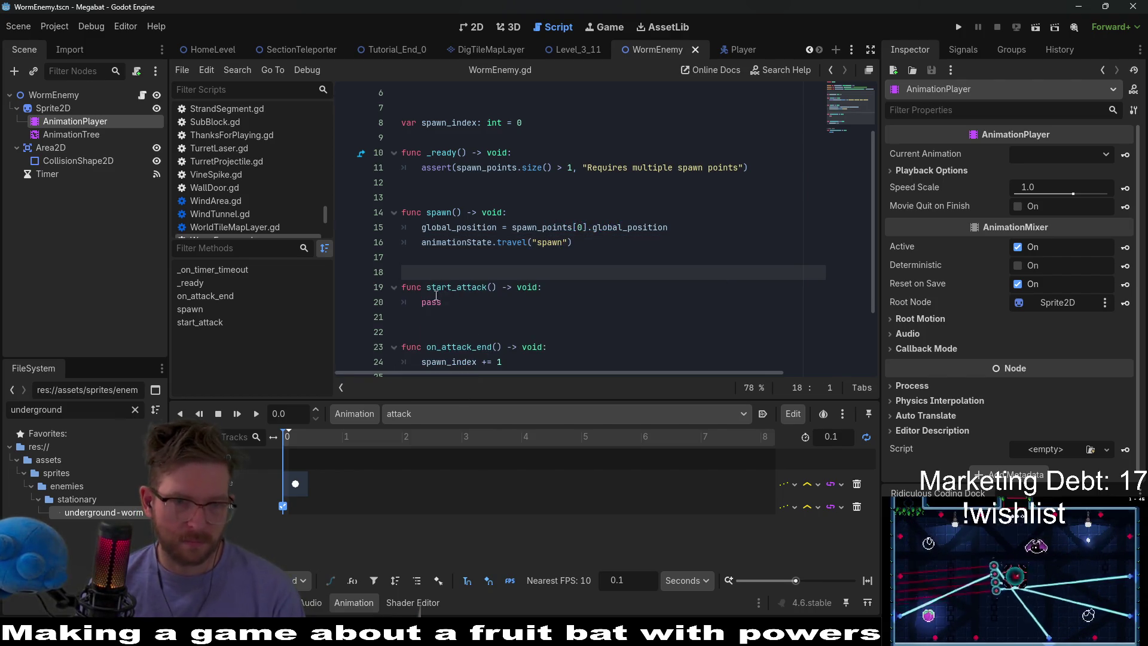
# Rename the function to on_spawn_animation_finished with a '# start attack' comment above it
pyautogui.doubleClick(440, 287)
pyautogui.write('att')
pyautogui.write('spawn_')
pyautogui.write('at')
pyautogui.write('ion_finished')
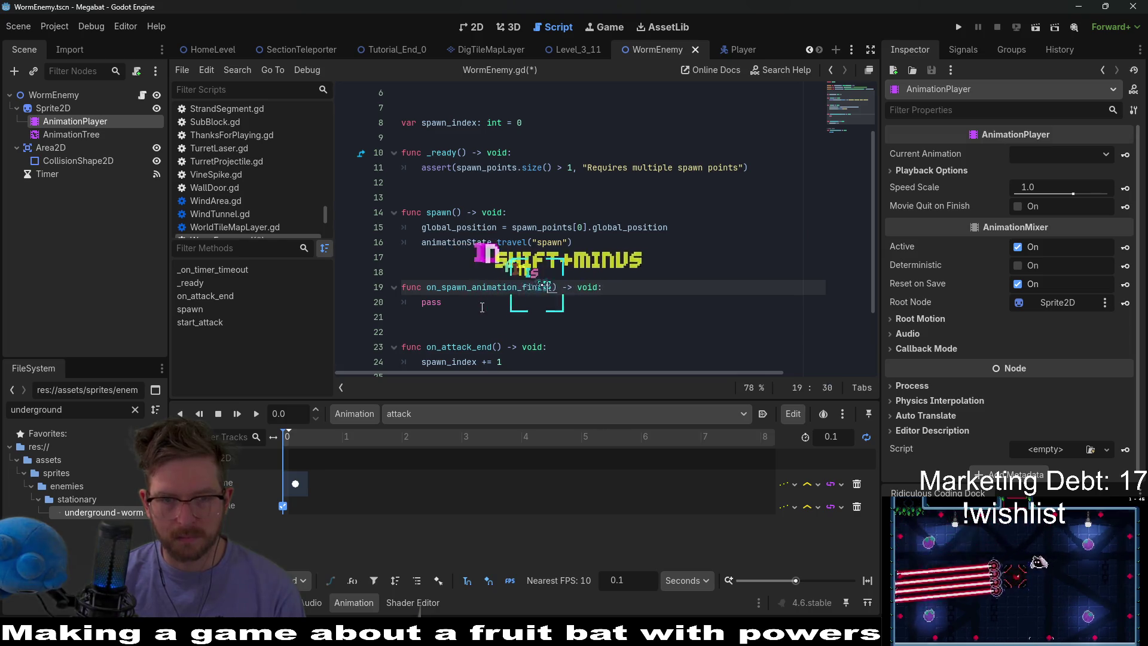
pyautogui.press('Up')
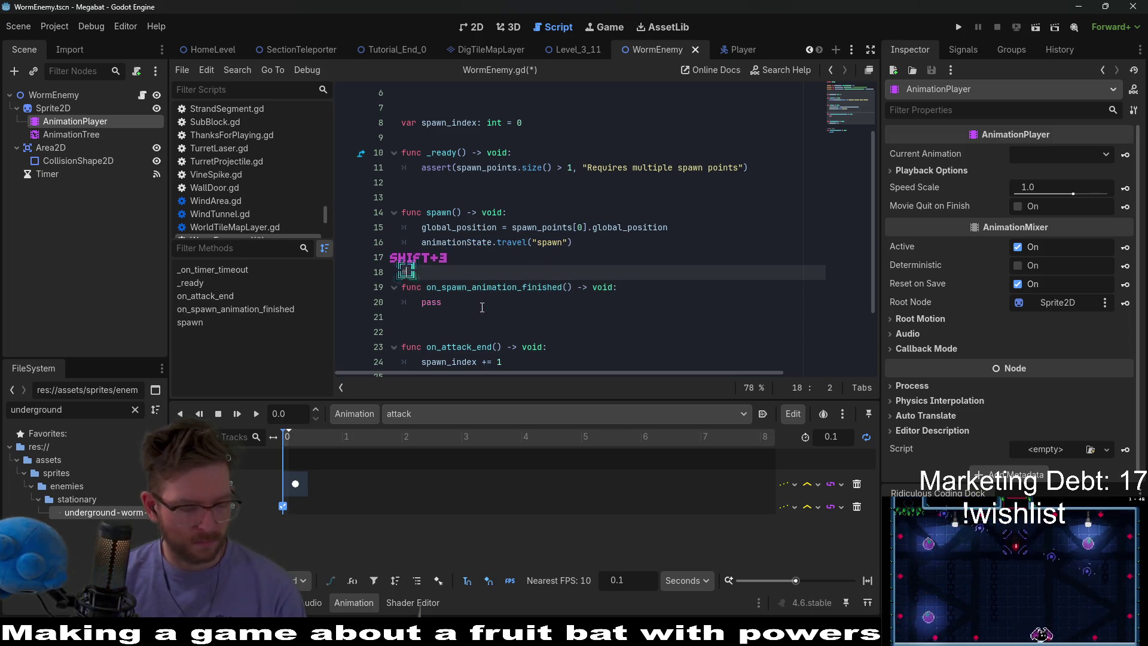
pyautogui.press('BackSpace')
pyautogui.write('a')
pyautogui.press('BackSpace')
pyautogui.press('BackSpace')
pyautogui.press('BackSpace')
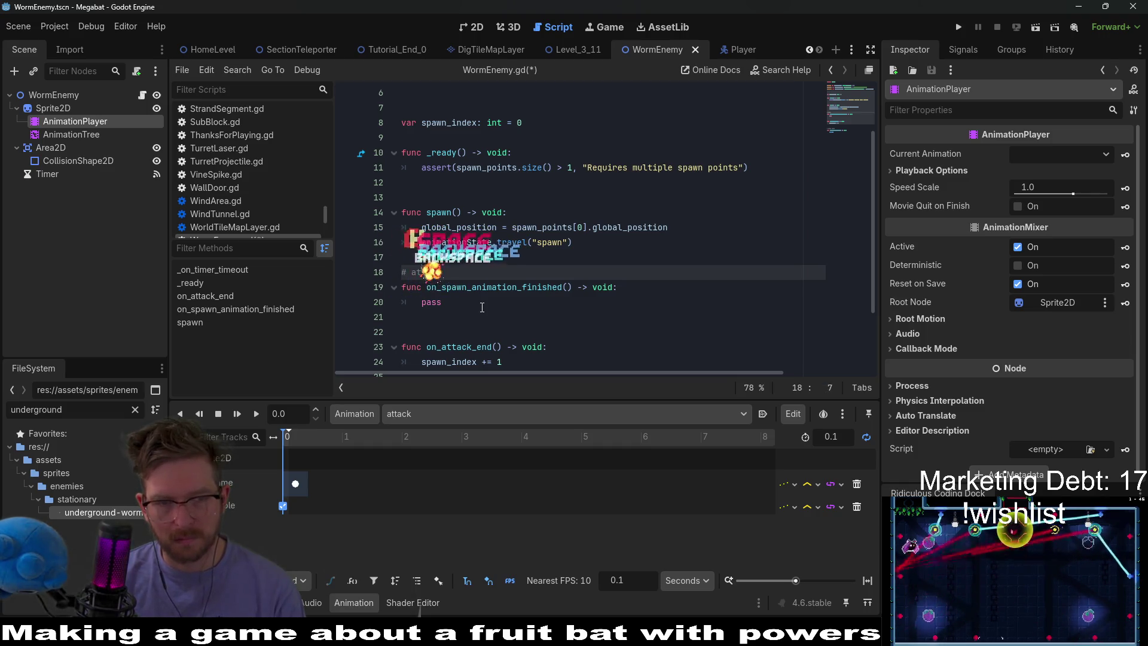
pyautogui.write('start attack')
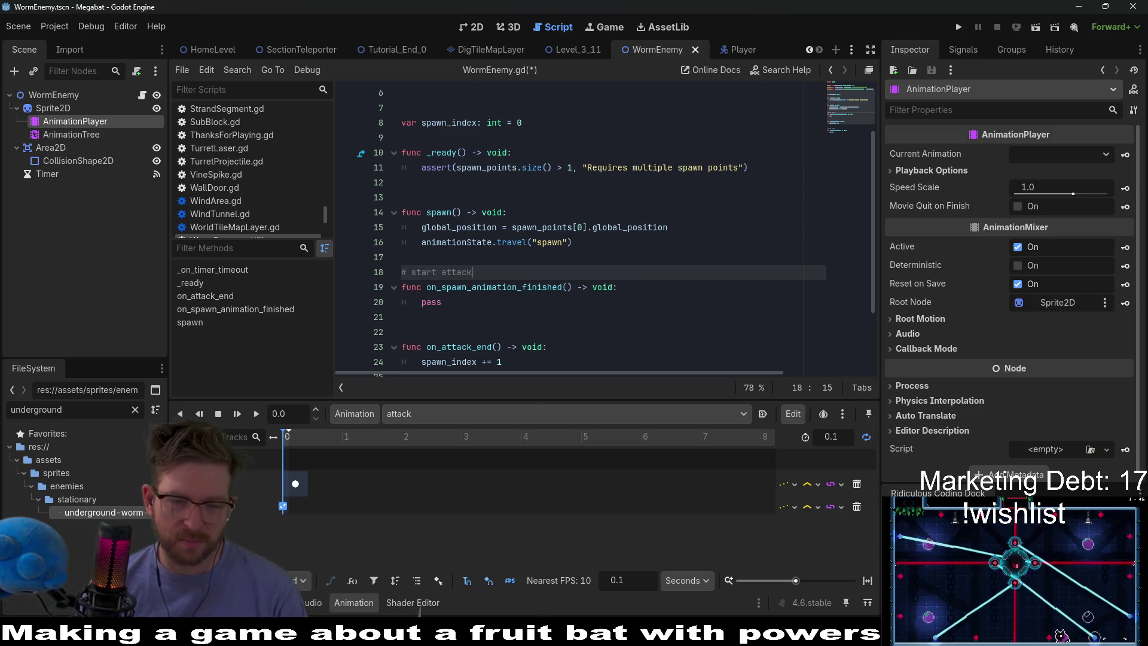
pyautogui.hotkey('alt', 'Tab')
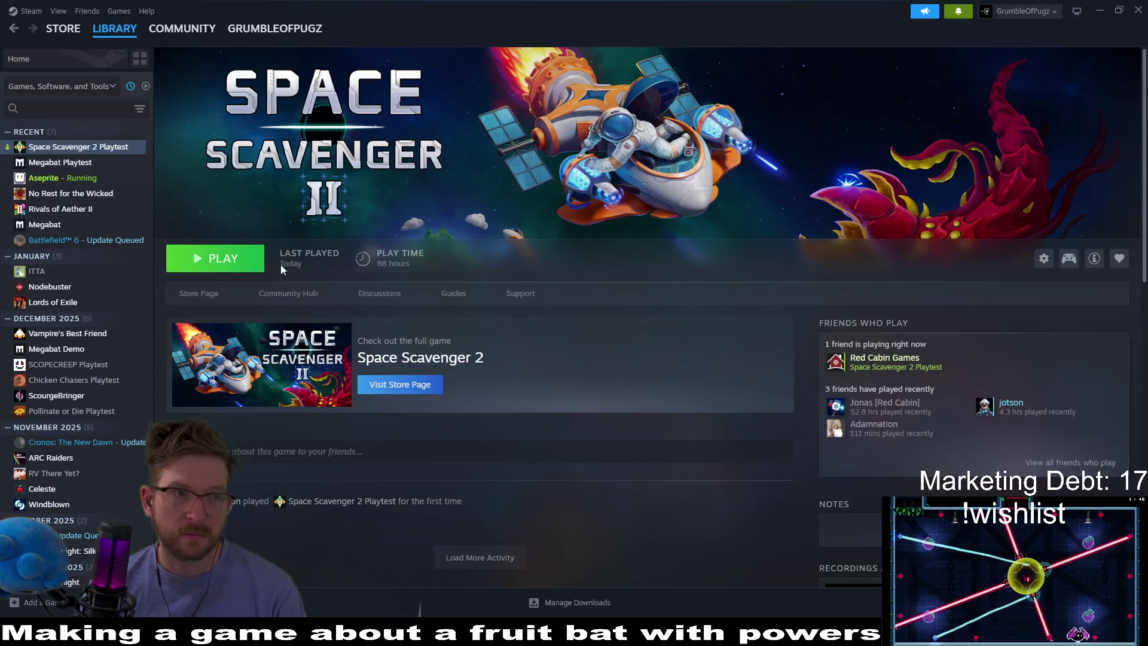
# Search the Steam Store for 'love eternal'
pyautogui.click(62, 29)
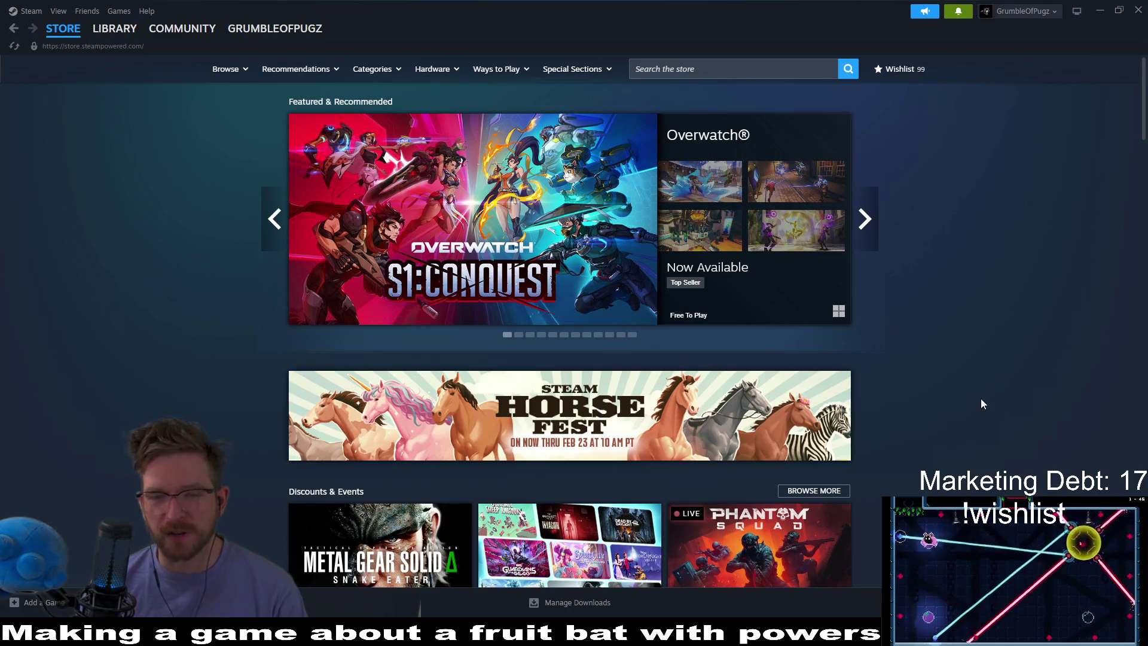
pyautogui.click(696, 68)
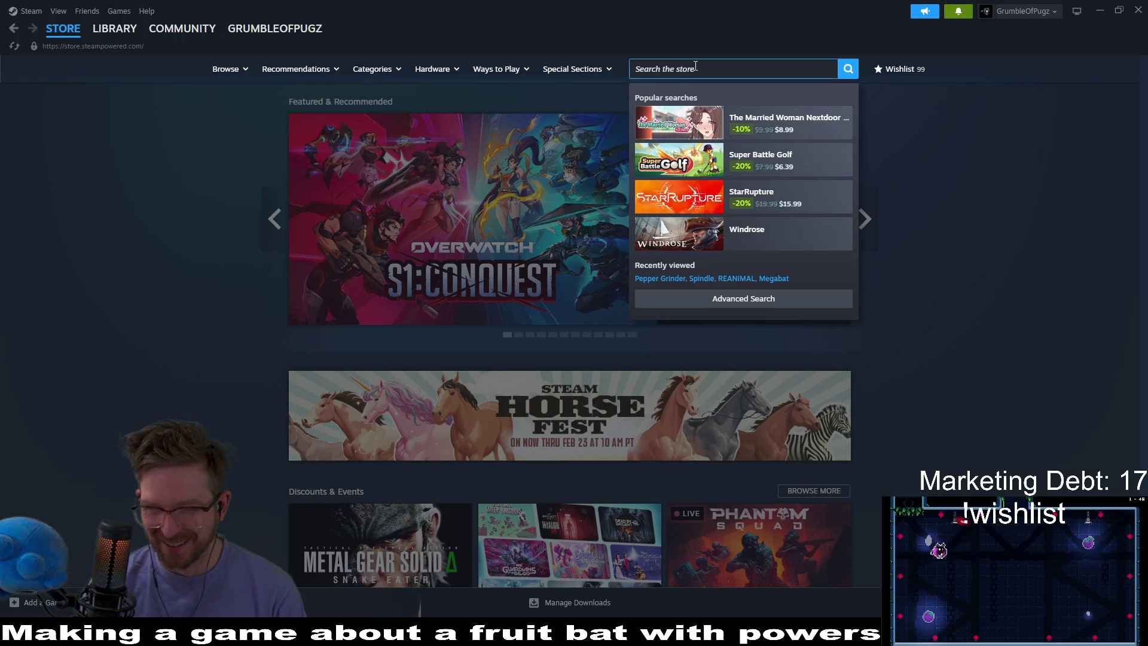
pyautogui.write('love e')
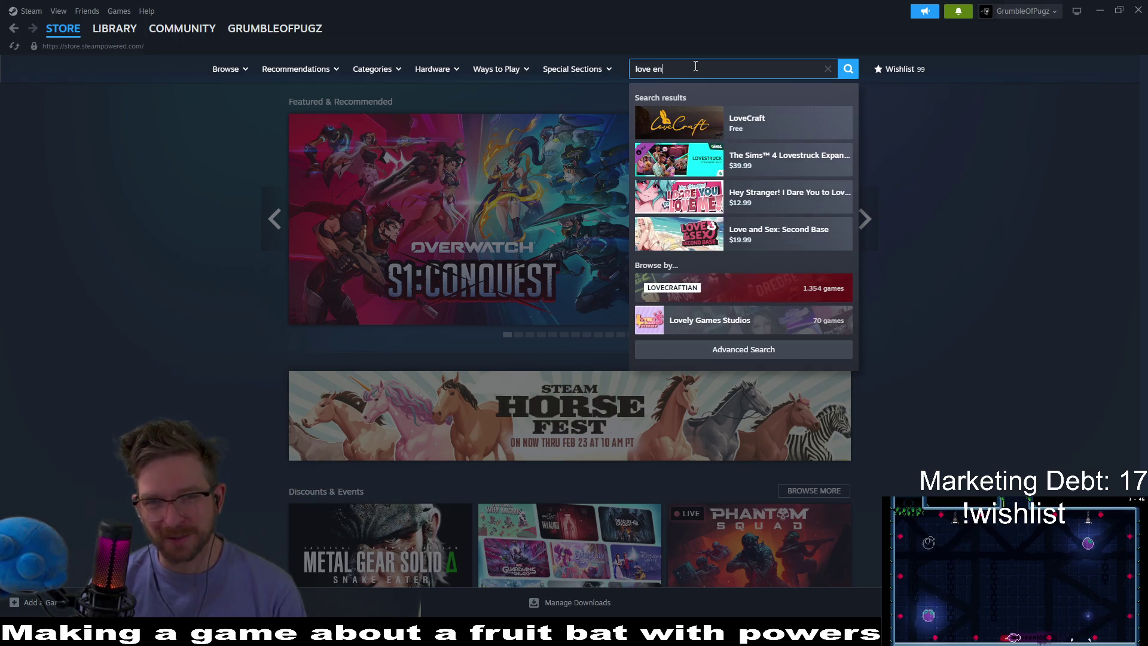
pyautogui.write('ternal')
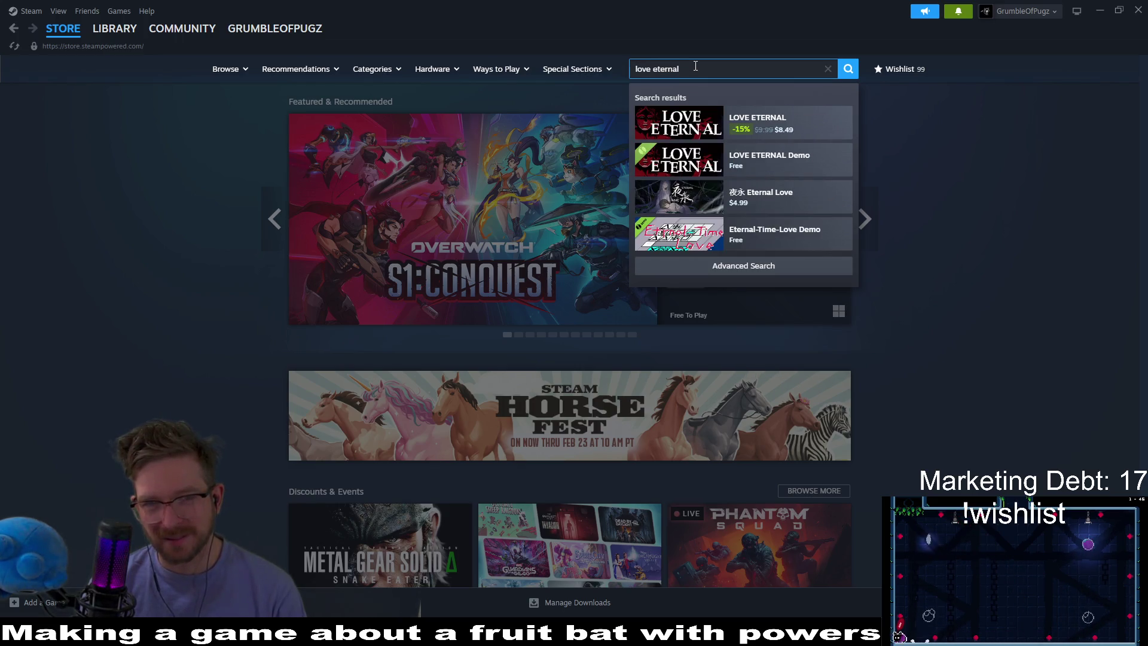
# Open LOVE ETERNAL's store page, pause its trailer, skim the page, then minimize Steam
pyautogui.click(799, 128)
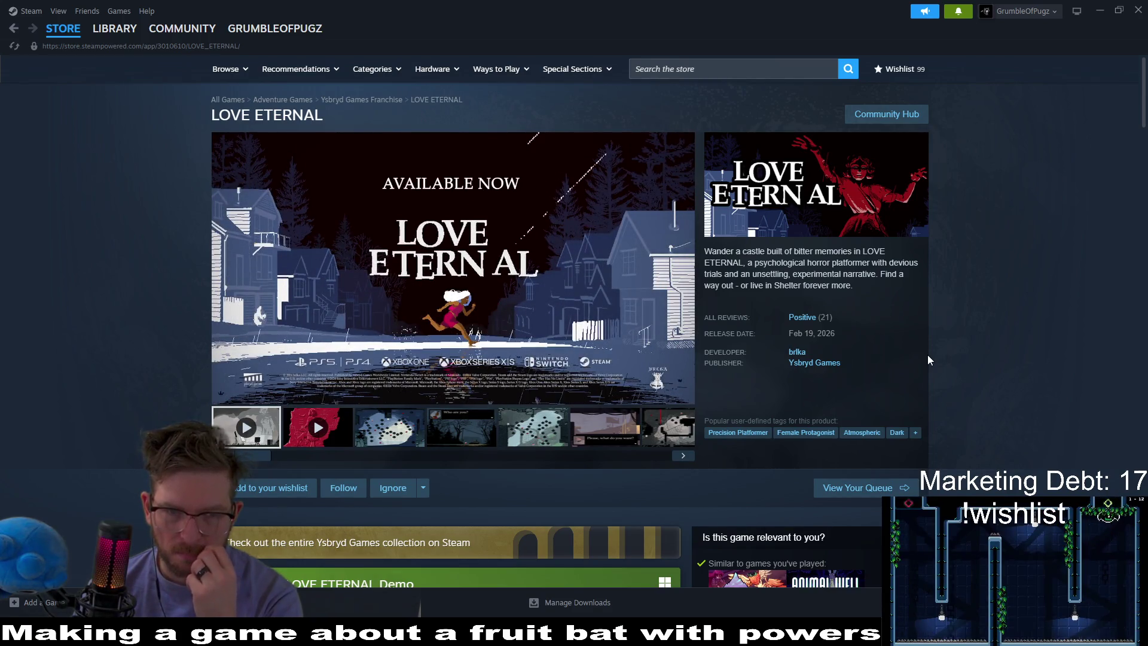
pyautogui.click(518, 311)
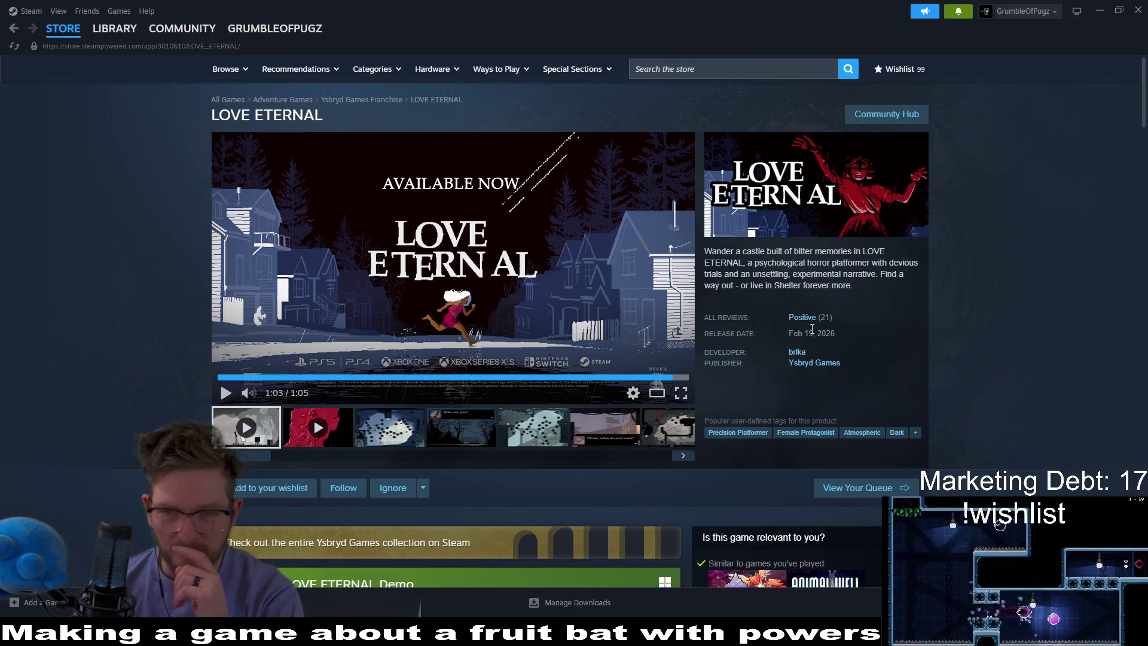
pyautogui.moveTo(807, 320)
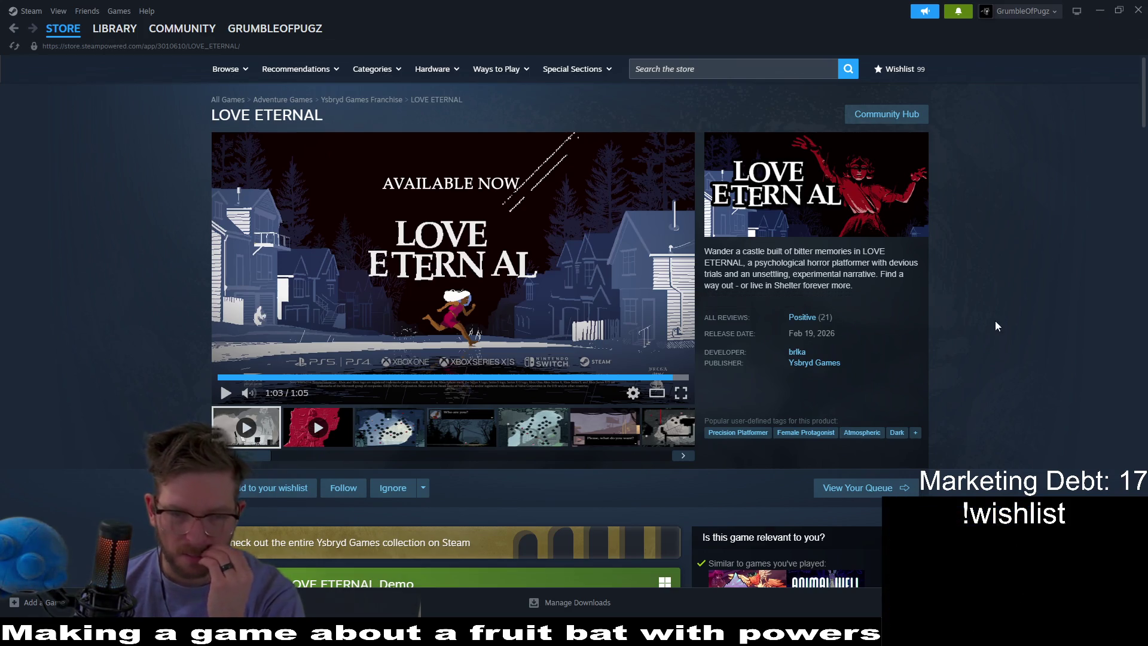
pyautogui.scroll(-4, 1084, 290)
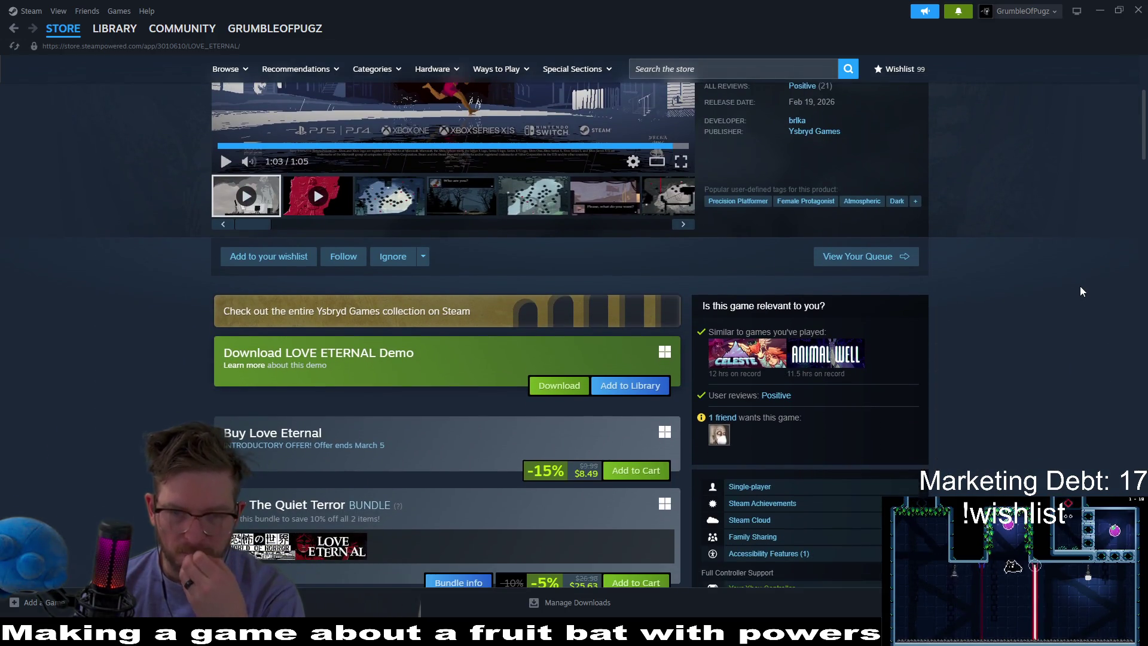
pyautogui.scroll(-1, 1081, 292)
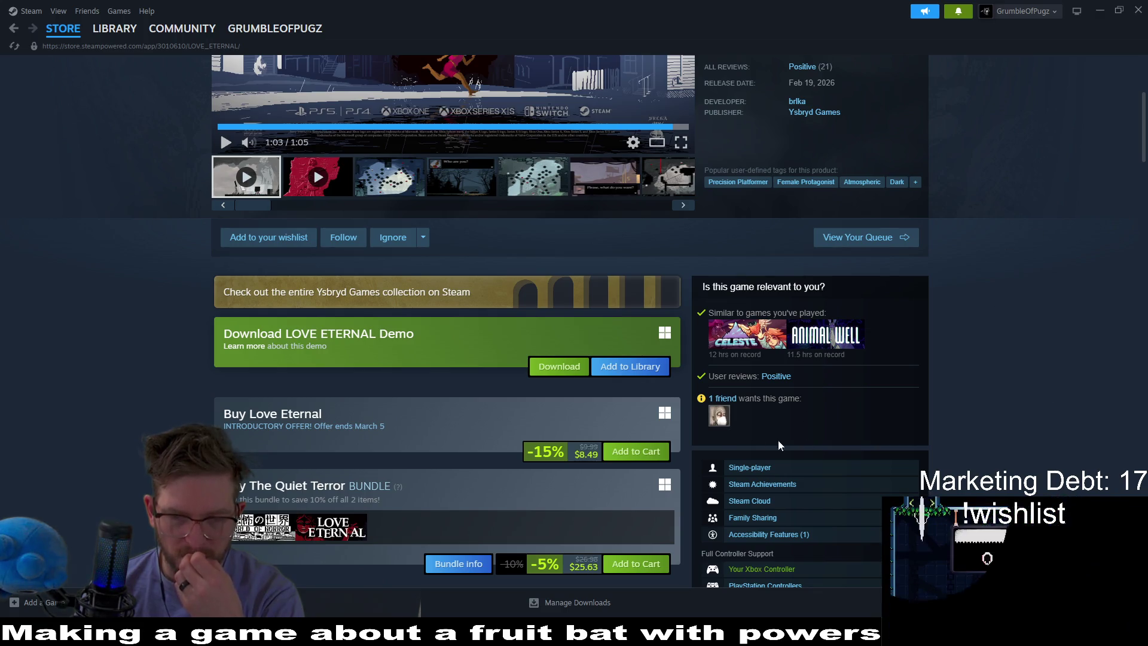
pyautogui.moveTo(720, 421)
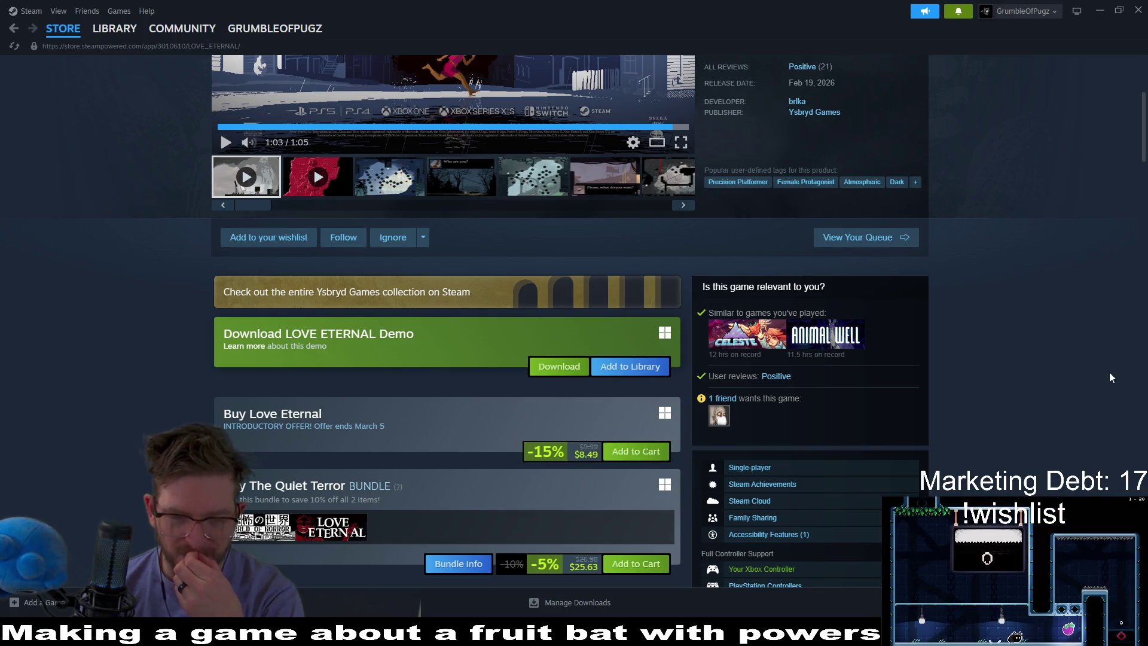
pyautogui.scroll(5, 1114, 371)
pyautogui.click(1098, 10)
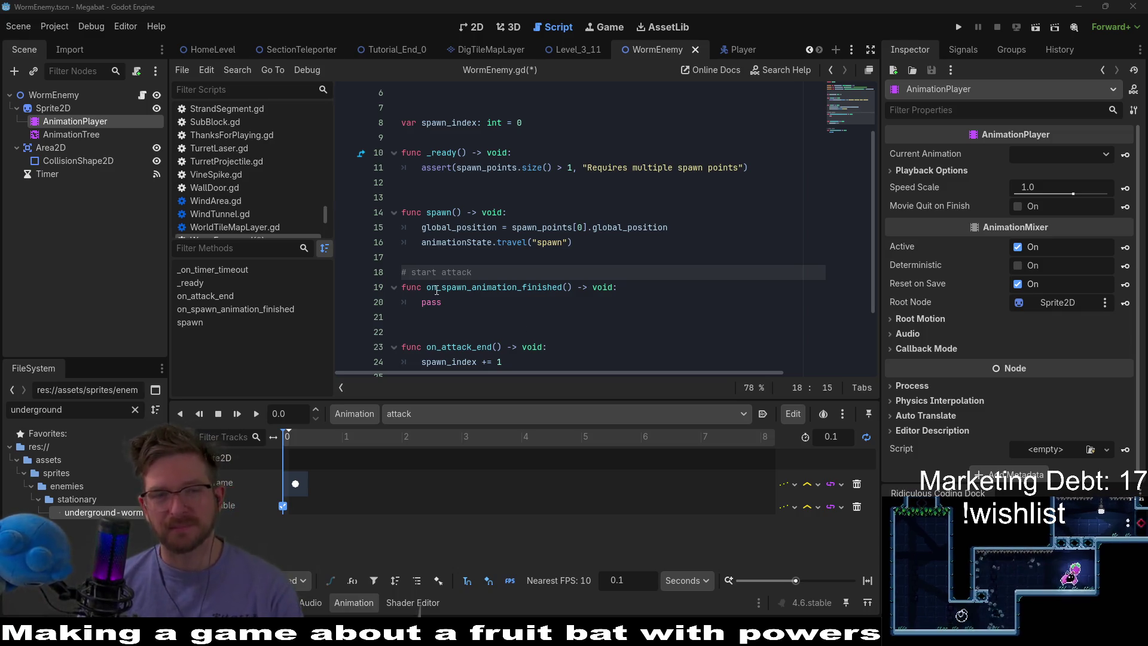
pyautogui.click(432, 315)
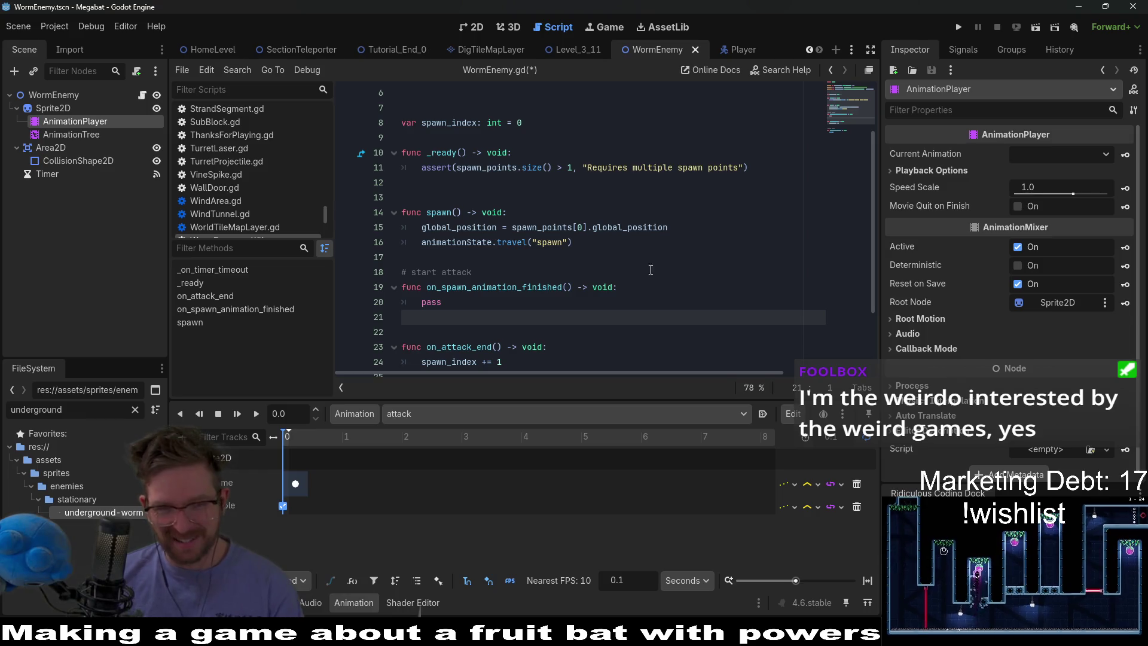
pyautogui.scroll(-2, 600, 283)
pyautogui.scroll(3, 600, 283)
pyautogui.scroll(-3, 538, 257)
pyautogui.click(468, 243)
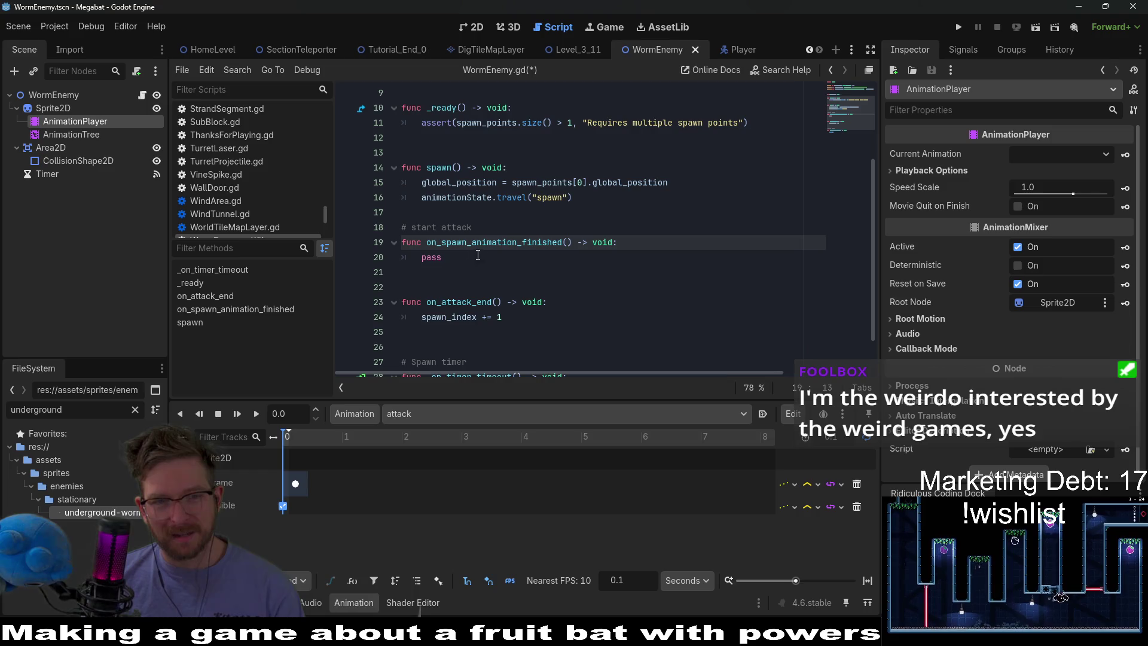
pyautogui.click(425, 264)
pyautogui.doubleClick(468, 244)
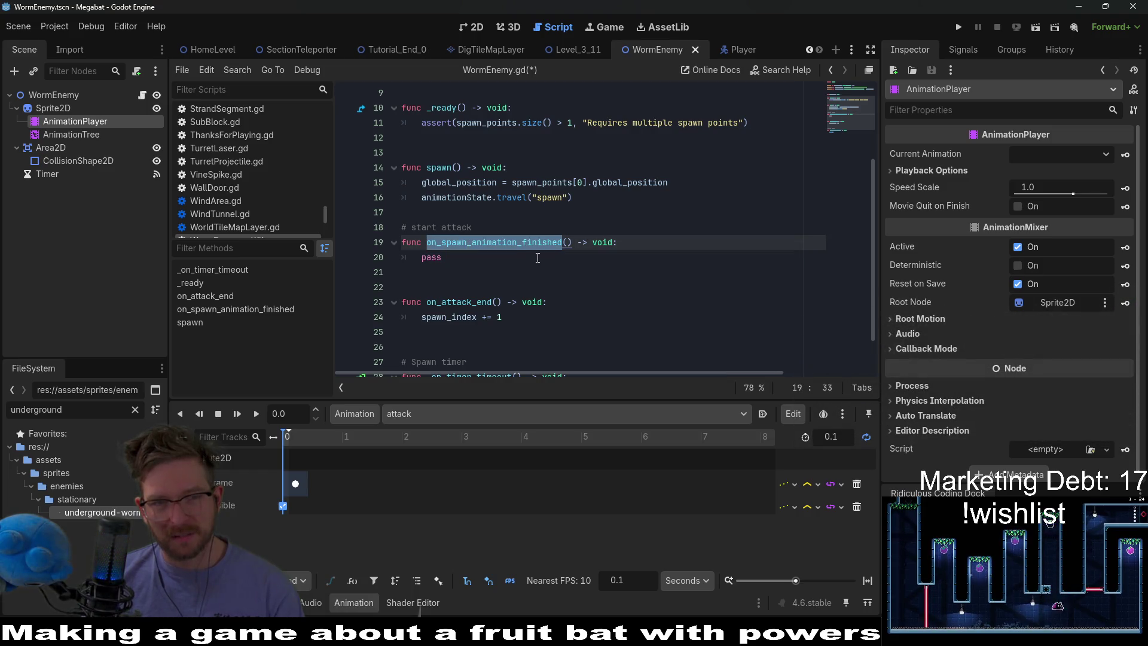
pyautogui.click(523, 258)
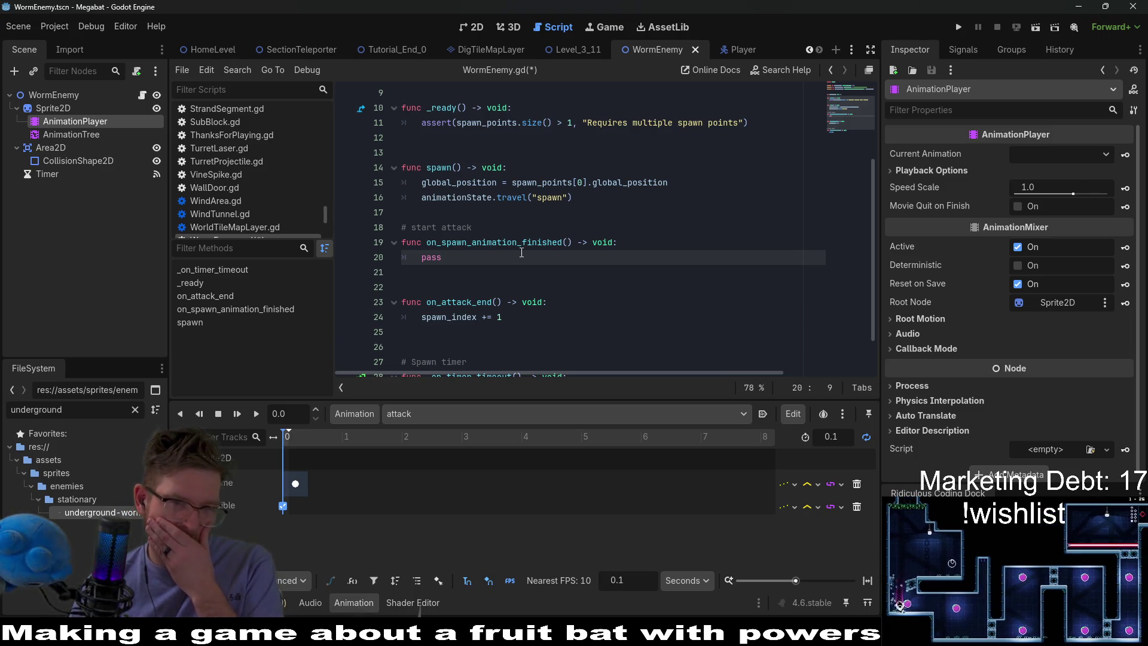
# Replace pass with animationState.travel("attack") in on_spawn_animation_finished
pyautogui.press('BackSpace')
pyautogui.press('BackSpace')
pyautogui.press('BackSpace')
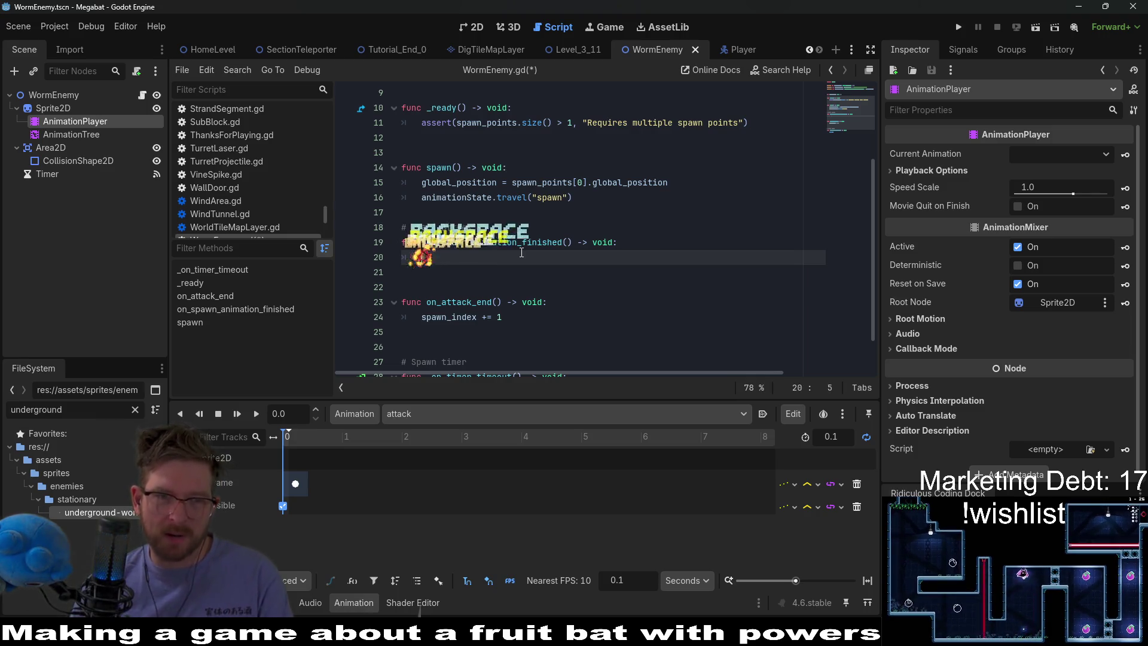
pyautogui.write('animation')
pyautogui.press('Return')
pyautogui.write('.trave')
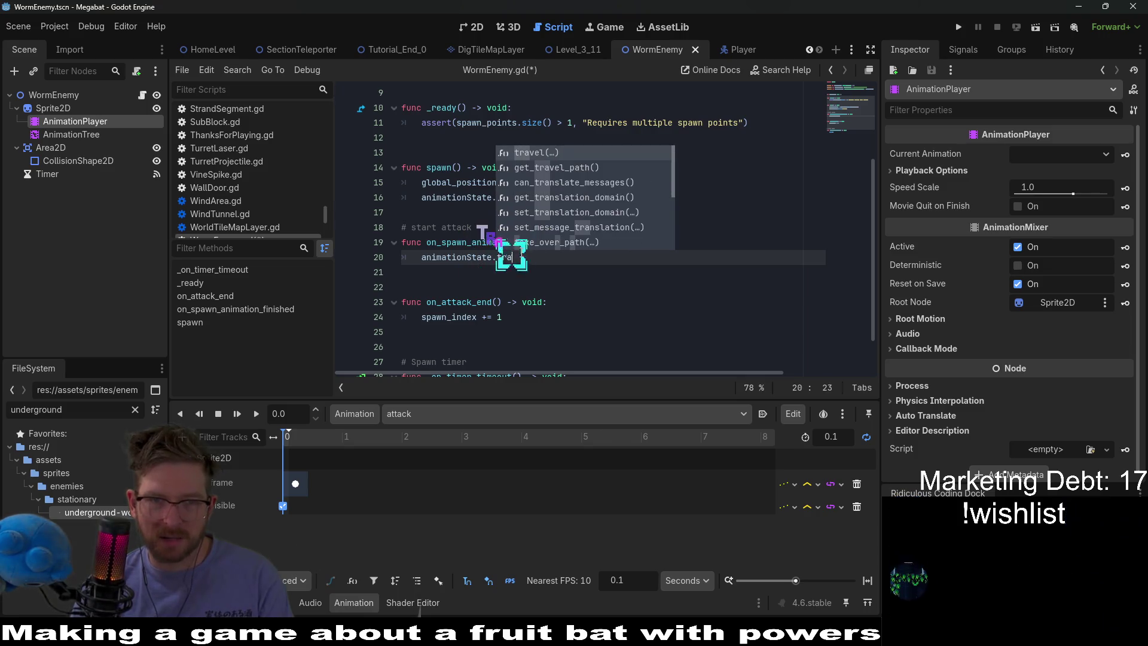
pyautogui.press('Return')
pyautogui.write('"attack')
pyautogui.write('k")')
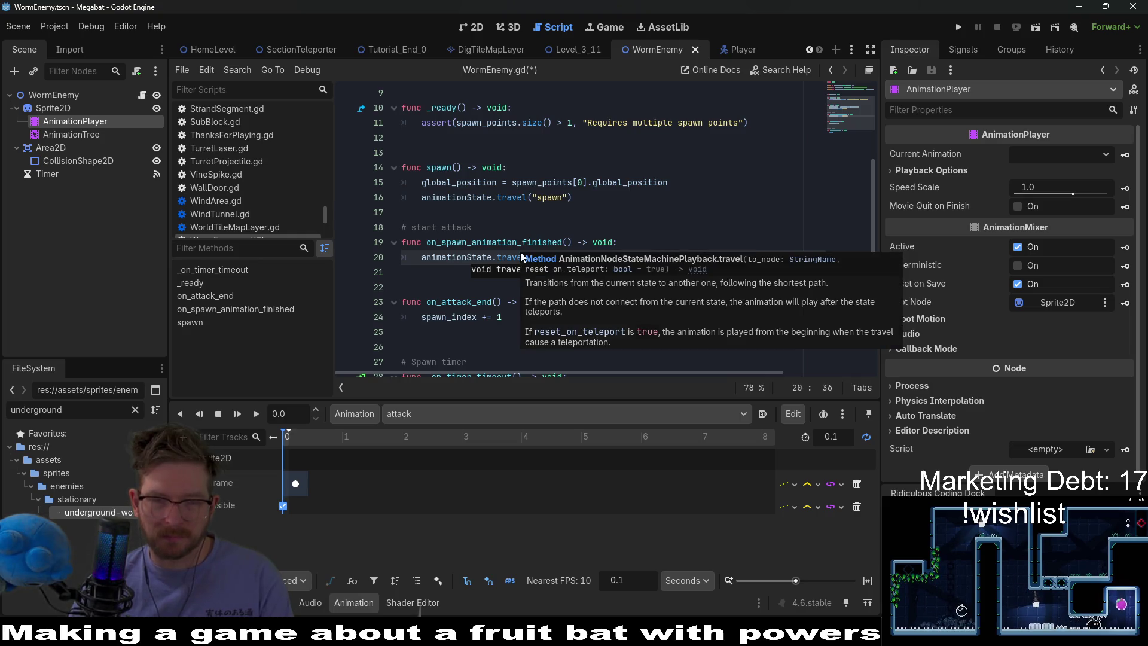
# Add a comment line below reading '# TODO: SPAWN SPIKES'
pyautogui.press('Return')
pyautogui.write('# ')
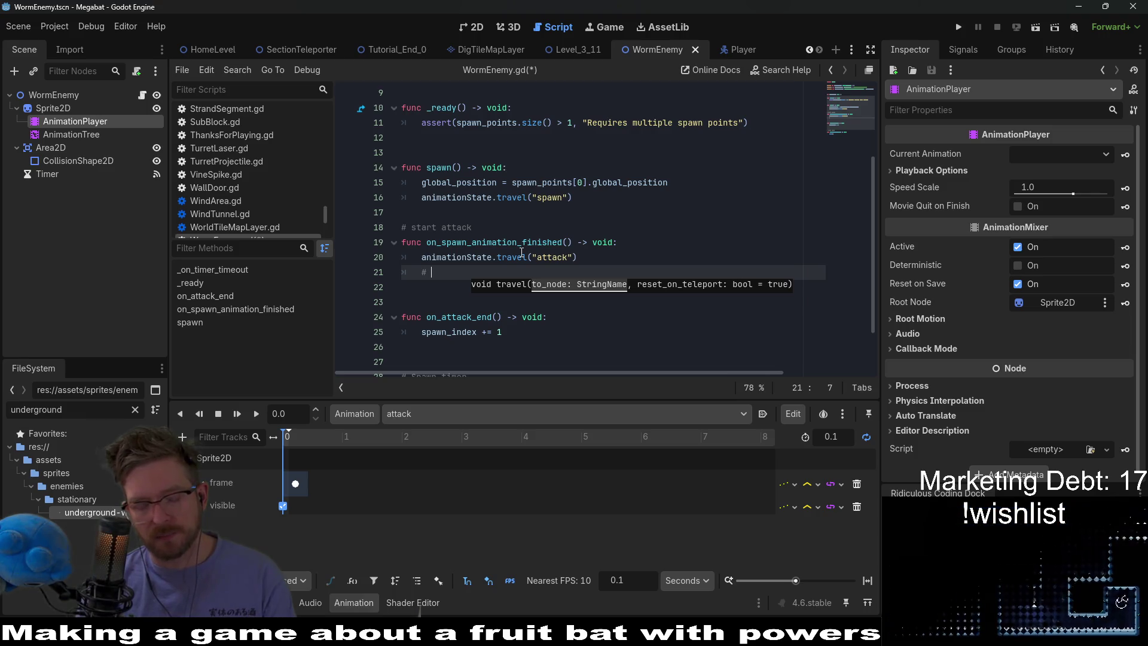
pyautogui.write('TODO;')
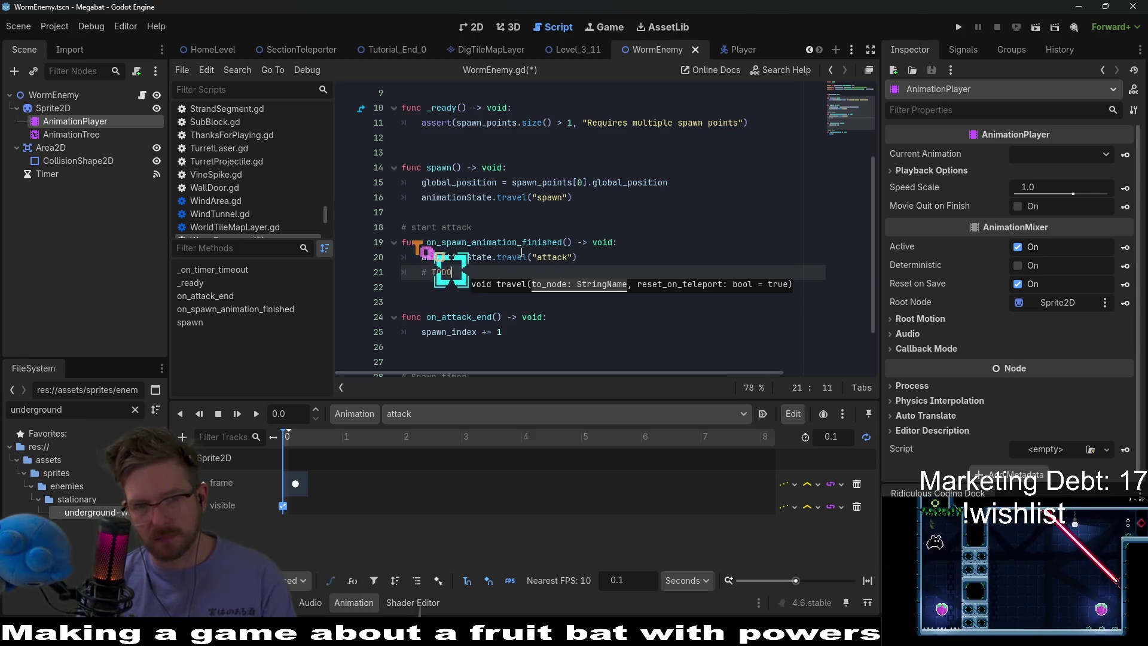
pyautogui.press('BackSpace')
pyautogui.write(': SPAWN')
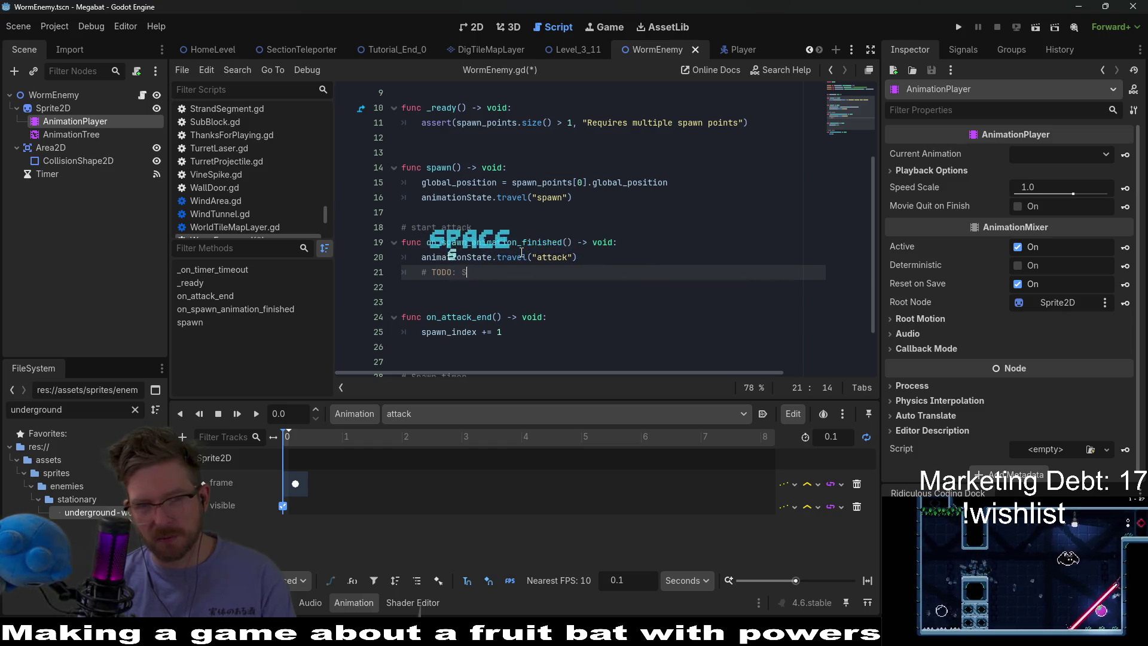
pyautogui.write(' SPIKES')
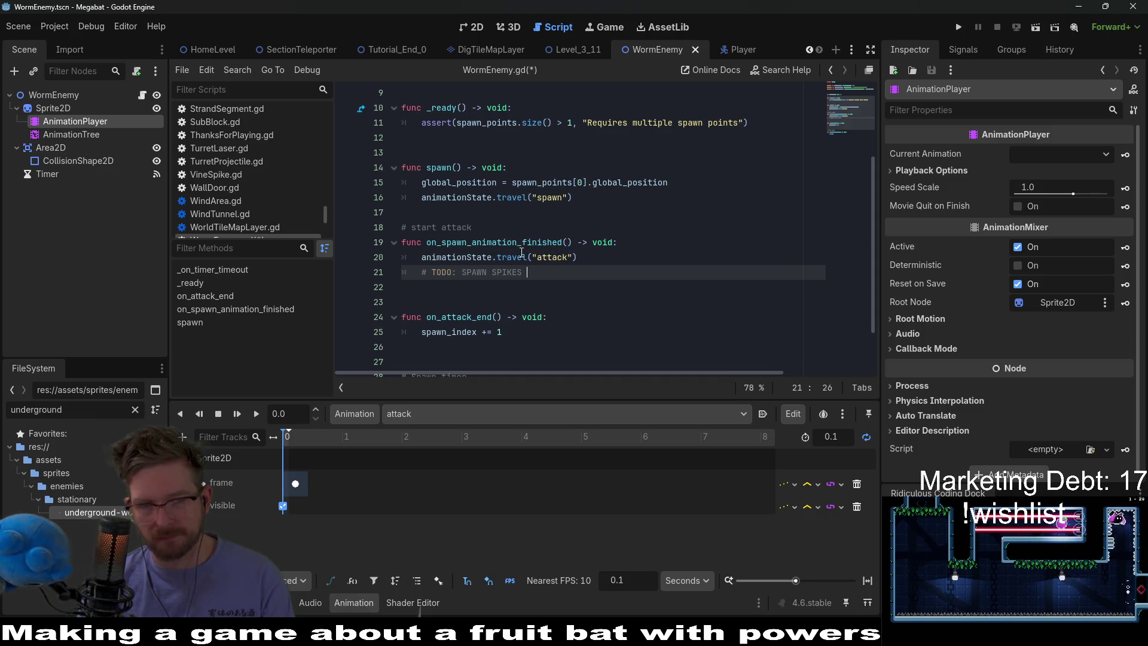
# Extend the TODO with 'AND WHEN THAT'S DONE TRANSITION TO ATTACK END' and select on_attack_end
pyautogui.write("AND WHEN THAT'S DON")
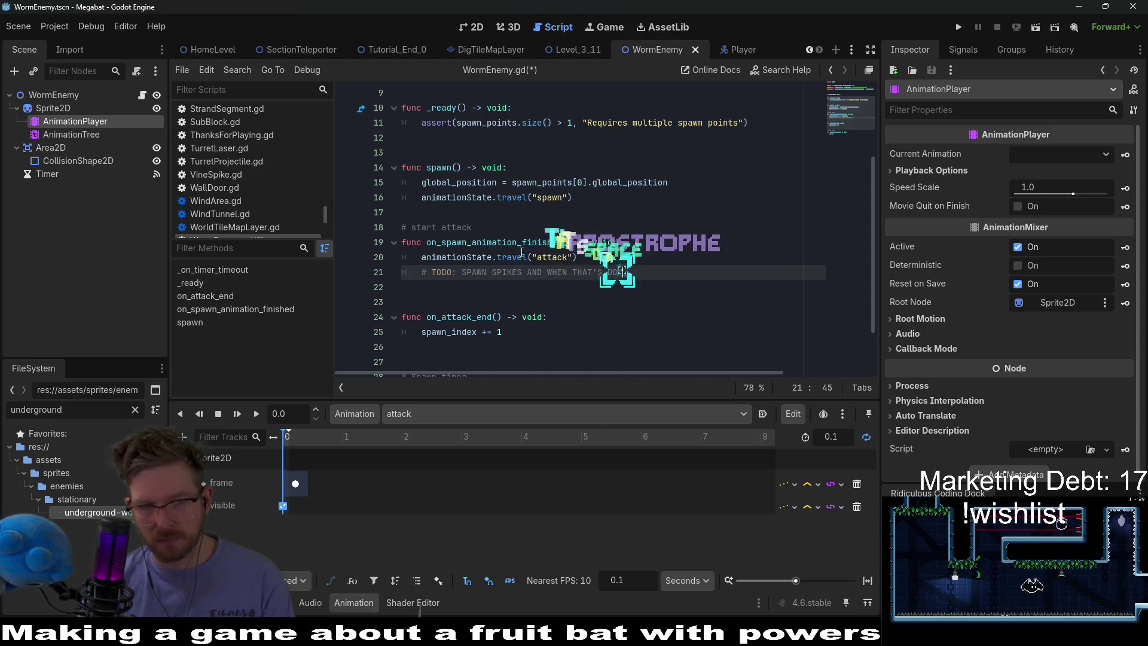
pyautogui.write('E TRANS')
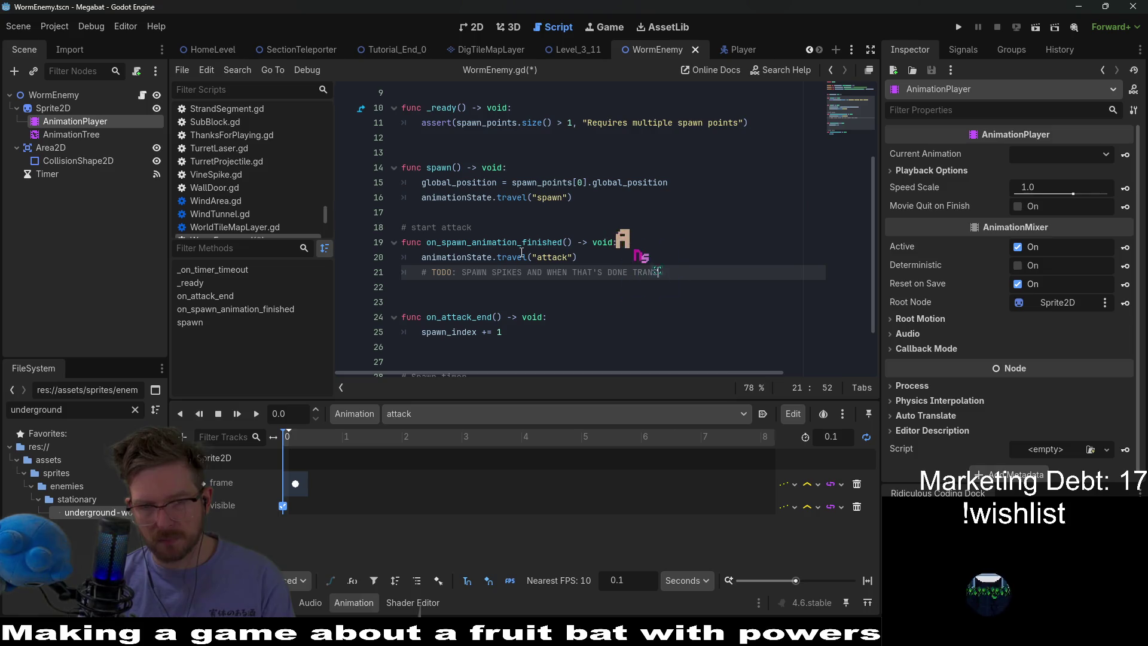
pyautogui.write('ITION ')
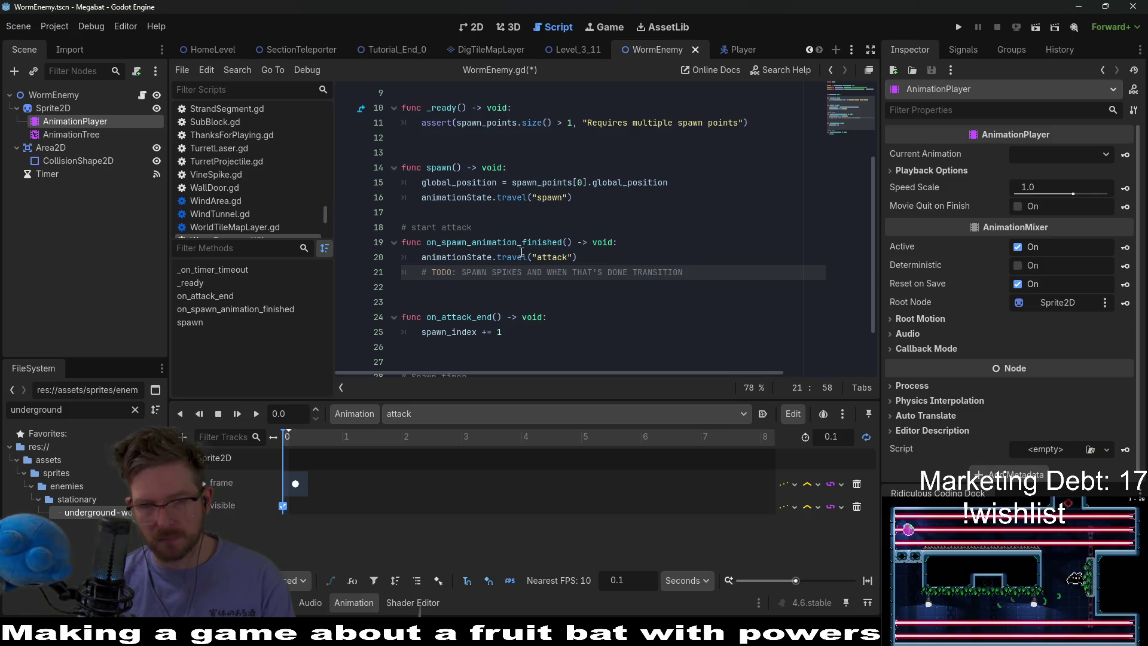
pyautogui.write('TO IDTACK END')
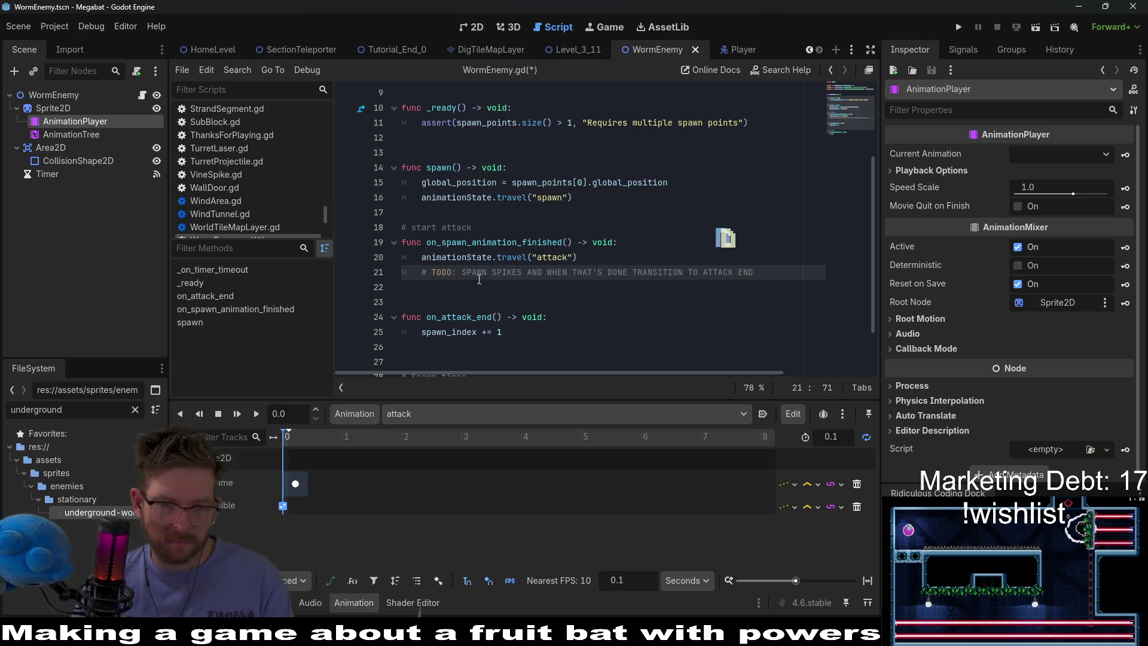
pyautogui.doubleClick(453, 317)
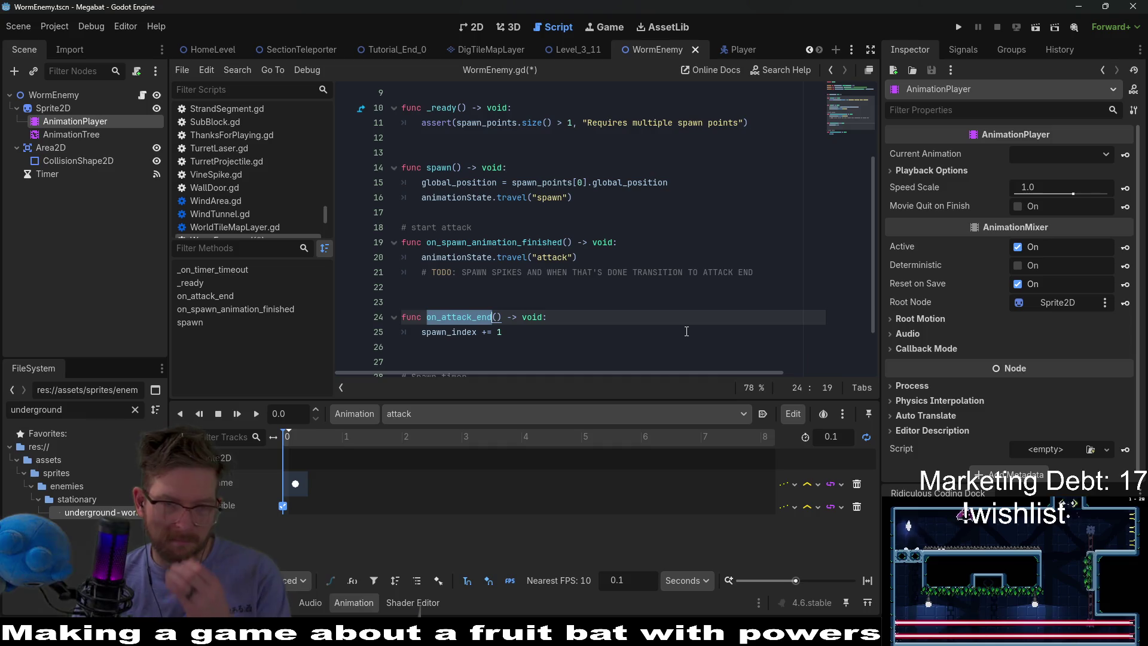
# Rename on_attack_end to attack_end, save, and add a line after spawn_index += 1
pyautogui.write('attack_end')
pyautogui.scroll(-2, 686, 331)
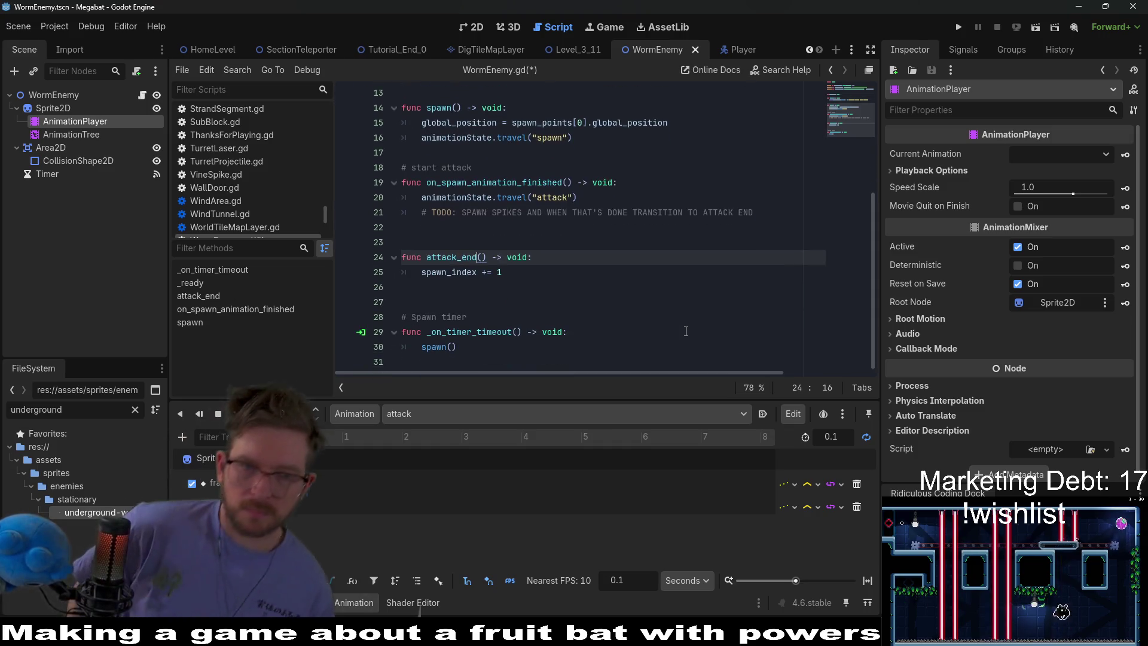
pyautogui.hotkey('ctrl', 's')
pyautogui.click(540, 277)
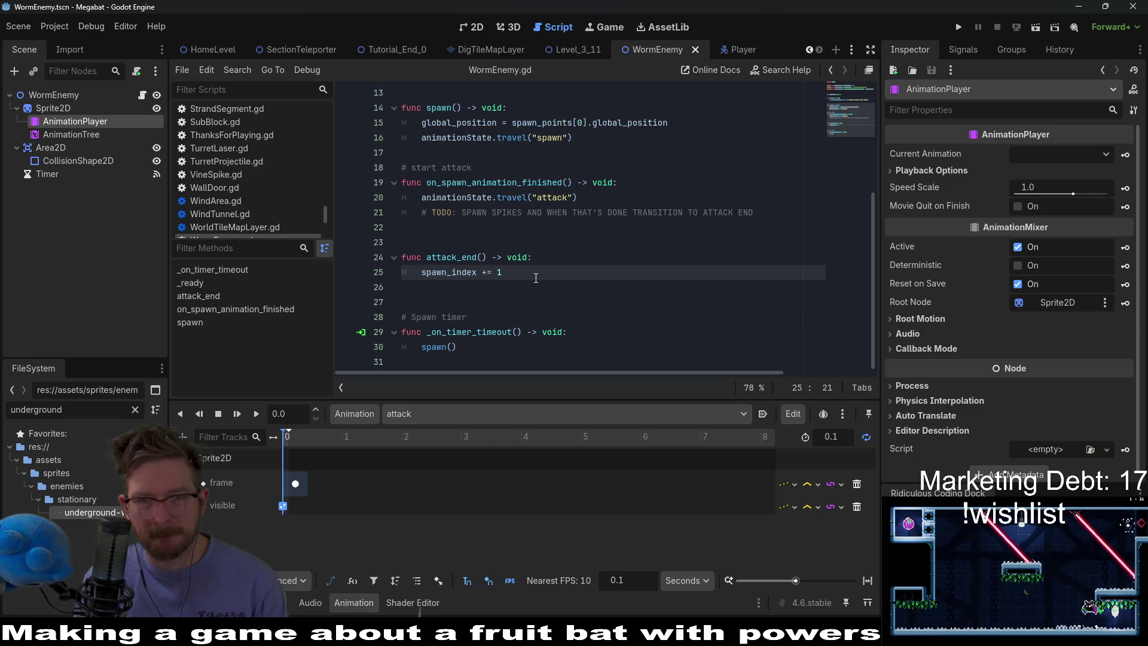
pyautogui.press('Return')
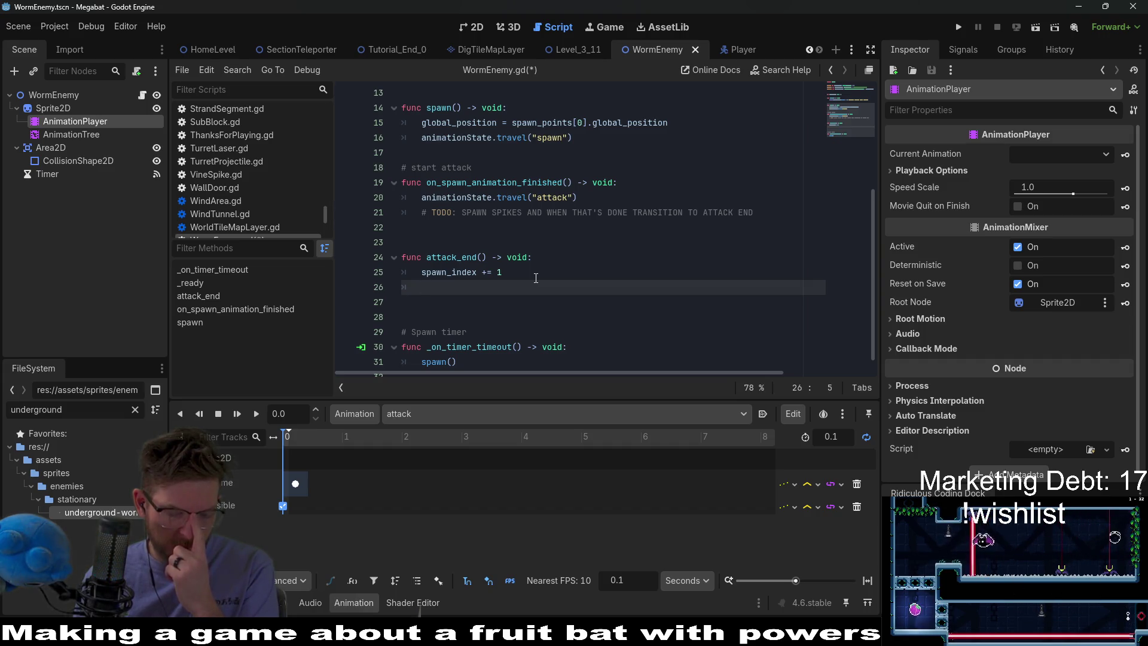
# Add animationState.travel("hide") after the spawn_index increment in attack_end, then start a new line
pyautogui.write('s')
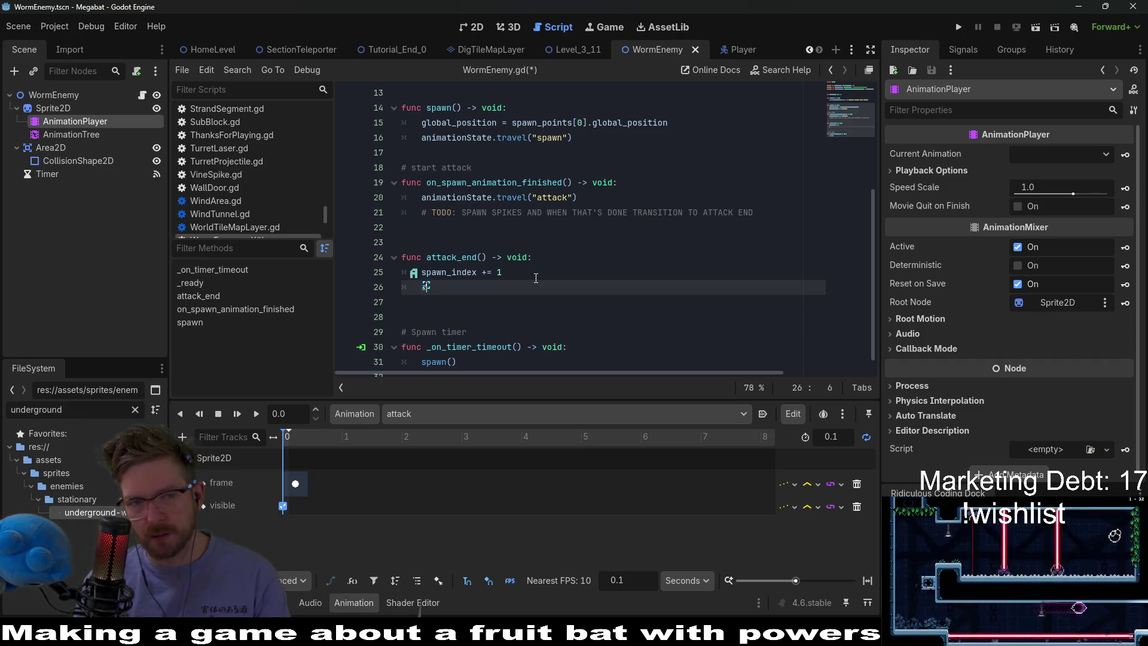
pyautogui.press('BackSpace')
pyautogui.write('animation')
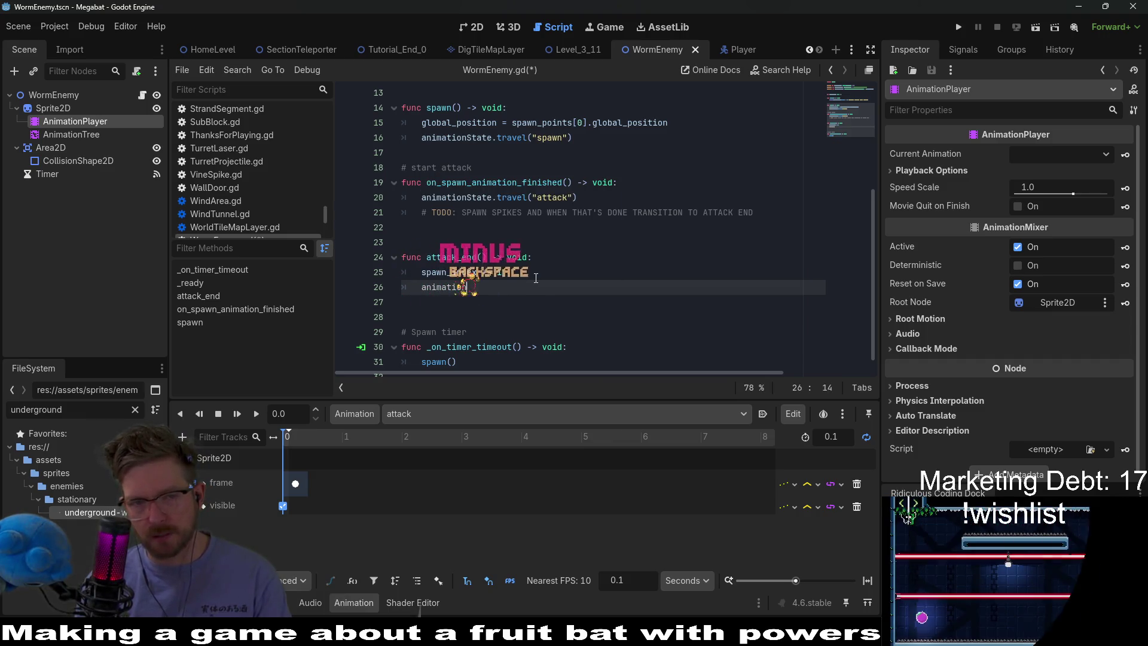
pyautogui.write('State')
pyautogui.press('Return')
pyautogui.write('.')
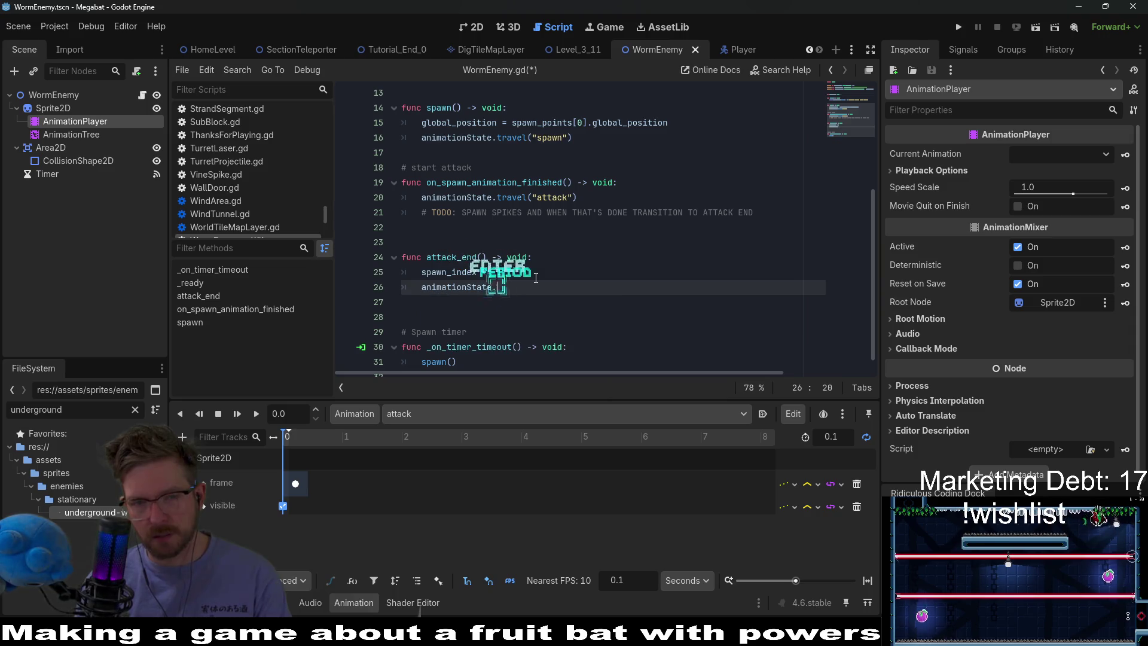
pyautogui.write('travel')
pyautogui.press('Return')
pyautogui.write('"')
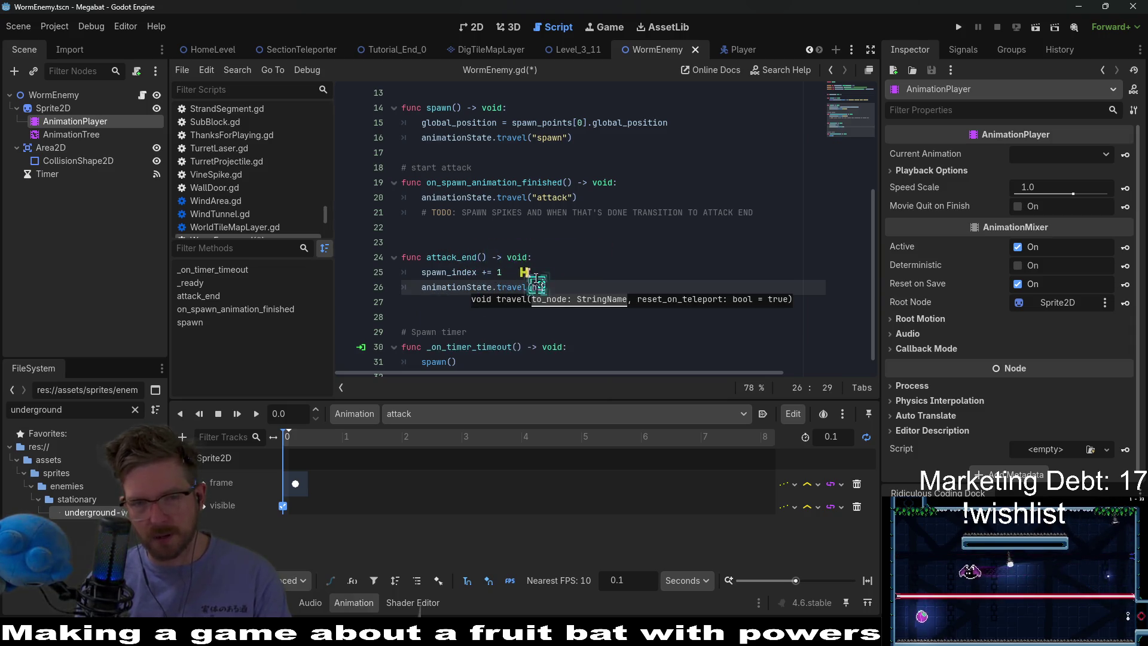
pyautogui.write('hide')
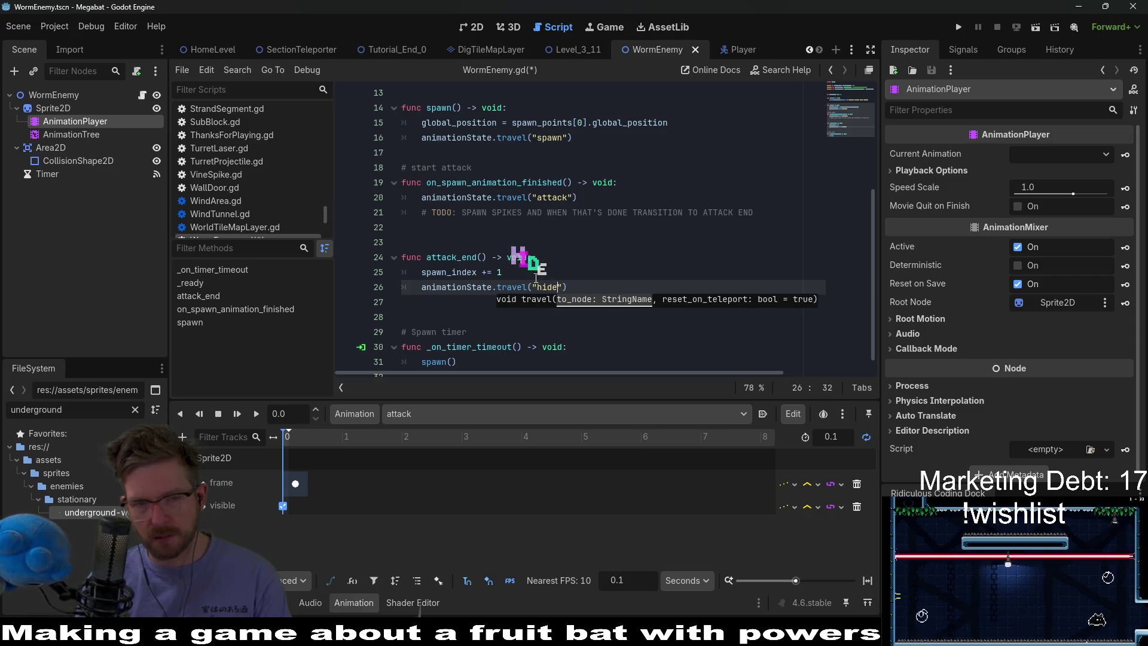
pyautogui.press('Return')
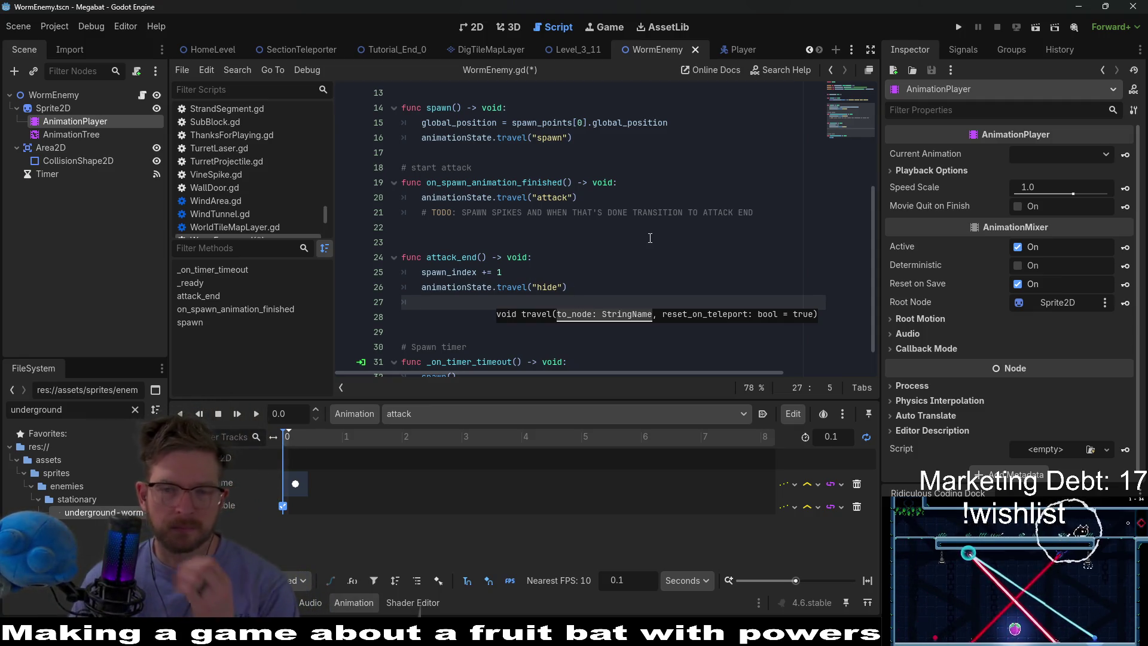
pyautogui.scroll(-1, 646, 238)
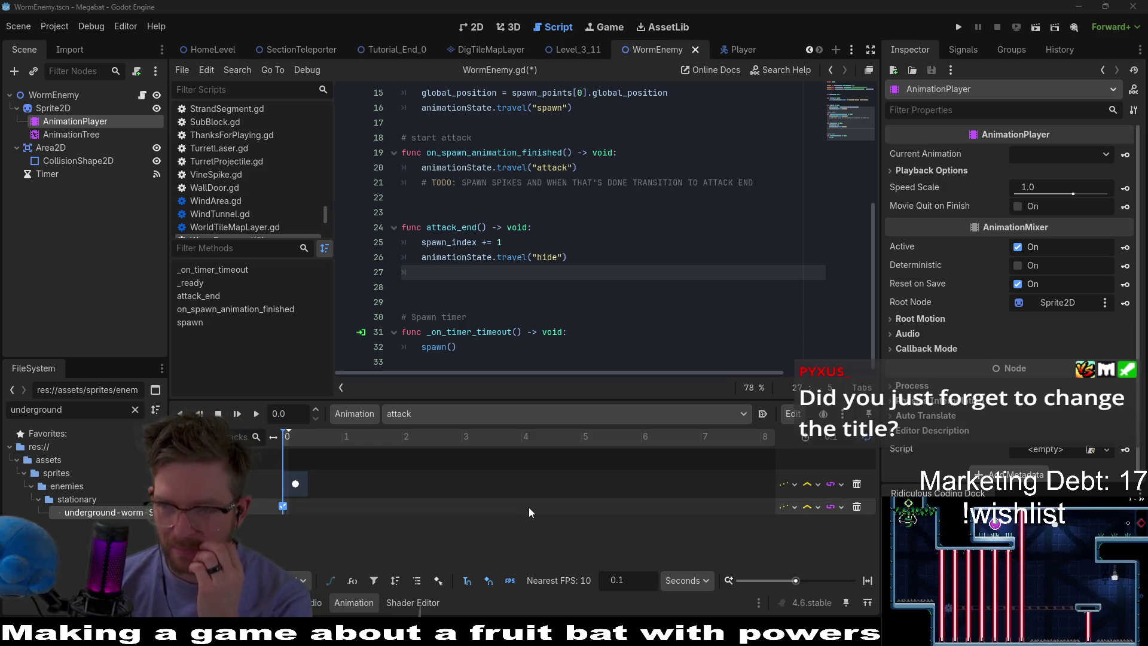
pyautogui.click(555, 287)
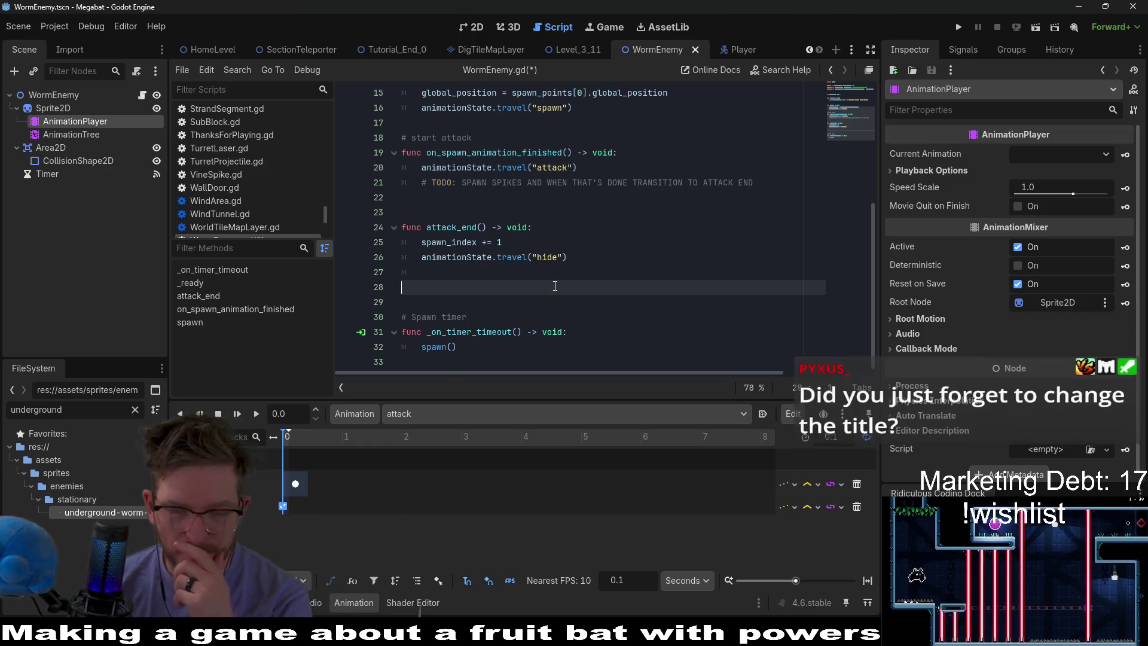
pyautogui.click(556, 274)
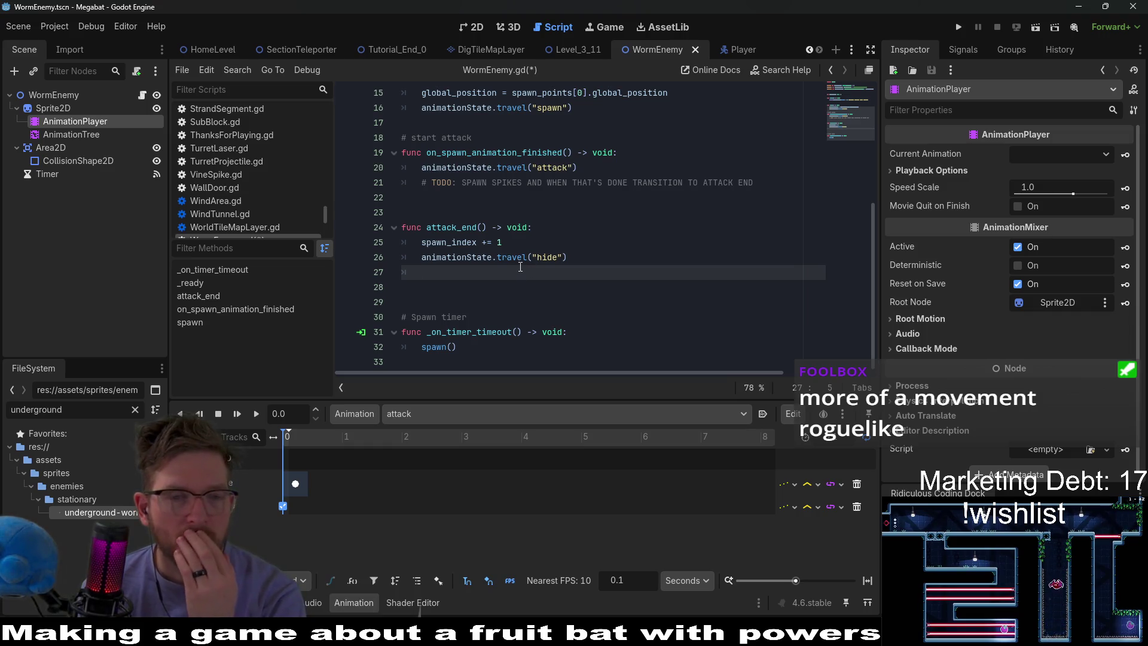
pyautogui.doubleClick(436, 242)
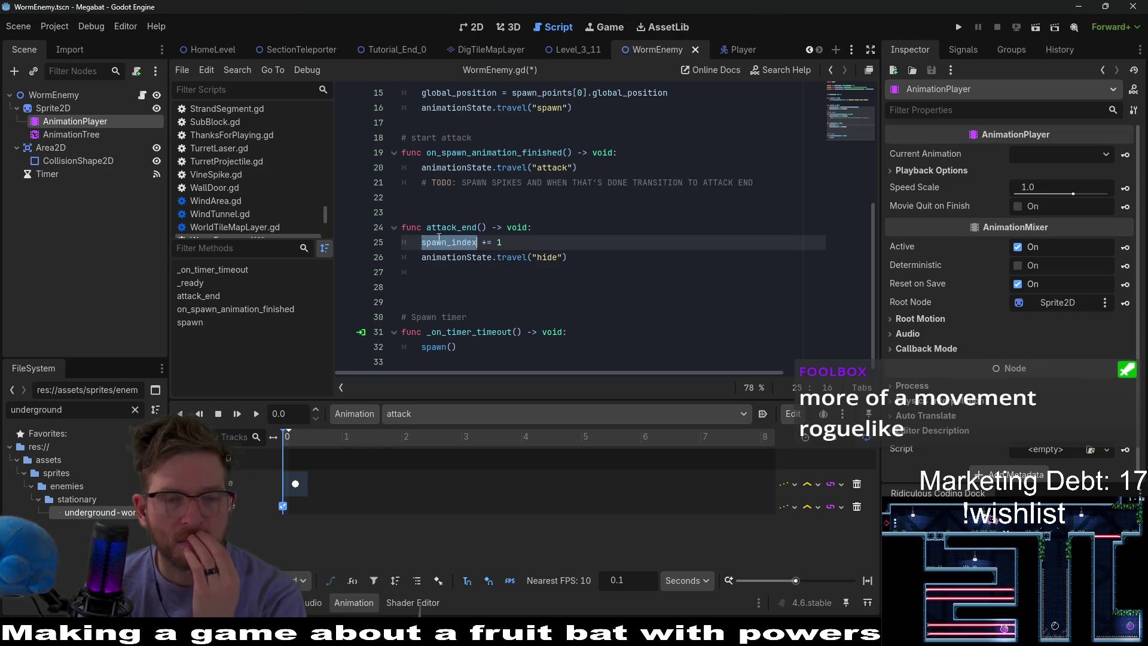
pyautogui.click(450, 272)
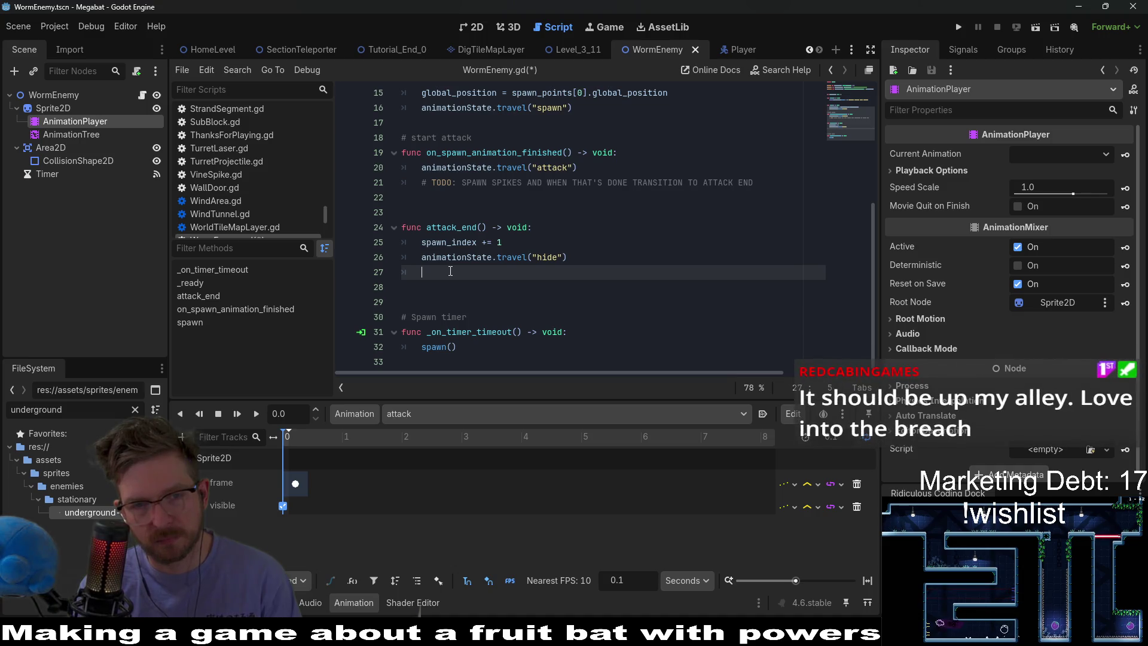
pyautogui.write('timer')
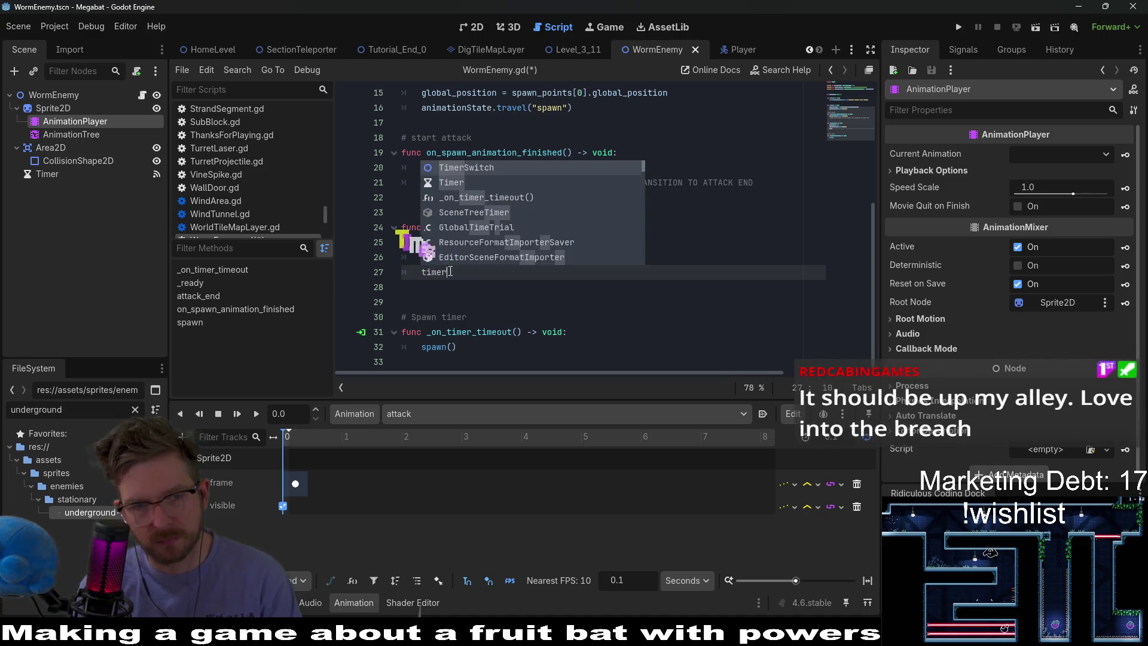
pyautogui.write('.start()')
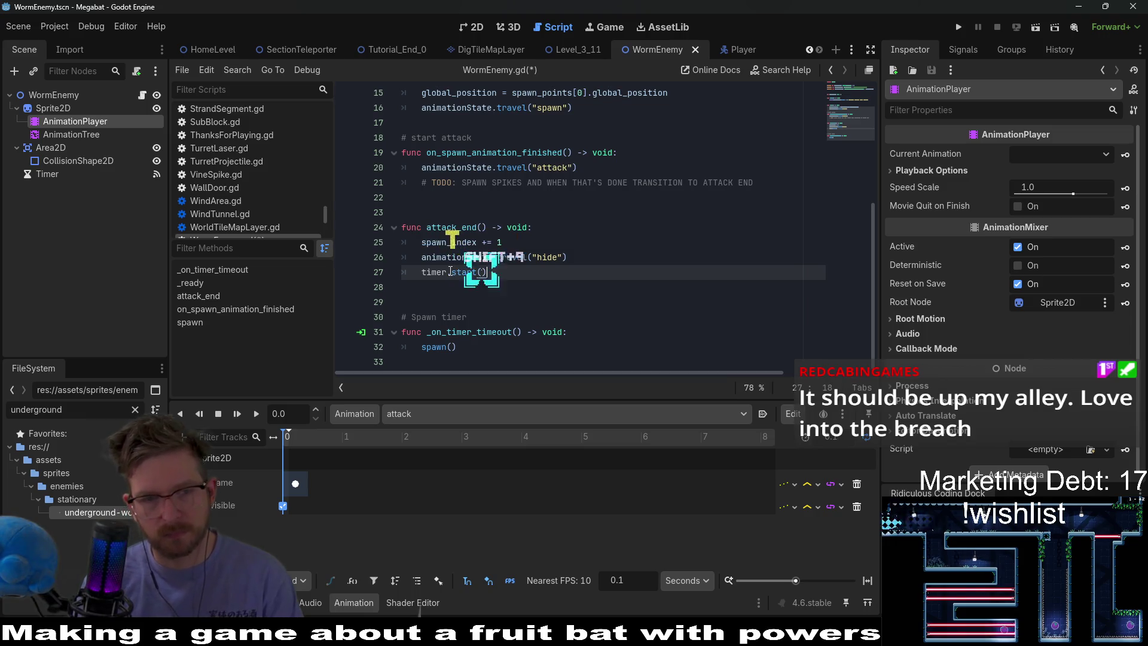
pyautogui.scroll(5, 551, 160)
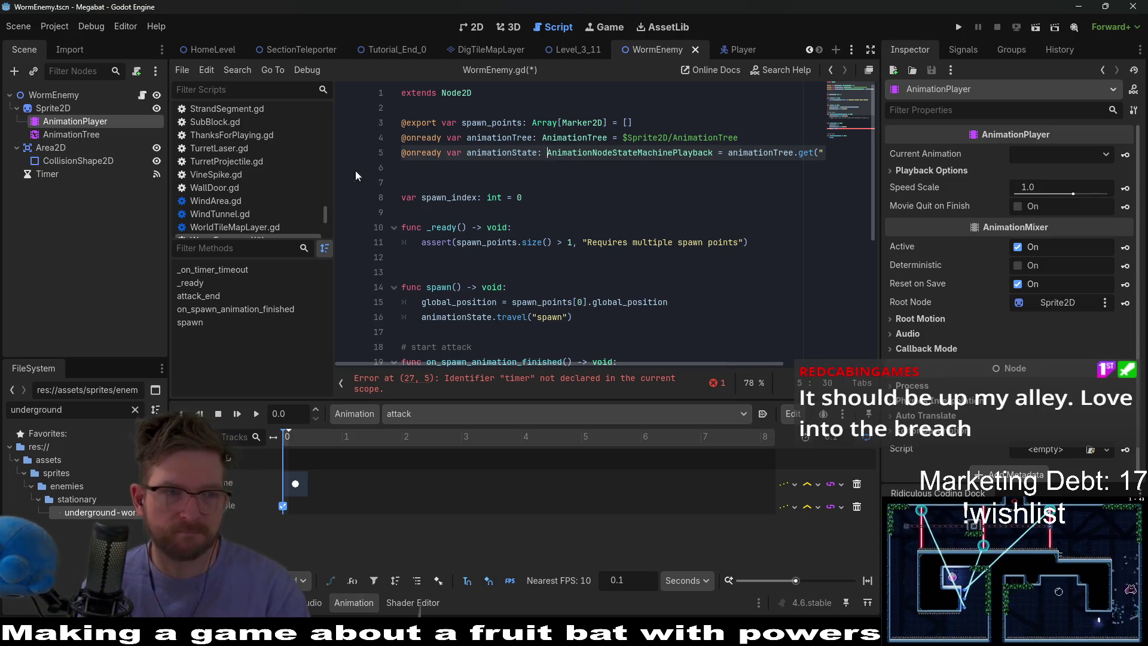
pyautogui.moveTo(48, 174); pyautogui.dragTo(433, 171)
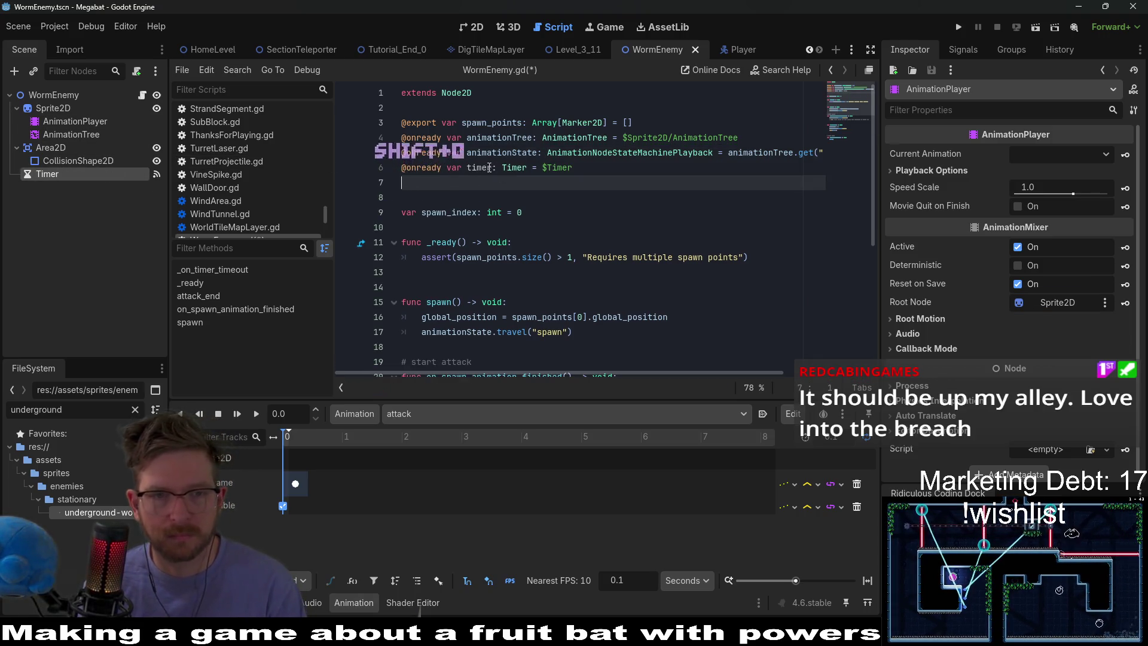
pyautogui.scroll(-5, 521, 242)
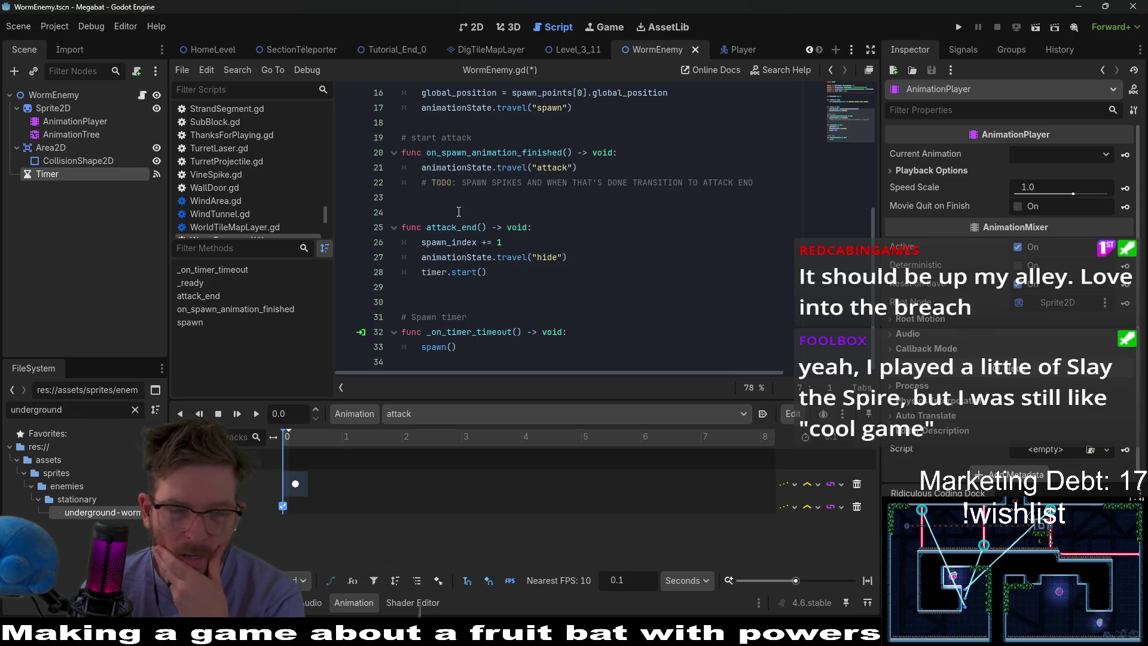
pyautogui.scroll(4, 460, 211)
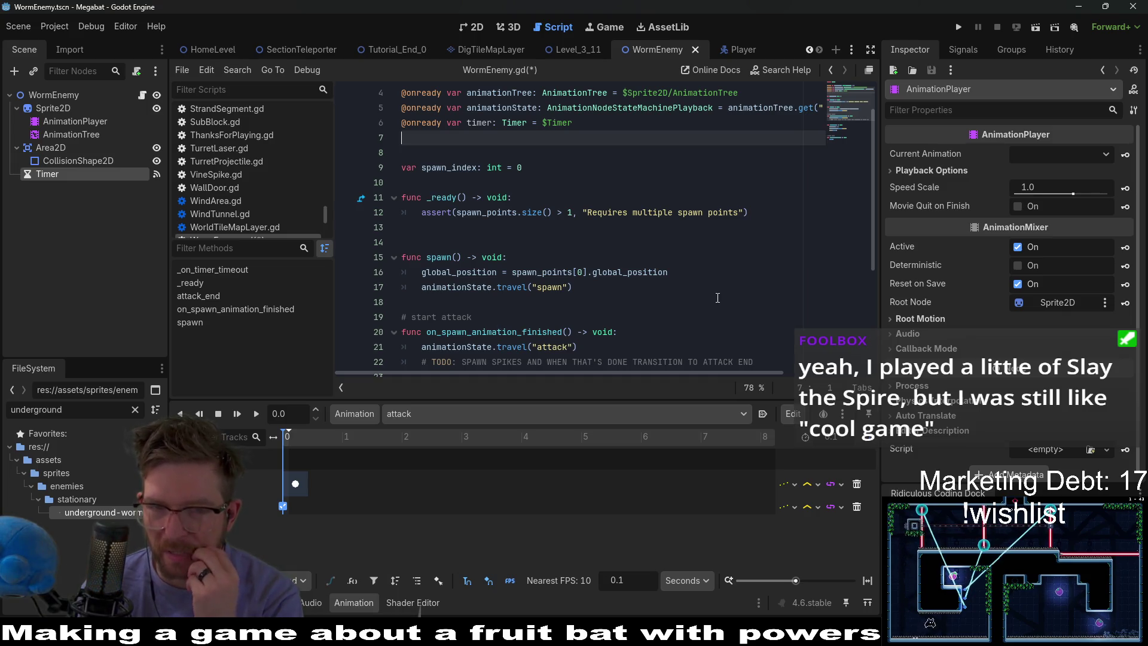
pyautogui.scroll(-2, 717, 297)
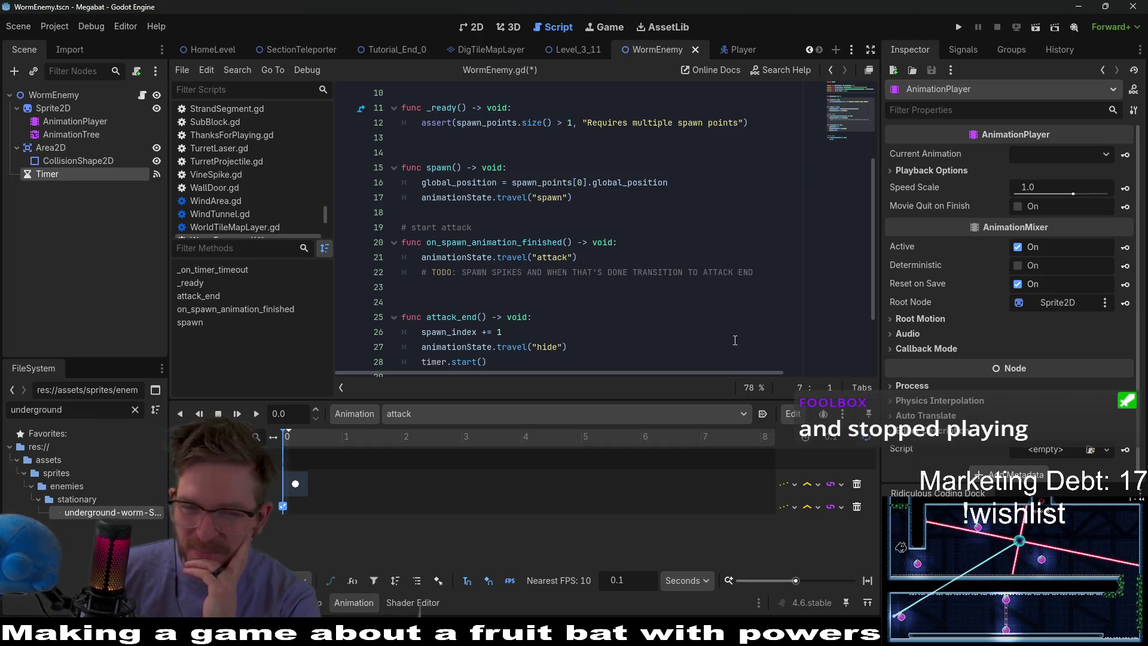
pyautogui.click(577, 293)
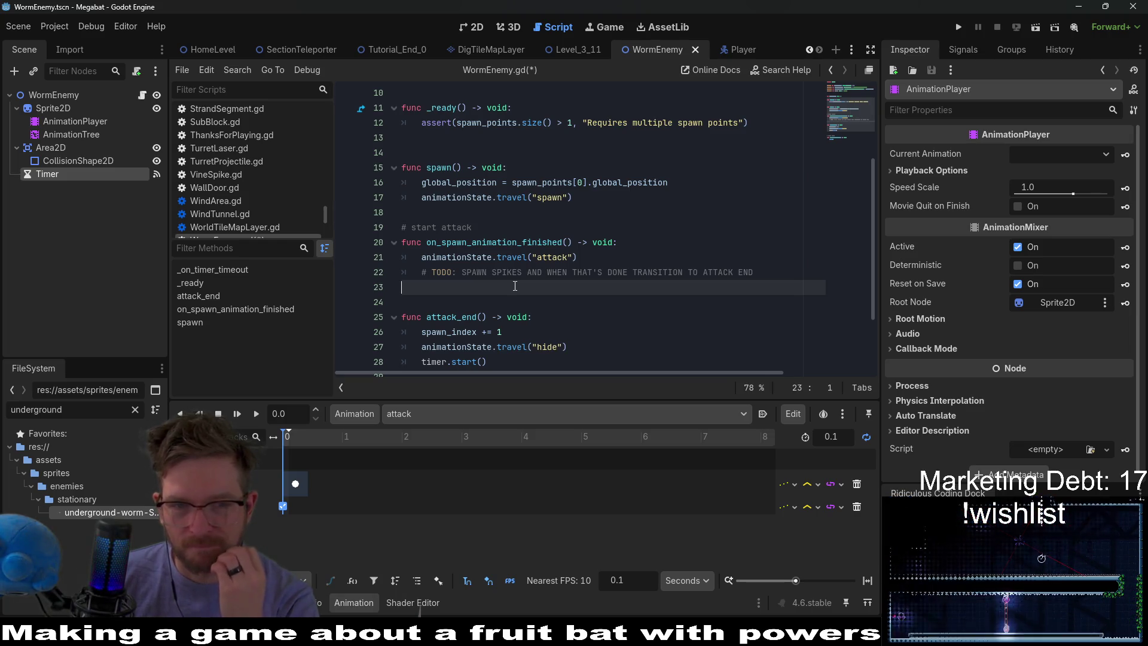
pyautogui.scroll(3, 515, 286)
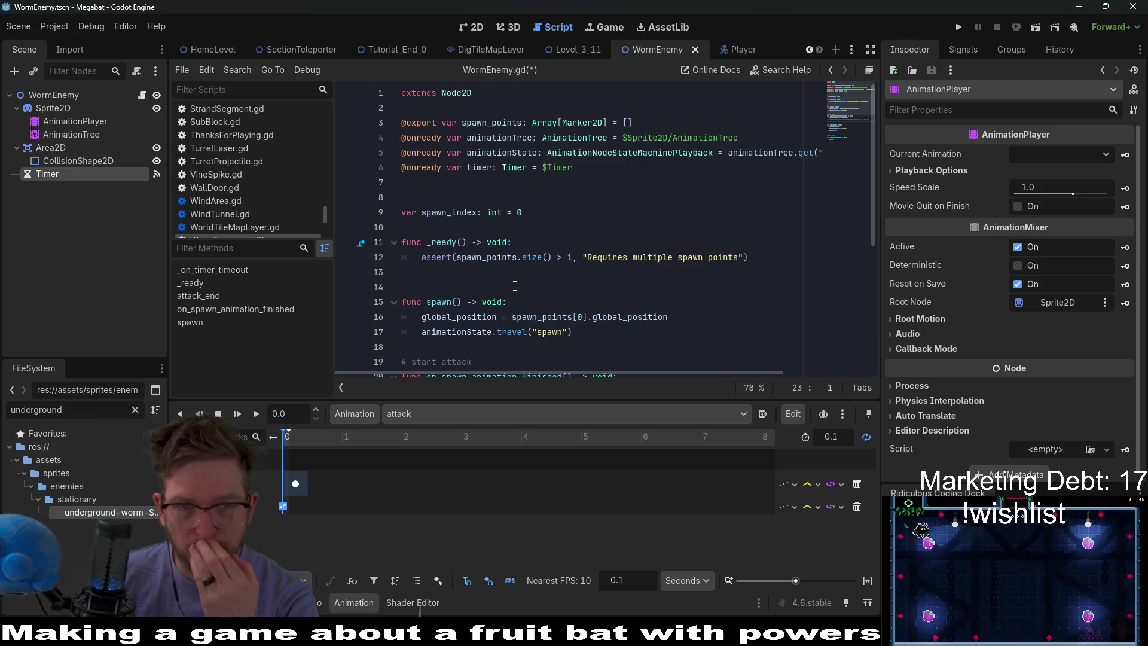
pyautogui.click(454, 208)
pyautogui.press('Up')
pyautogui.press('BackSpace')
pyautogui.hotkey('ctrl', 's')
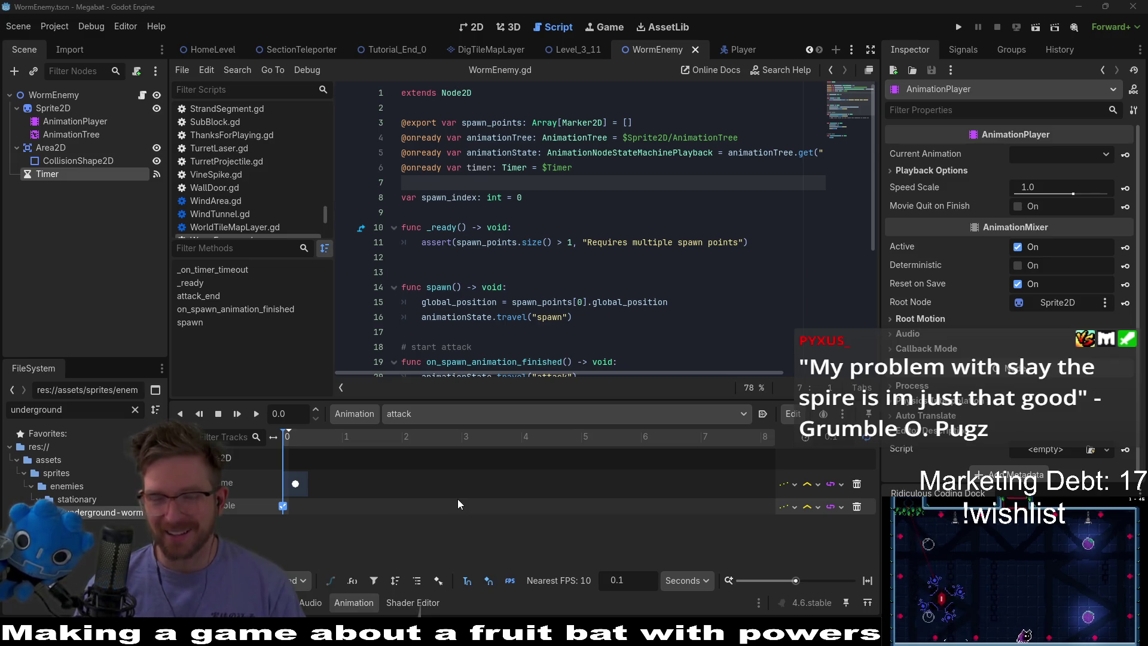
pyautogui.click(592, 317)
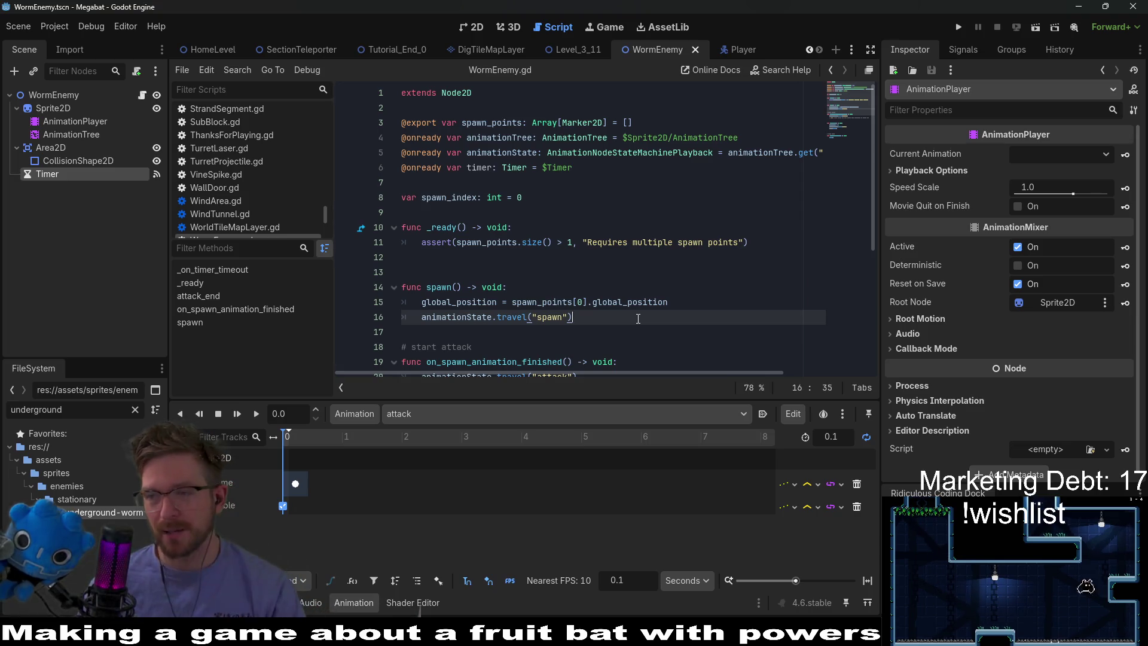
pyautogui.click(586, 326)
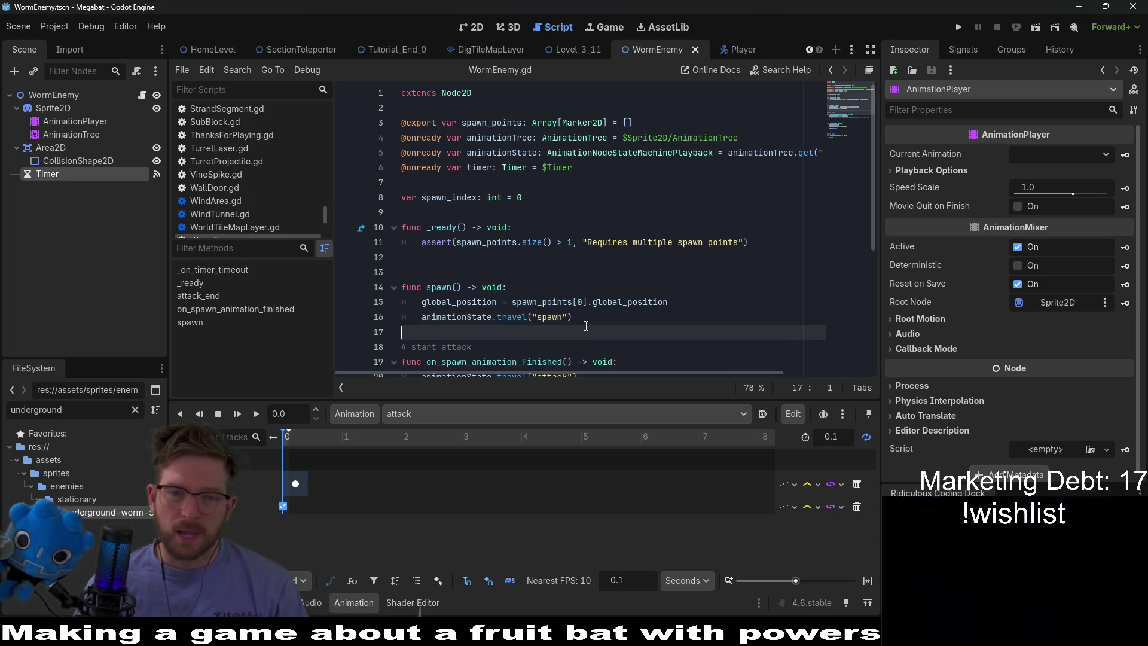
pyautogui.click(608, 321)
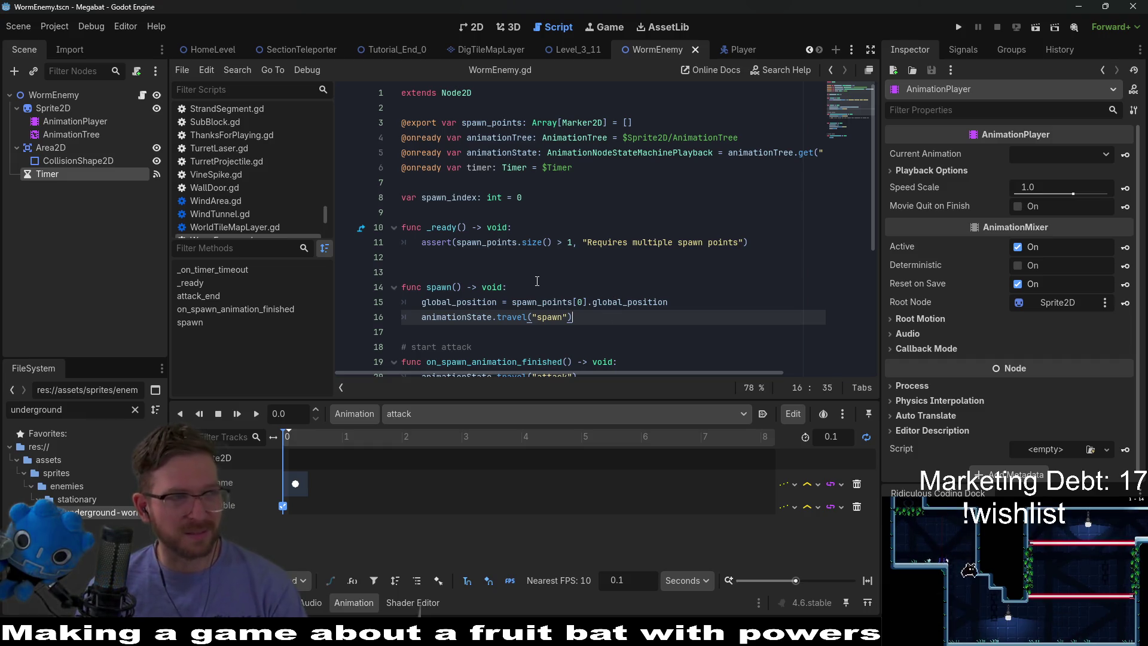
pyautogui.scroll(-3, 593, 269)
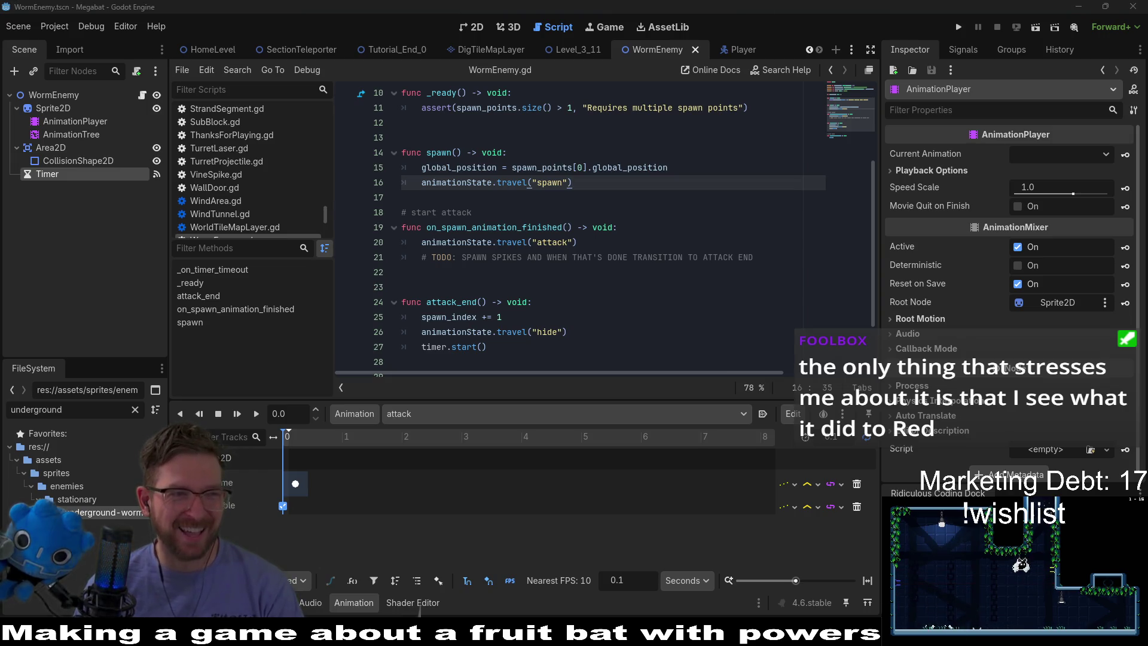
pyautogui.click(502, 242)
# Preview the worm's hide and spawn animations, leaving idle selected in the animation editor
pyautogui.click(565, 414)
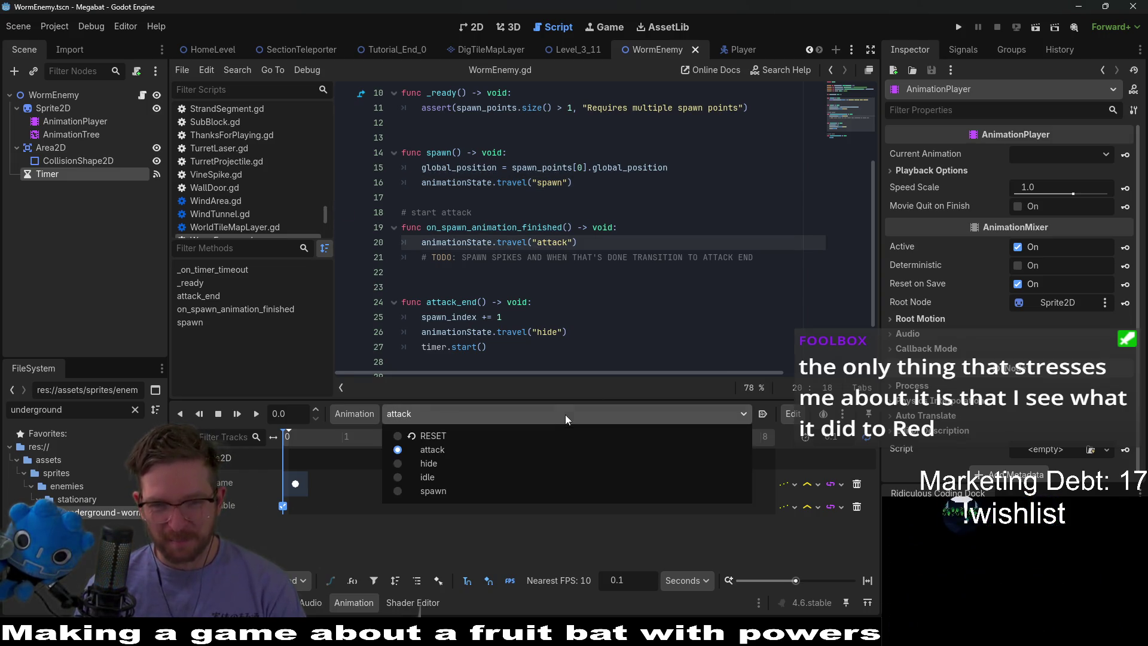
pyautogui.click(478, 464)
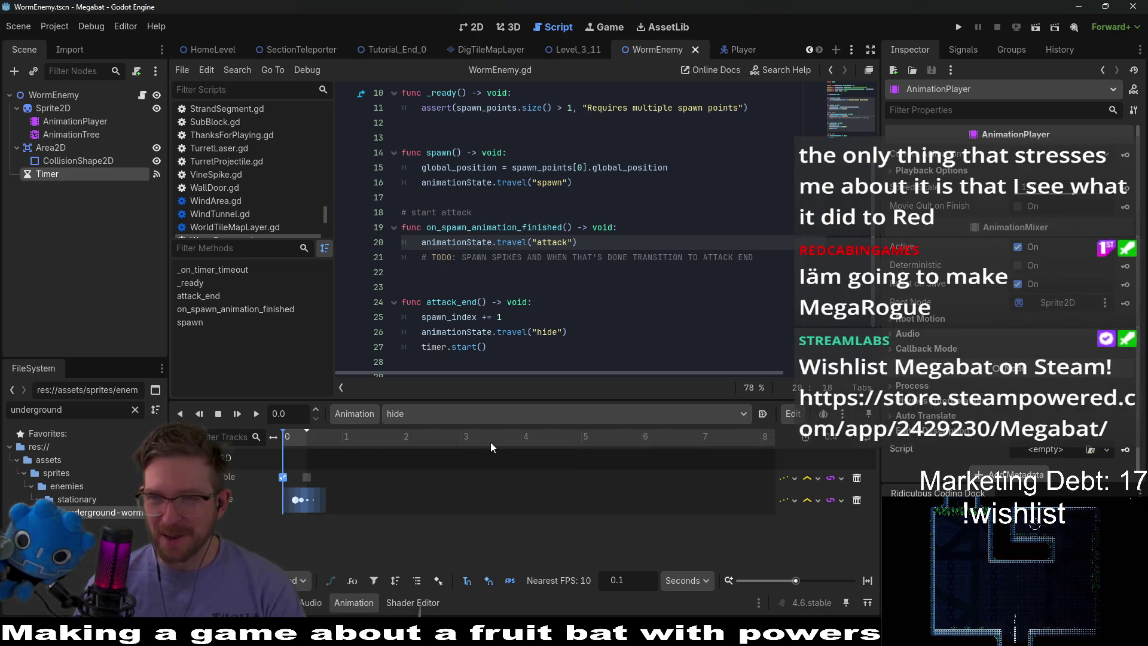
pyautogui.click(470, 413)
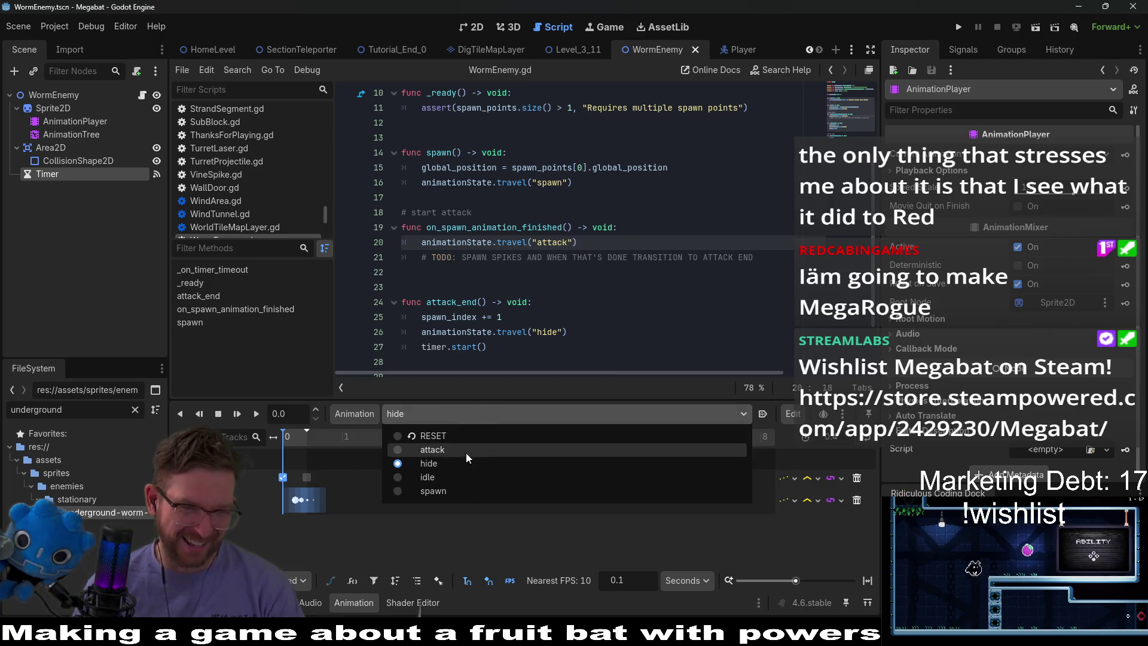
pyautogui.click(434, 489)
pyautogui.click(460, 413)
pyautogui.click(432, 476)
pyautogui.click(456, 414)
pyautogui.click(660, 263)
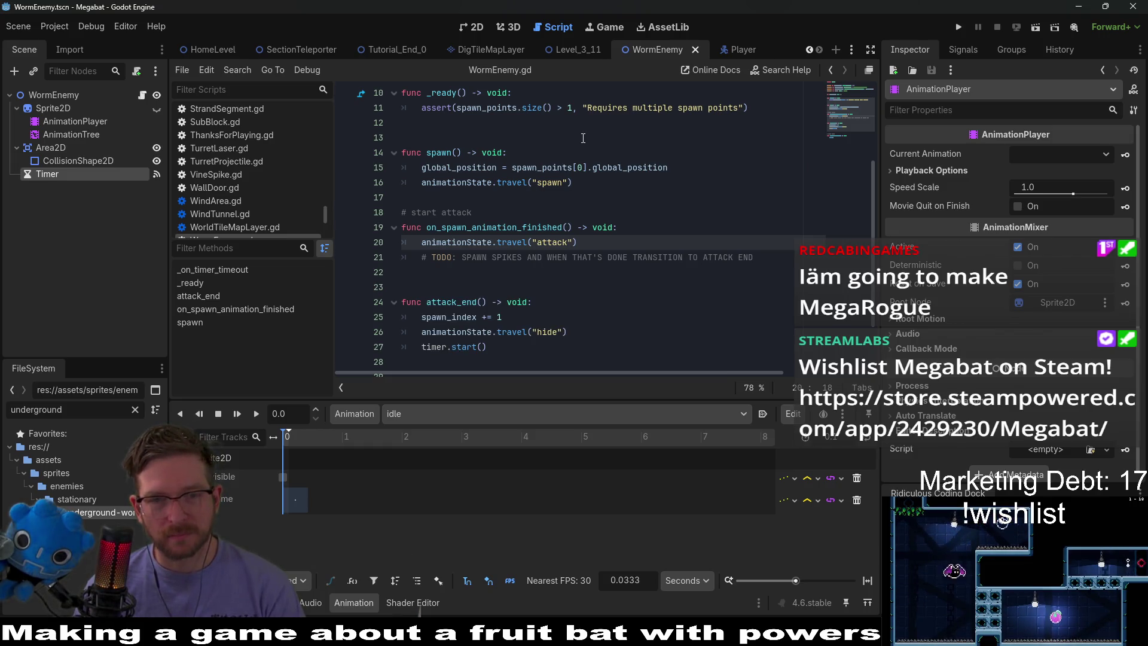
pyautogui.scroll(2, 664, 323)
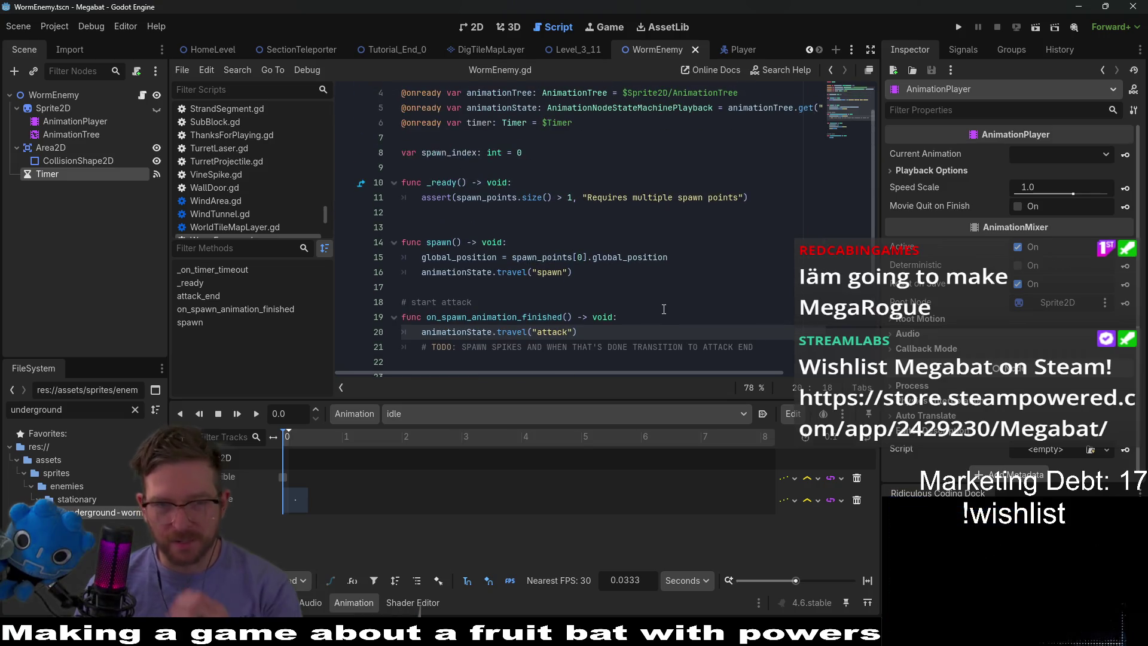
pyautogui.scroll(-2, 636, 322)
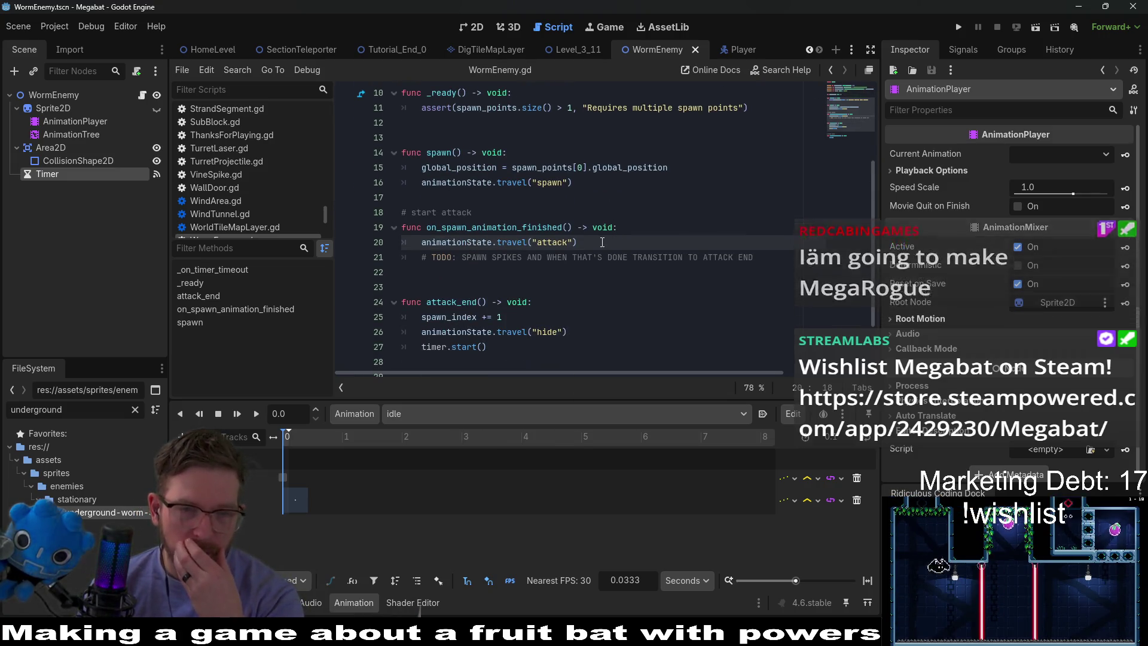
pyautogui.click(602, 243)
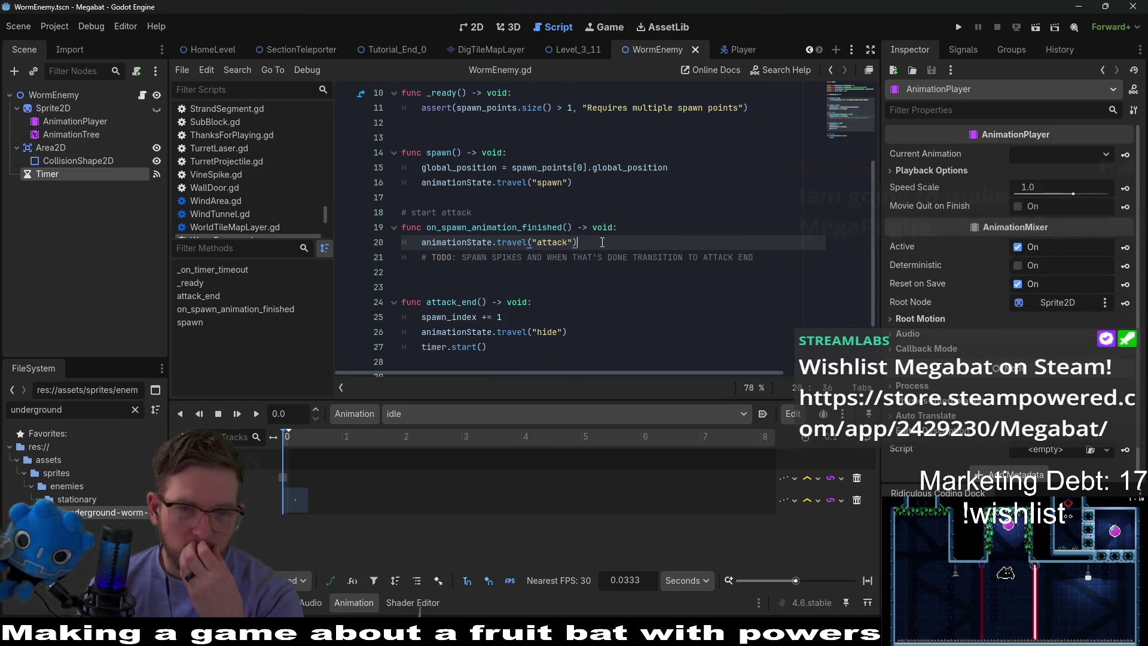
# Switch from the script to the 2D viewport showing the worm's circular collision shape
pyautogui.click(748, 257)
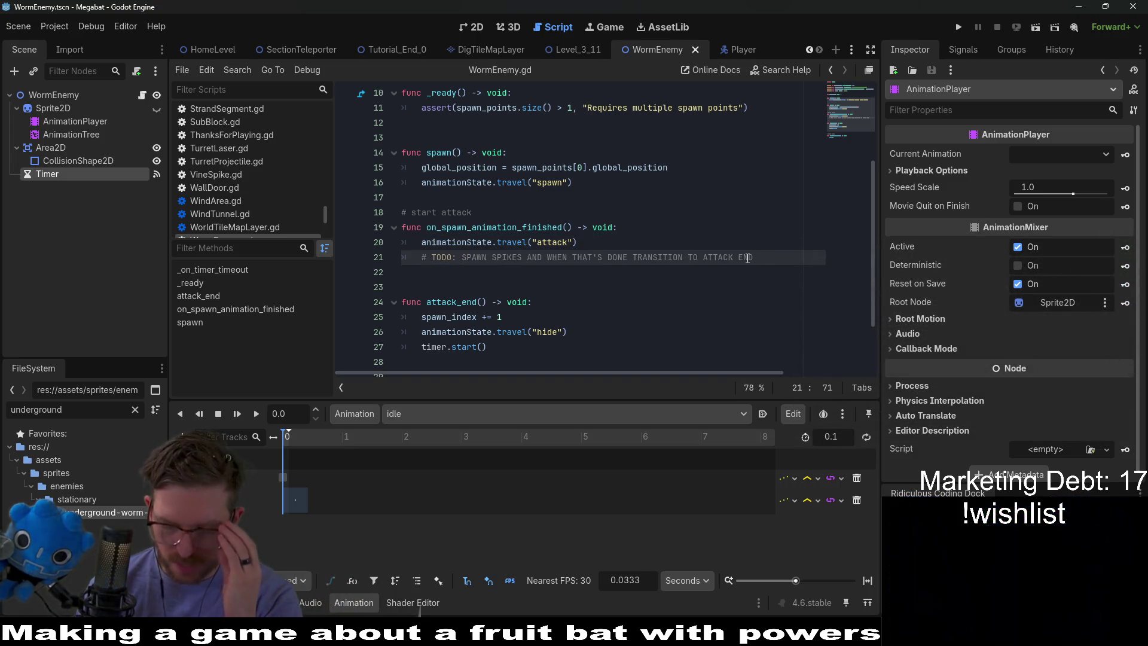
pyautogui.click(476, 28)
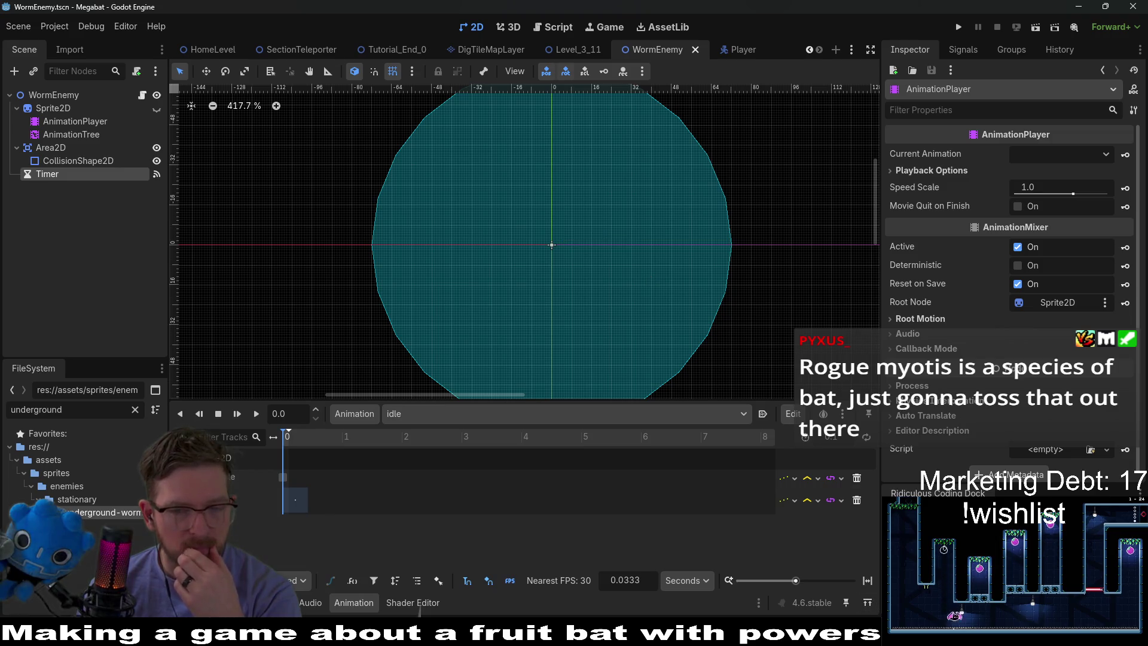
pyautogui.hotkey('alt', 'Tab')
# Create a new 16x16 px sprite in Aseprite
pyautogui.click(20, 22)
pyautogui.click(30, 34)
pyautogui.write('16')
pyautogui.press('Tab')
pyautogui.write('16')
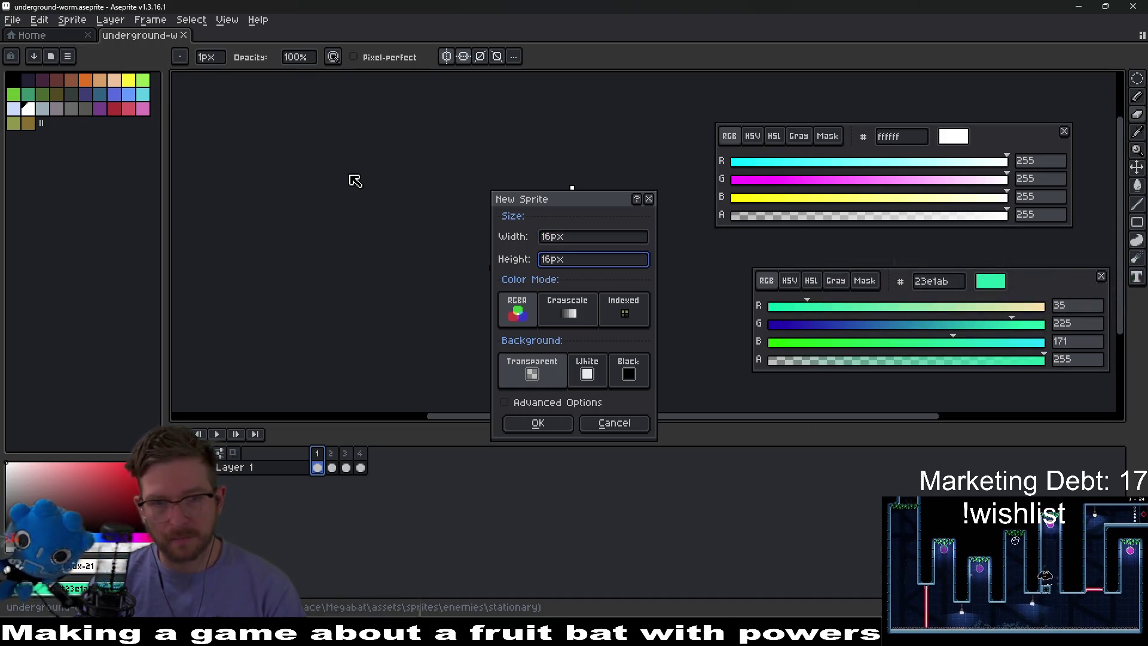
pyautogui.press('Return')
# Pick red and draw a mirrored red block at the canvas centre on frame 1
pyautogui.scroll(4, 625, 242)
pyautogui.click(113, 108)
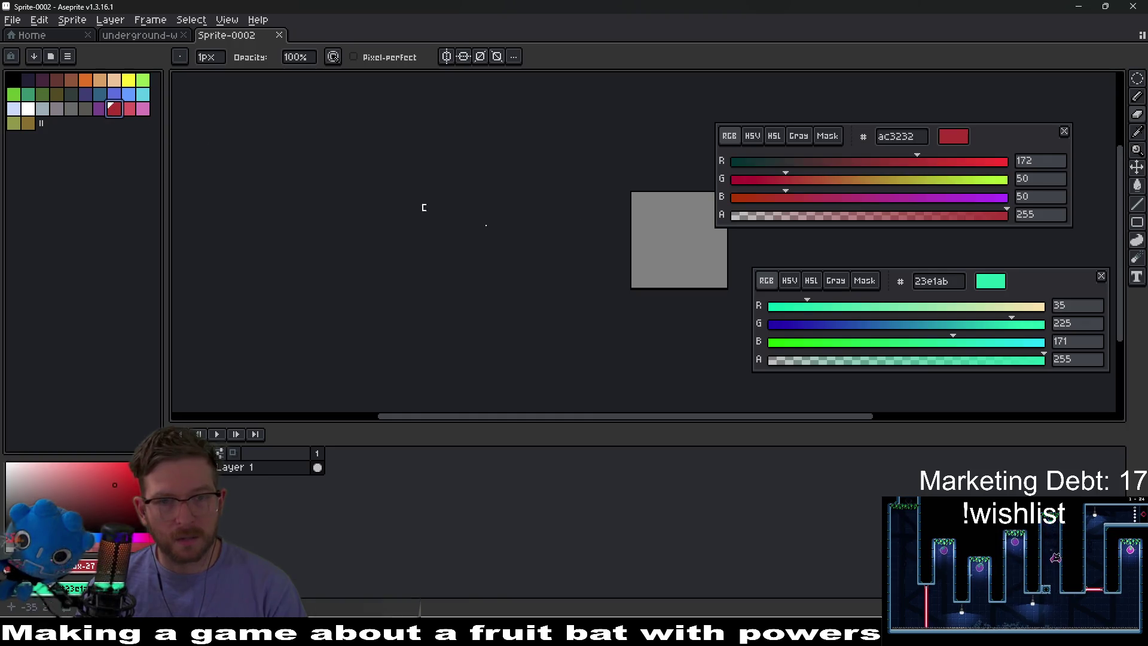
pyautogui.hotkey('ctrl', 'alt', 'c')
pyautogui.write('6')
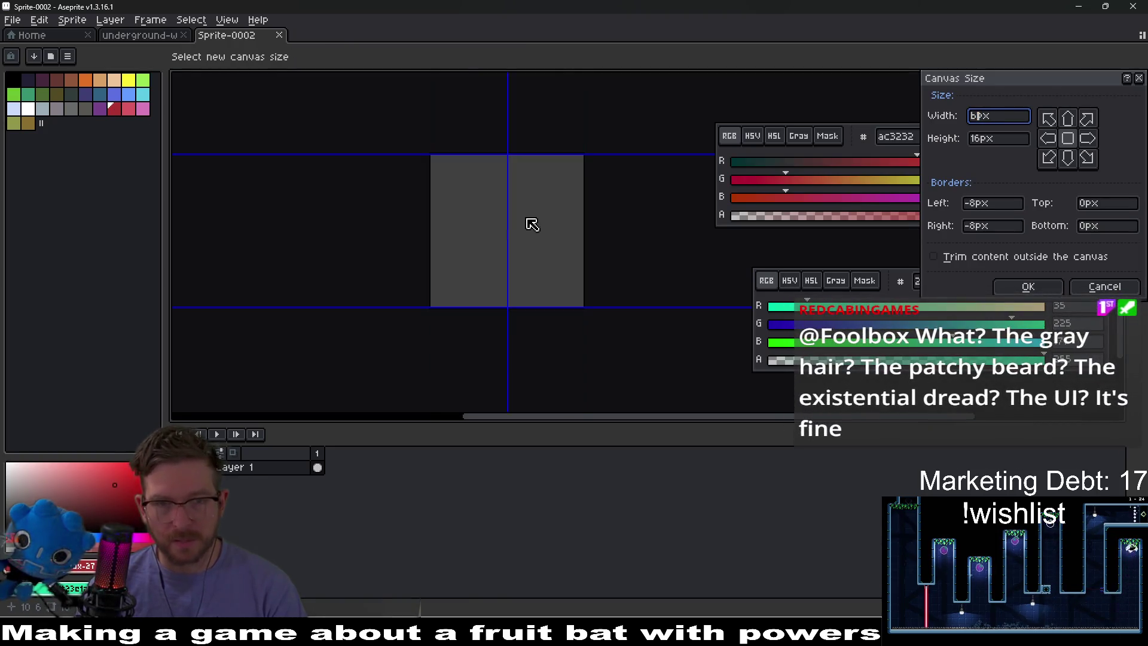
pyautogui.press('Escape')
pyautogui.scroll(-3, 516, 225)
pyautogui.click(518, 220)
pyautogui.scroll(3, 509, 221)
pyautogui.click(378, 57)
pyautogui.click(395, 57)
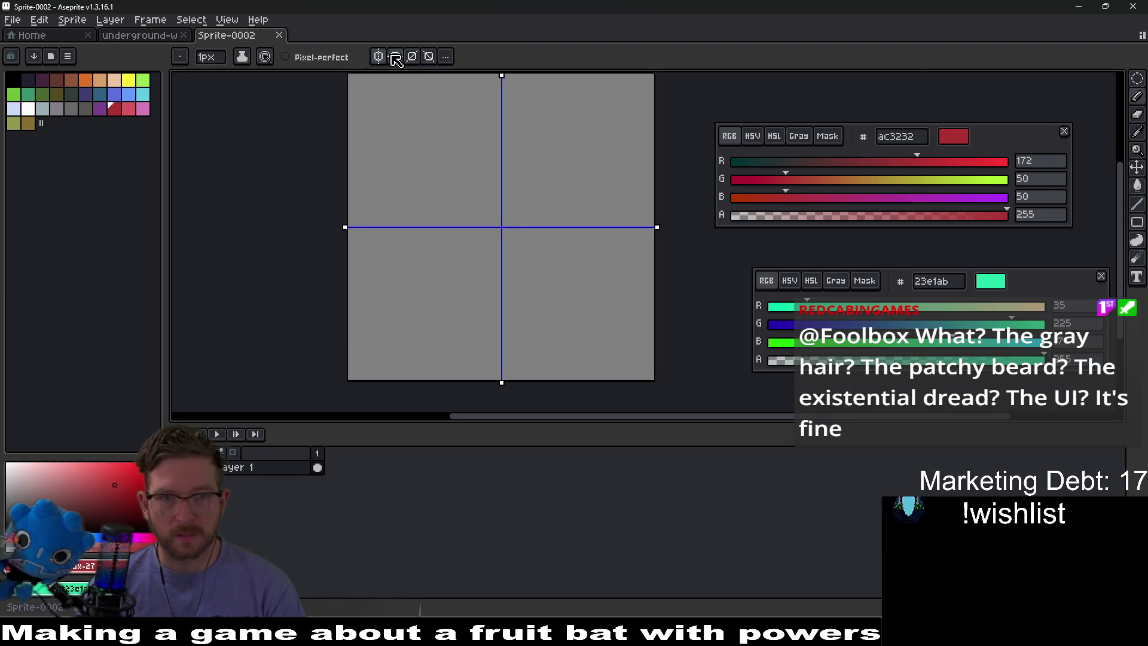
pyautogui.click(512, 237)
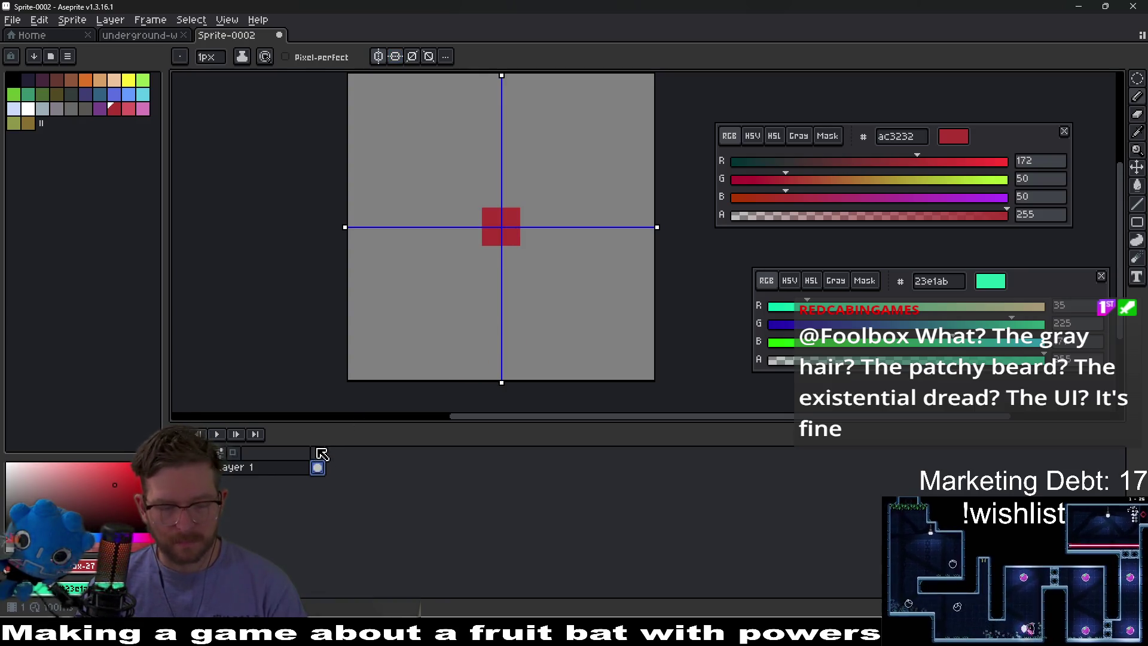
# Add frames 2 and 3, growing the red spike into a cross and then a diamond
pyautogui.hotkey('alt', 'n')
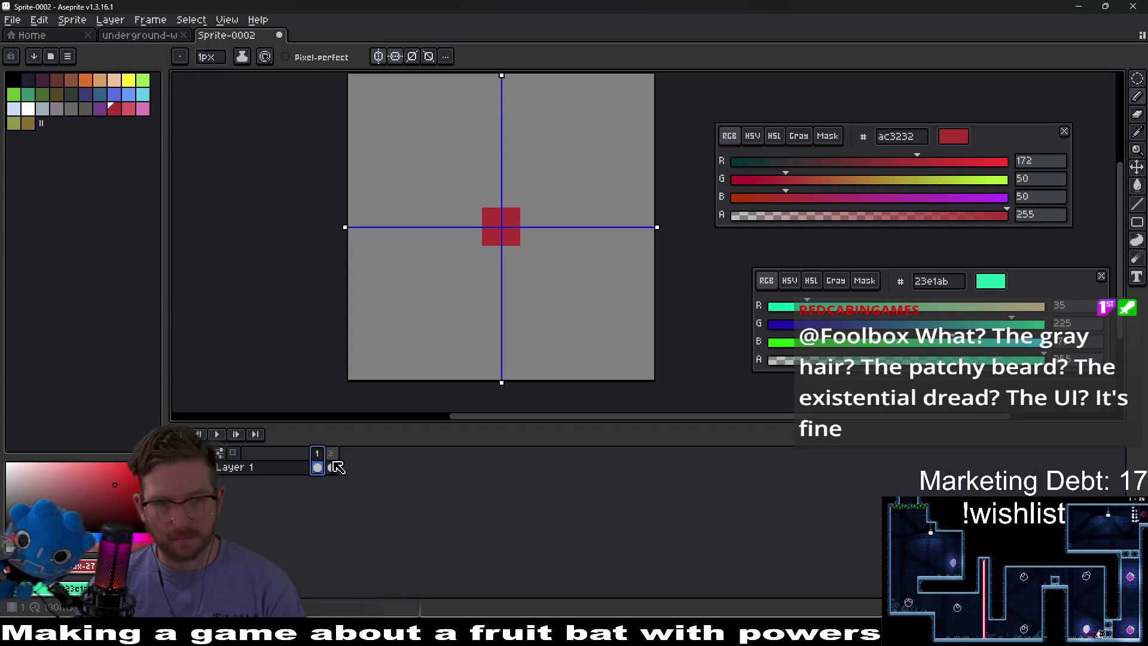
pyautogui.moveTo(504, 254); pyautogui.dragTo(529, 236)
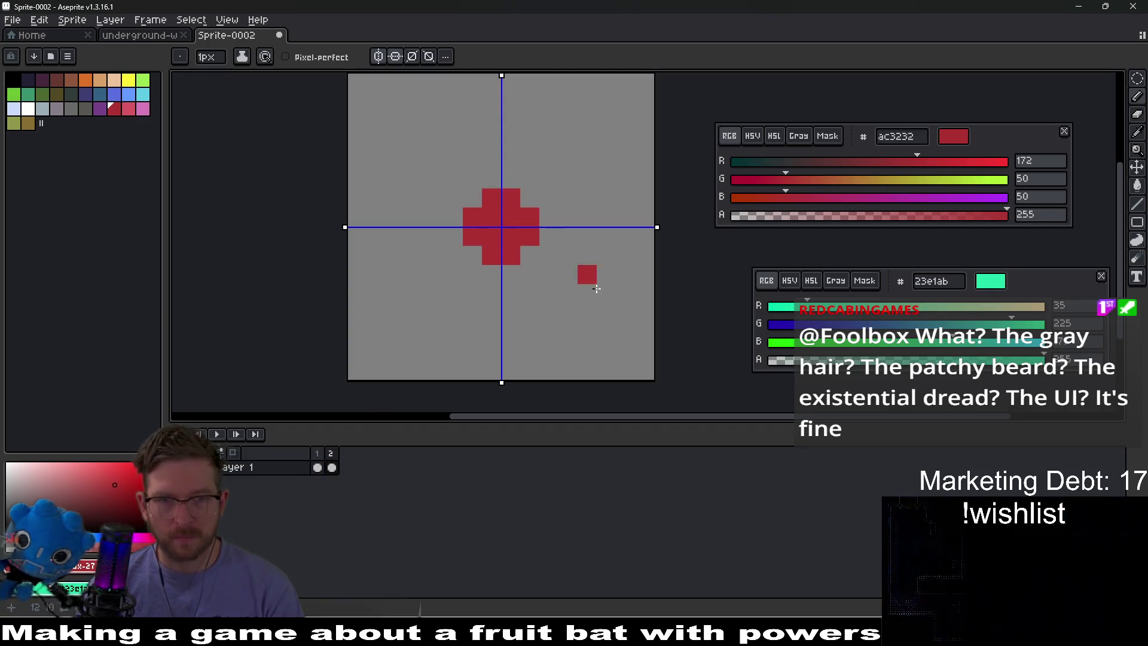
pyautogui.hotkey('alt', 'n')
pyautogui.moveTo(515, 280); pyautogui.dragTo(505, 277)
pyautogui.click(530, 257)
pyautogui.moveTo(549, 236); pyautogui.dragTo(549, 217)
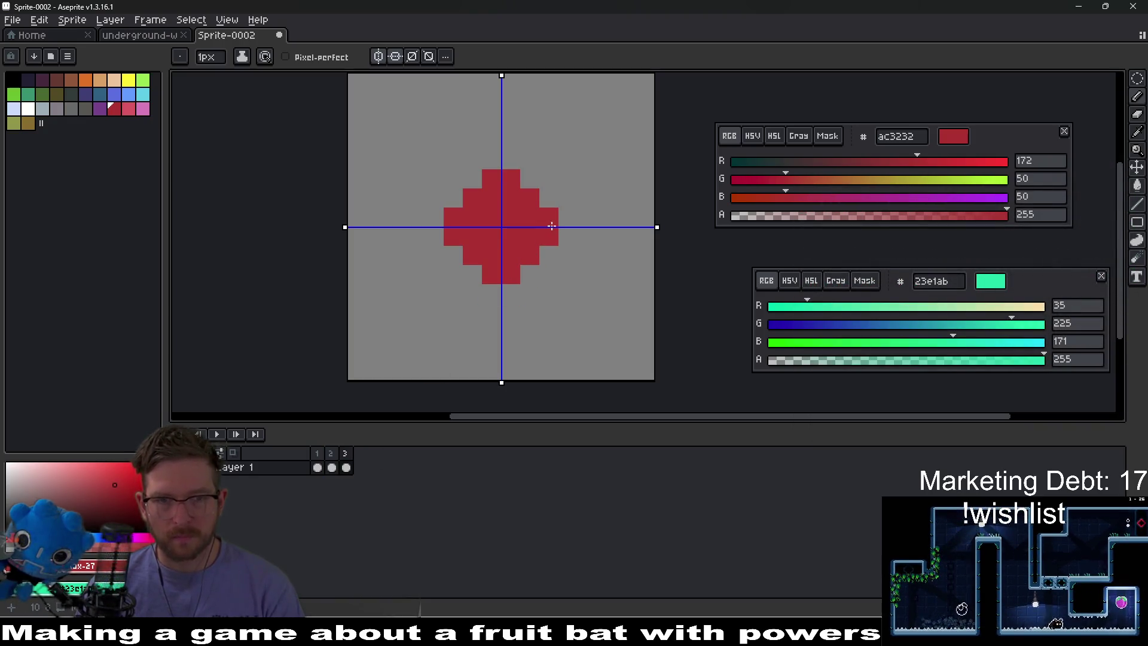
pyautogui.scroll(-3, 582, 256)
pyautogui.scroll(-2, 553, 312)
# Save the sprite as dirt-spike.aseprite and return to Godot
pyautogui.hotkey('ctrl', 's')
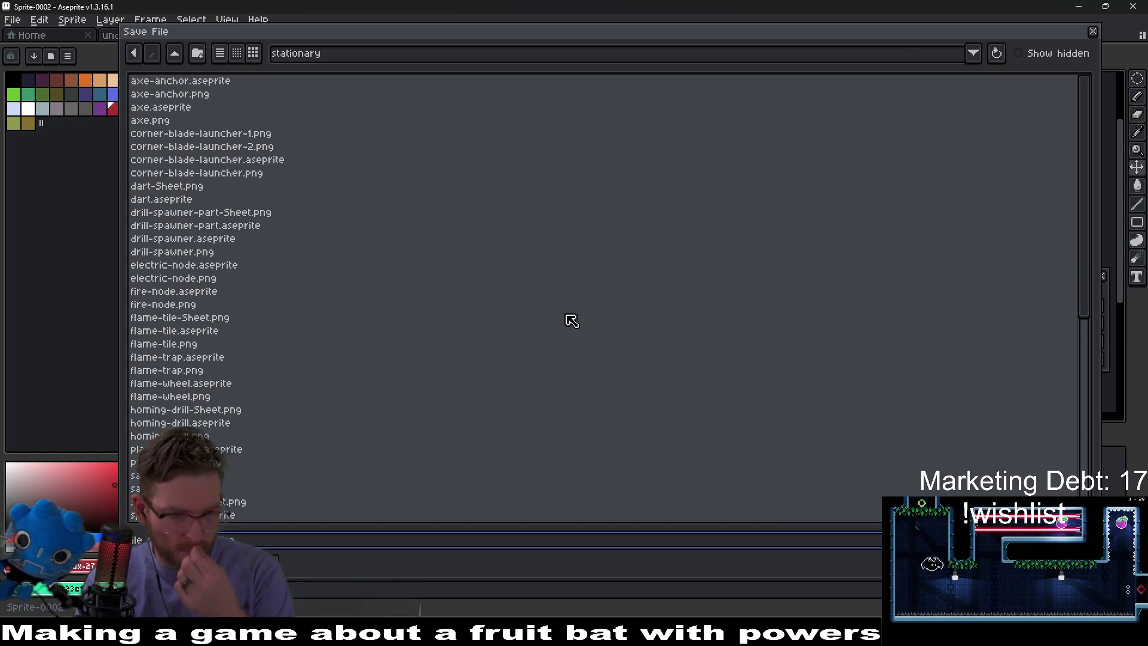
pyautogui.press('Return')
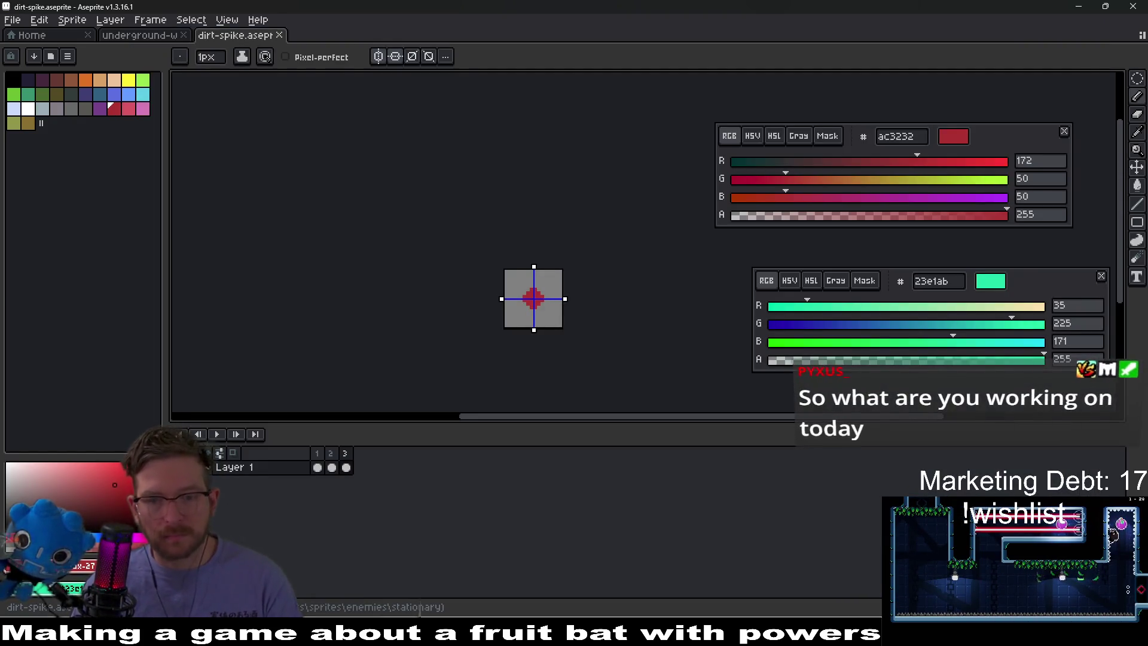
pyautogui.click(824, 571)
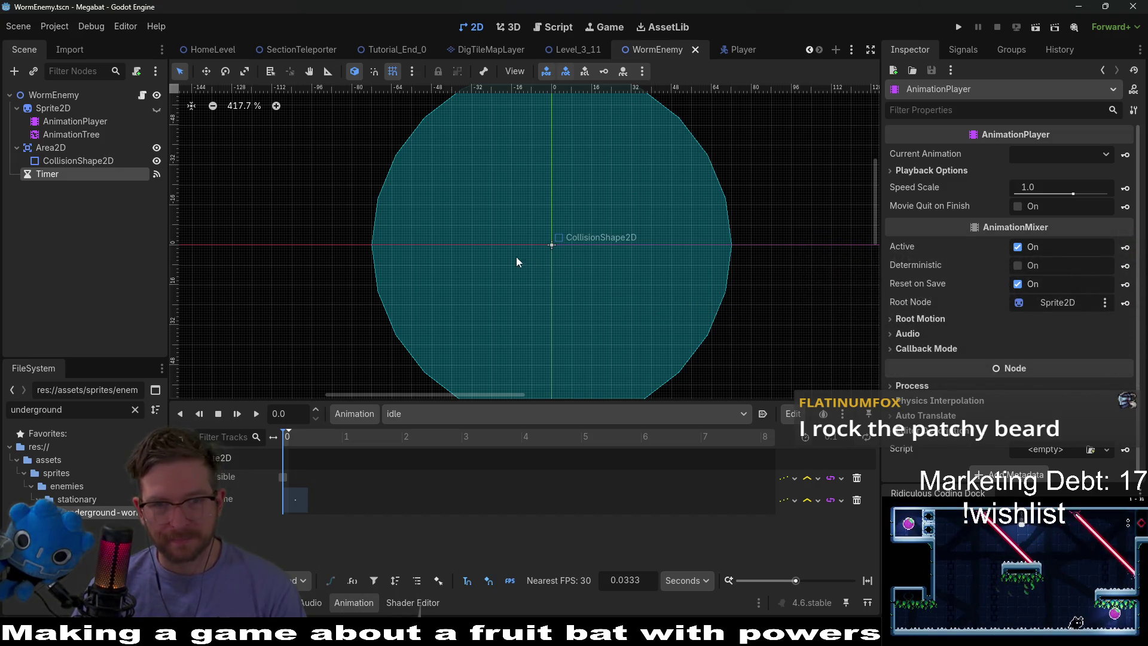
# Briefly view and close the Player scene, then start a new empty scene tab
pyautogui.click(741, 53)
pyautogui.middleClick(733, 51)
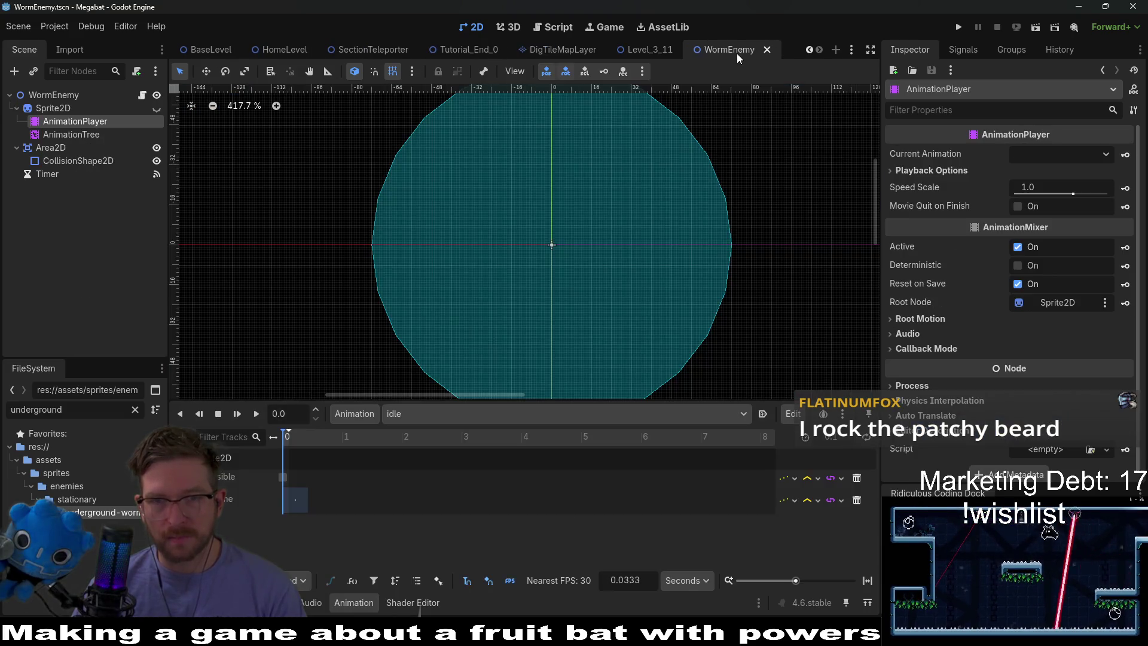
pyautogui.click(836, 50)
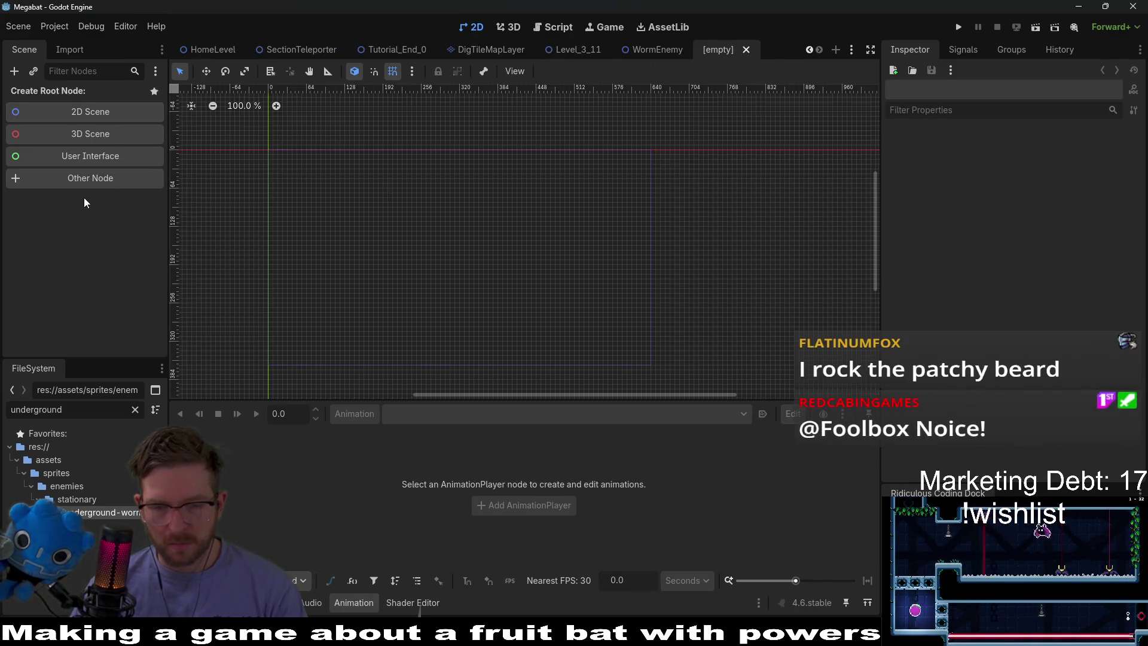
pyautogui.press('e')
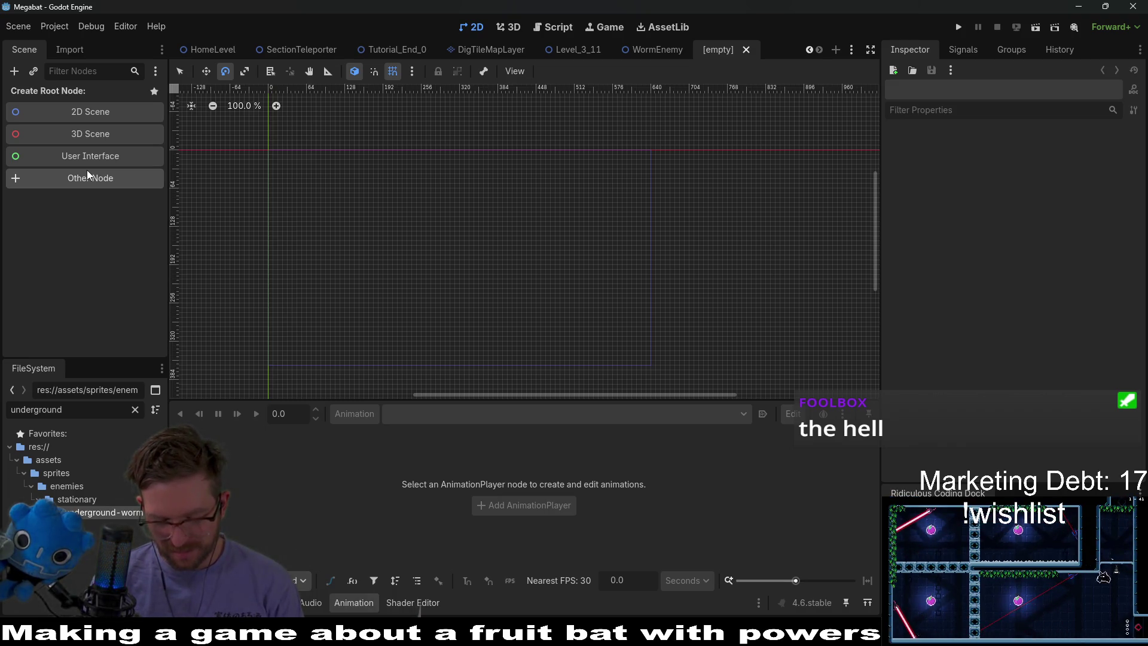
pyautogui.press('super+1')
pyautogui.hotkey('alt', 'Tab')
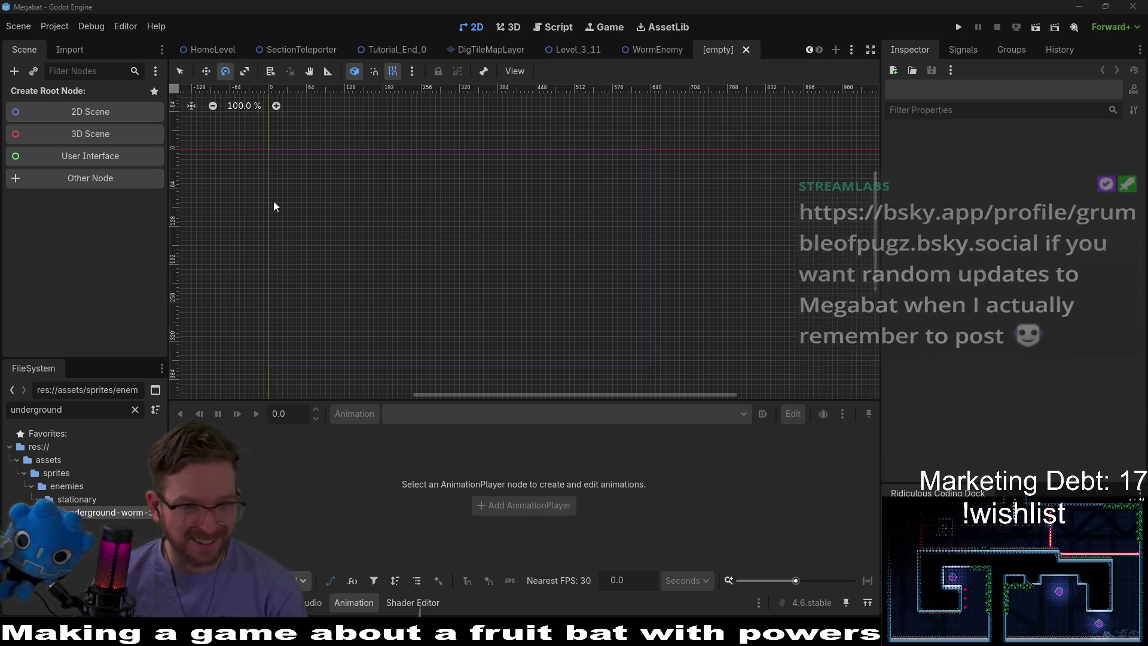
pyautogui.moveTo(274, 201); pyautogui.dragTo(490, 201)
pyautogui.scroll(4, 495, 205)
pyautogui.moveTo(586, 236); pyautogui.dragTo(604, 213)
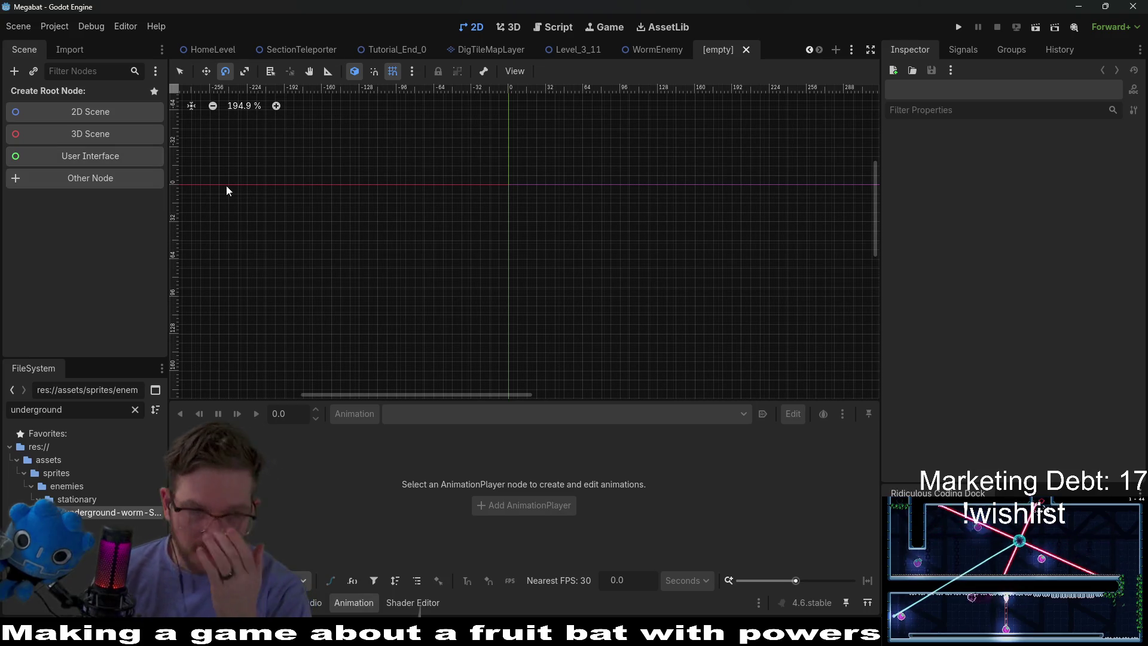
# Create an Area2D as the scene's root node
pyautogui.click(104, 185)
pyautogui.write('area2d')
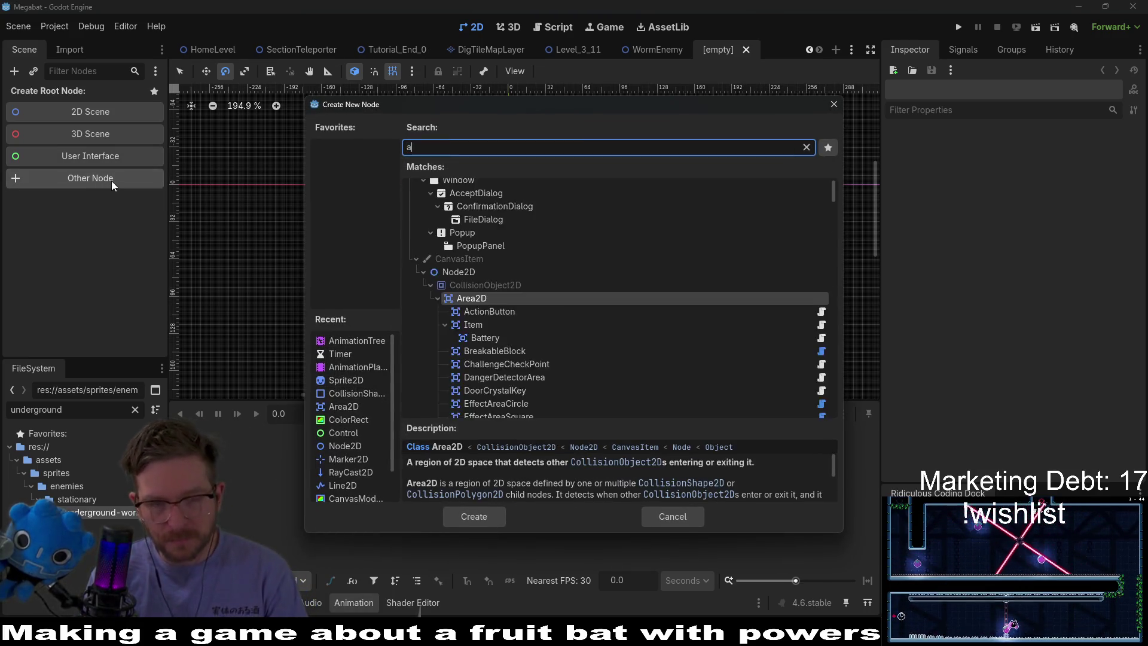
pyautogui.press('Return')
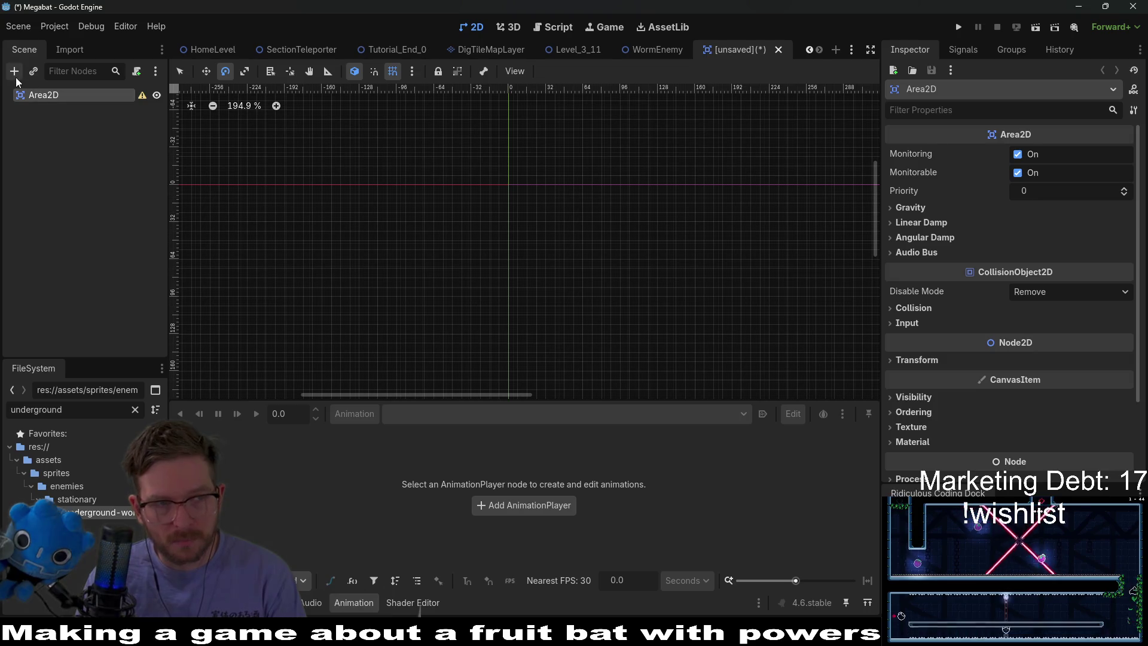
# Add a CollisionShape2D child with a new CircleShape2D and shrink its radius
pyautogui.click(14, 72)
pyautogui.write('collision')
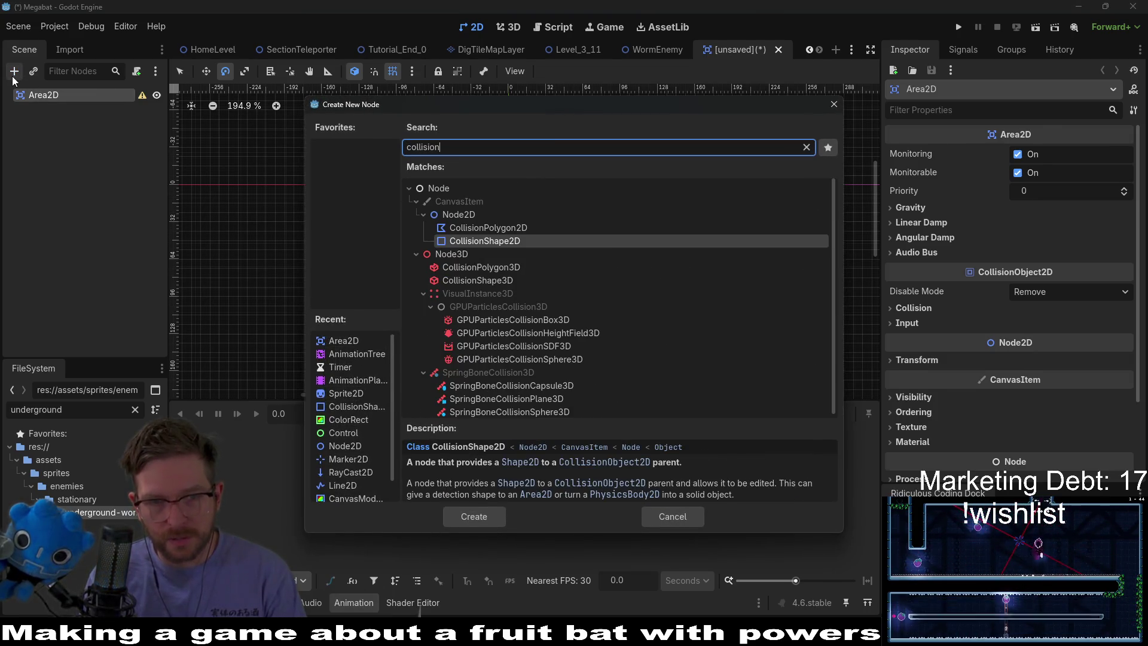
pyautogui.press('Return')
pyautogui.click(1062, 157)
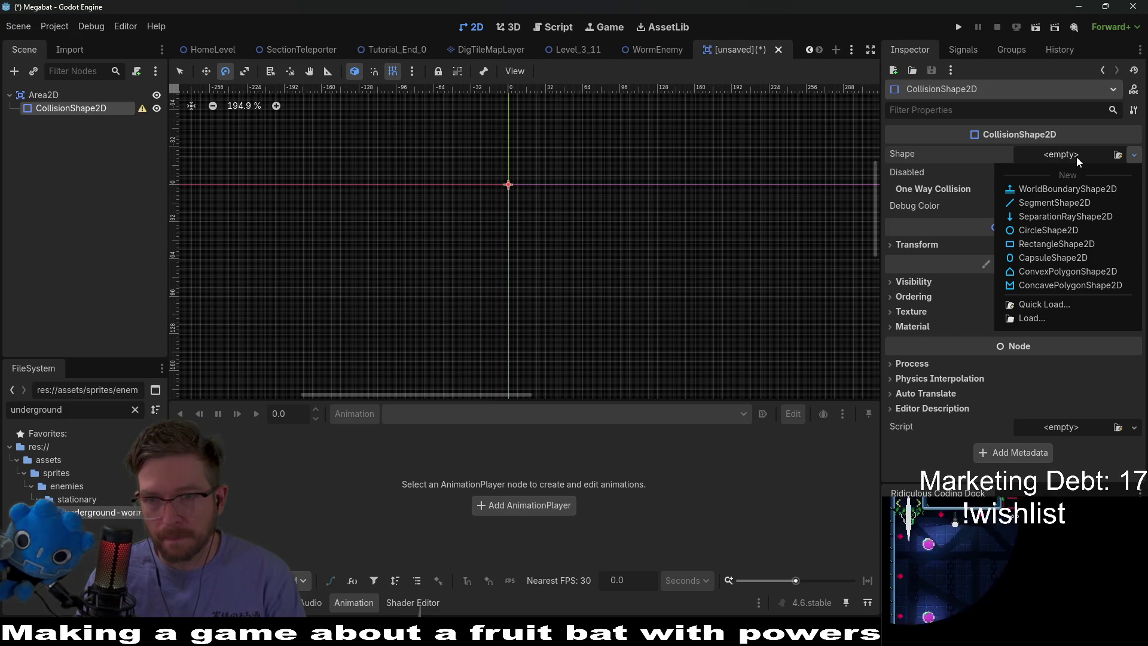
pyautogui.click(1028, 233)
pyautogui.scroll(8, 538, 179)
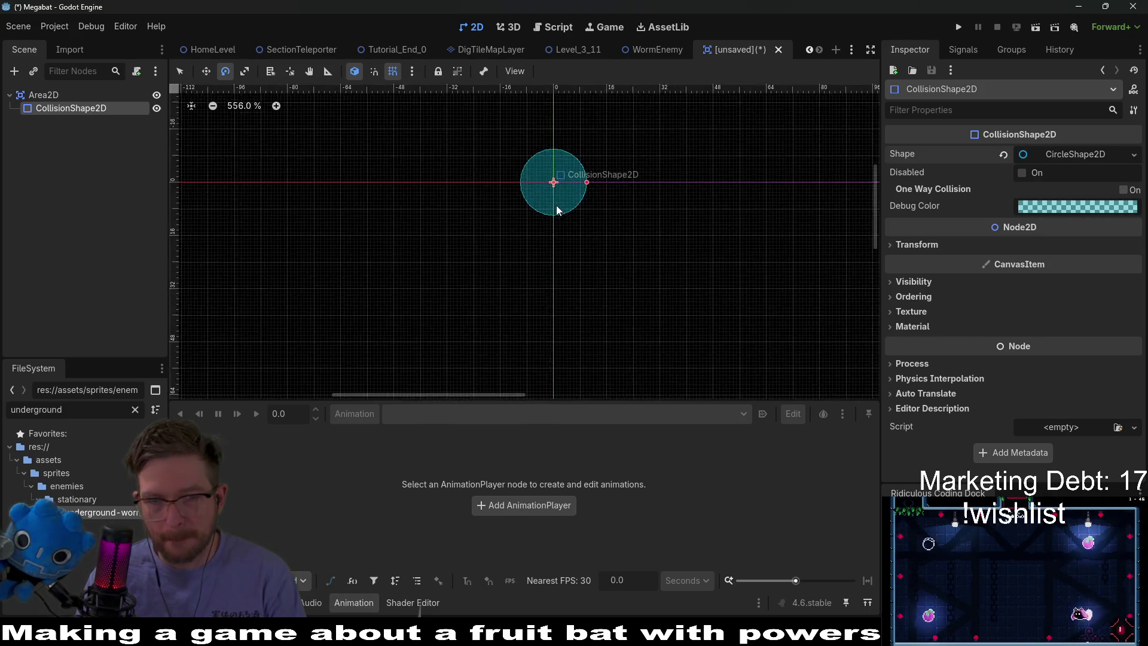
pyautogui.moveTo(619, 174); pyautogui.dragTo(588, 269)
pyautogui.scroll(2, 575, 261)
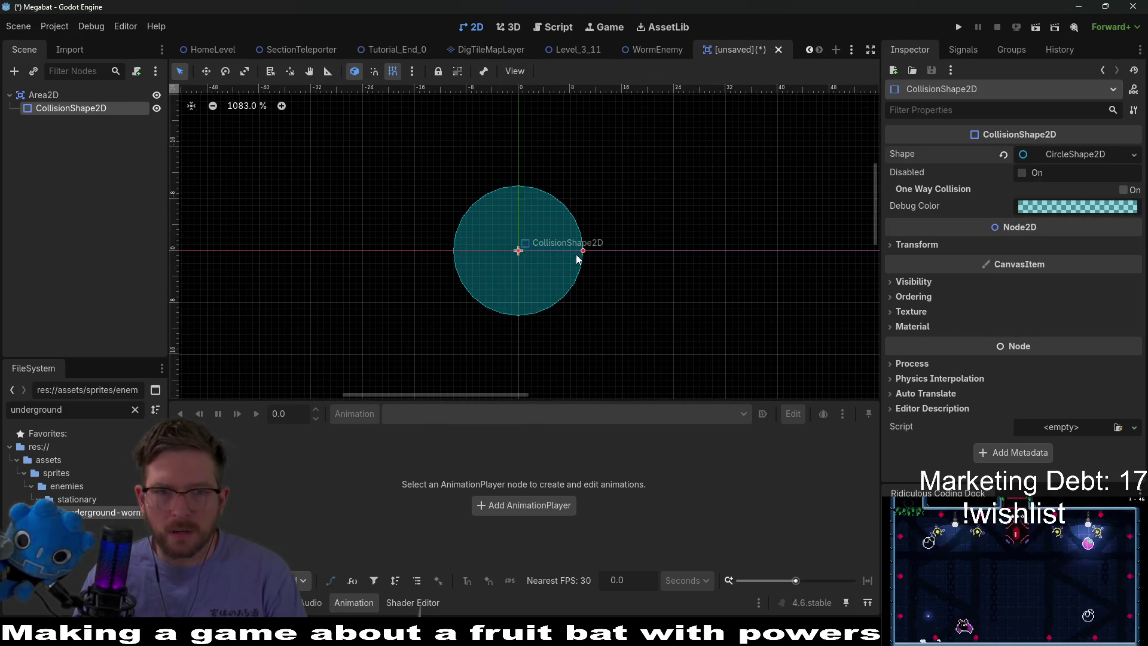
pyautogui.moveTo(586, 251); pyautogui.dragTo(571, 253)
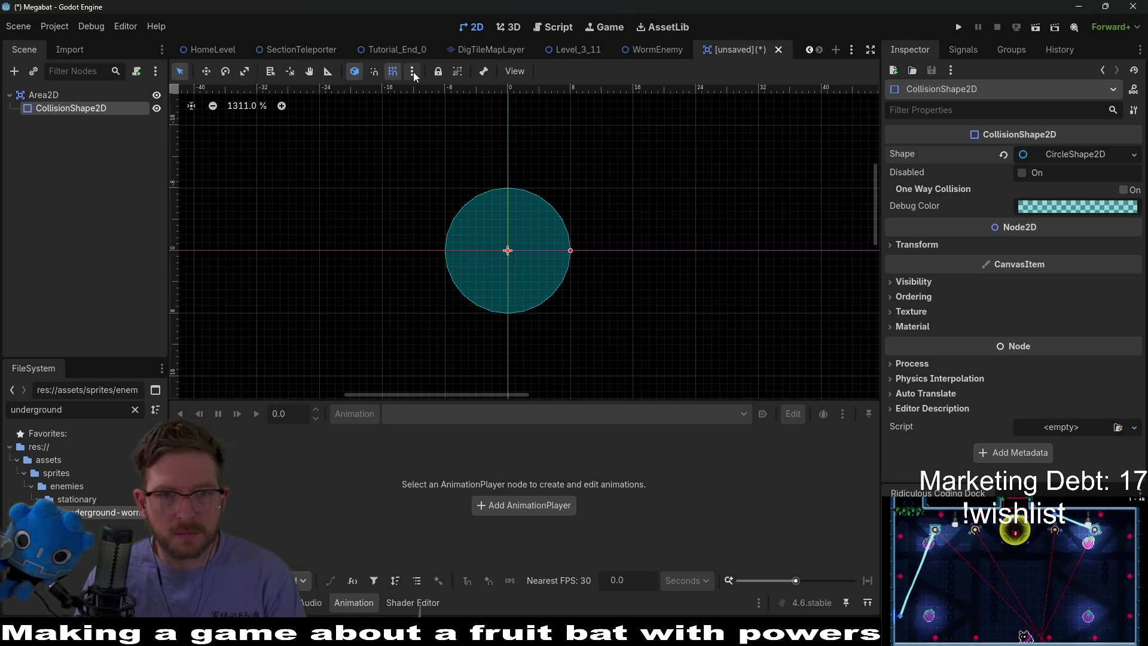
# Add a Sprite2D child under the Area2D root
pyautogui.click(35, 95)
pyautogui.click(14, 72)
pyautogui.write('sprite')
pyautogui.press('Return')
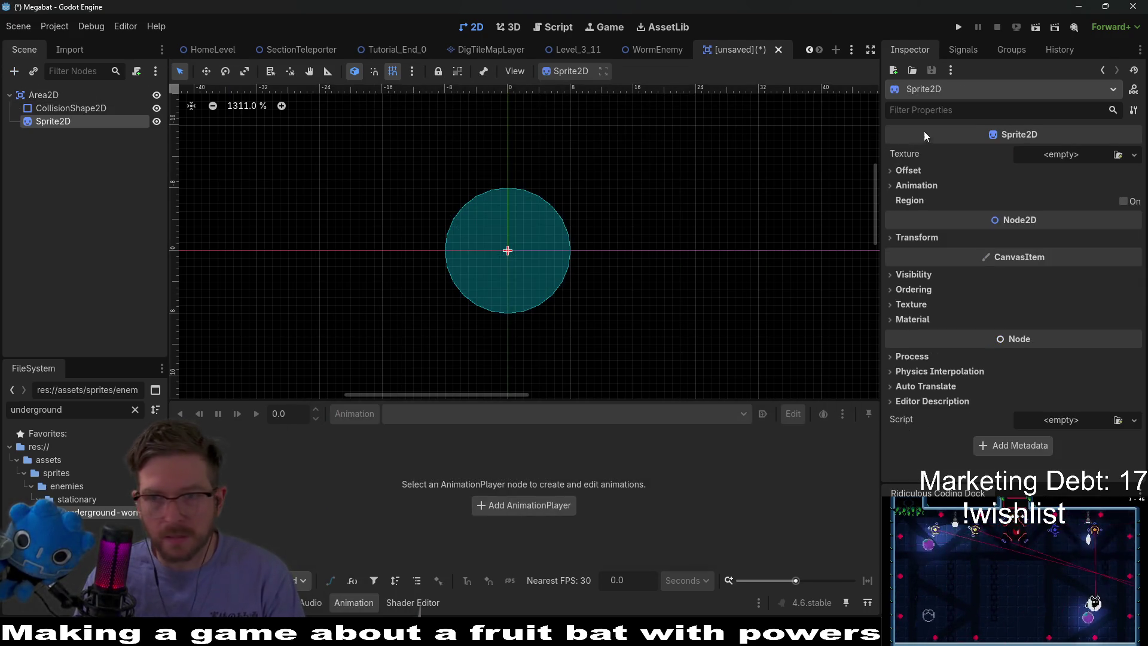
# Glance at the Sprite2D texture options, then rename the Area2D root to UndergroundSpike
pyautogui.click(1081, 154)
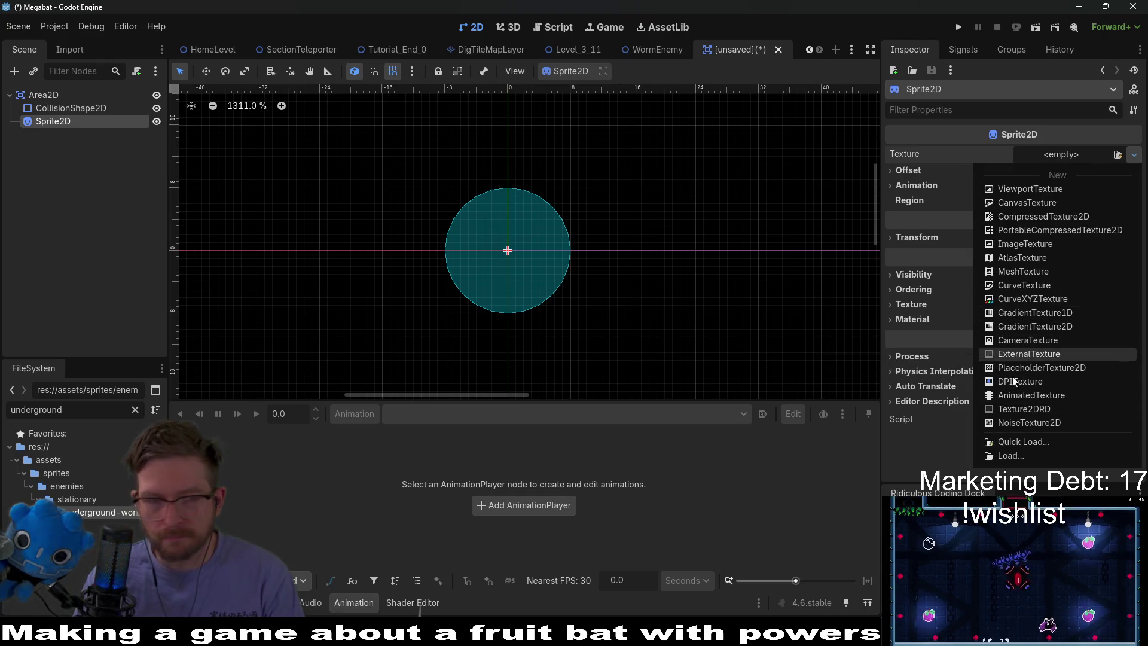
pyautogui.click(63, 190)
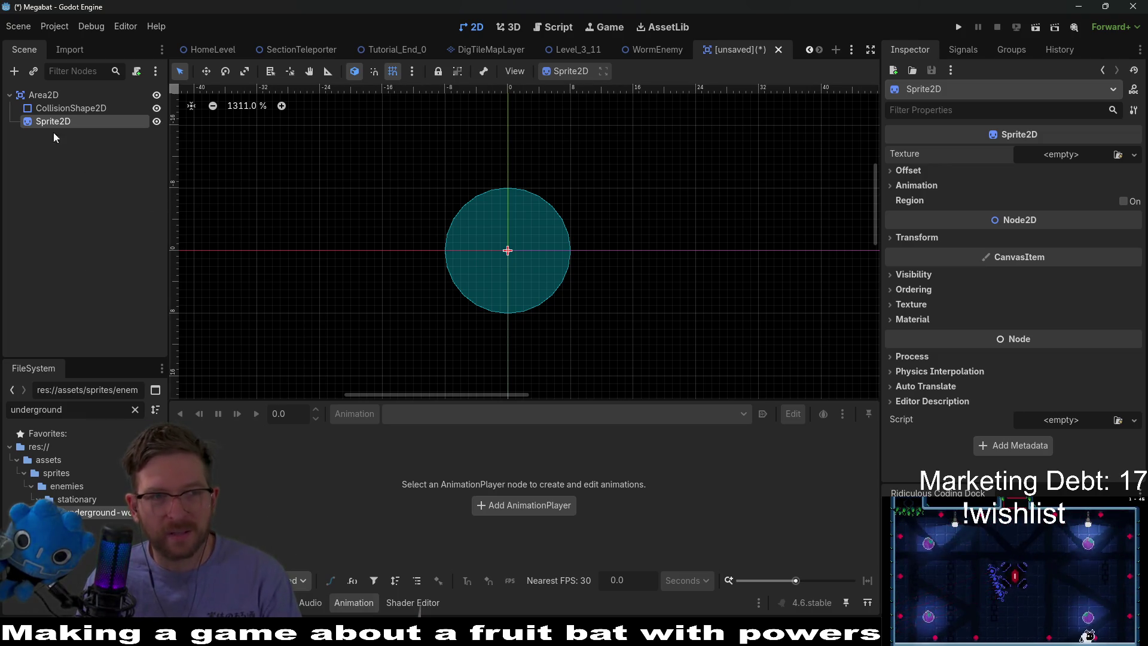
pyautogui.doubleClick(47, 92)
pyautogui.write('UndergroundSpik')
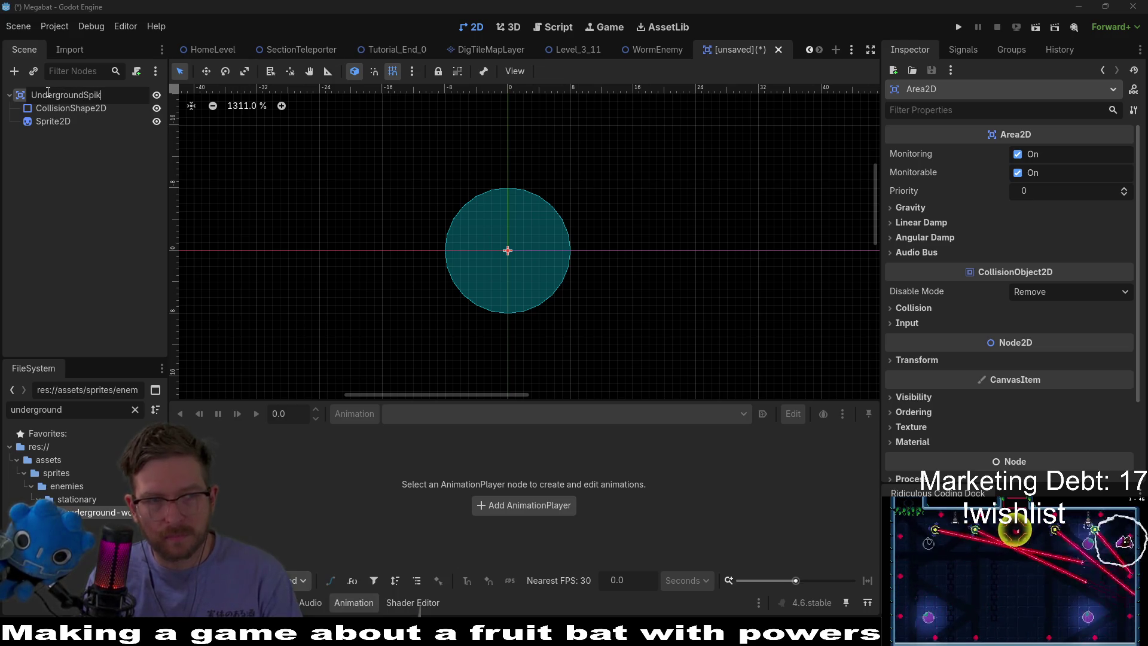
pyautogui.write('e')
pyautogui.press('Return')
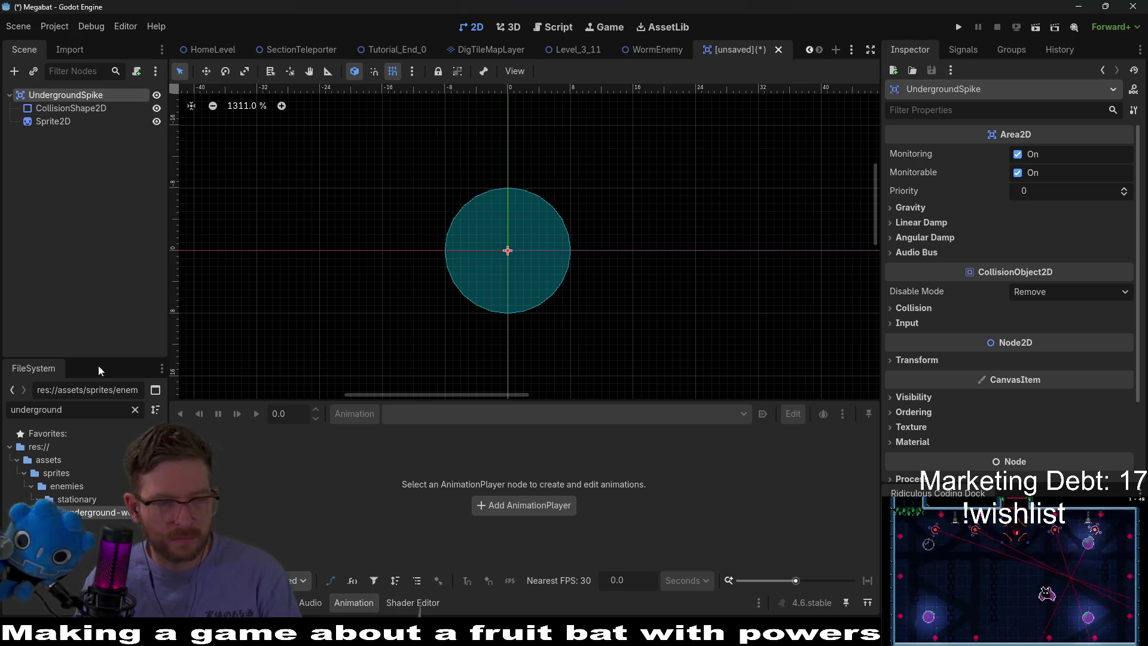
# Search the FileSystem for 'dirt' sprites, clear the filter, and switch to Aseprite
pyautogui.hotkey('ctrl', 'a')
pyautogui.write('dirt')
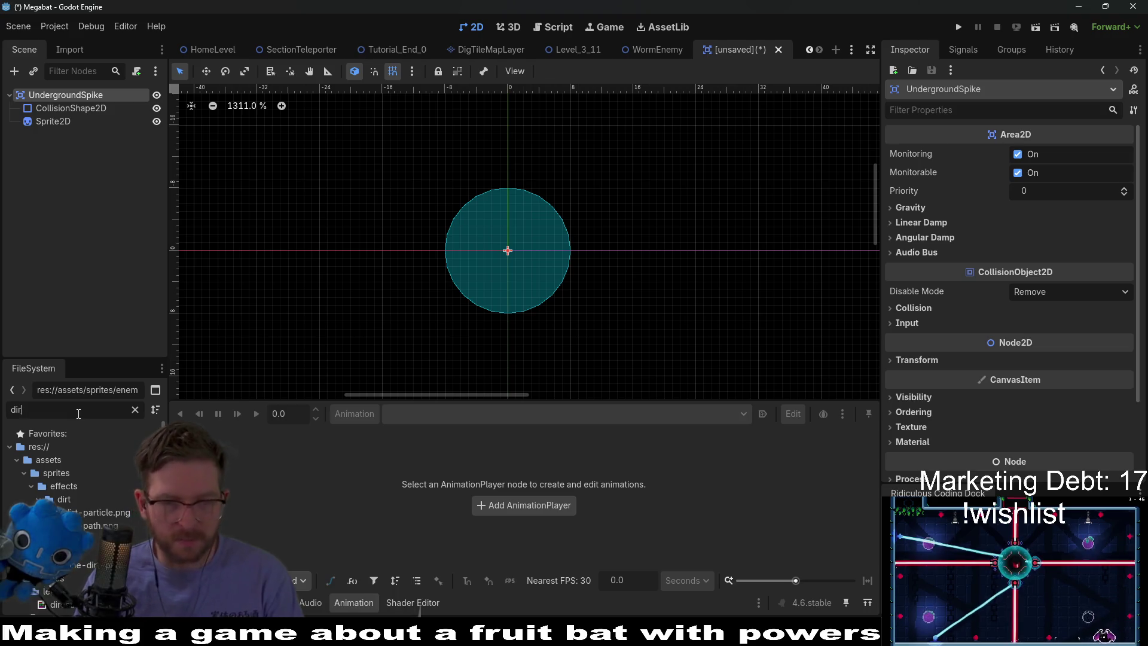
pyautogui.click(134, 409)
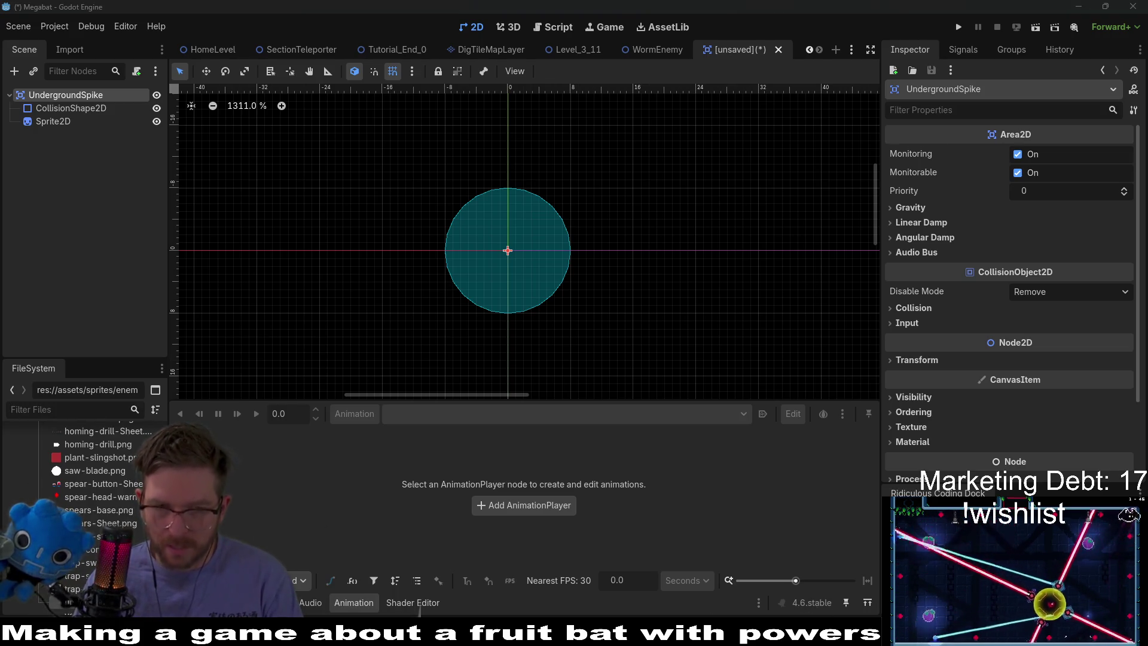
pyautogui.hotkey('alt', 'Tab')
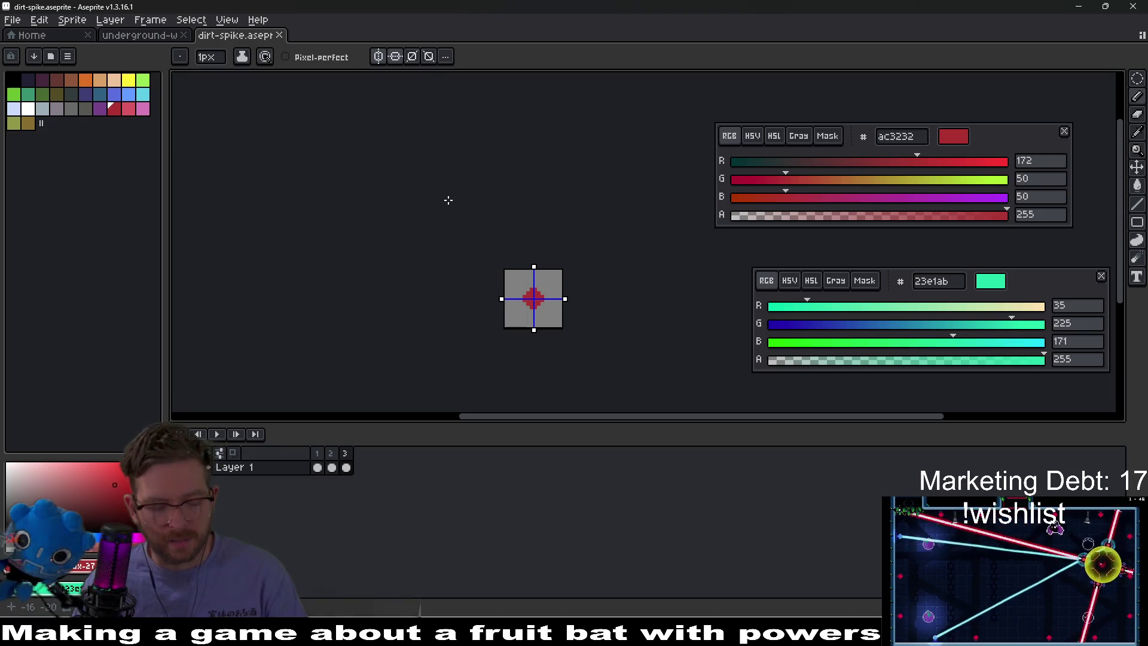
# Export dirt-spike as dirt-spike-Sheet with three side-by-side frames, closing the Copilot popup
pyautogui.hotkey('ctrl', 'e')
pyautogui.press('Return')
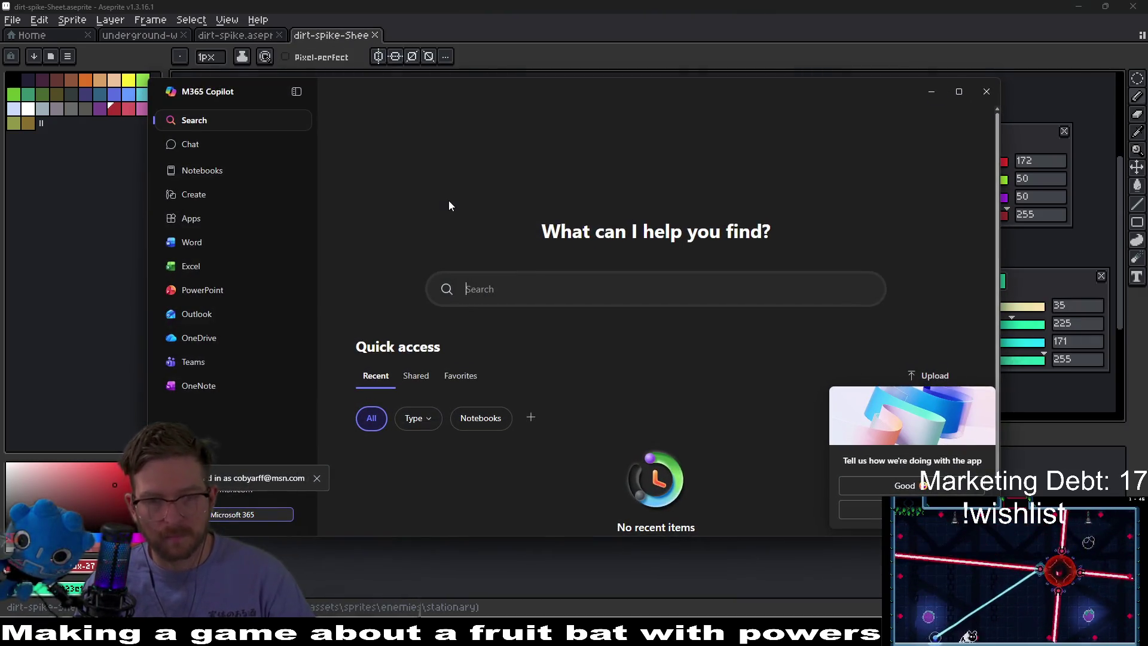
pyautogui.click(987, 91)
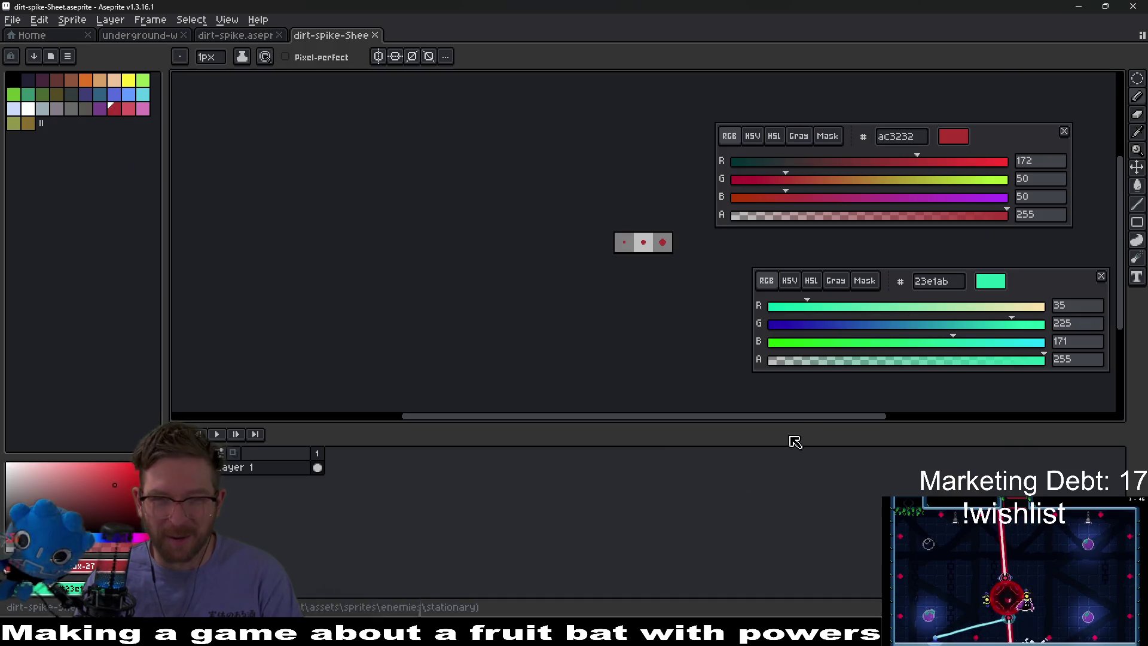
pyautogui.hotkey('ctrl', 'alt', 'shift', 's')
pyautogui.press('Return')
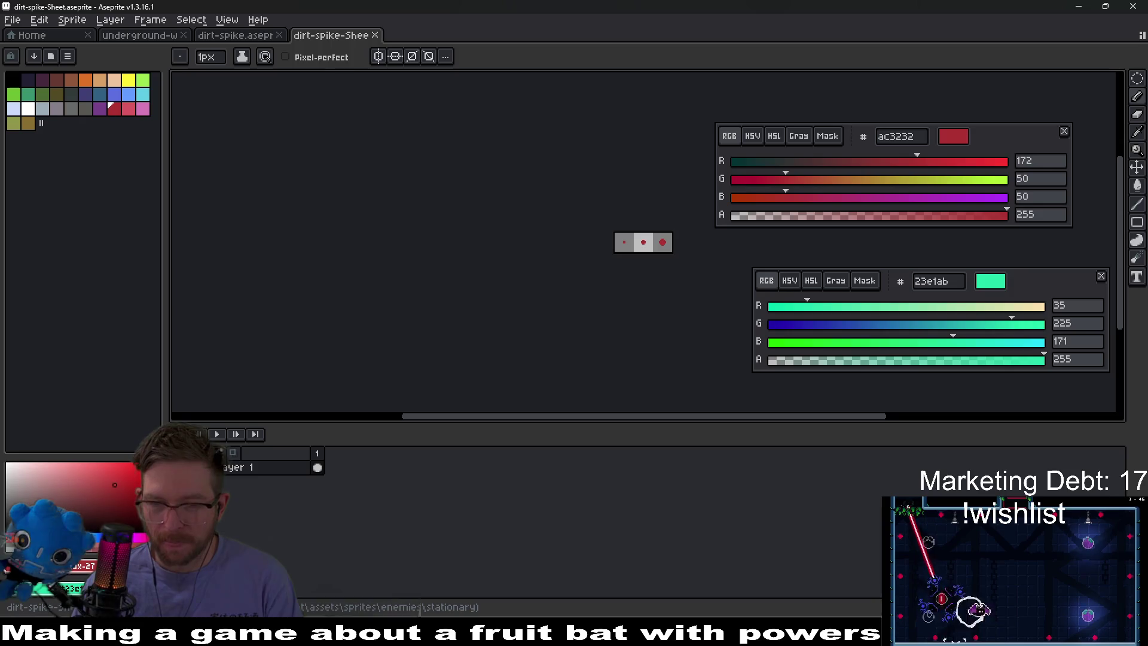
pyautogui.hotkey('alt', 'Tab')
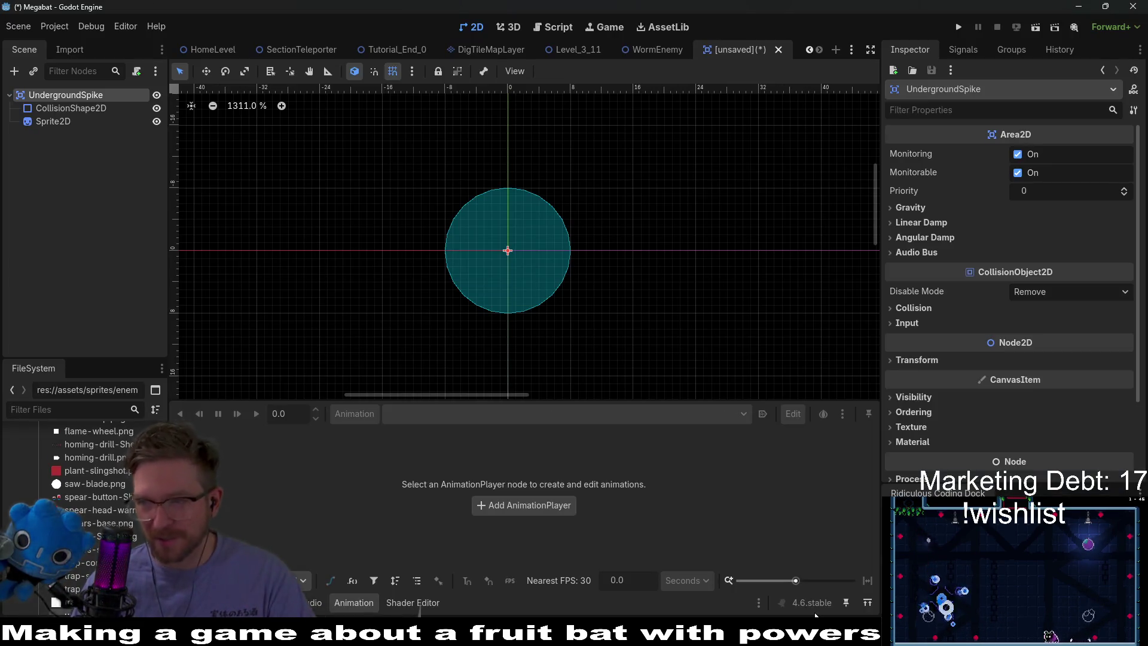
pyautogui.moveTo(816, 619)
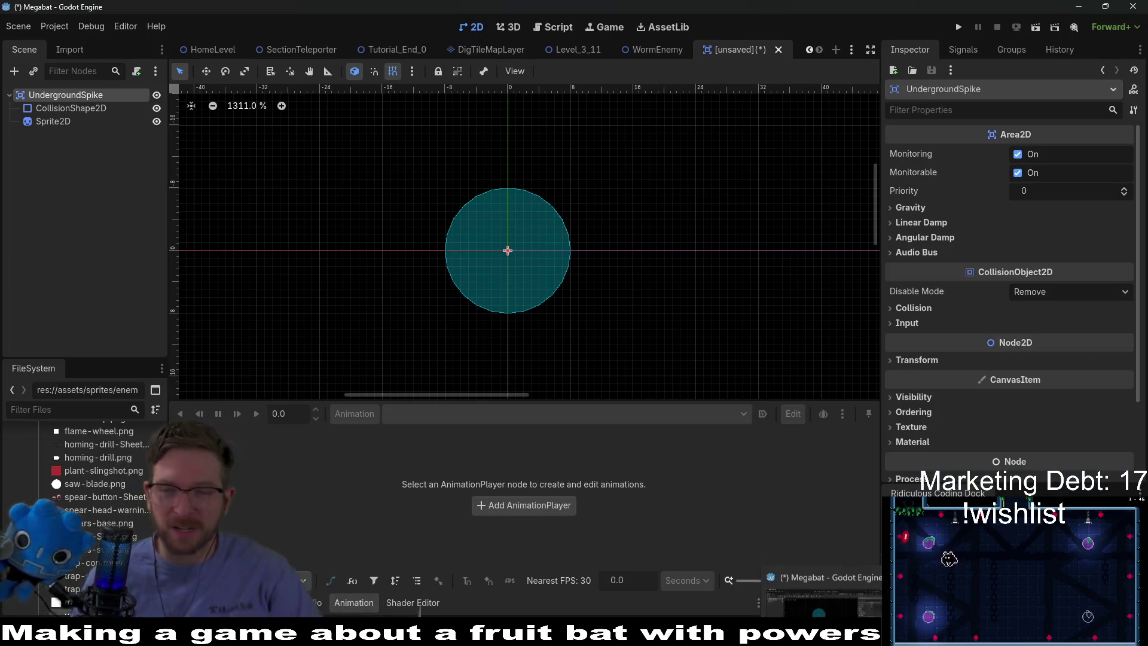
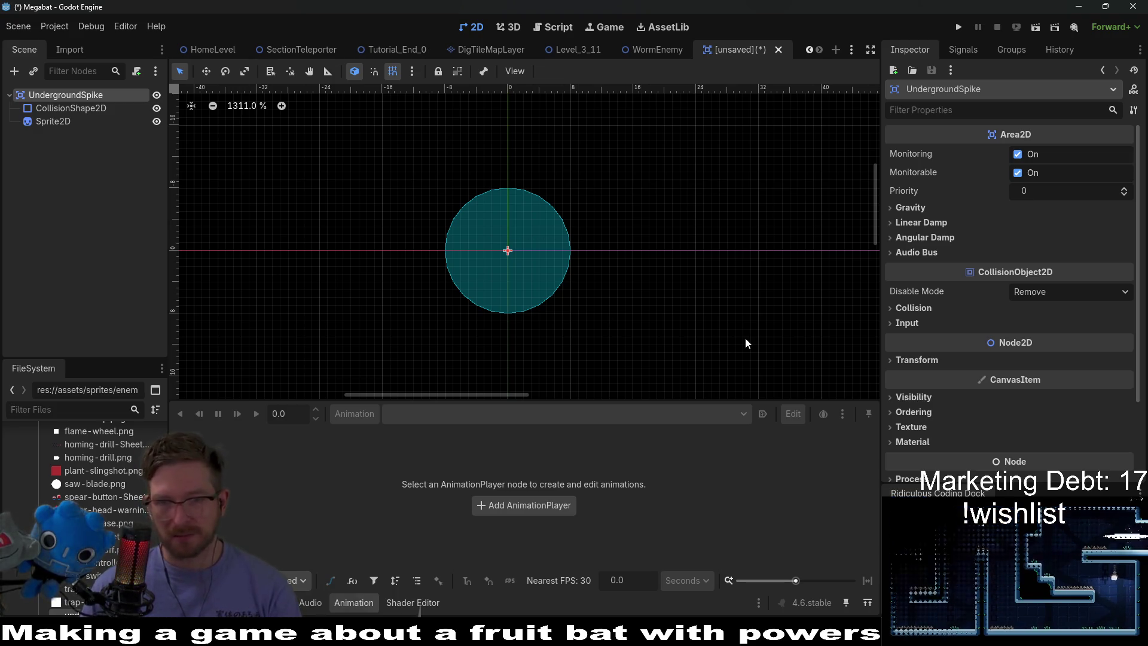
# Give the Sprite2D the dirt-spike sprite sheet texture and begin adding a child node under it
pyautogui.click(66, 108)
pyautogui.click(57, 122)
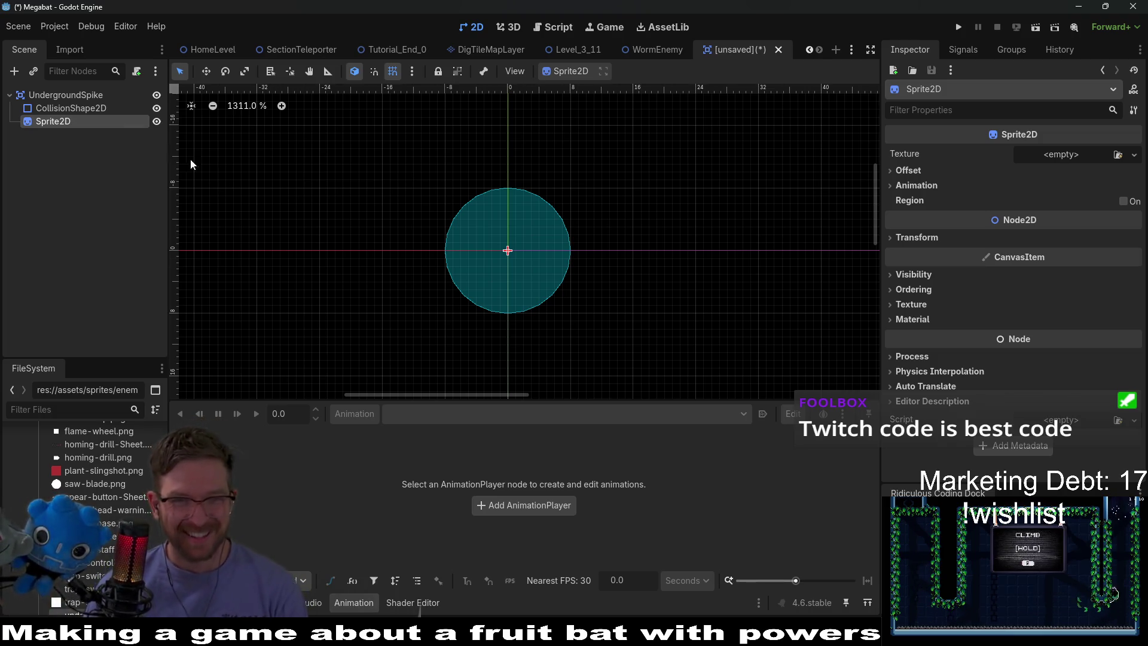
pyautogui.click(64, 409)
pyautogui.write('dirt-spi')
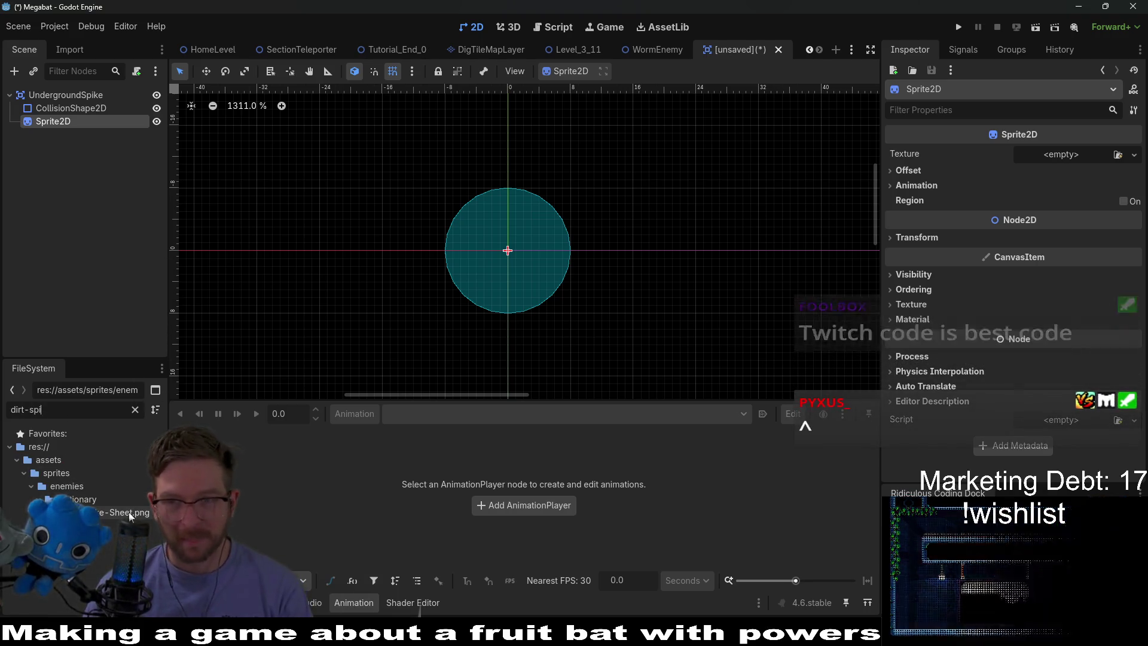
pyautogui.moveTo(122, 512)
pyautogui.mouseDown()
pyautogui.moveTo(1061, 157)
pyautogui.moveTo(1024, 164)
pyautogui.mouseUp()
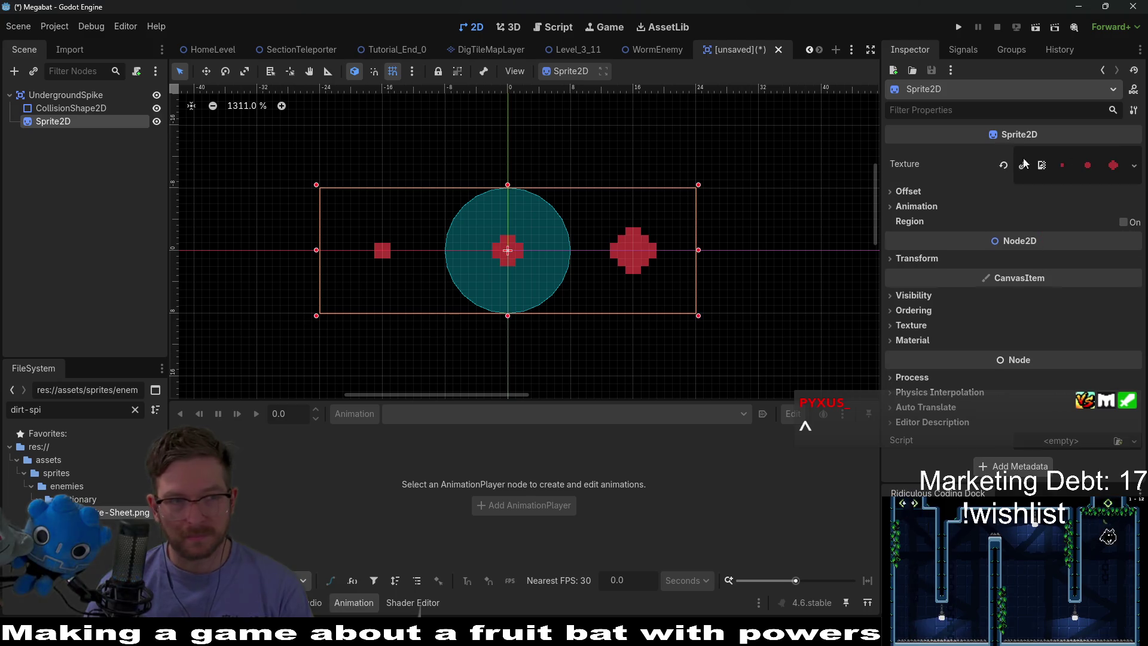
pyautogui.rightClick(66, 122)
pyautogui.click(87, 141)
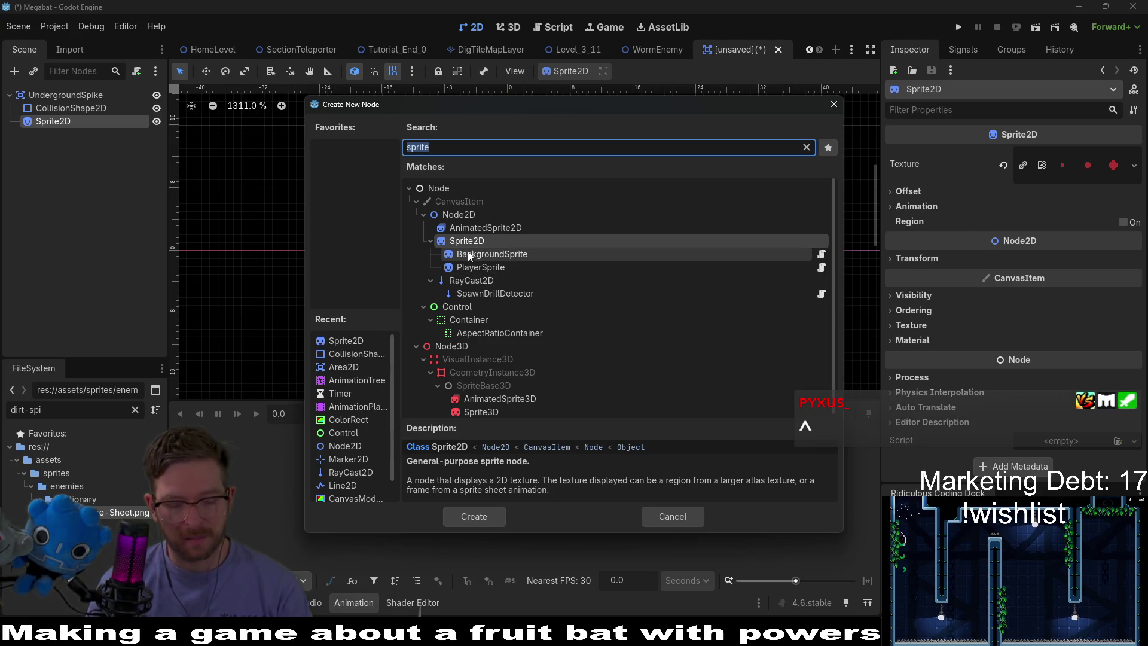
# Add an AnimationPlayer under Sprite2D and shrink the CollisionShape2D circle around the centre frame
pyautogui.write('animation')
pyautogui.doubleClick(511, 217)
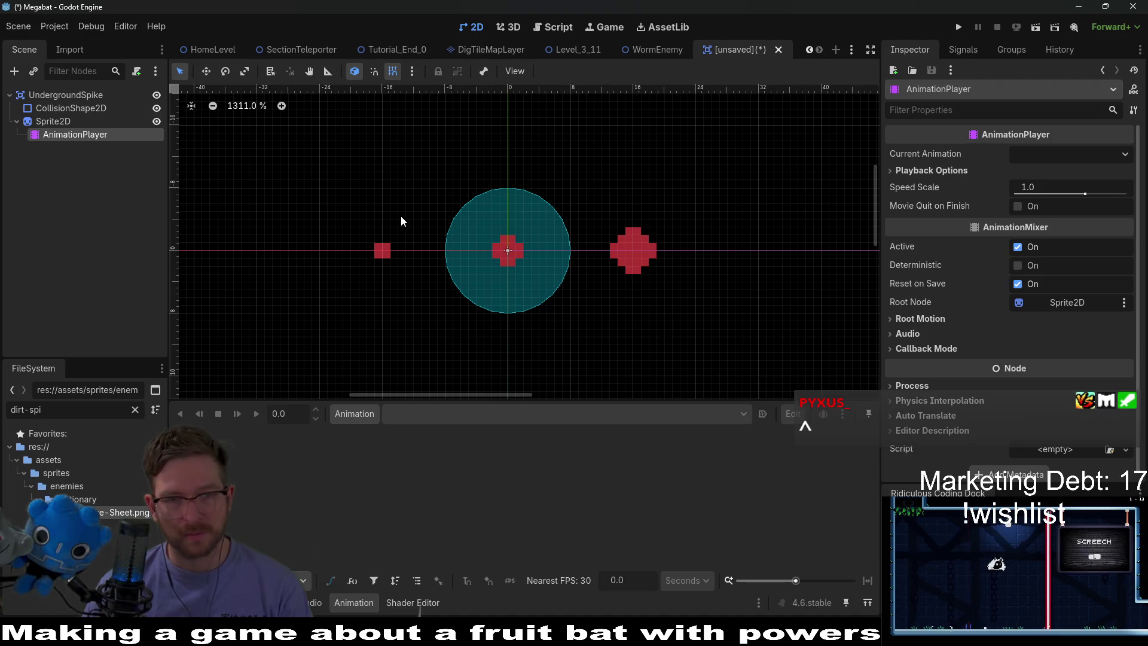
pyautogui.click(113, 108)
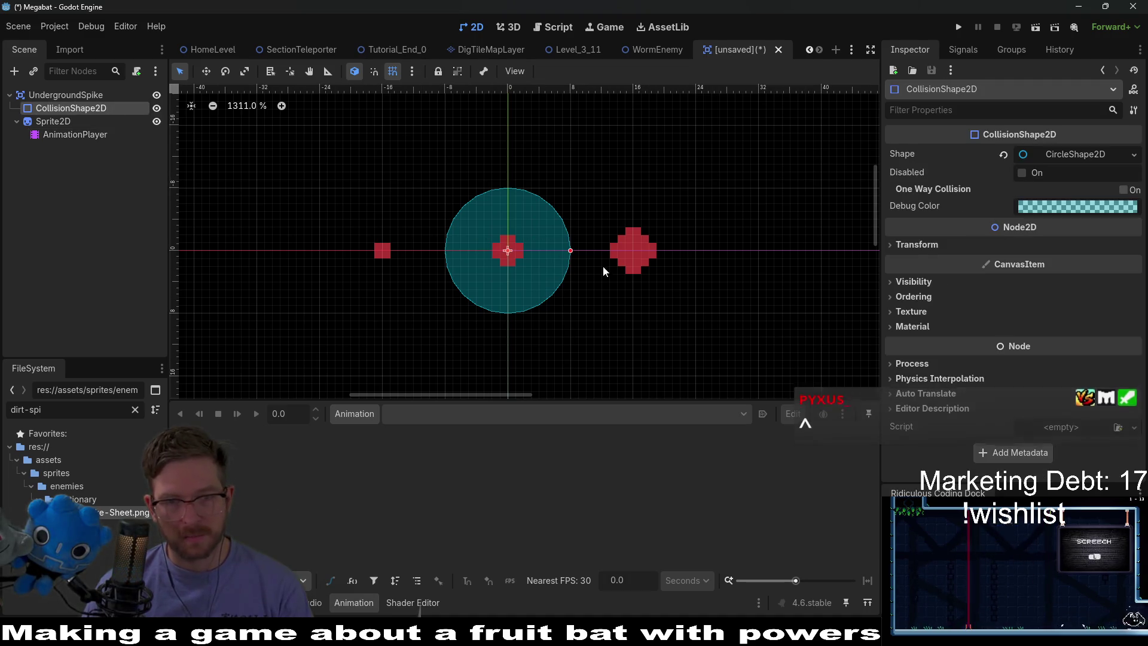
pyautogui.moveTo(571, 253); pyautogui.dragTo(540, 254)
pyautogui.scroll(4, 526, 251)
pyautogui.scroll(1, 526, 250)
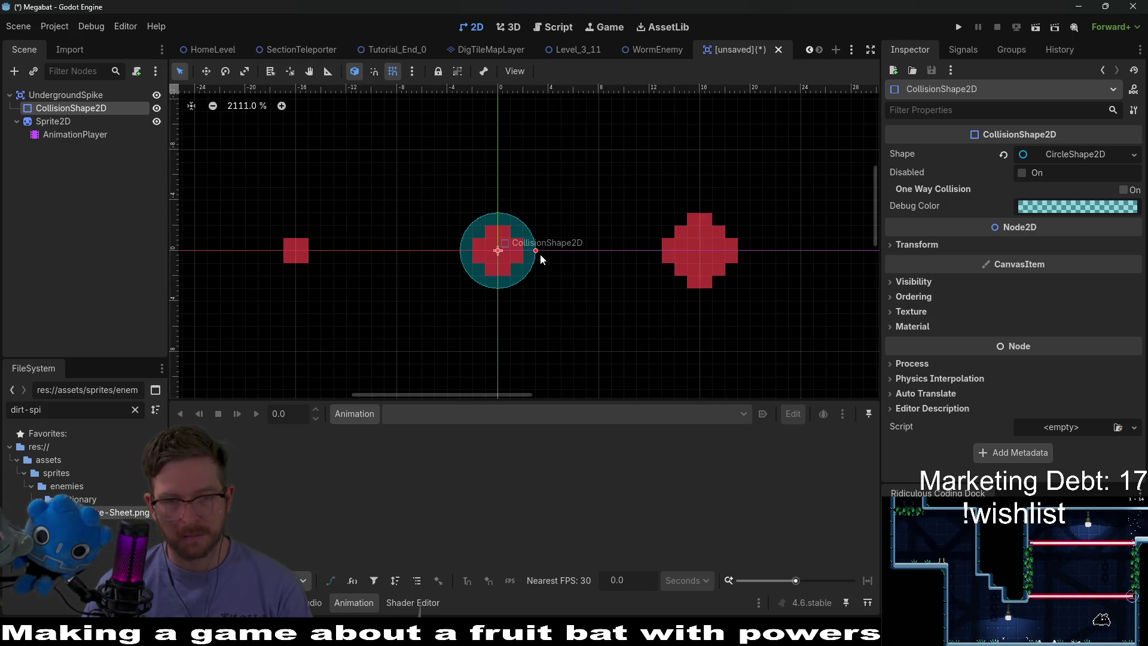
pyautogui.click(60, 121)
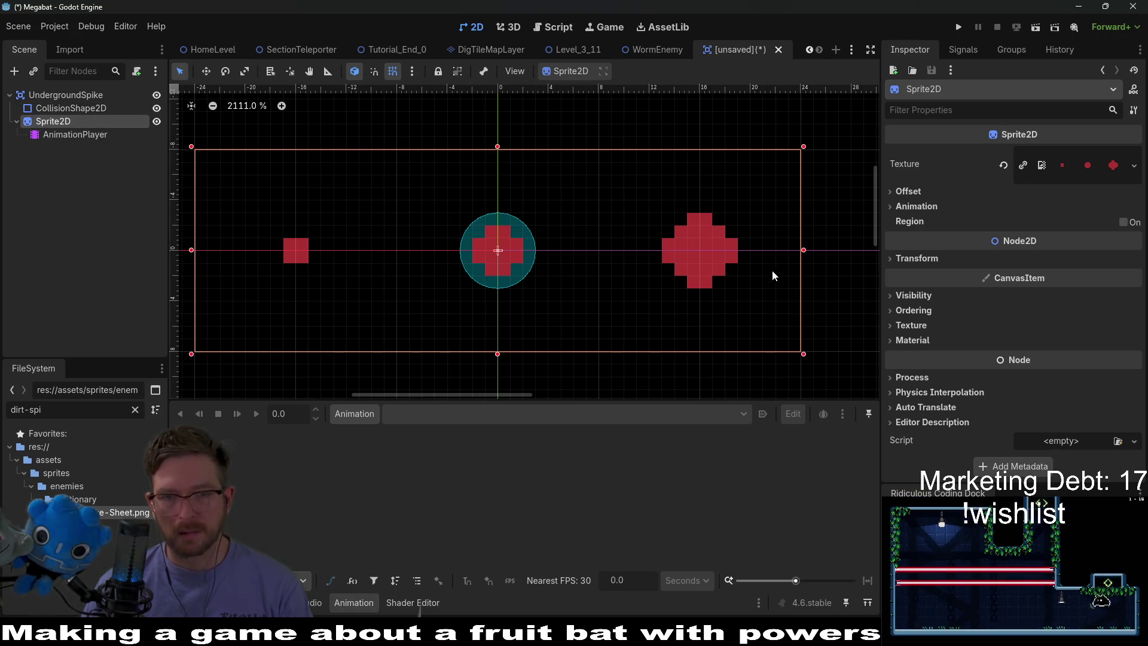
# Set the Sprite2D's Hframes to 3 to split the spike sheet into three frames
pyautogui.click(974, 260)
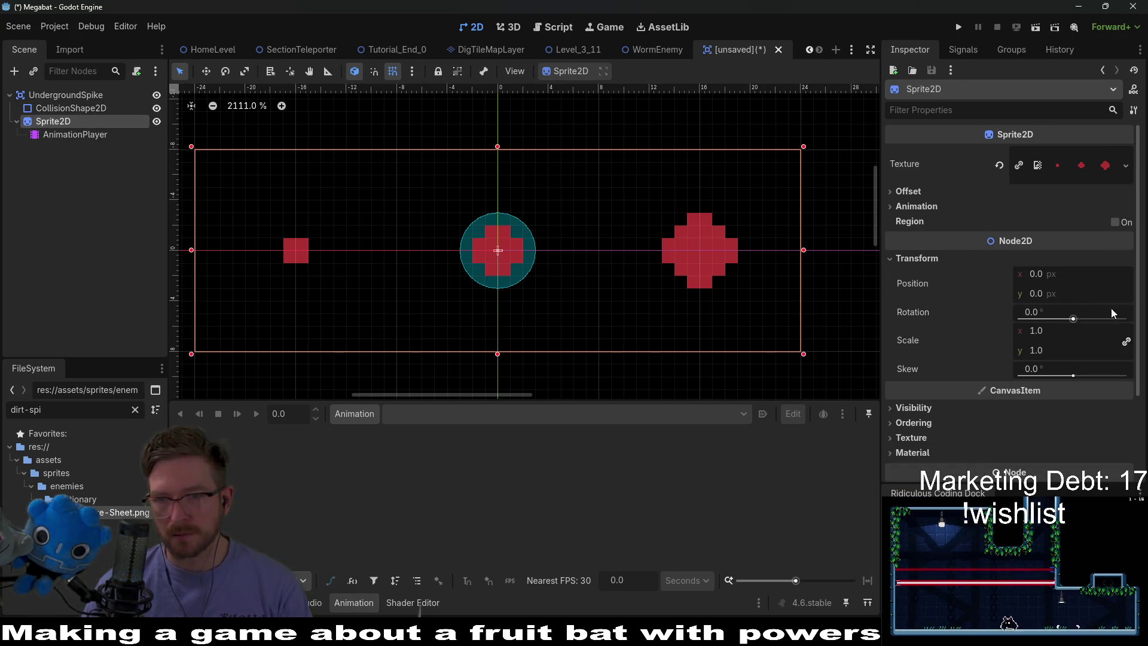
pyautogui.click(917, 207)
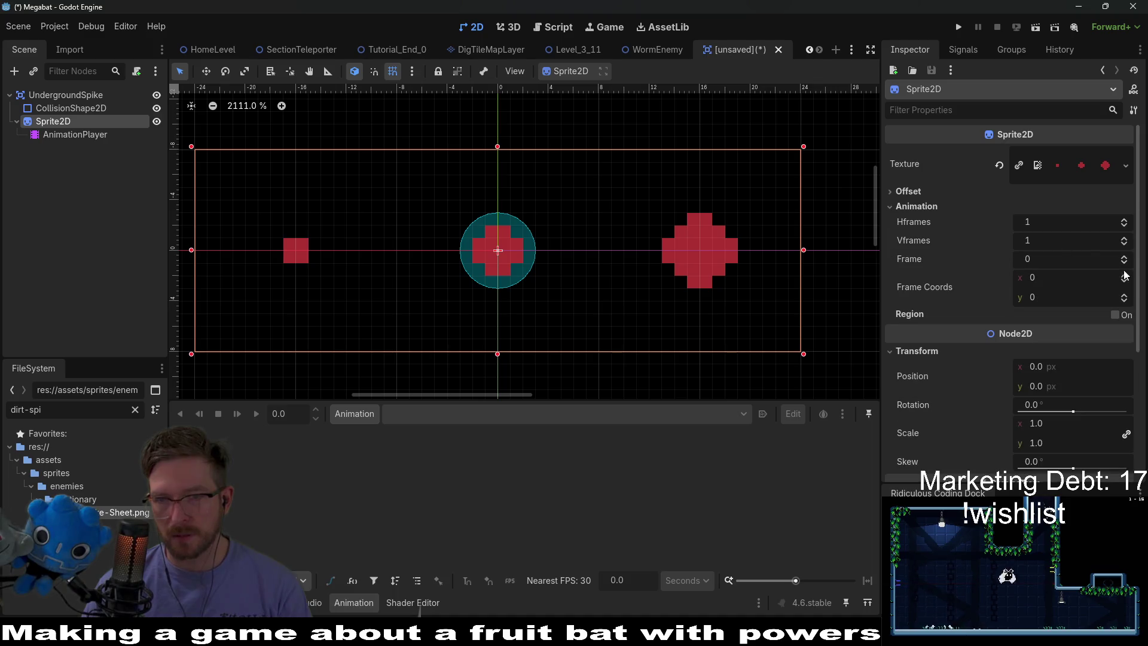
pyautogui.click(1124, 220)
pyautogui.click(1124, 220)
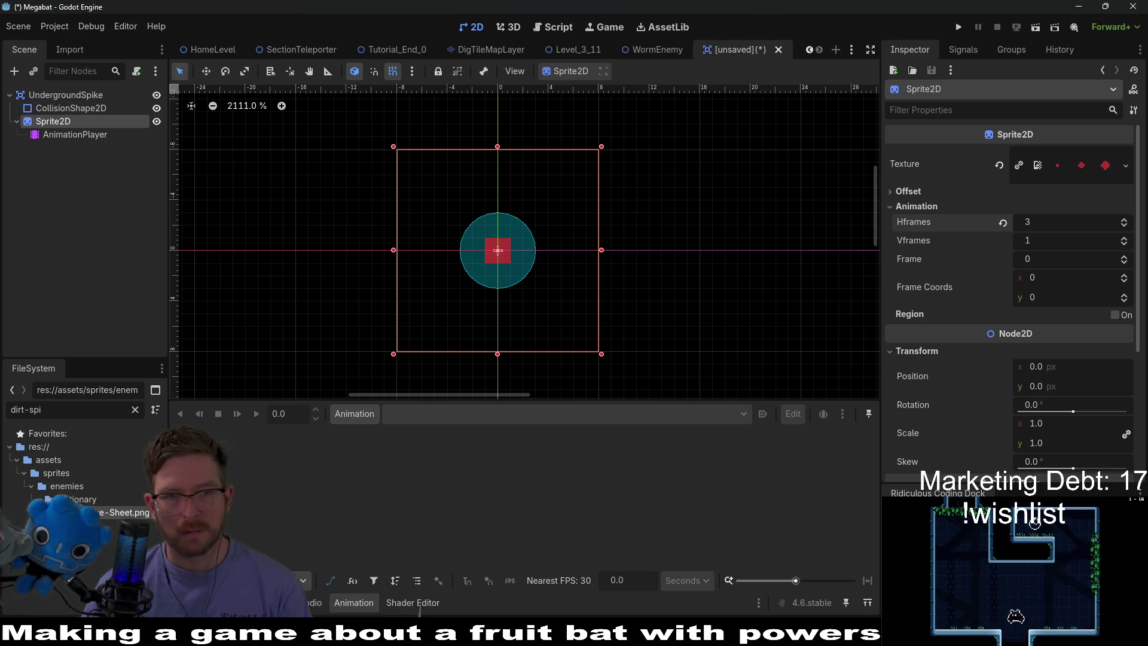
pyautogui.click(87, 94)
pyautogui.click(58, 118)
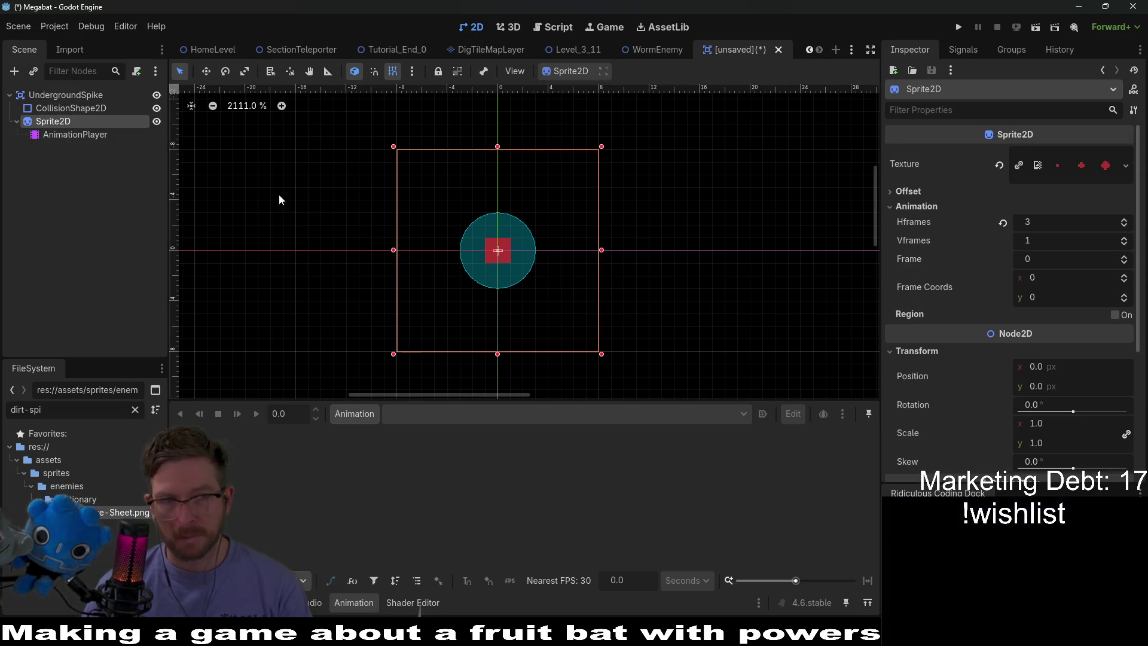
# Start a new animation on the AnimationPlayer
pyautogui.click(77, 136)
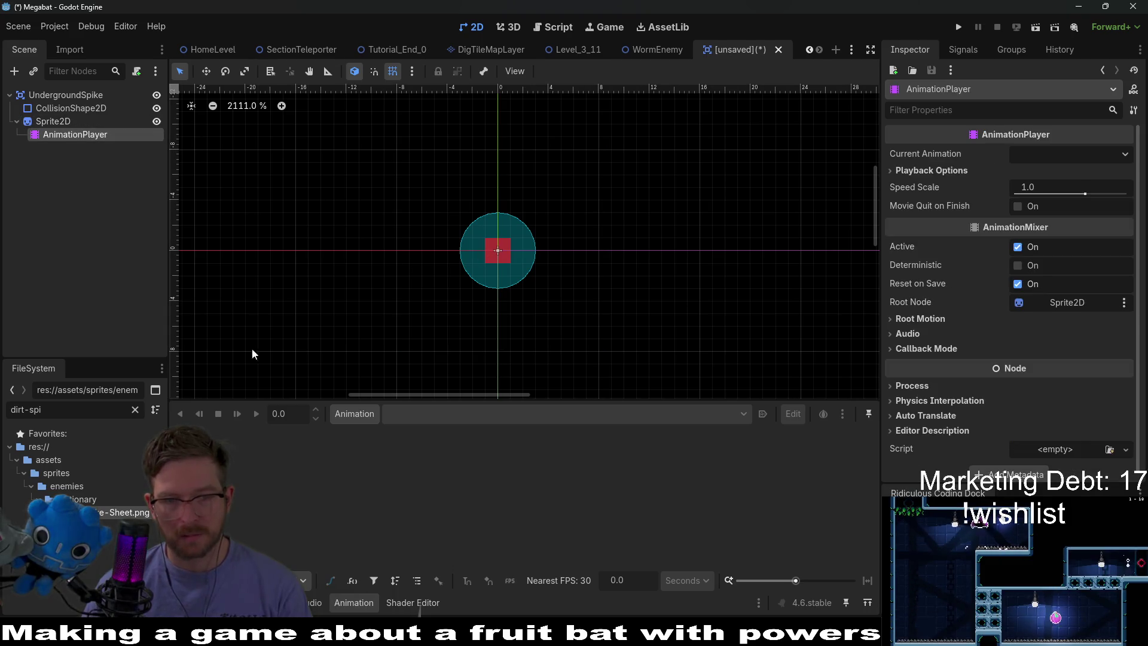
pyautogui.click(353, 414)
pyautogui.click(363, 434)
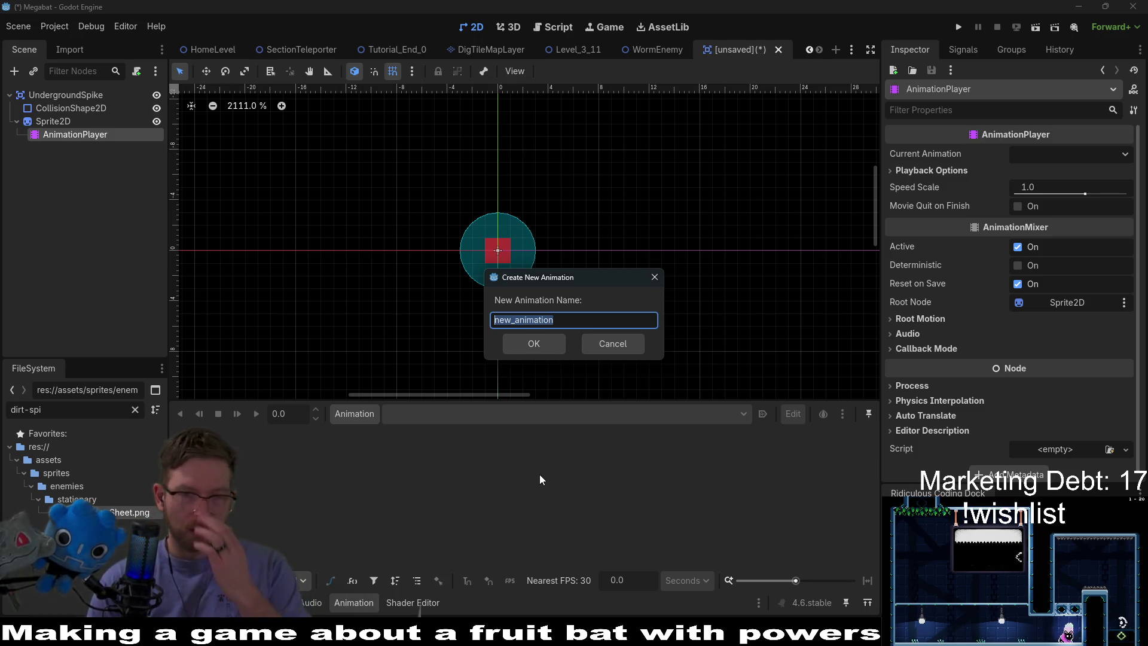
# Create an animation named 'spawn', then rename it to 'extend'
pyautogui.write('spawn')
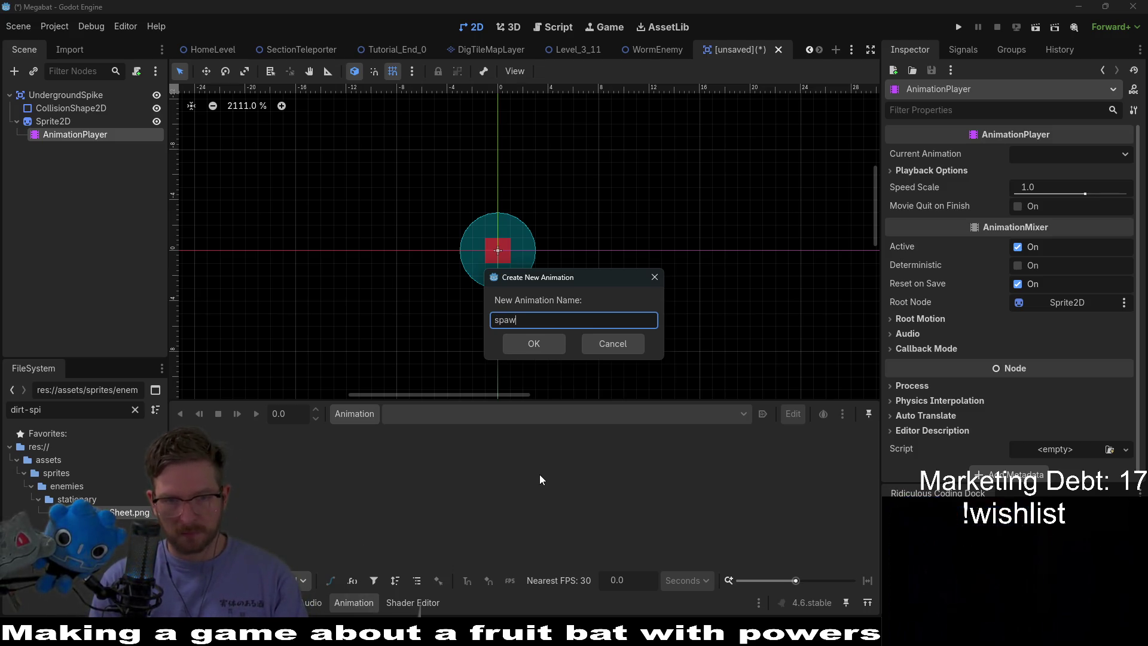
pyautogui.press('Return')
pyautogui.click(353, 413)
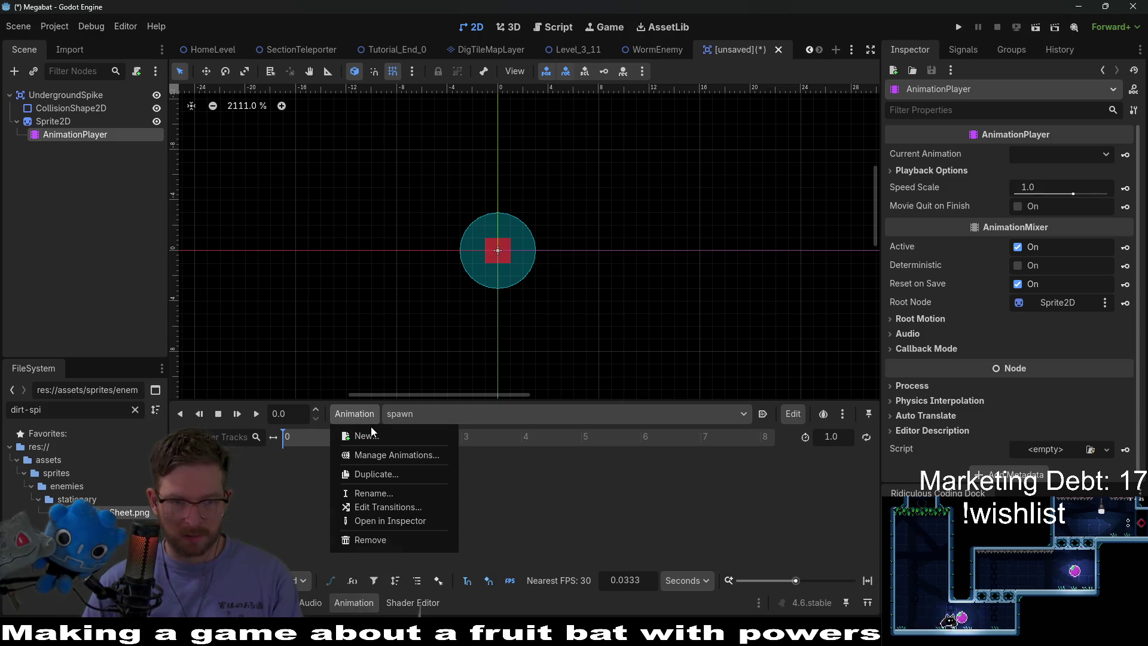
pyautogui.click(385, 414)
pyautogui.click(361, 414)
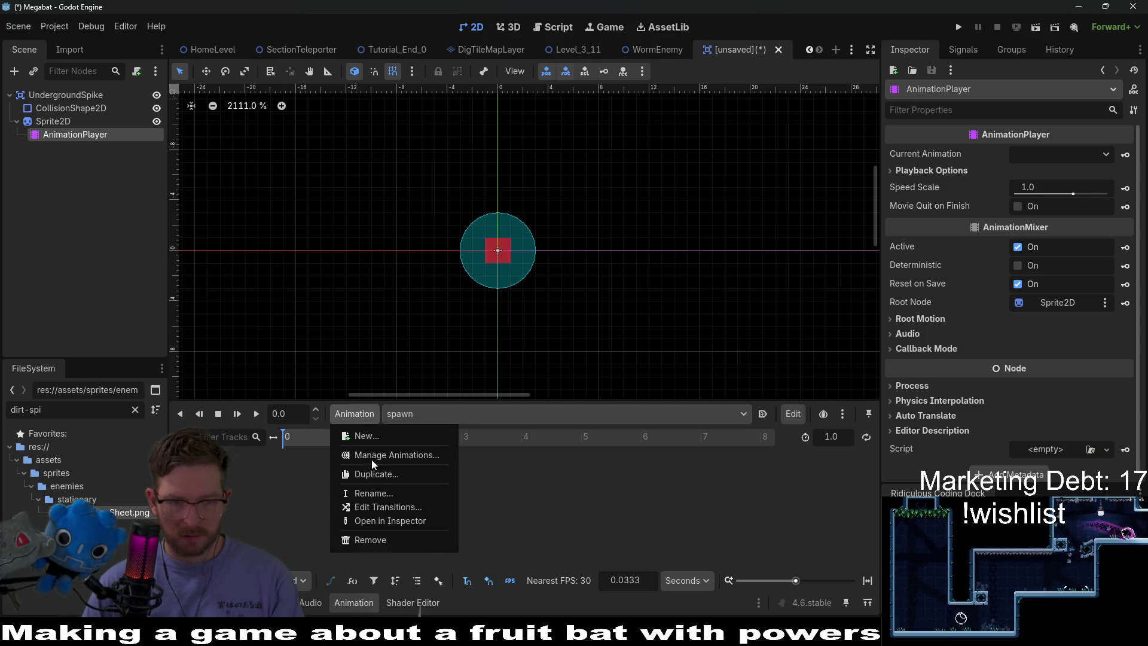
pyautogui.click(374, 493)
pyautogui.write('ext')
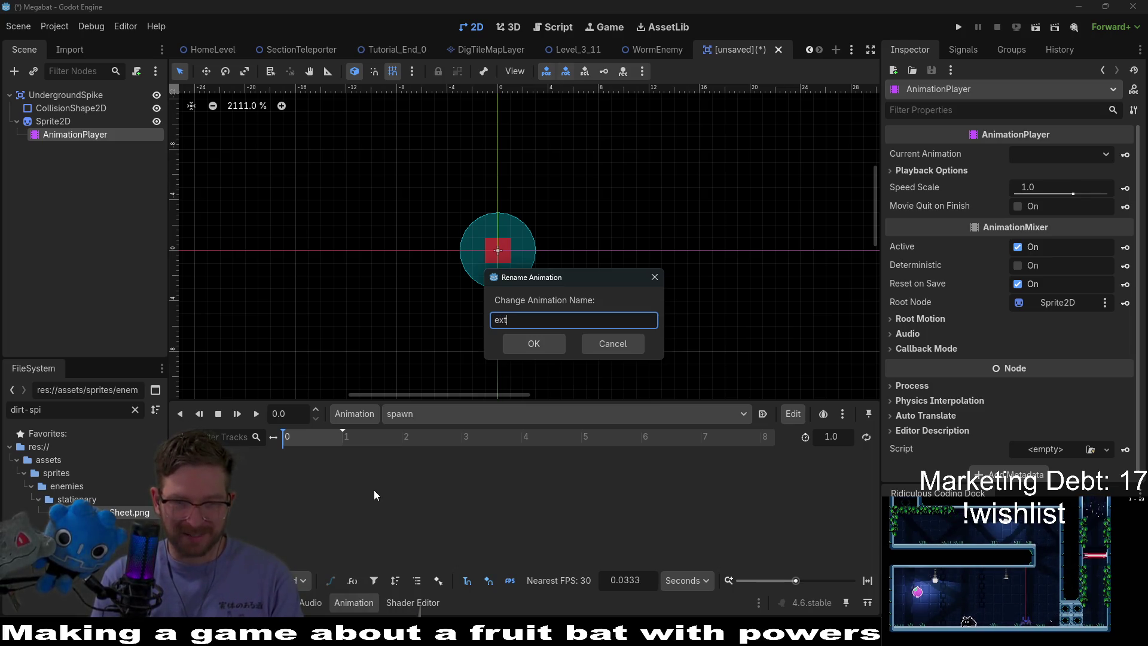
pyautogui.write('end')
pyautogui.press('Return')
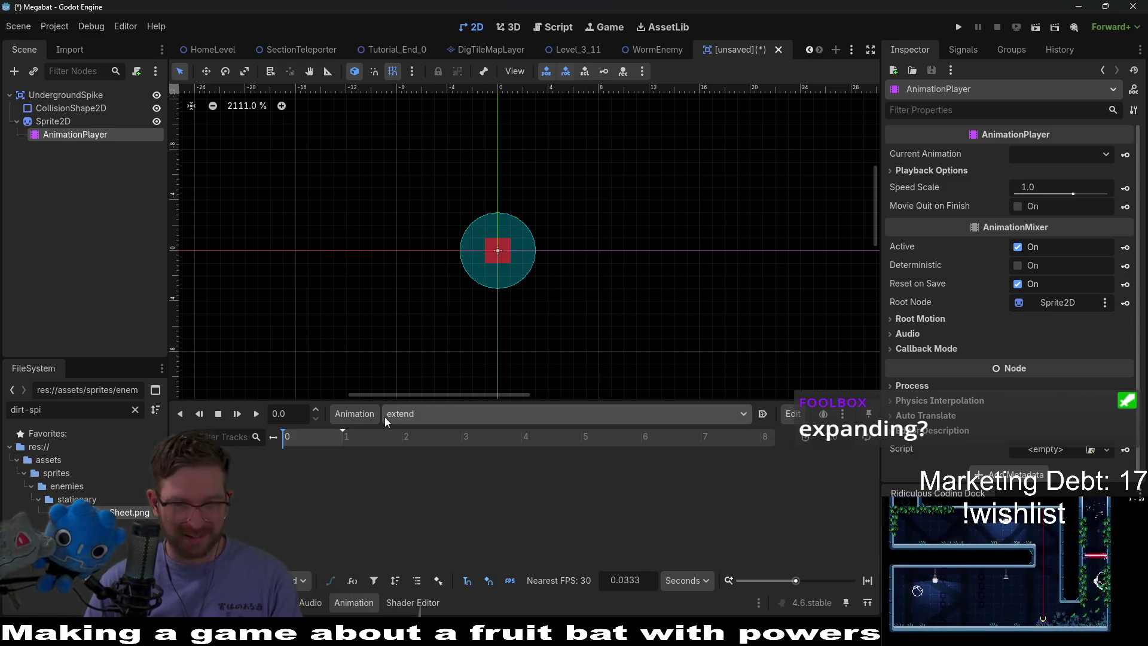
# Create a second animation named 'retract'
pyautogui.click(332, 415)
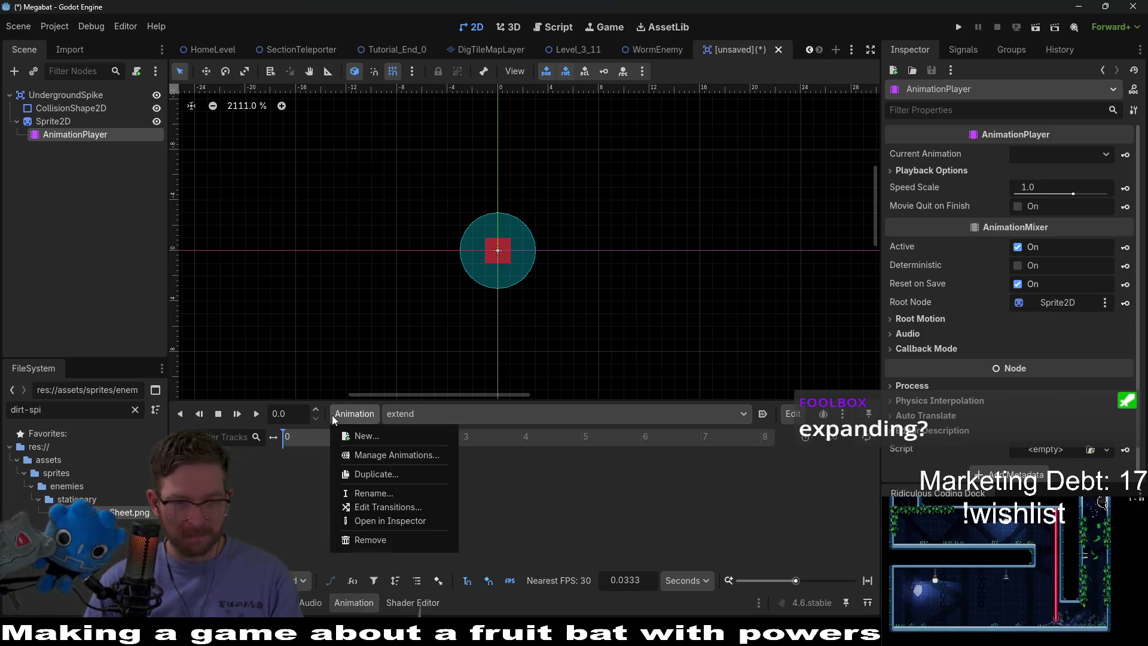
pyautogui.click(367, 443)
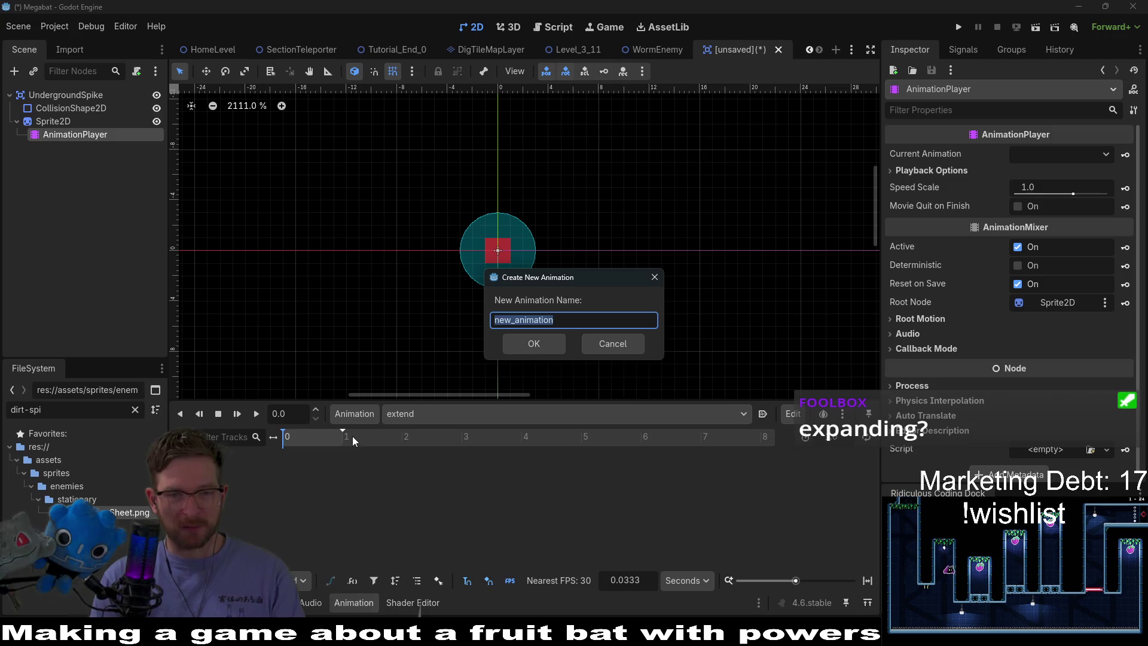
pyautogui.write('etract')
pyautogui.press('Return')
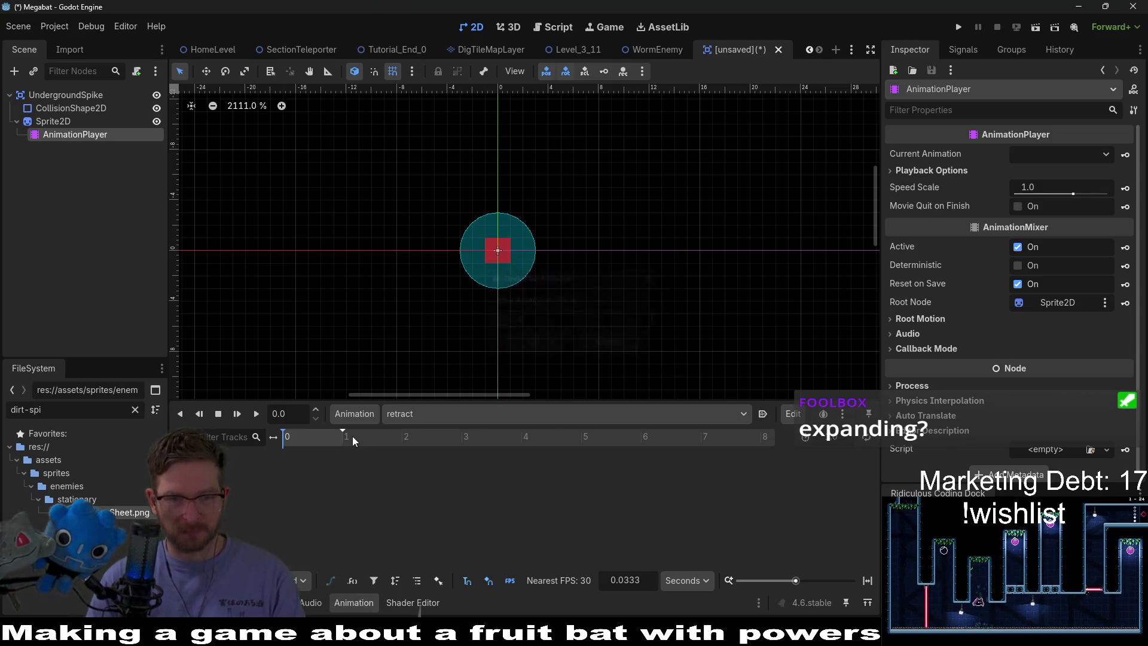
pyautogui.click(66, 95)
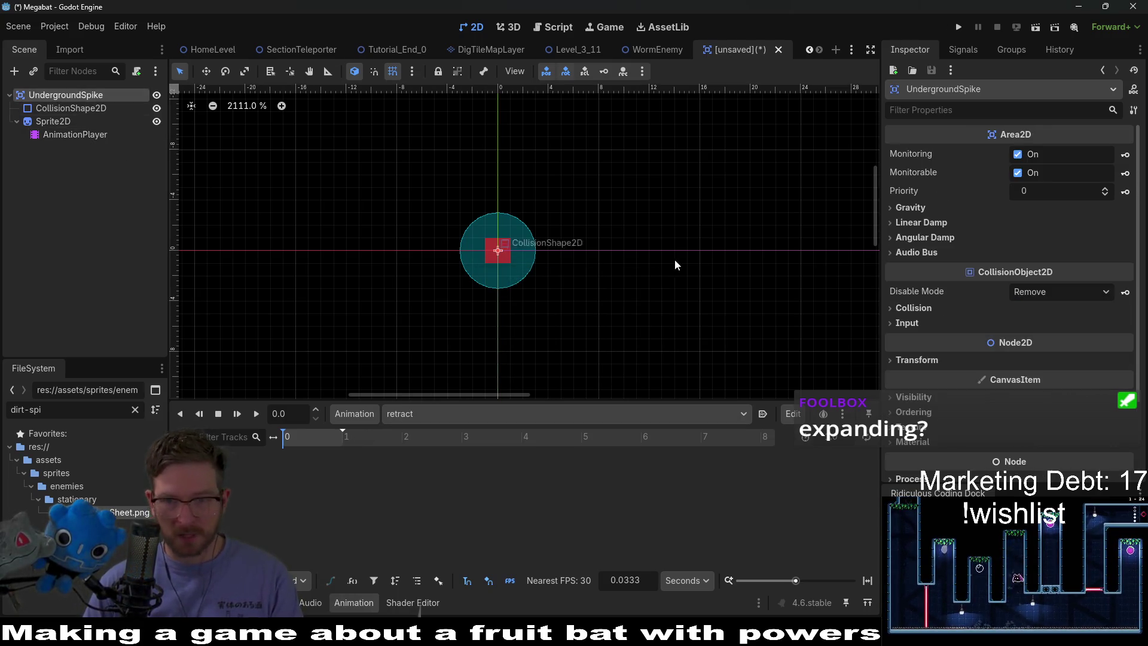
pyautogui.click(940, 307)
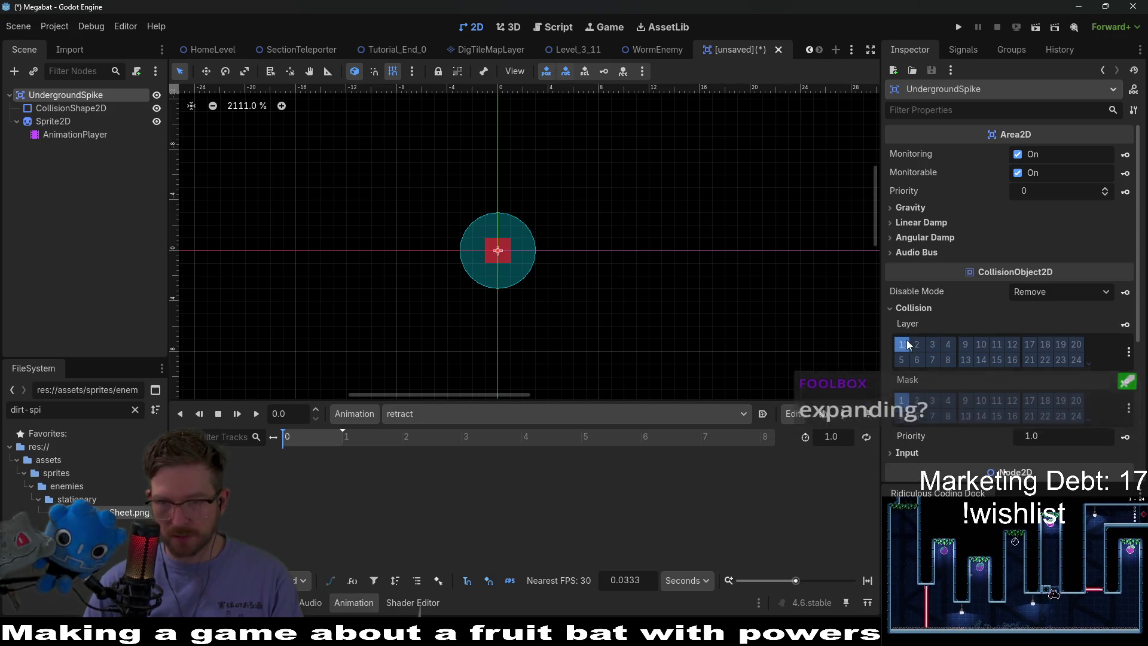
pyautogui.click(1128, 409)
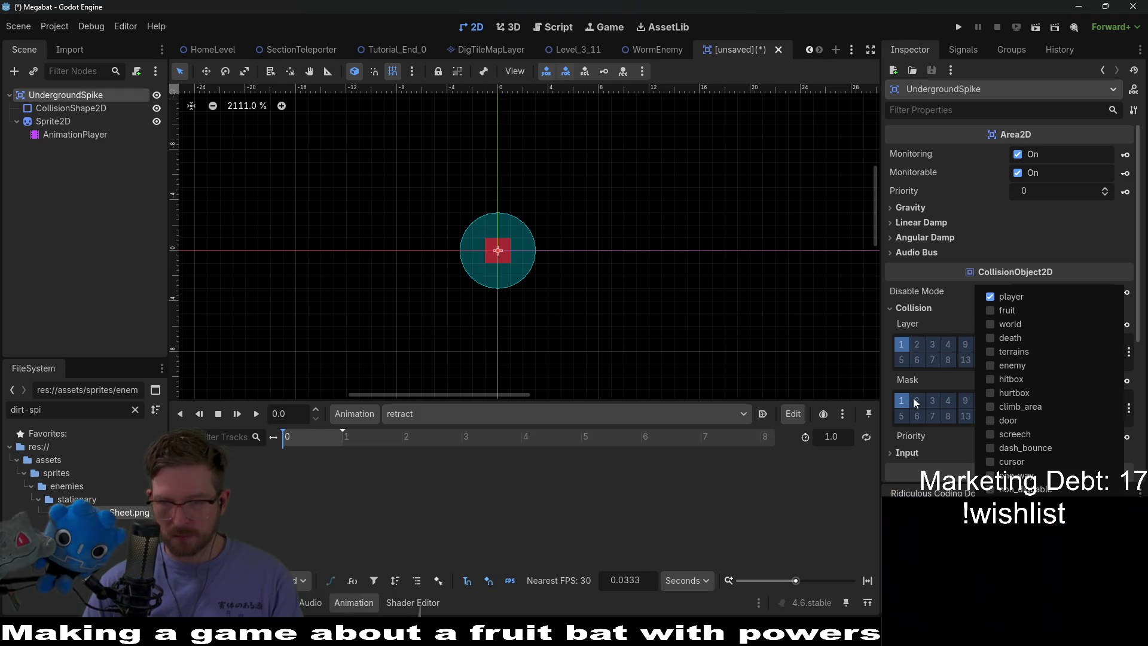
pyautogui.click(1008, 338)
pyautogui.click(1008, 297)
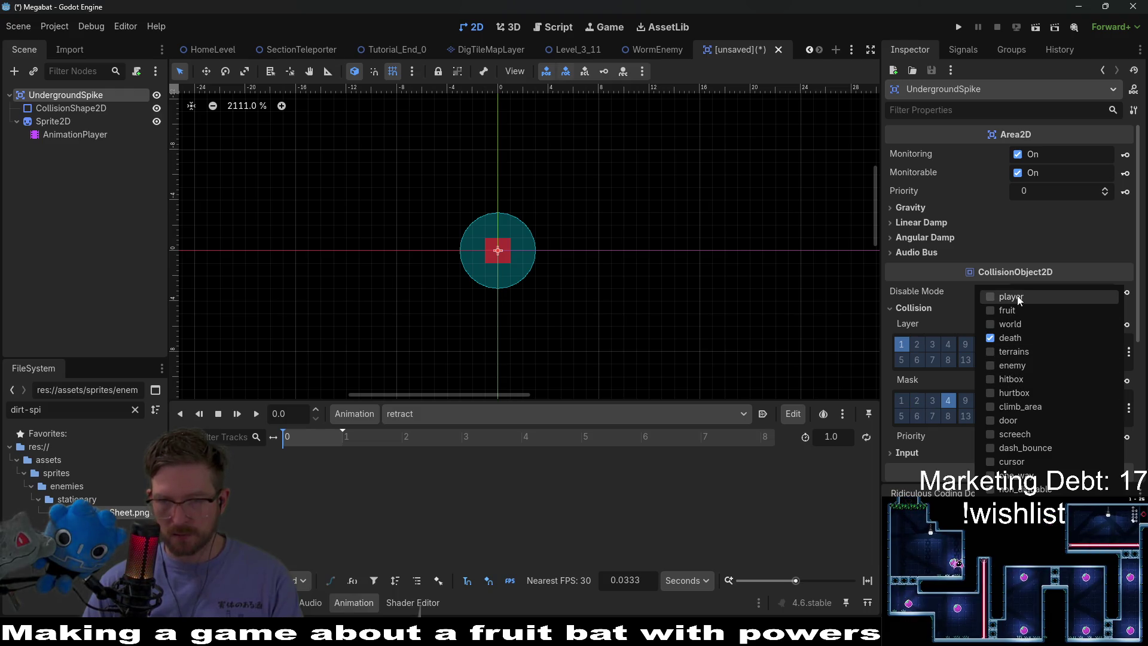
pyautogui.click(947, 373)
pyautogui.click(902, 344)
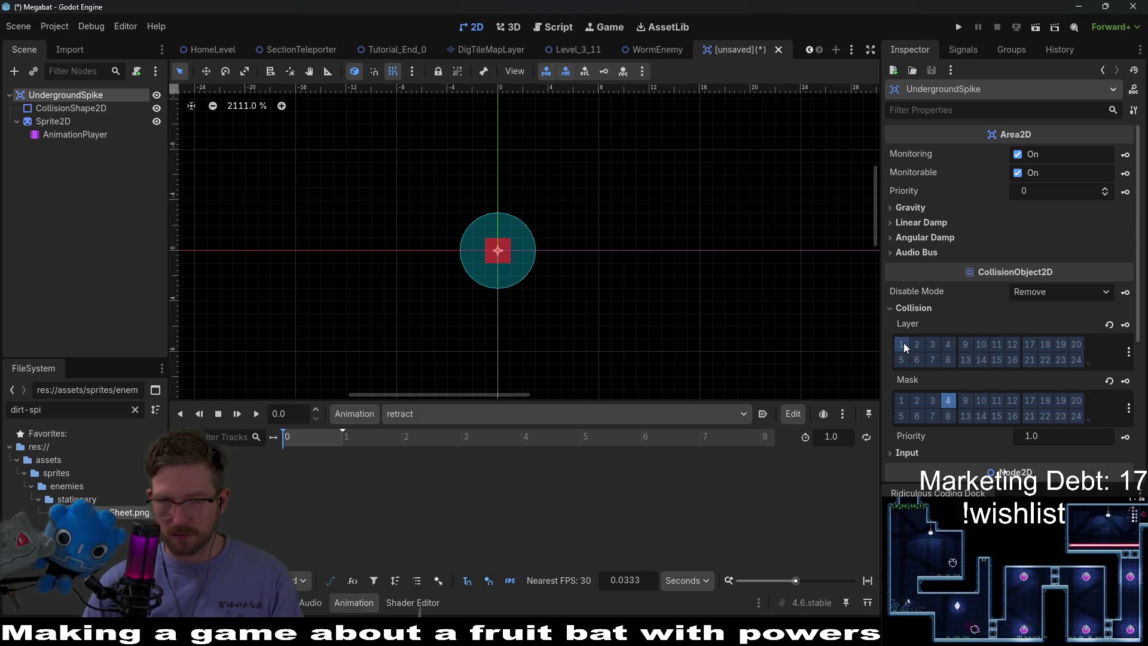
pyautogui.click(949, 398)
pyautogui.click(948, 345)
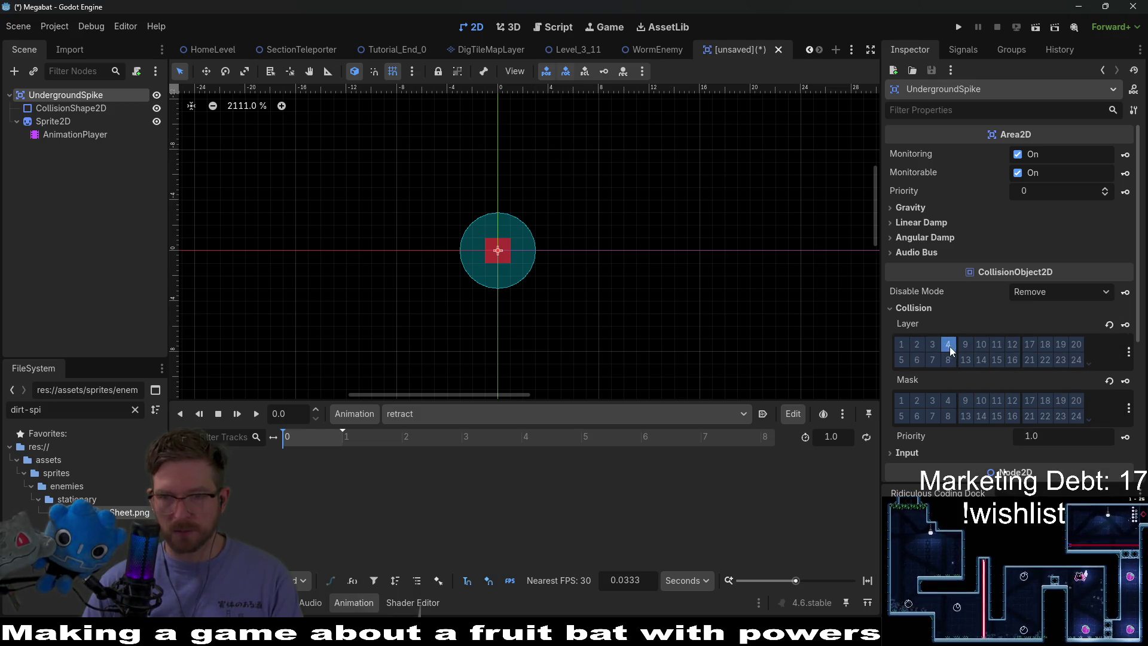
pyautogui.click(901, 400)
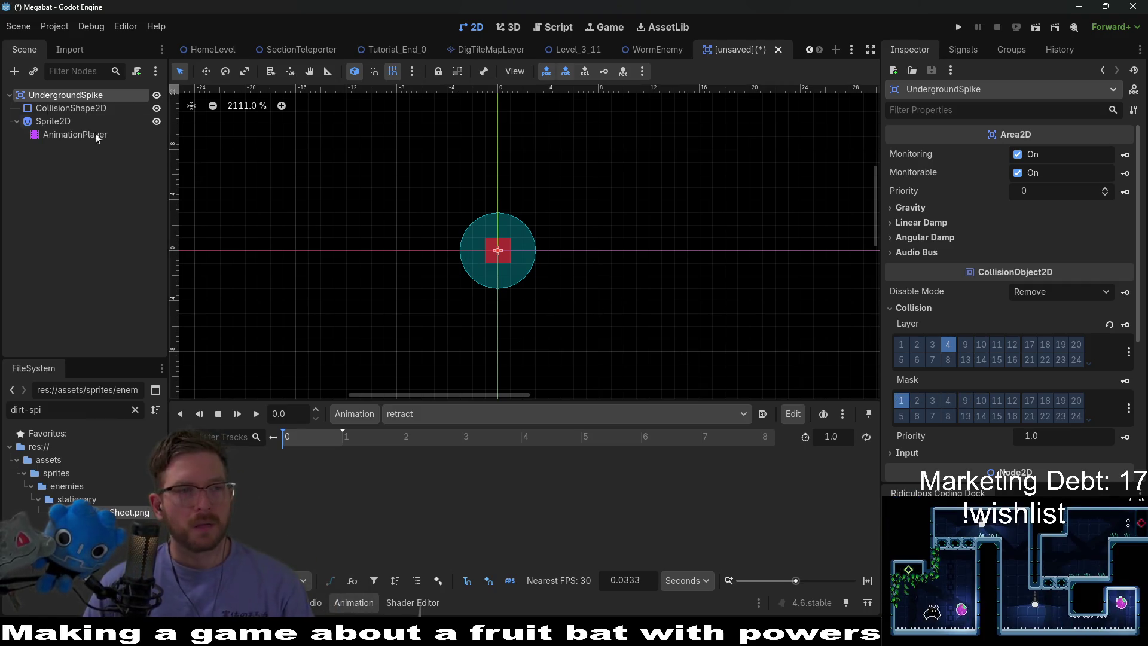
pyautogui.click(53, 121)
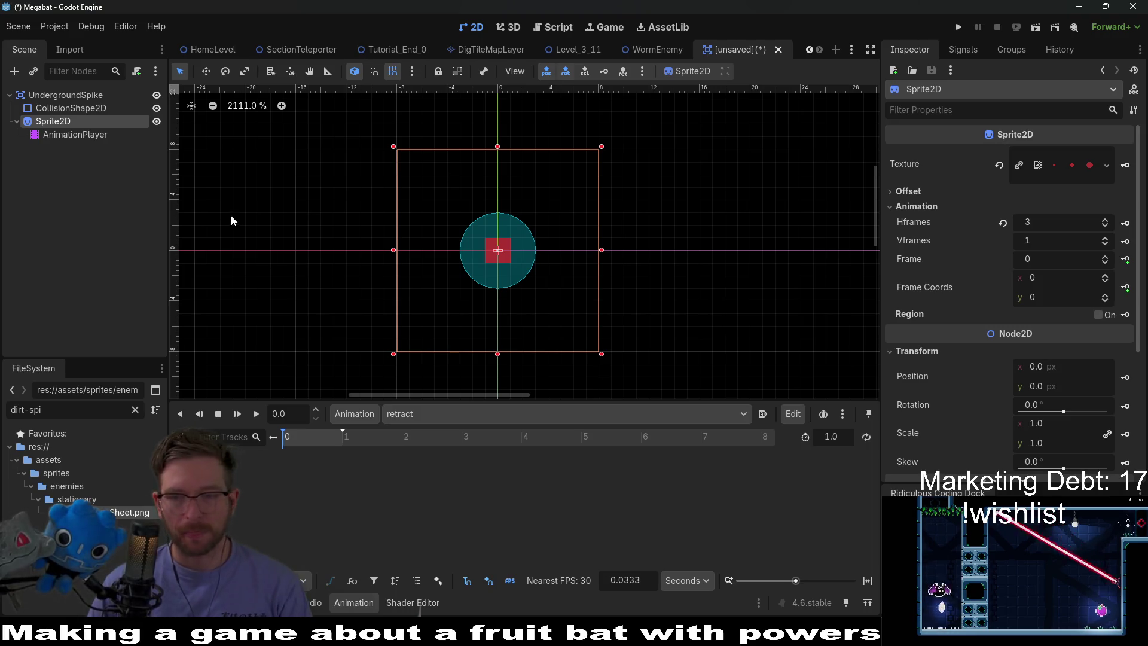
pyautogui.click(82, 101)
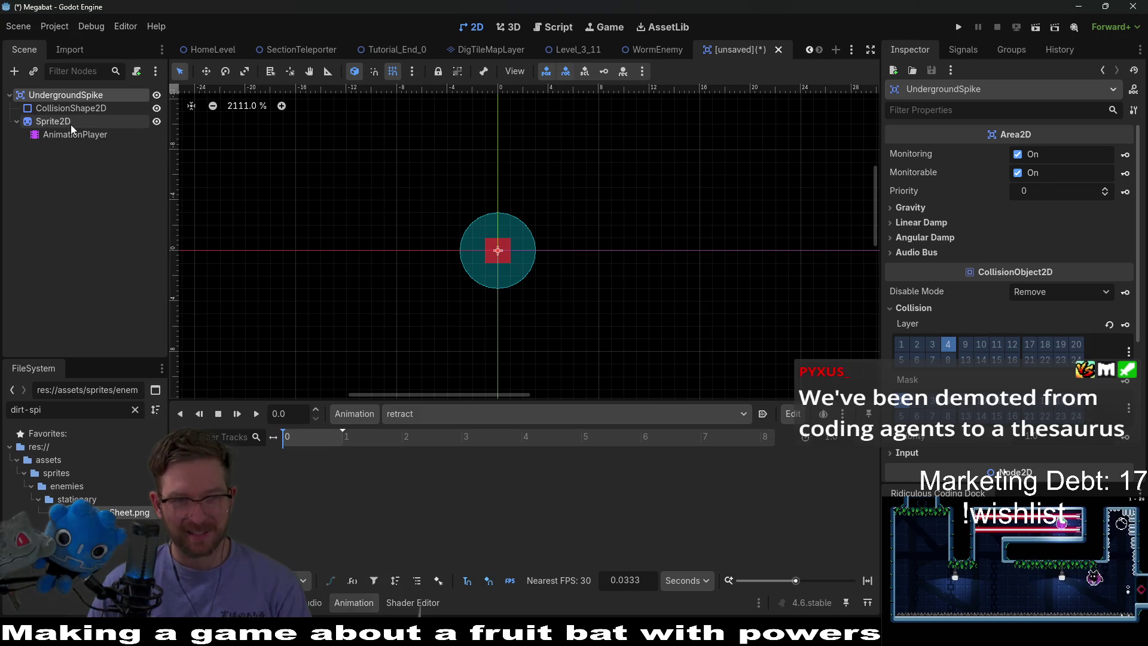
pyautogui.click(83, 110)
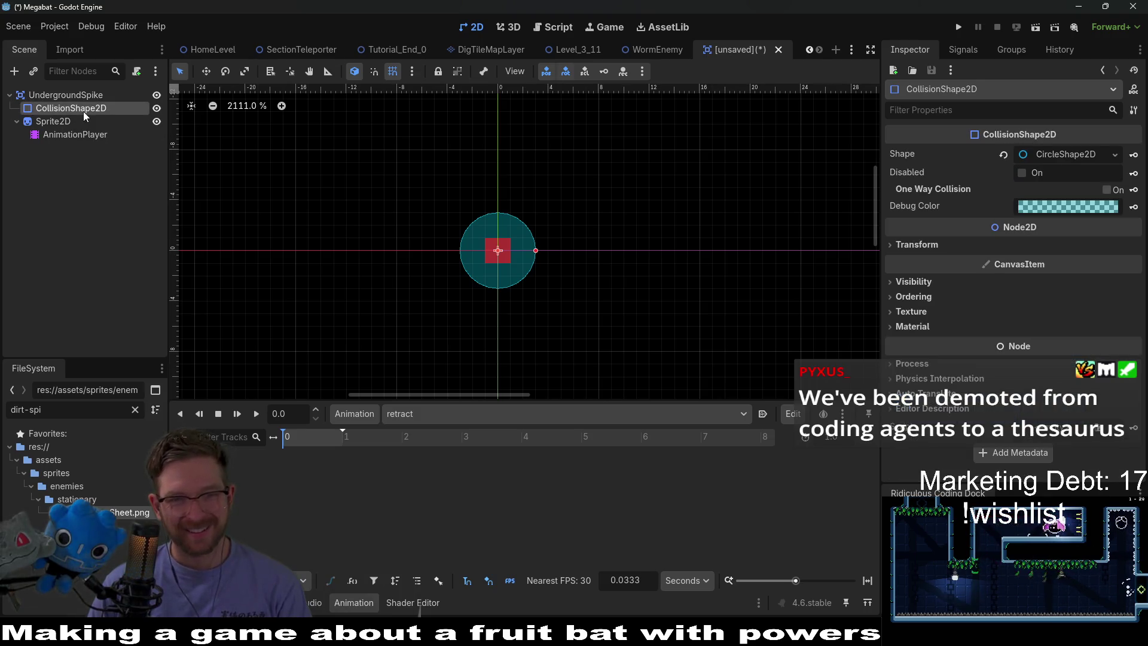
pyautogui.click(56, 121)
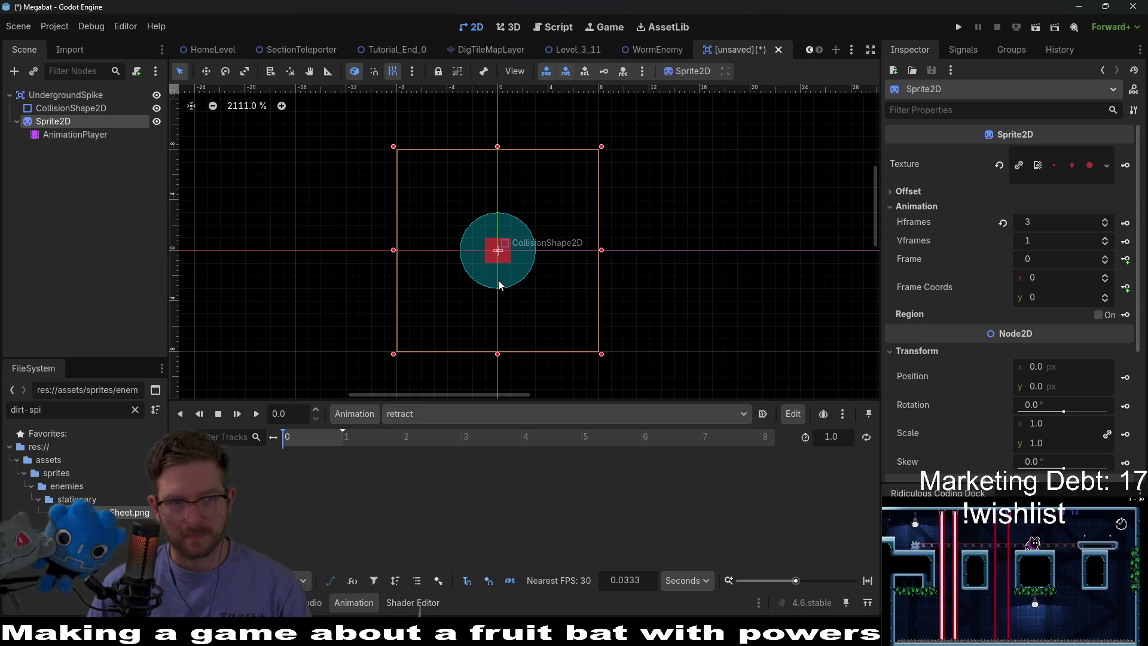
pyautogui.click(77, 95)
# Begin attaching an UndergroundSpike script to the root, then cancel the dialog
pyautogui.click(137, 71)
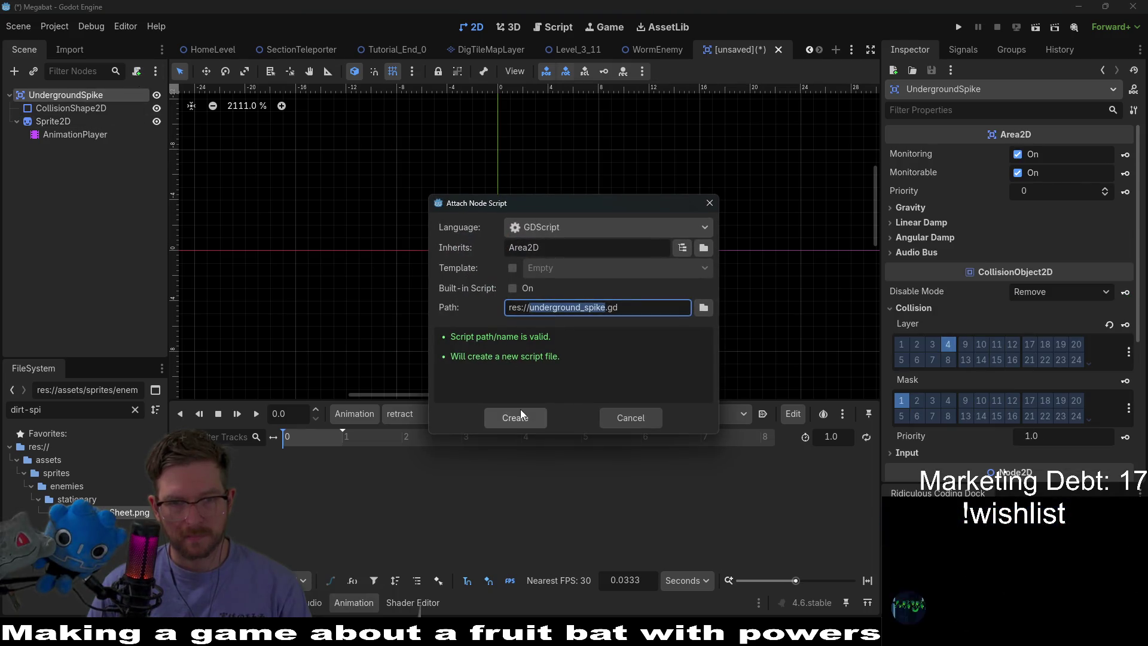
pyautogui.write('Underground_')
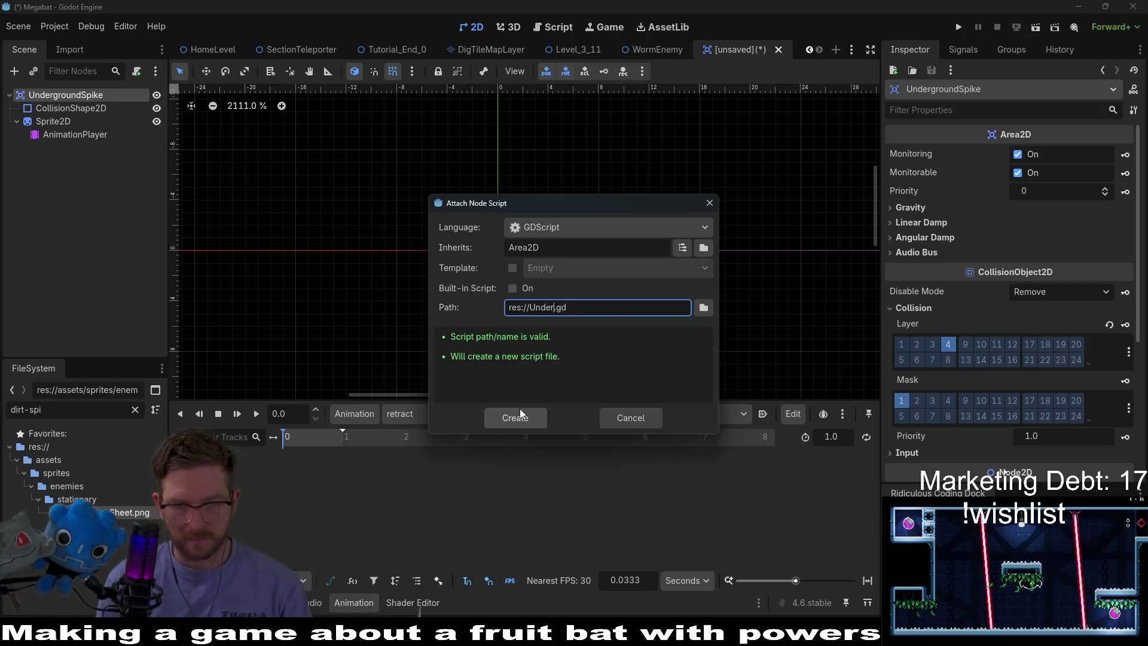
pyautogui.press('BackSpace')
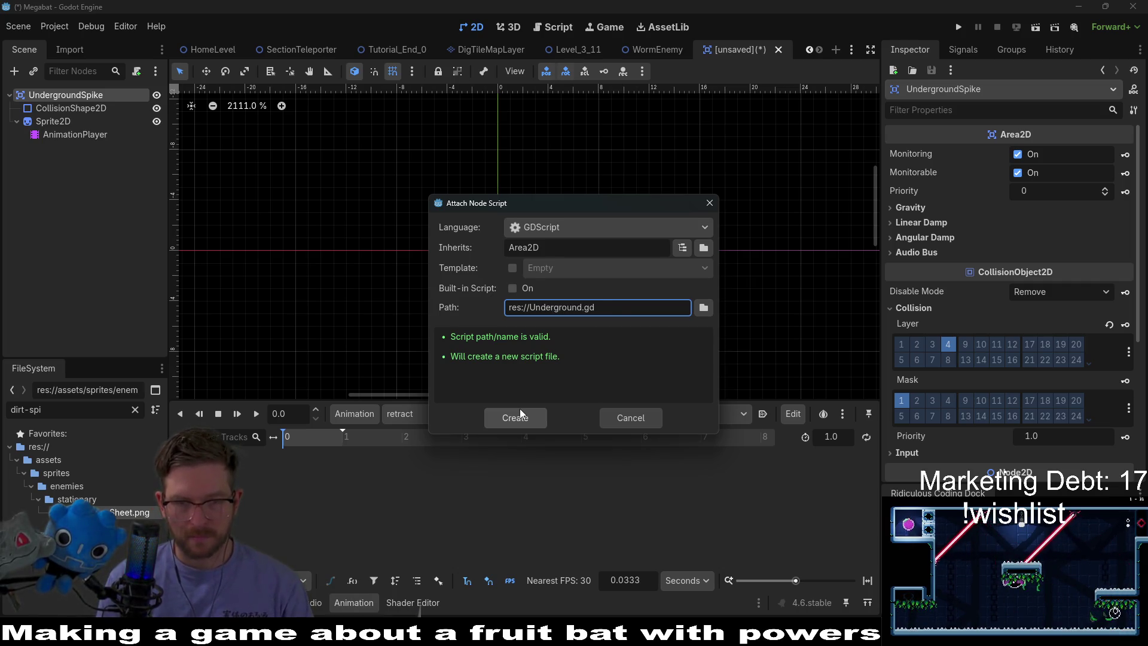
pyautogui.write('Spike')
pyautogui.click(519, 408)
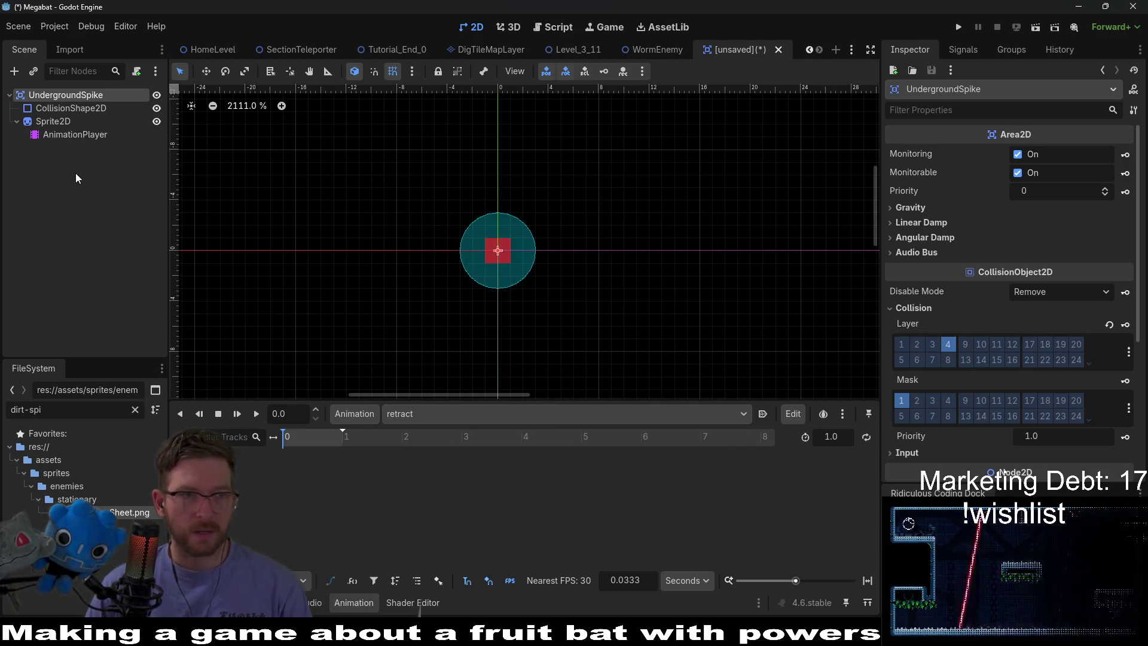
# Save the scene as UndergroundSpike.tscn in scenes/enemies/stationary
pyautogui.hotkey('ctrl', 's')
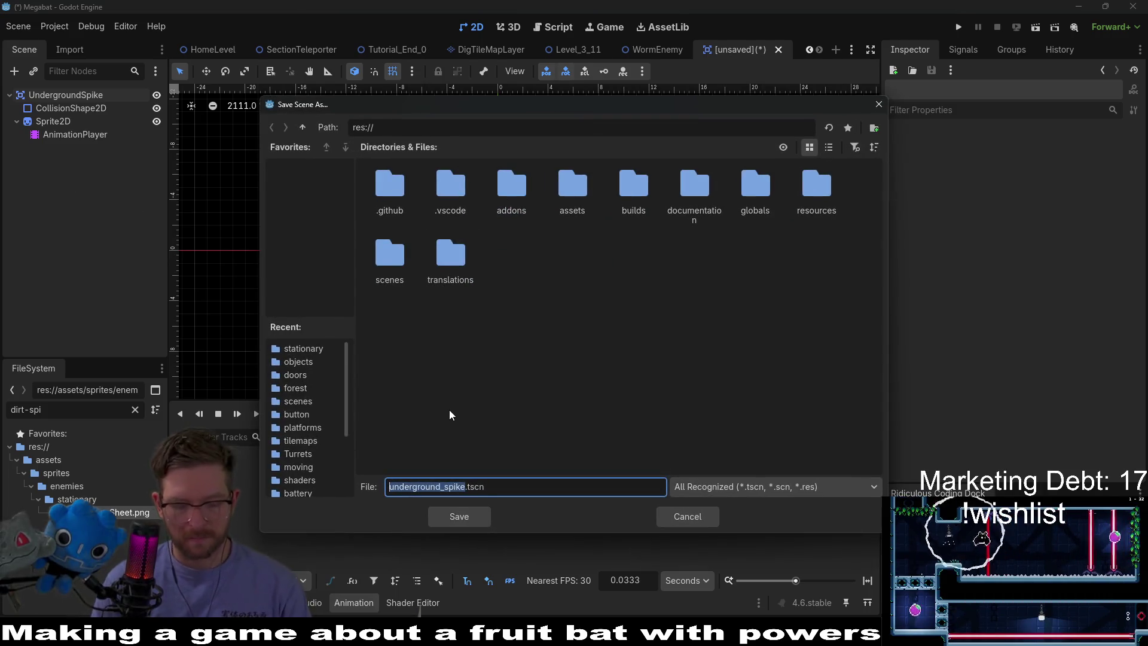
pyautogui.write('Underg')
pyautogui.write('roundSpike')
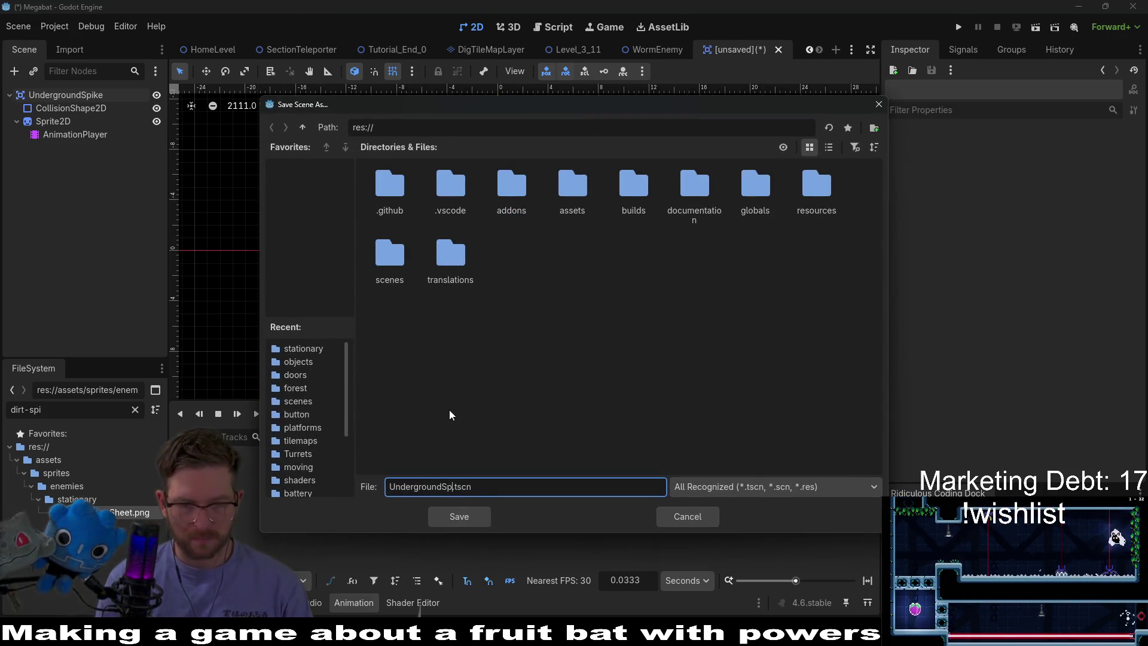
pyautogui.doubleClick(389, 254)
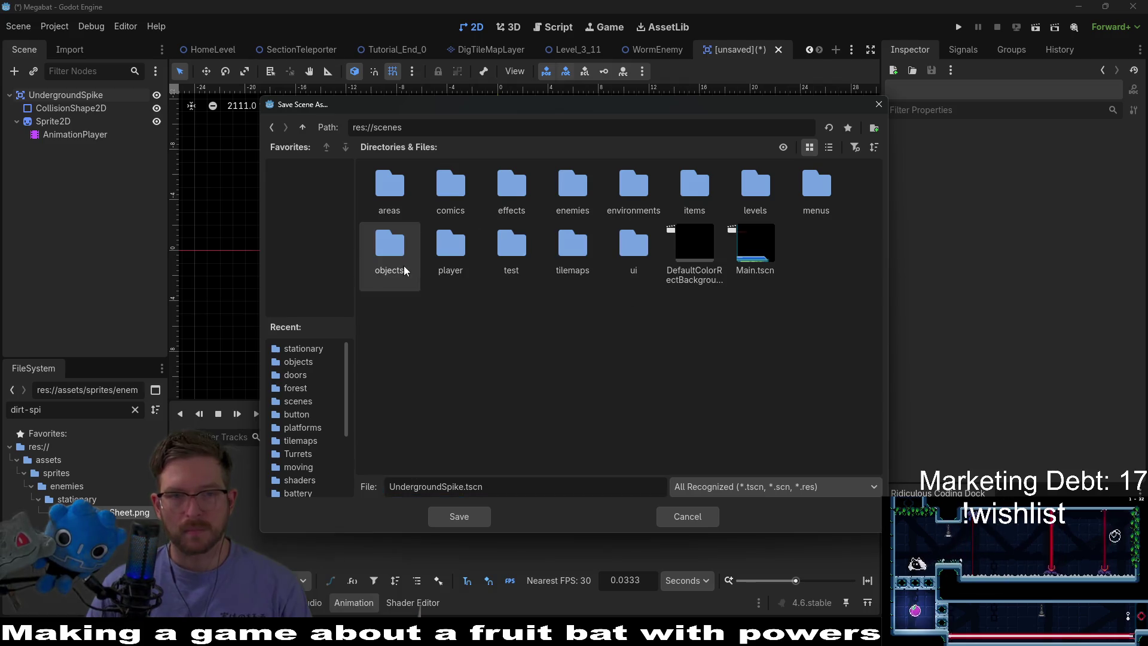
pyautogui.doubleClick(577, 187)
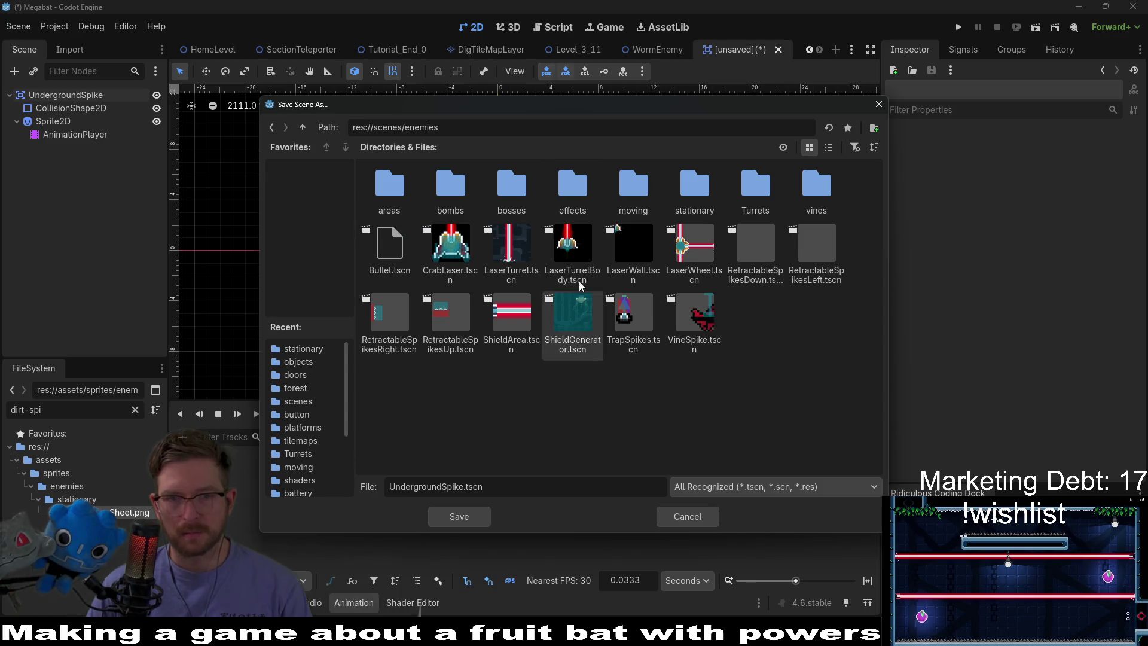
pyautogui.doubleClick(679, 189)
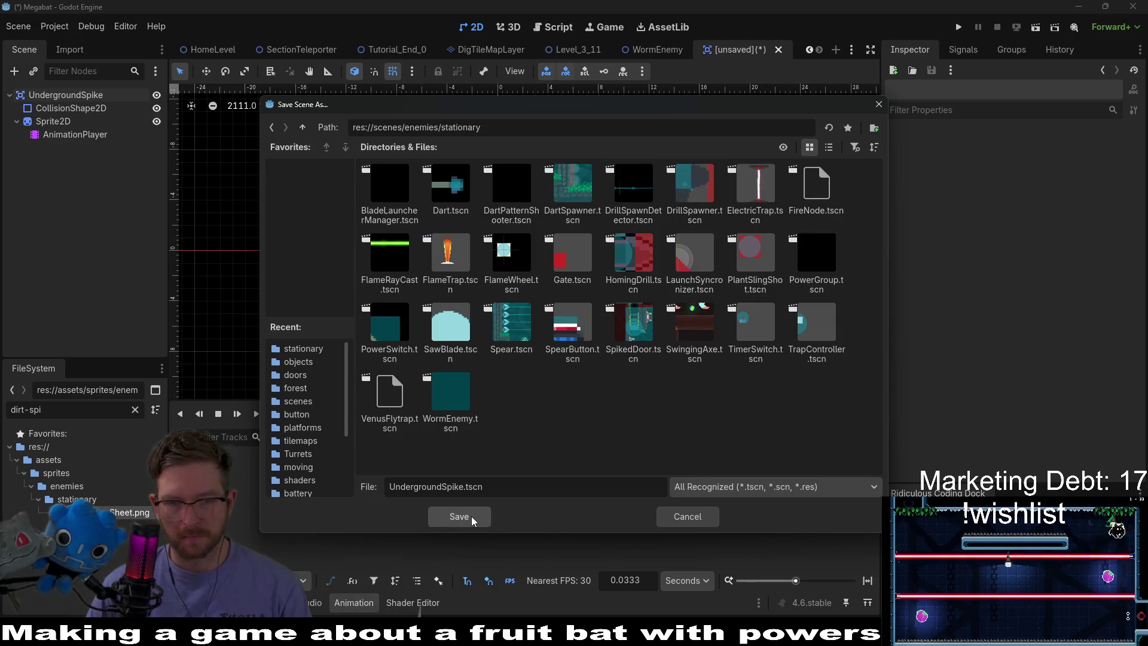
pyautogui.click(472, 516)
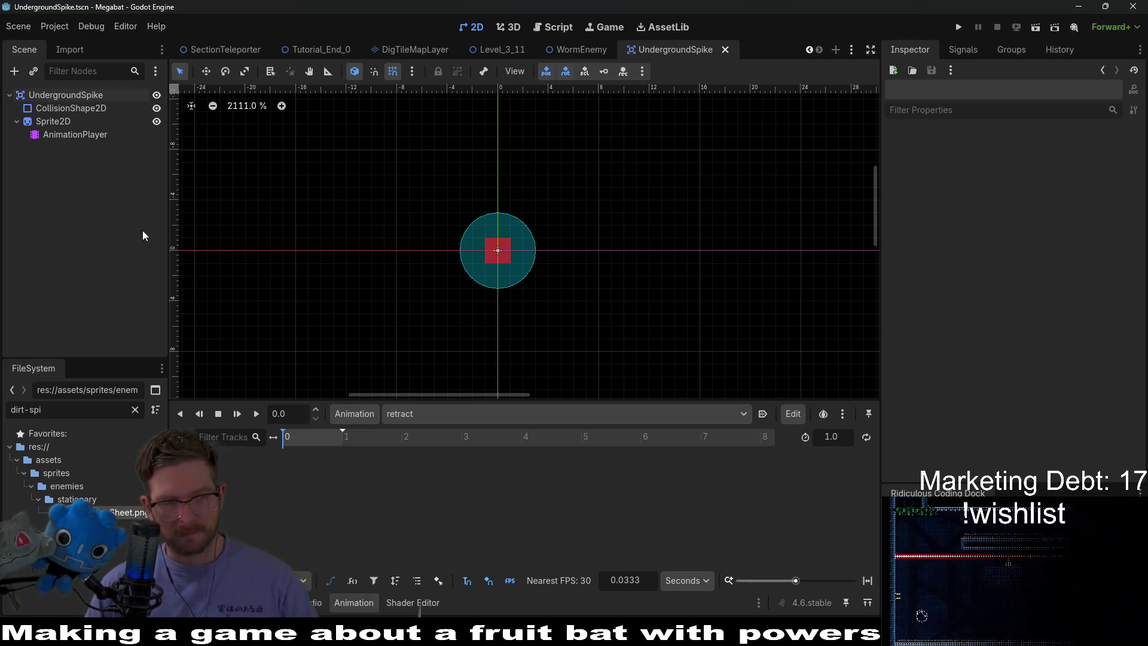
# Attach a new UndergroundSpike.gd script to the root Area2D and add a line after 'extends Area2D'
pyautogui.click(103, 108)
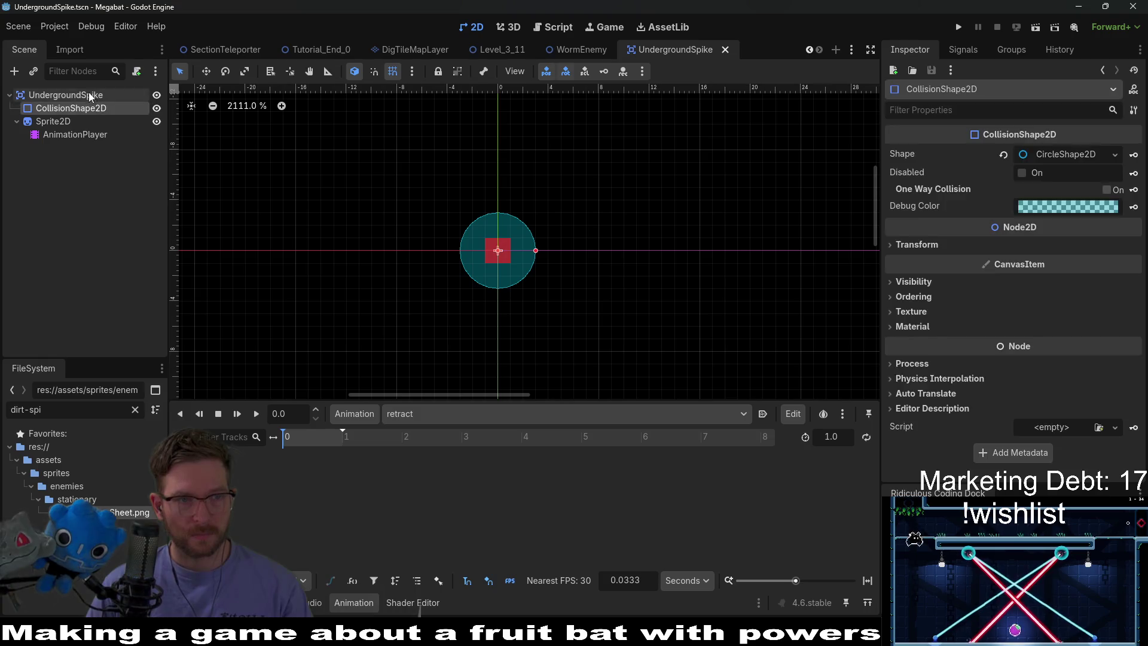
pyautogui.click(88, 95)
pyautogui.click(136, 72)
pyautogui.write('Undergr')
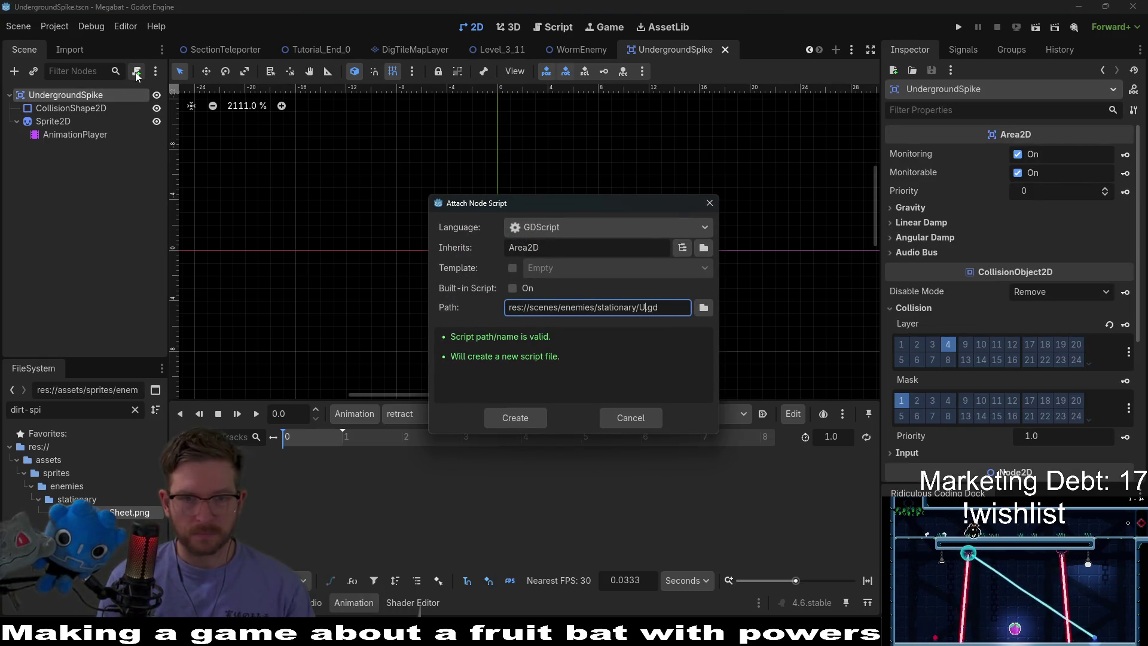
pyautogui.write('oundSpike')
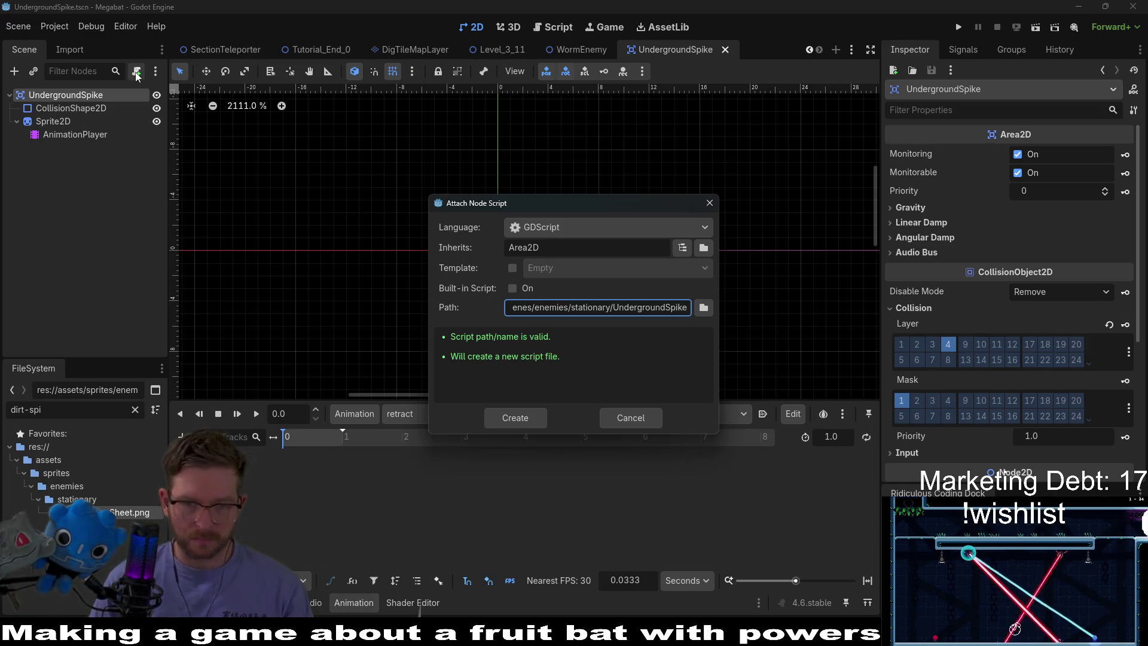
pyautogui.press('Return')
pyautogui.click(410, 149)
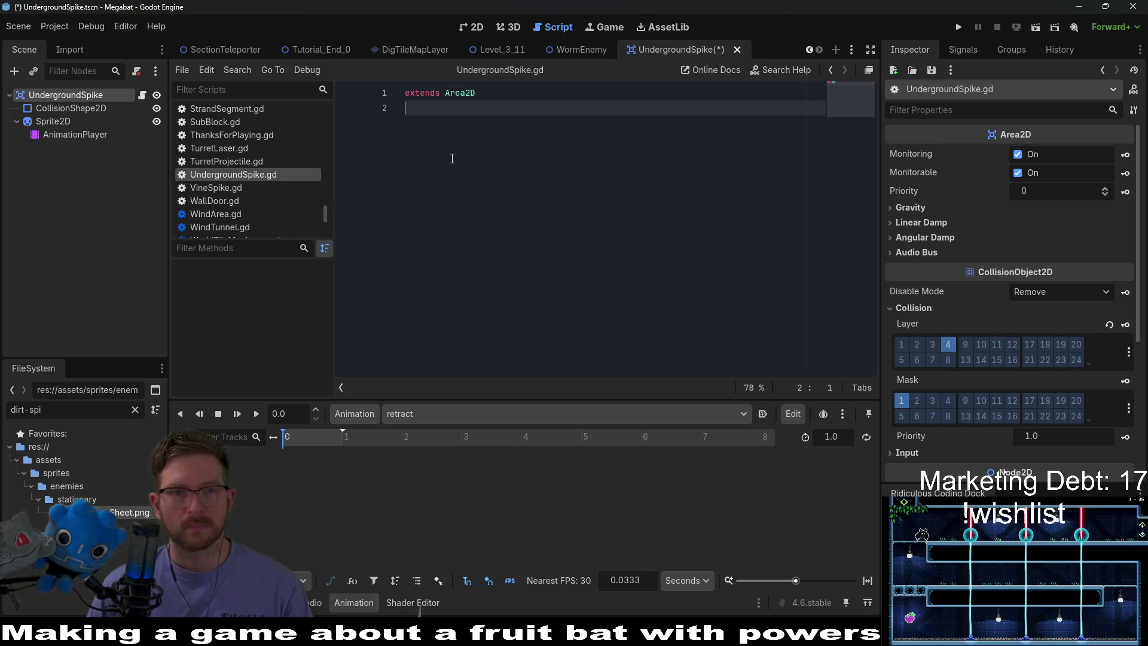
pyautogui.press('Return')
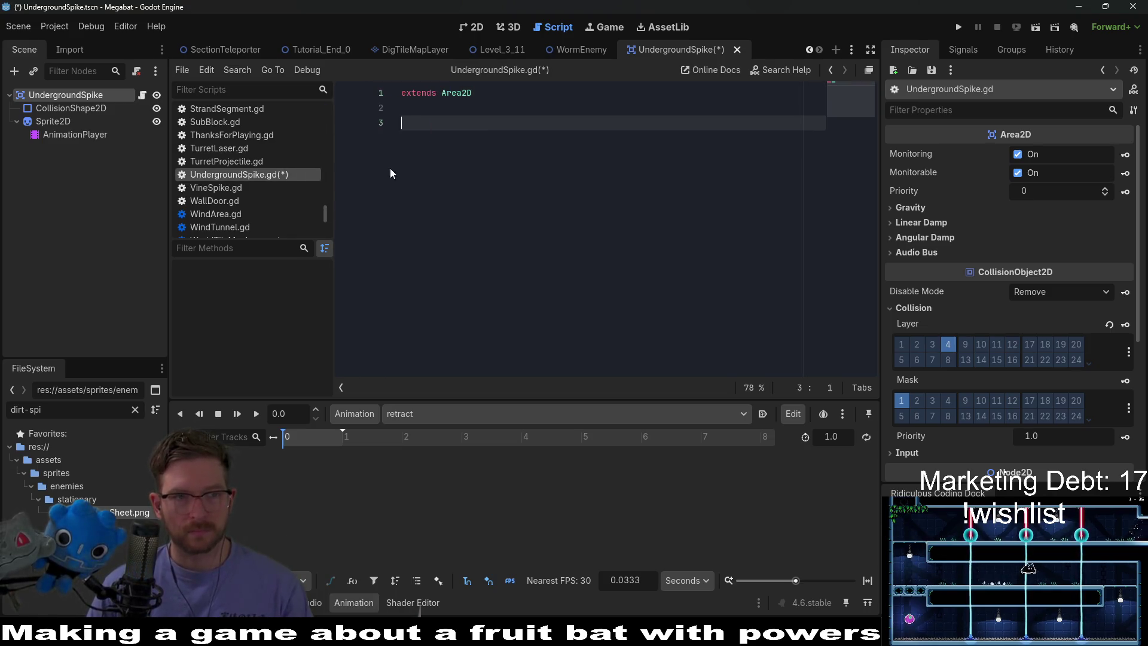
# Make the CollisionShape2D start disabled and save the scene
pyautogui.click(81, 97)
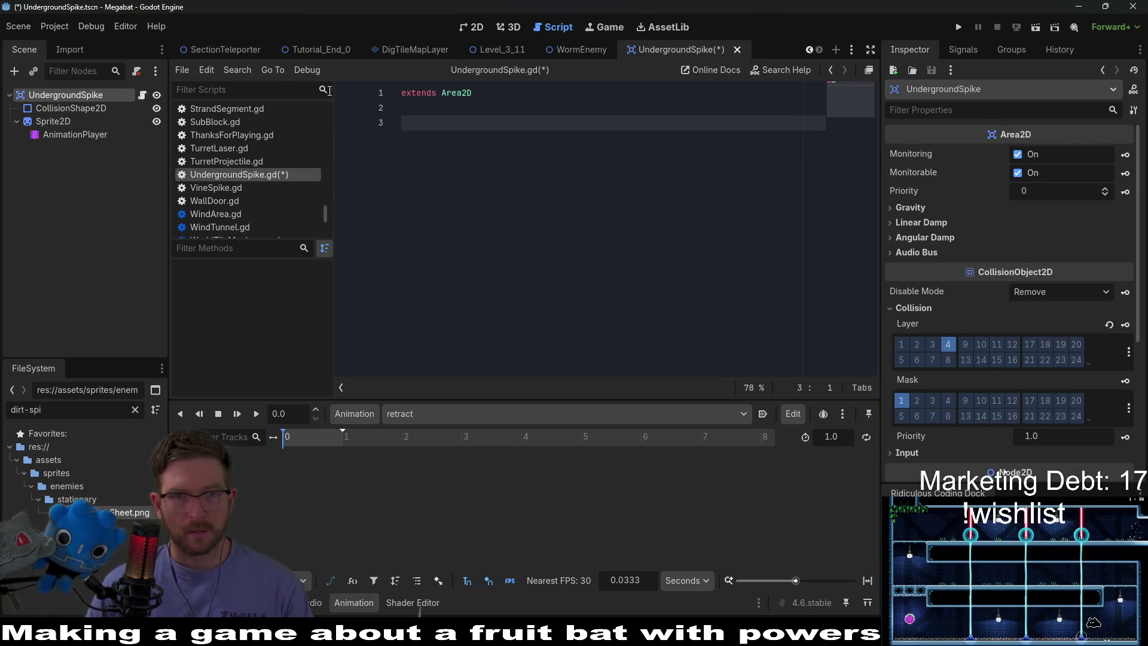
pyautogui.click(78, 107)
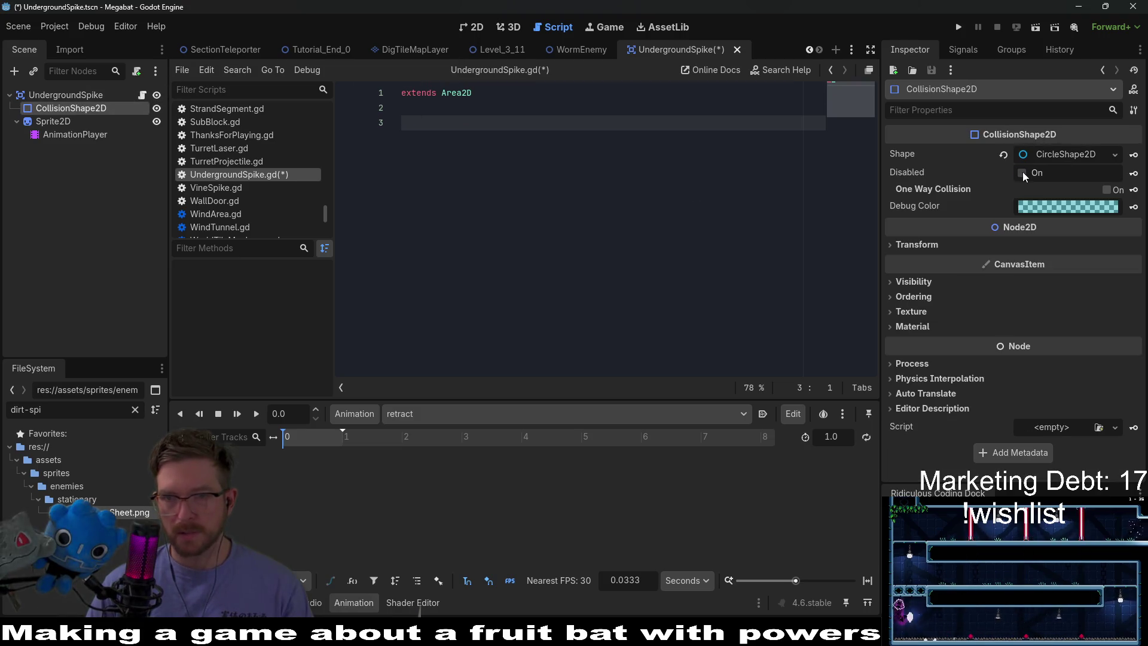
pyautogui.hotkey('ctrl', 's')
pyautogui.click(473, 27)
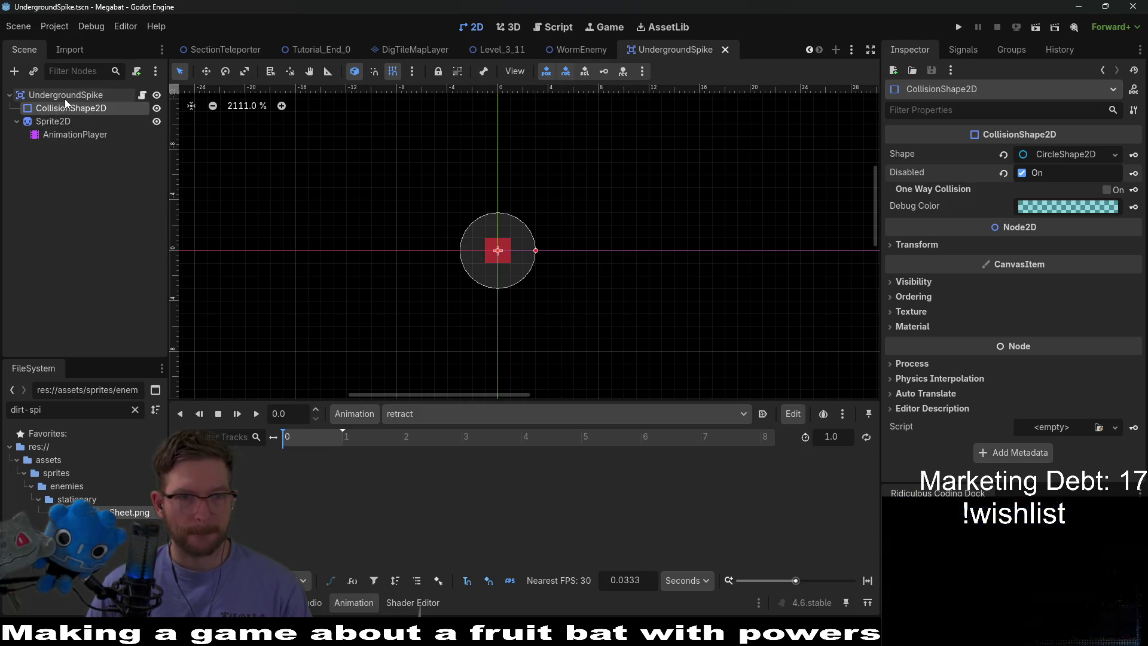
# Load the extend animation and key the Sprite2D's Frame property
pyautogui.click(63, 125)
pyautogui.click(63, 136)
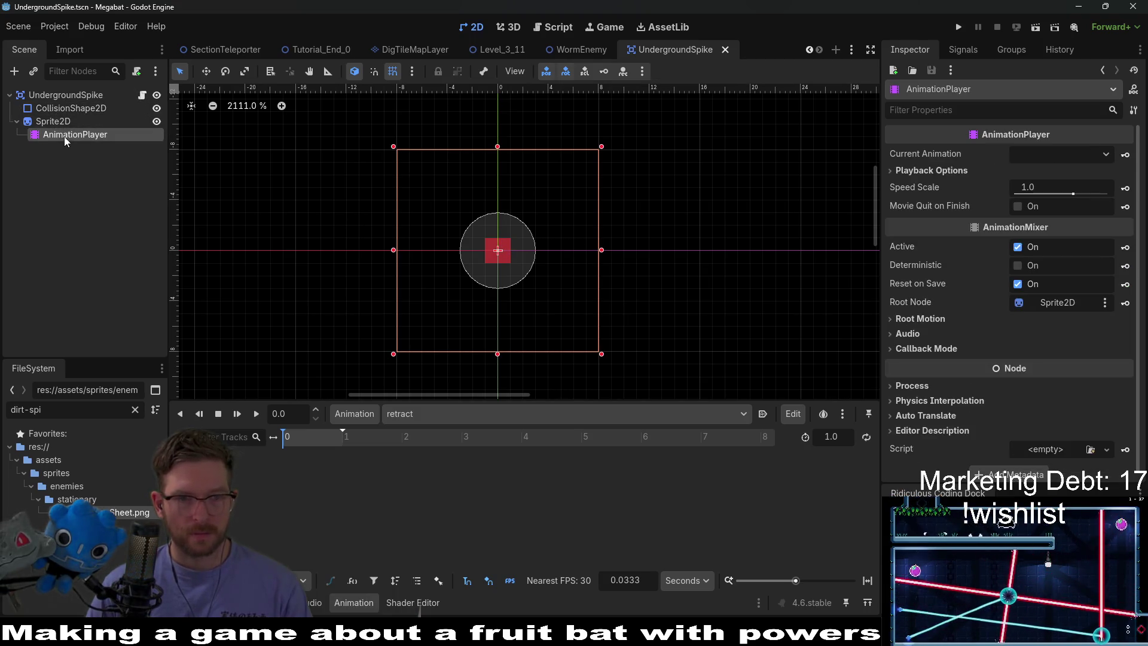
pyautogui.click(441, 422)
pyautogui.click(439, 439)
pyautogui.click(366, 413)
pyautogui.click(641, 486)
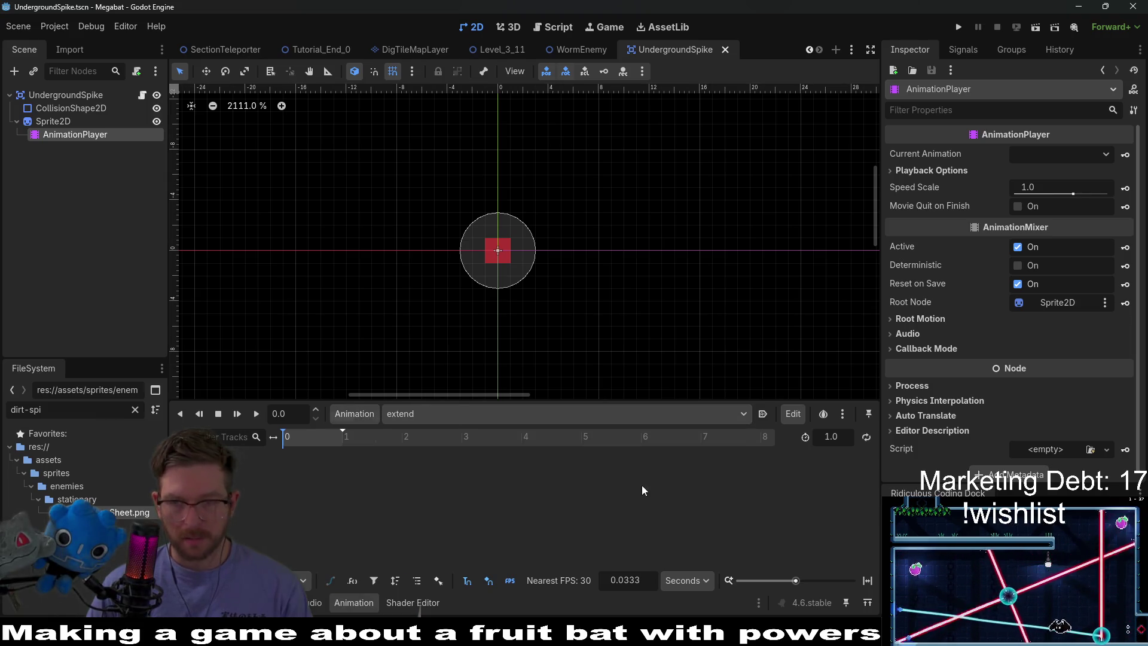
pyautogui.click(66, 121)
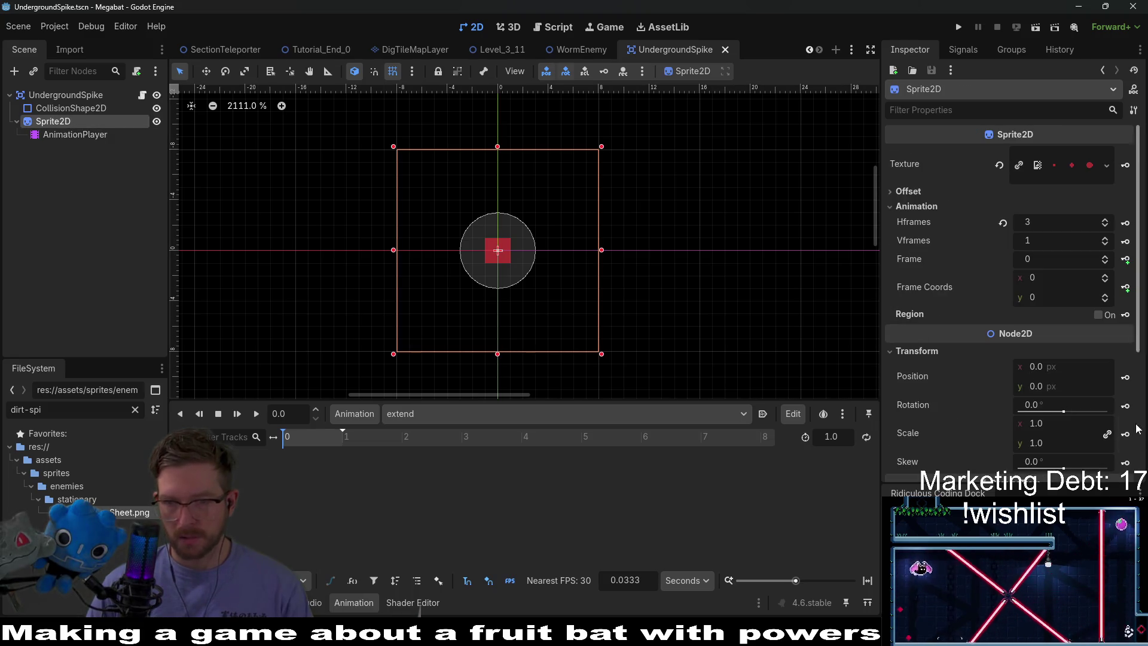
pyautogui.click(1126, 260)
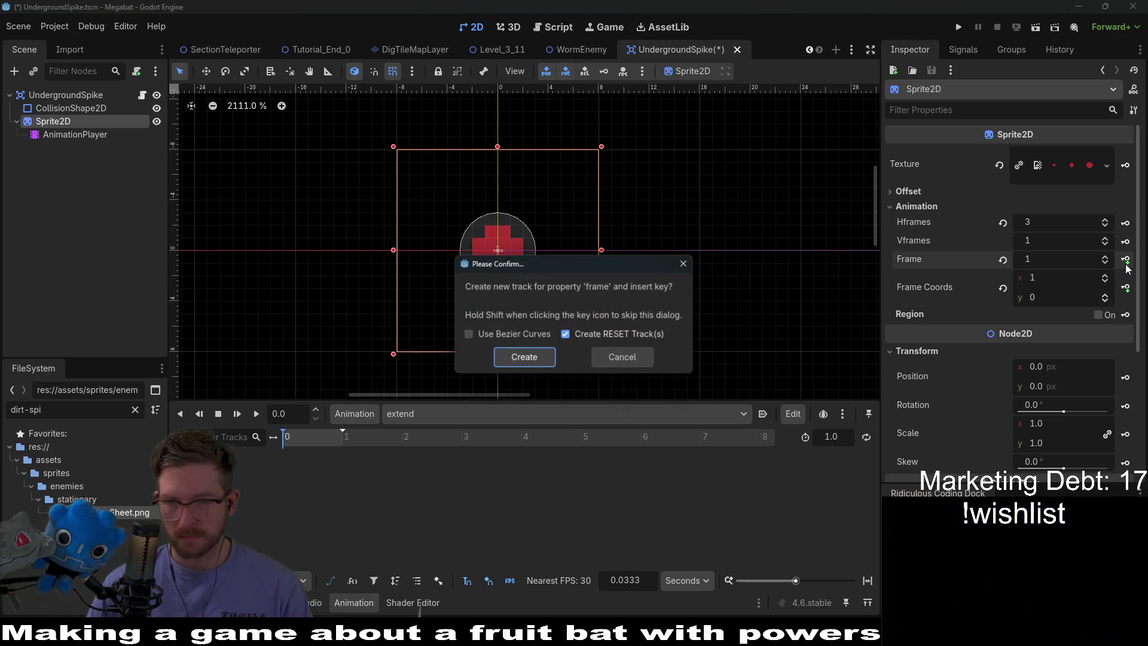
# Create the Sprite2D frame track in the extend animation and set timeline snap to 0.1 s
pyautogui.click(532, 358)
pyautogui.scroll(2, 314, 440)
pyautogui.scroll(1, 318, 439)
pyautogui.click(624, 579)
pyautogui.write('0.1')
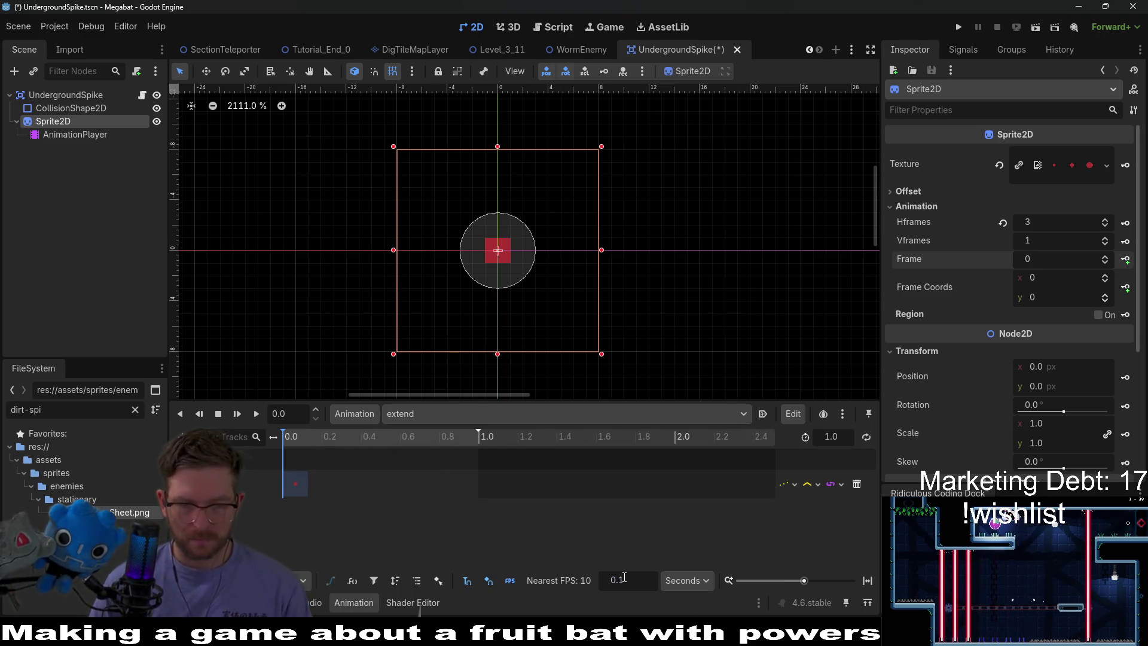
pyautogui.click(322, 436)
pyautogui.scroll(2, 409, 526)
pyautogui.hscroll(-2, 509, 508)
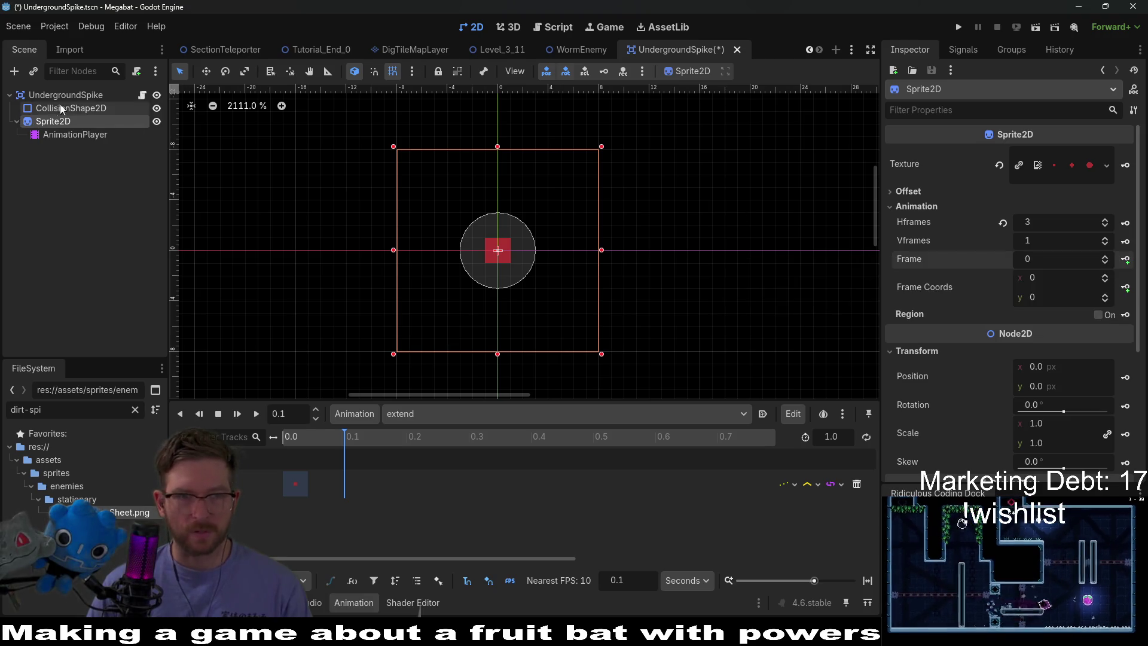
# Add a Timer node, with its default 1.0 s wait time, under the UndergroundSpike root
pyautogui.click(10, 90)
pyautogui.click(13, 71)
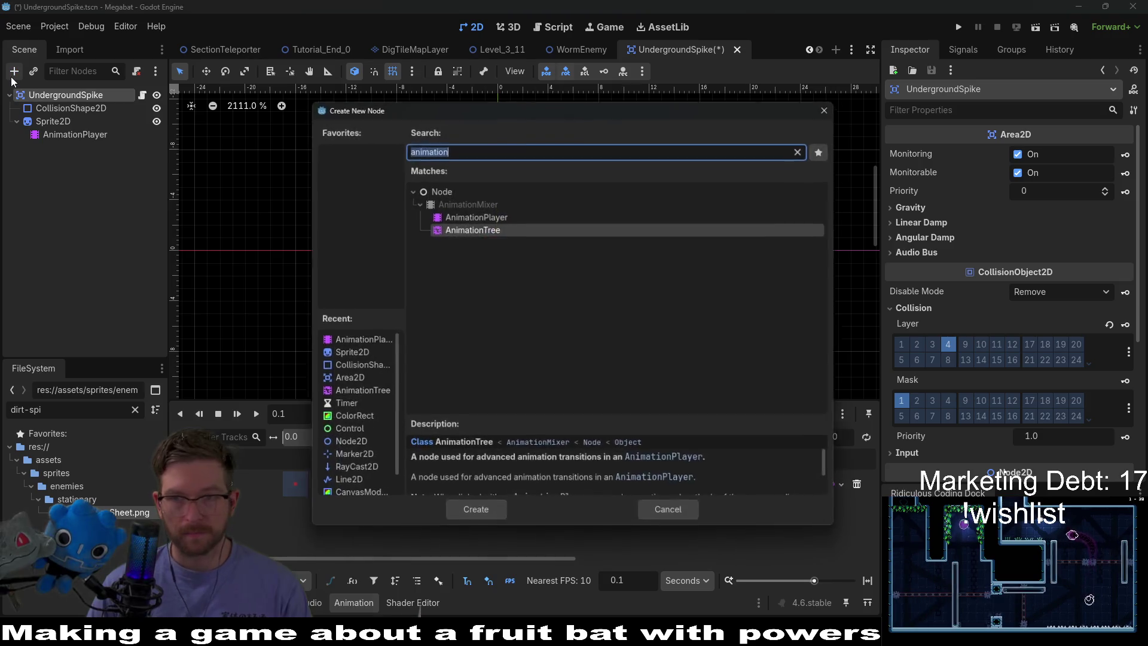
pyautogui.write('timer')
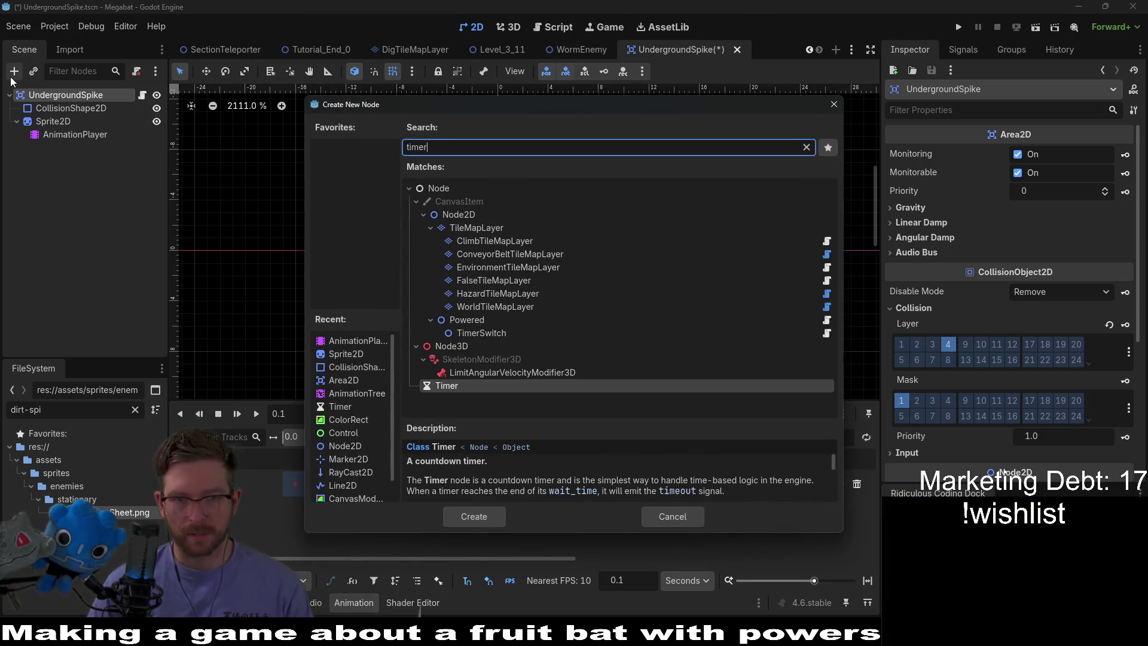
pyautogui.press('Return')
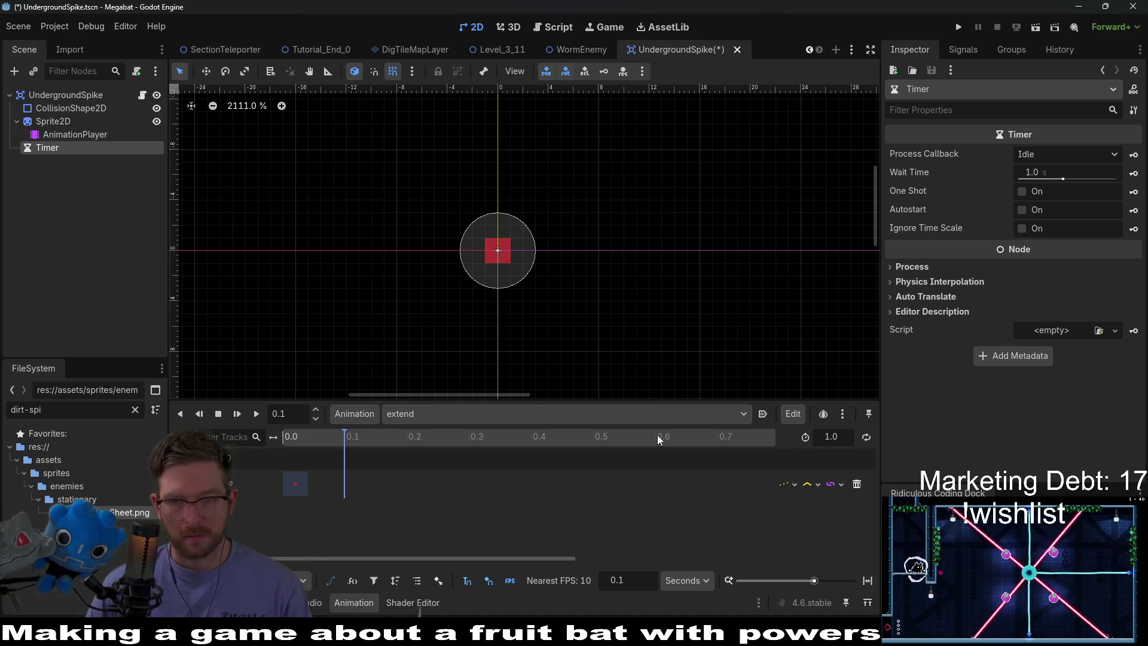
pyautogui.click(69, 135)
pyautogui.click(67, 122)
pyautogui.click(60, 136)
pyautogui.click(60, 147)
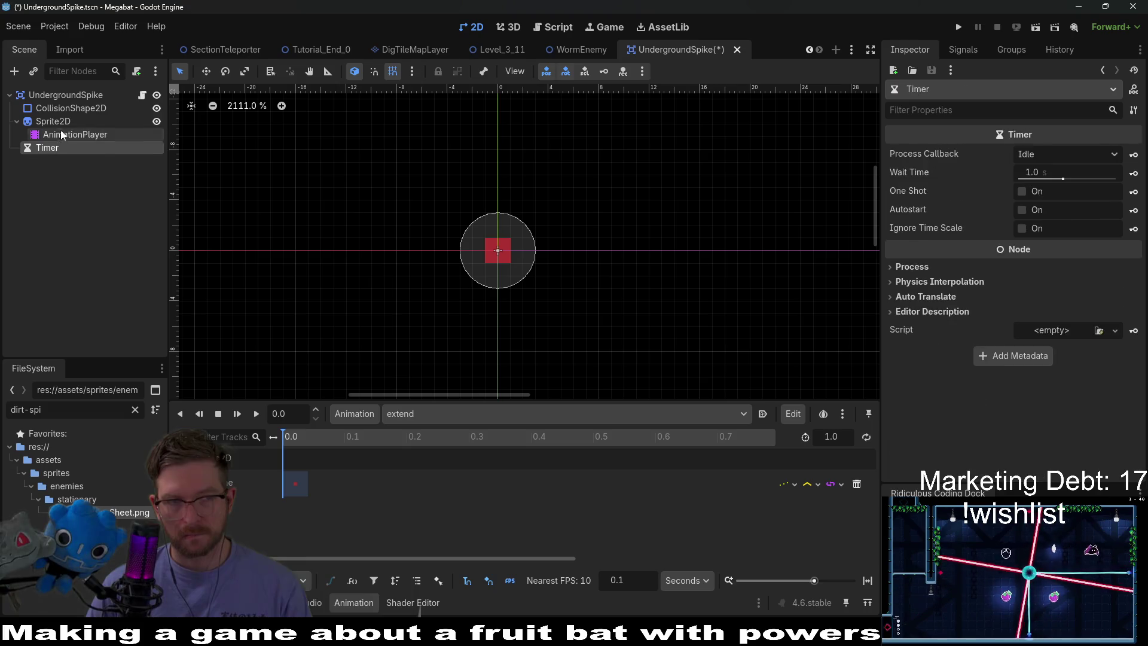
pyautogui.click(60, 124)
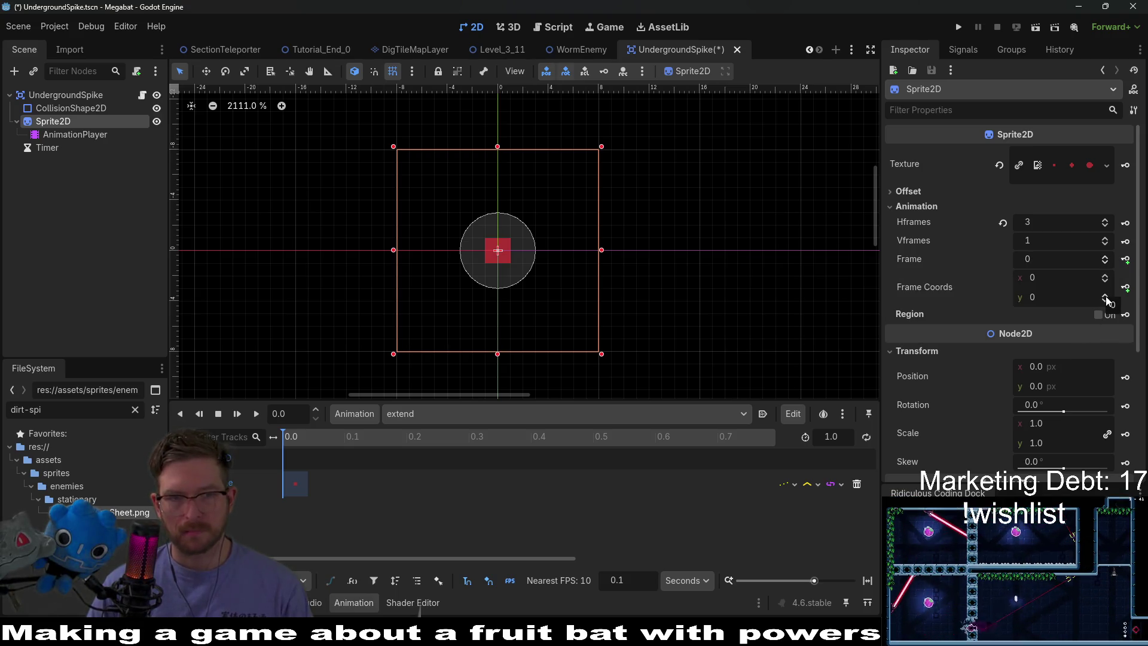
# Key Sprite2D frames 1 and 2 at 0.1 and 0.2 seconds in the extend animation
pyautogui.click(347, 437)
pyautogui.click(1106, 256)
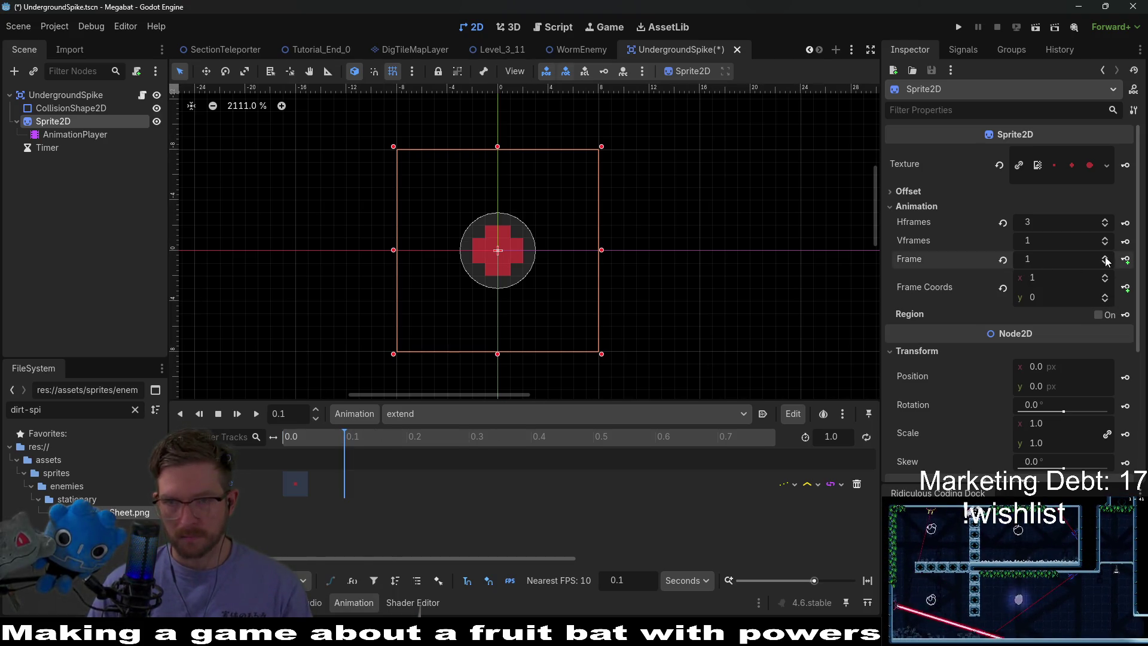
pyautogui.click(1126, 261)
pyautogui.click(1126, 261)
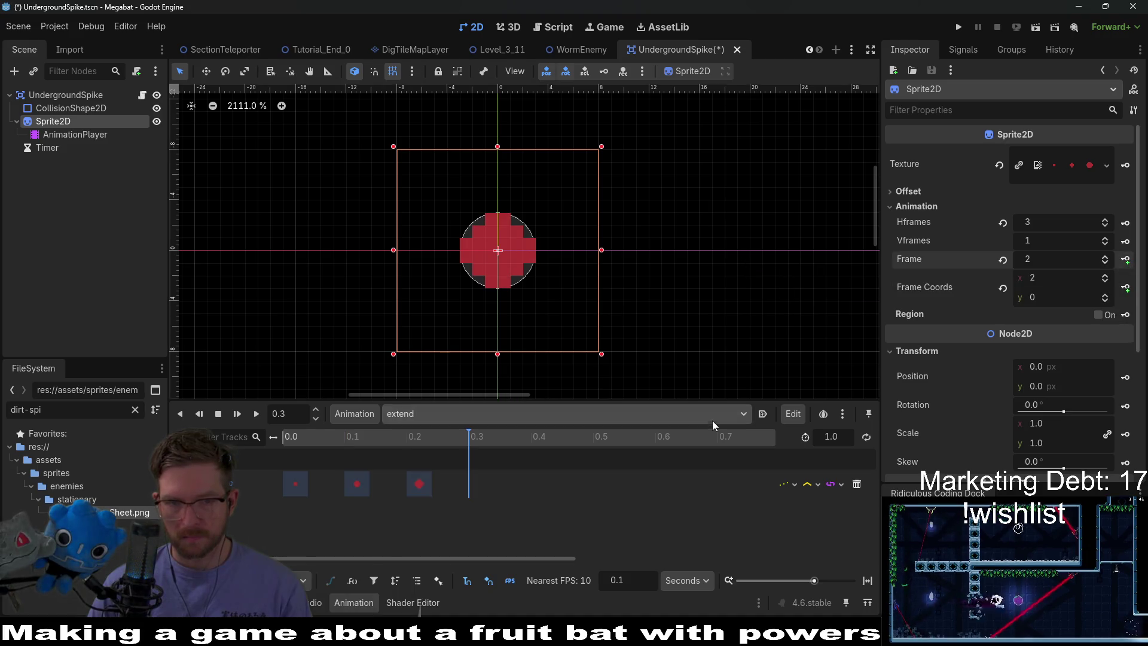
# Set the extend animation length to 0.3 seconds
pyautogui.click(841, 443)
pyautogui.write('0.3')
pyautogui.press('Return')
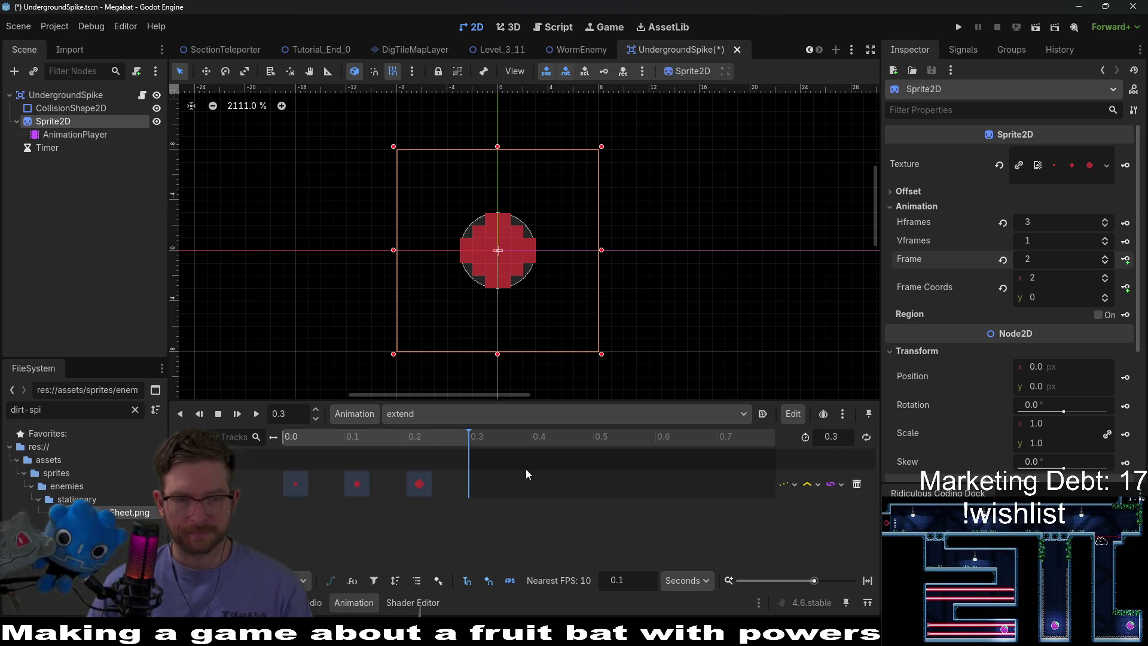
pyautogui.click(63, 95)
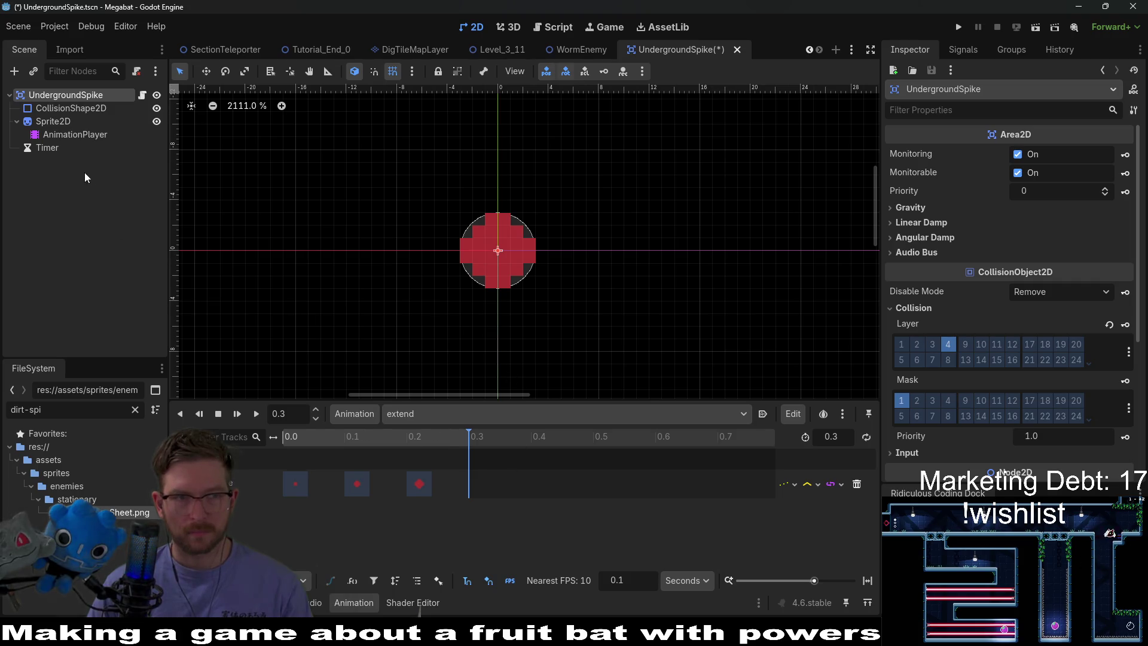
pyautogui.click(70, 109)
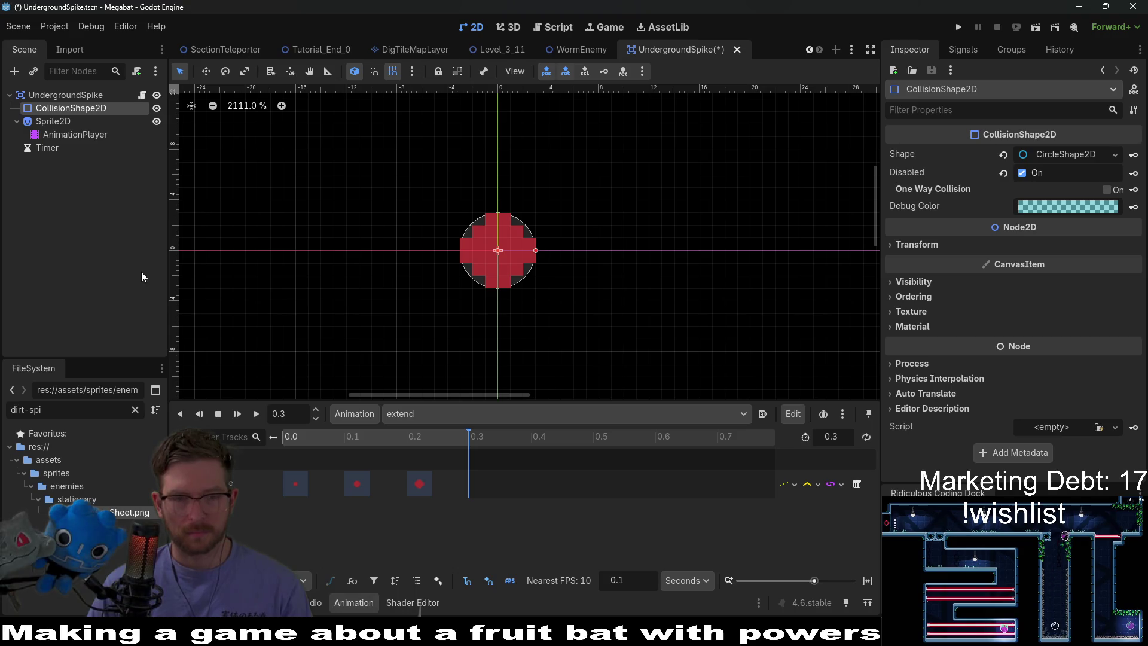
# Select the UndergroundSpike root node, save the scene, and dismiss the method picker
pyautogui.click(74, 94)
pyautogui.hotkey('ctrl', 's')
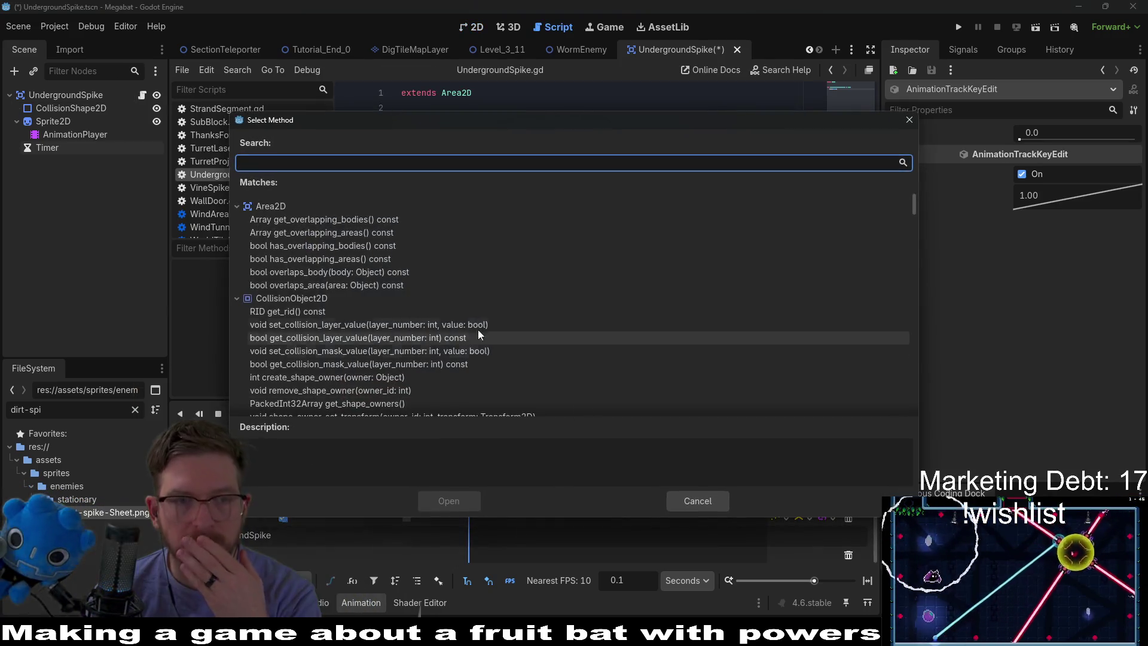
pyautogui.scroll(-1, 375, 287)
pyautogui.scroll(1, 376, 287)
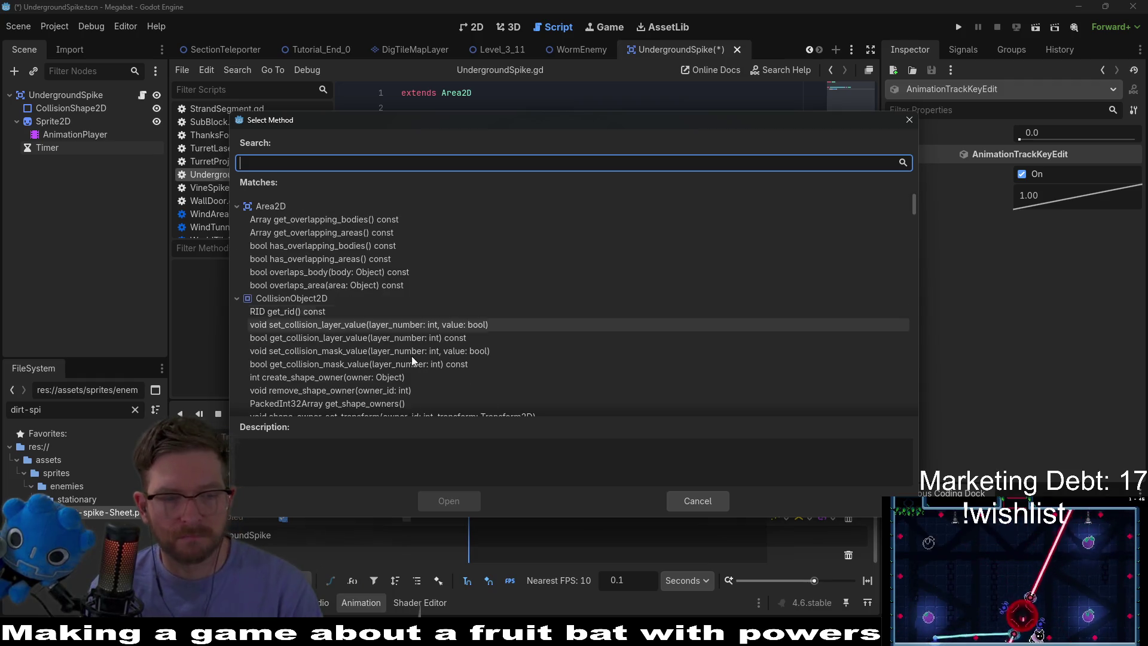
pyautogui.press('Escape')
# Try inserting a method-call key on the UndergroundSpike track twice, cancelling the Select Method dialog each time
pyautogui.rightClick(469, 557)
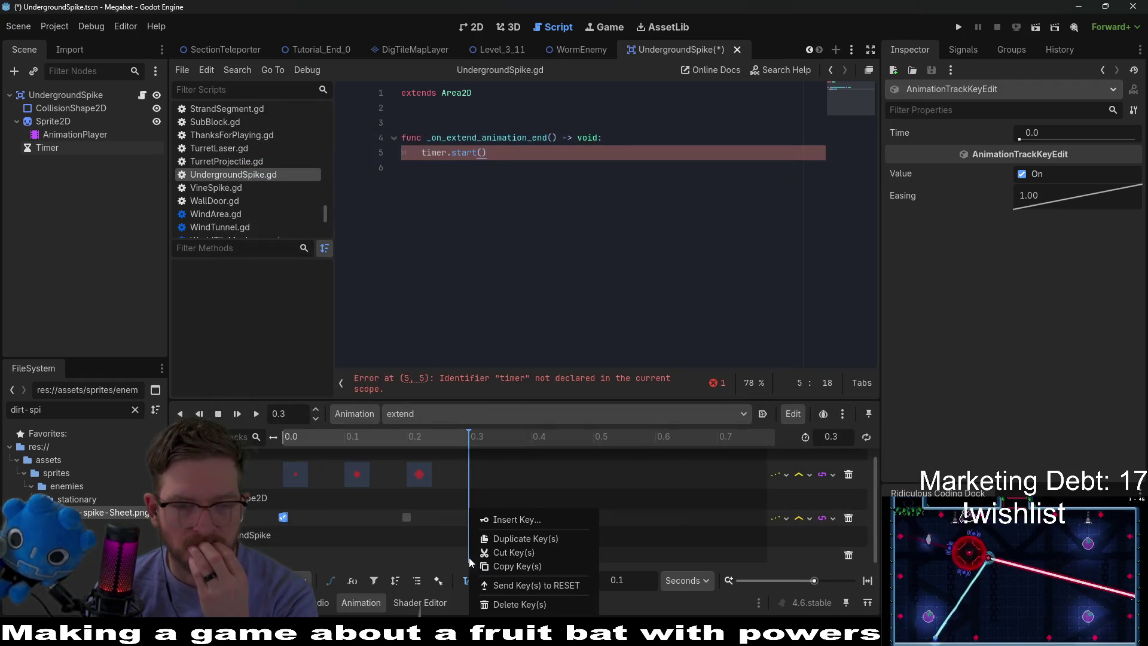
pyautogui.click(519, 518)
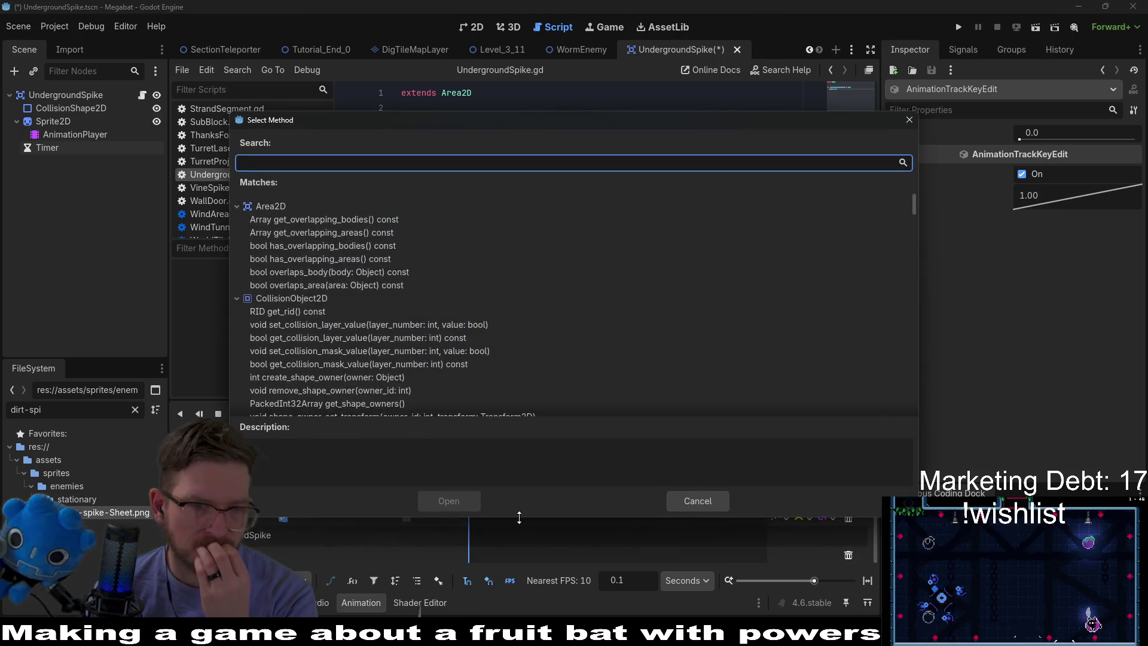
pyautogui.scroll(-3, 397, 306)
pyautogui.scroll(3, 397, 307)
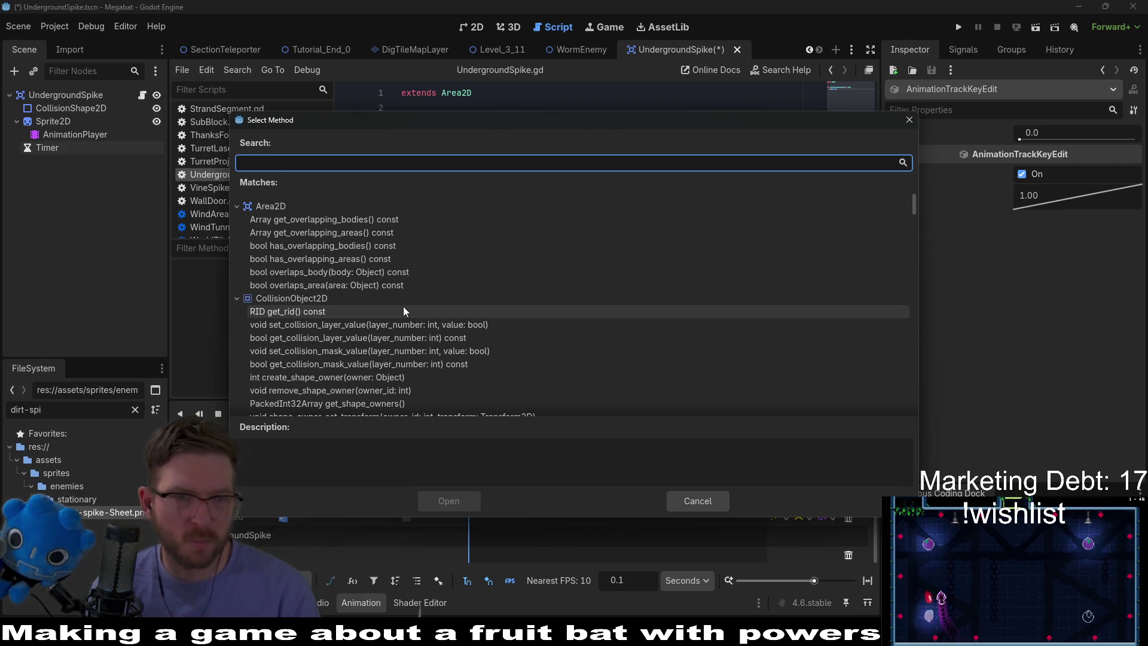
pyautogui.press('Escape')
pyautogui.click(74, 92)
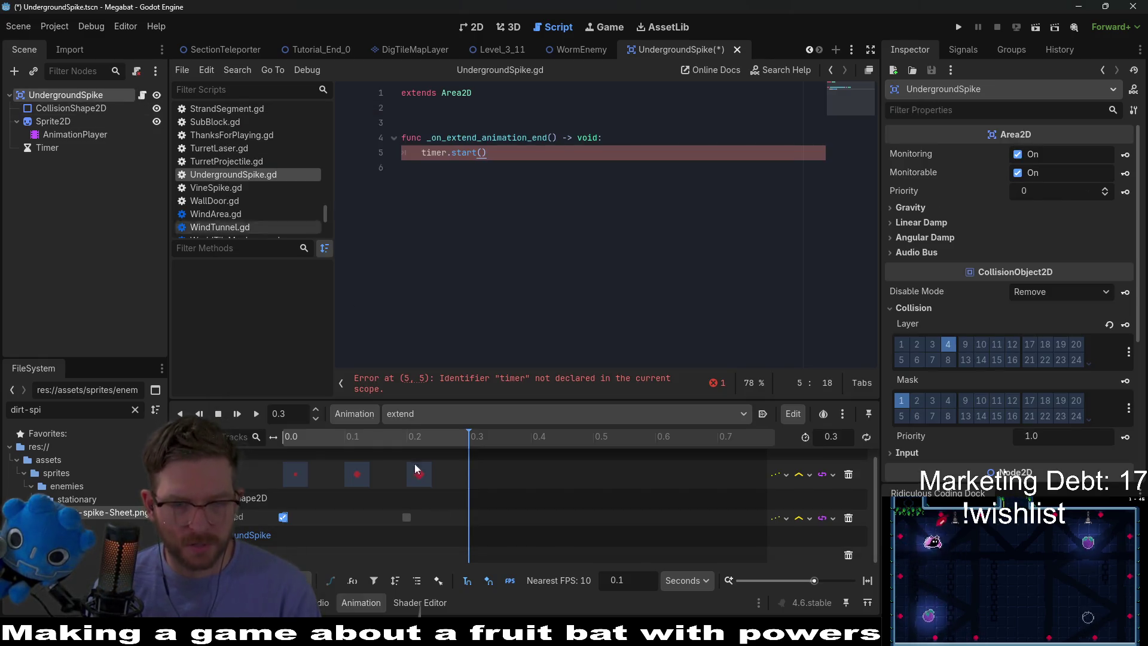
pyautogui.rightClick(471, 562)
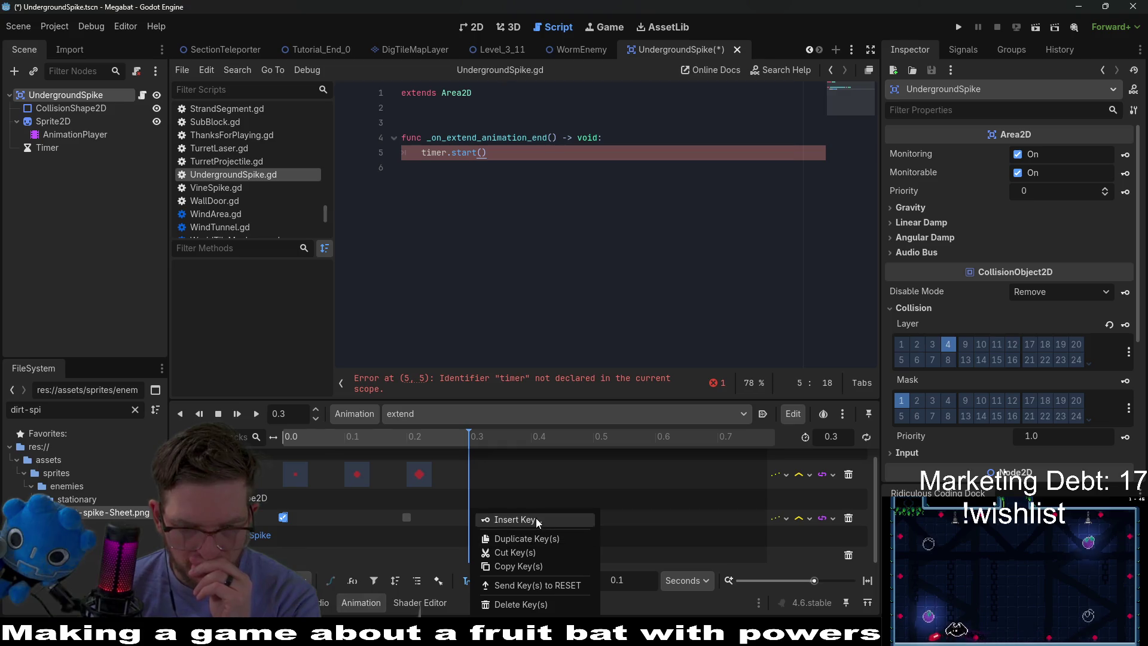
pyautogui.click(536, 519)
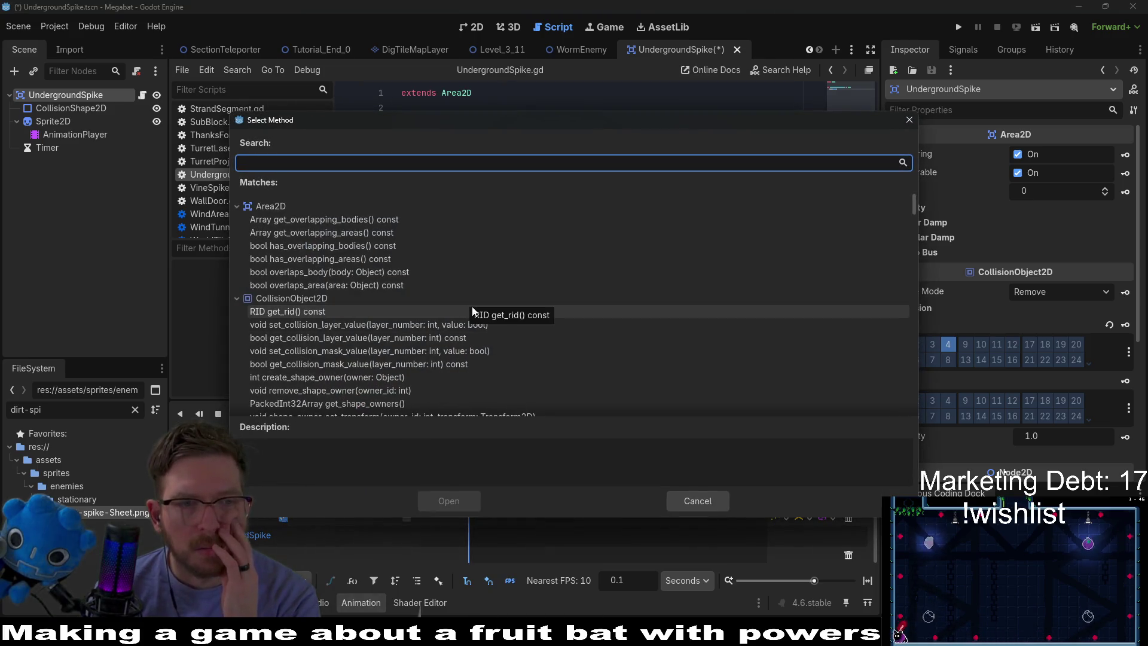
pyautogui.press('Escape')
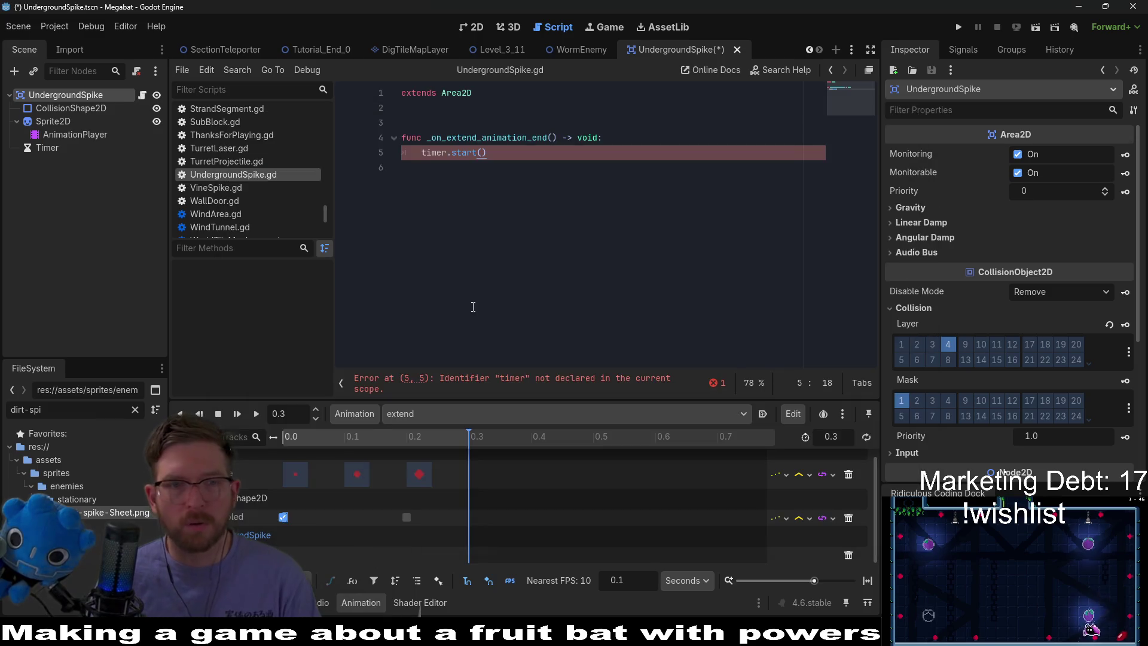
pyautogui.click(511, 278)
pyautogui.hotkey('ctrl', 's')
pyautogui.press('Up')
pyautogui.press('Up')
pyautogui.press('Up')
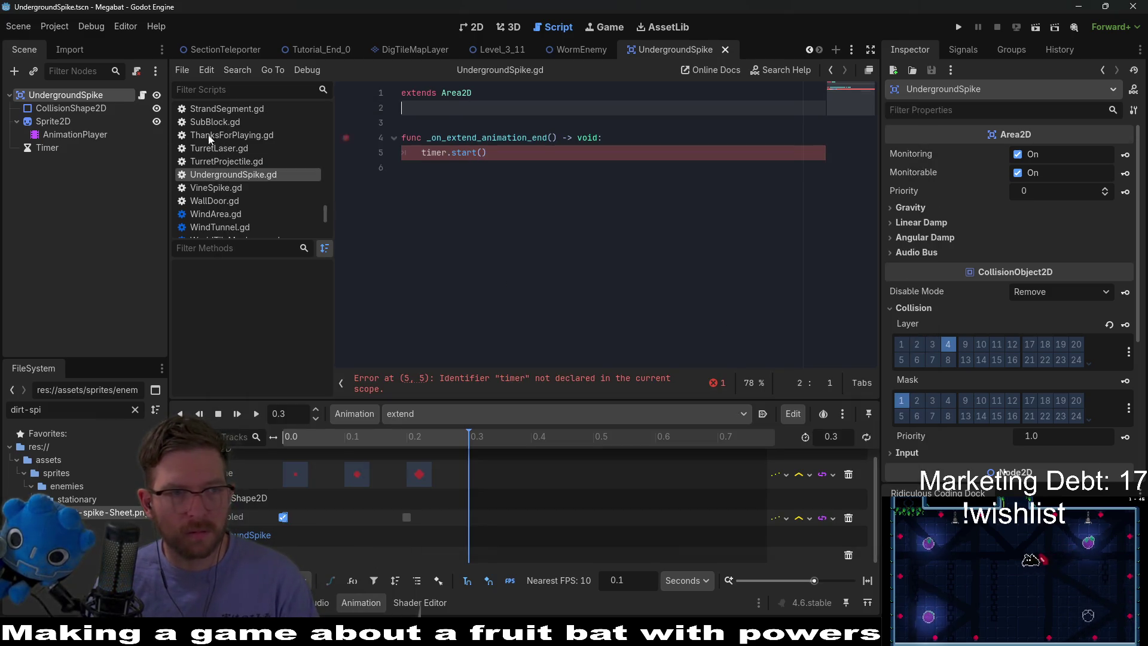
pyautogui.moveTo(46, 153)
pyautogui.mouseDown()
pyautogui.moveTo(422, 148)
pyautogui.moveTo(412, 110)
pyautogui.mouseUp()
pyautogui.hotkey('ctrl', 's')
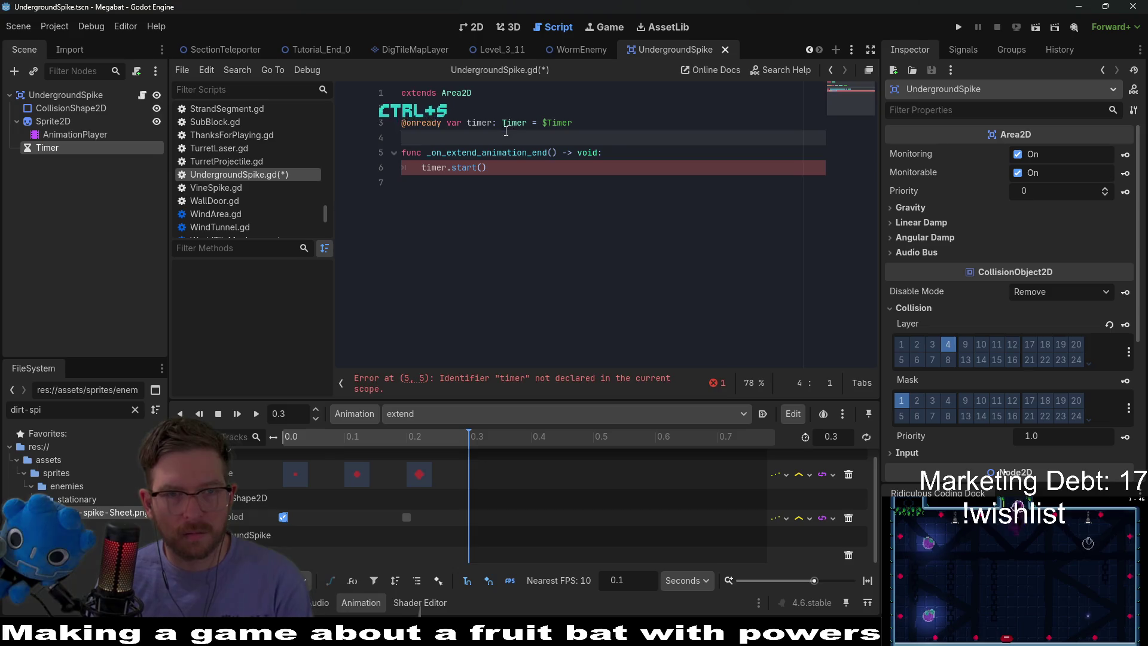
# Key a call to _on_extend_animation_end() at 0.3 s on the method track
pyautogui.click(81, 98)
pyautogui.rightClick(467, 551)
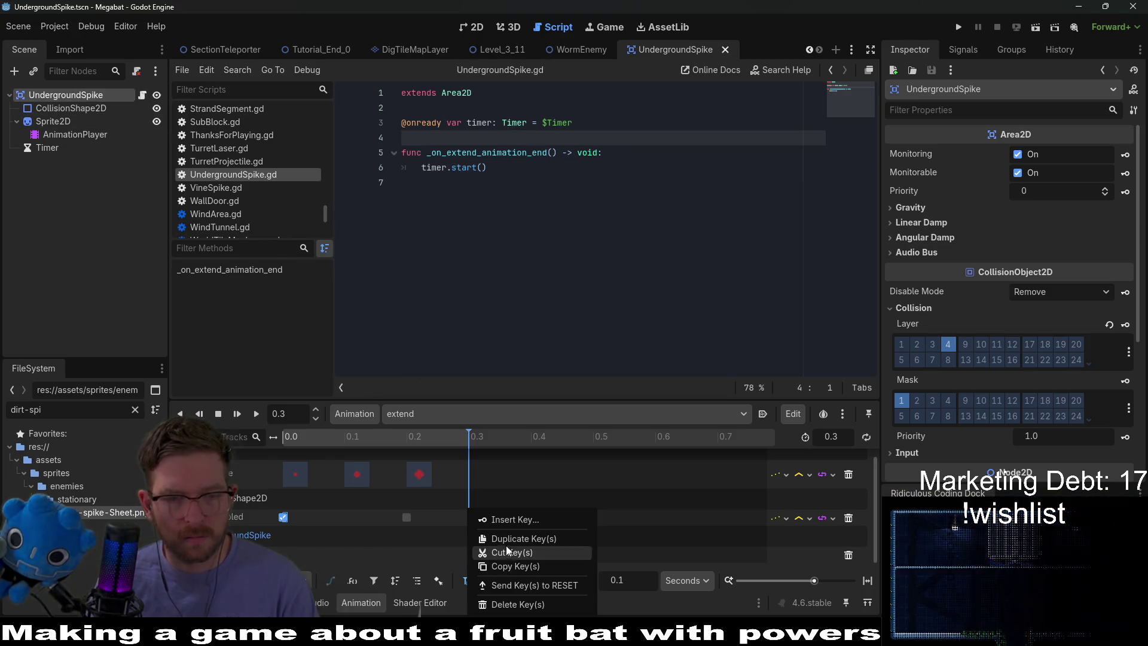
pyautogui.click(524, 519)
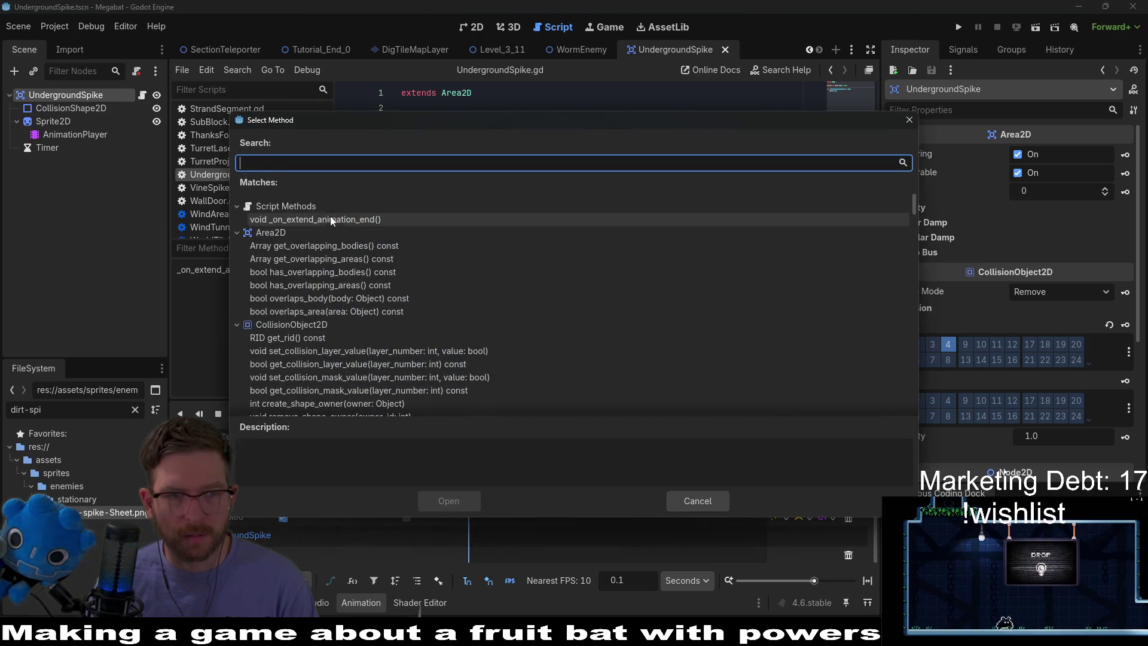
pyautogui.doubleClick(338, 220)
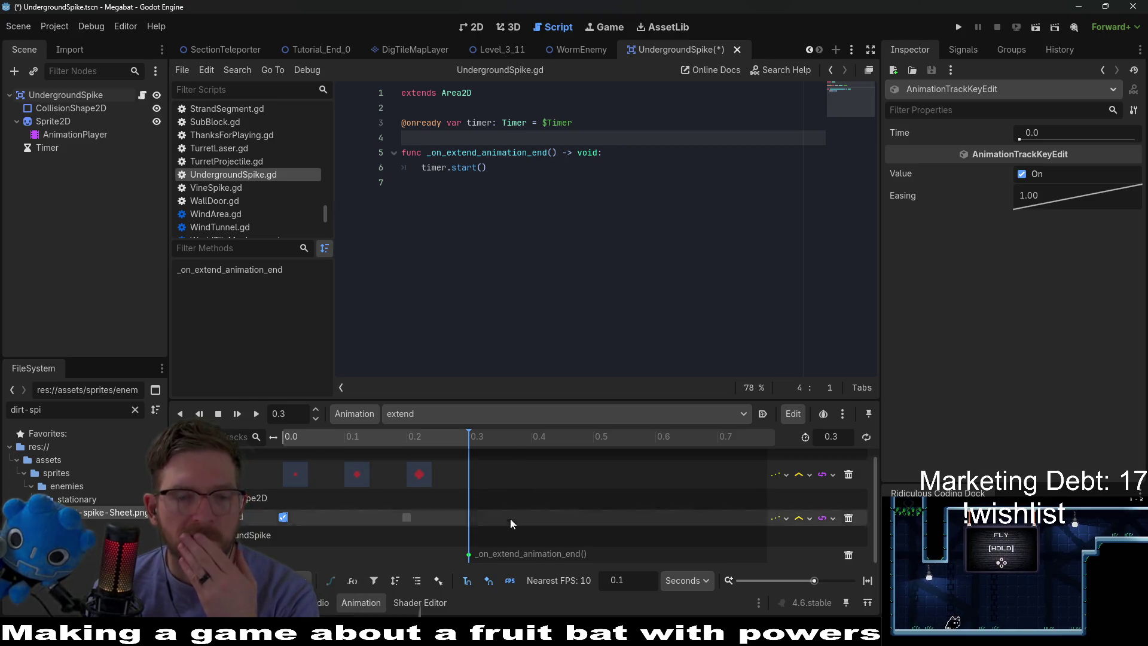
# Add a blank line below the timer variable and select the Timer node
pyautogui.click(481, 193)
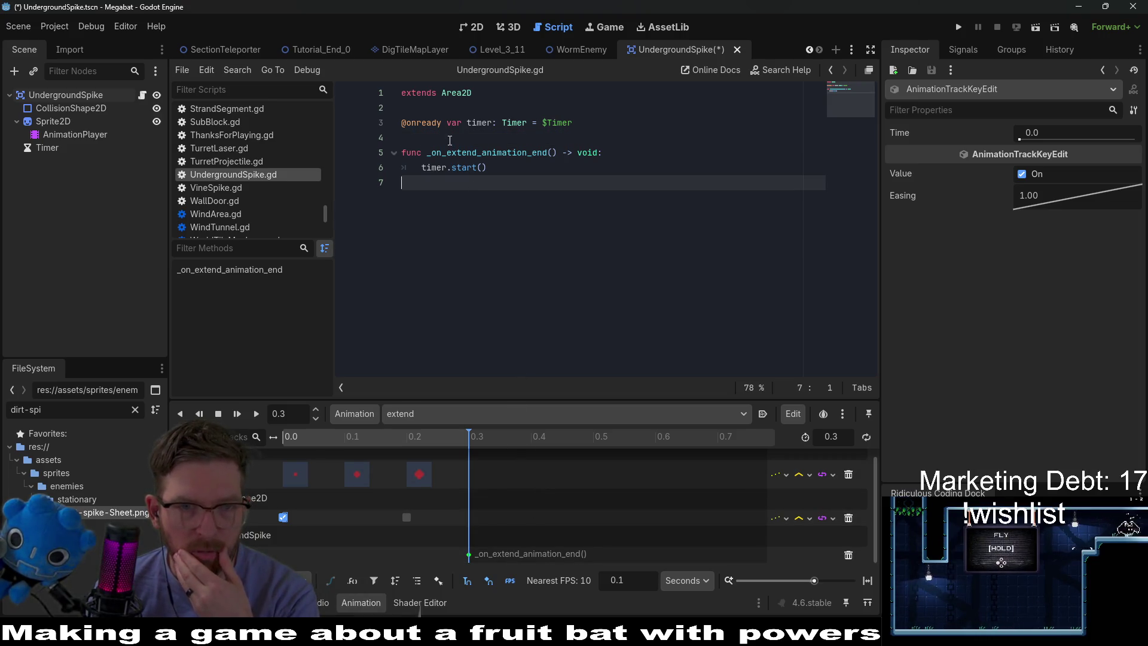
pyautogui.click(418, 138)
pyautogui.press('Return')
pyautogui.click(48, 147)
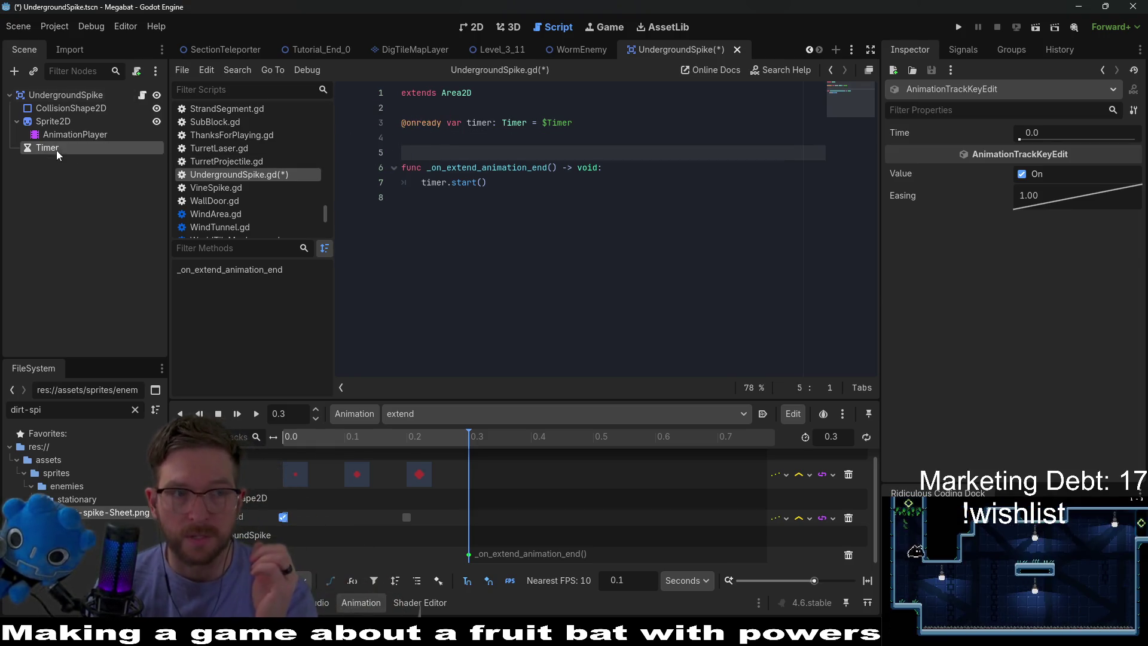
# Connect the Timer's timeout signal to a new _on_timer_timeout() function in the script
pyautogui.click(955, 55)
pyautogui.click(957, 109)
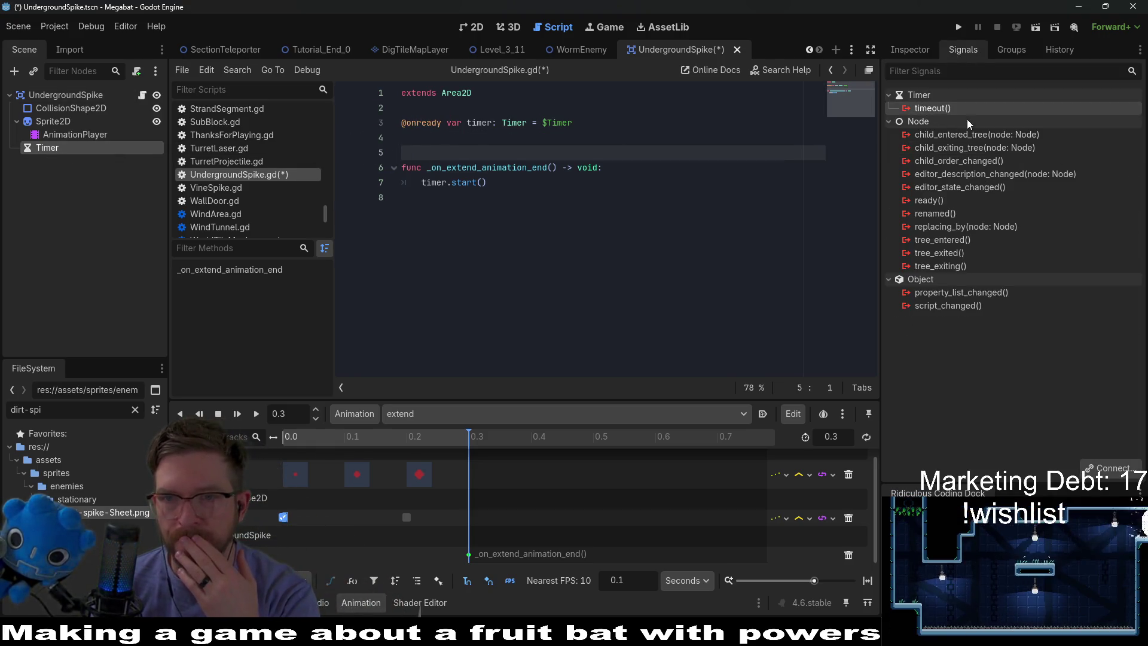
pyautogui.rightClick(970, 109)
pyautogui.click(1005, 122)
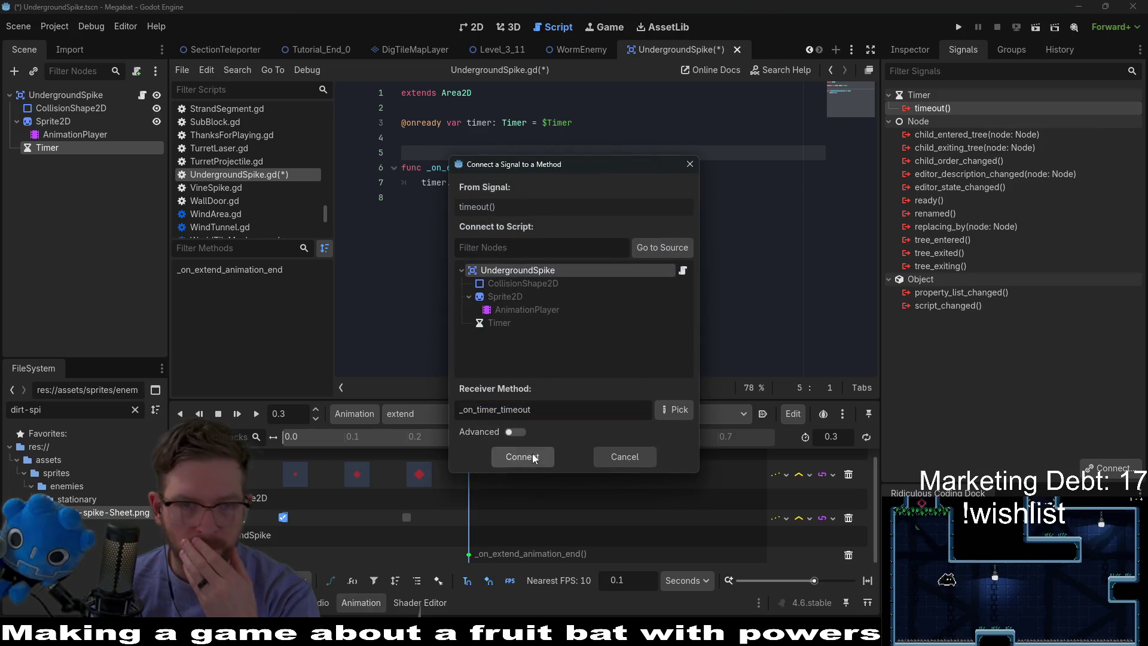
pyautogui.press('Return')
pyautogui.click(440, 141)
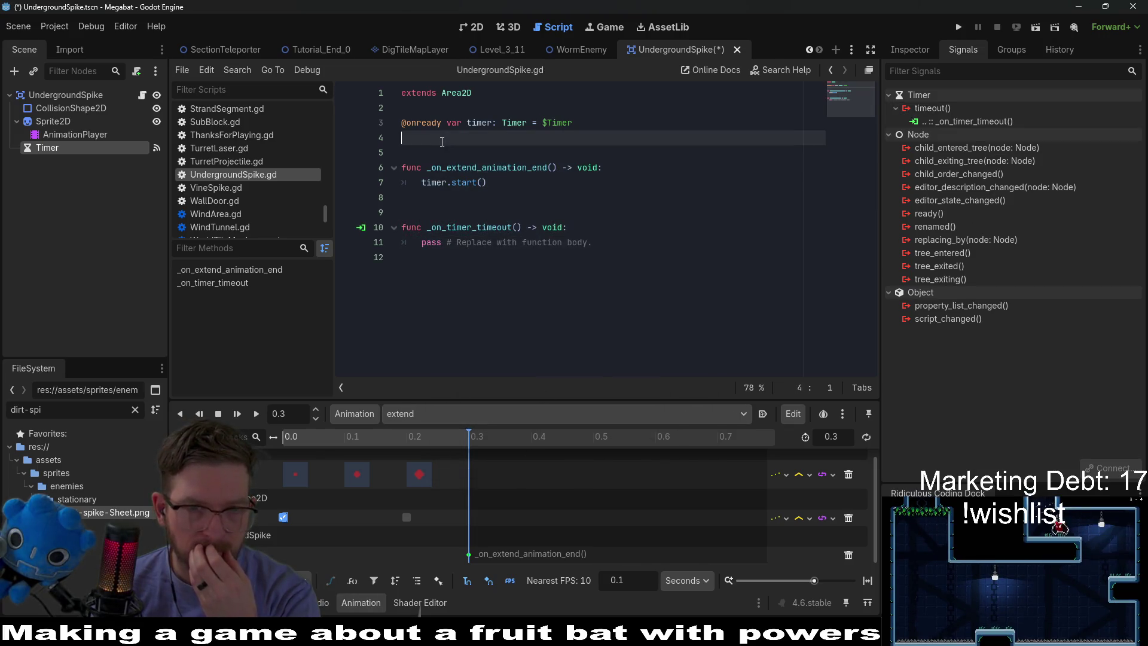
pyautogui.press('Return')
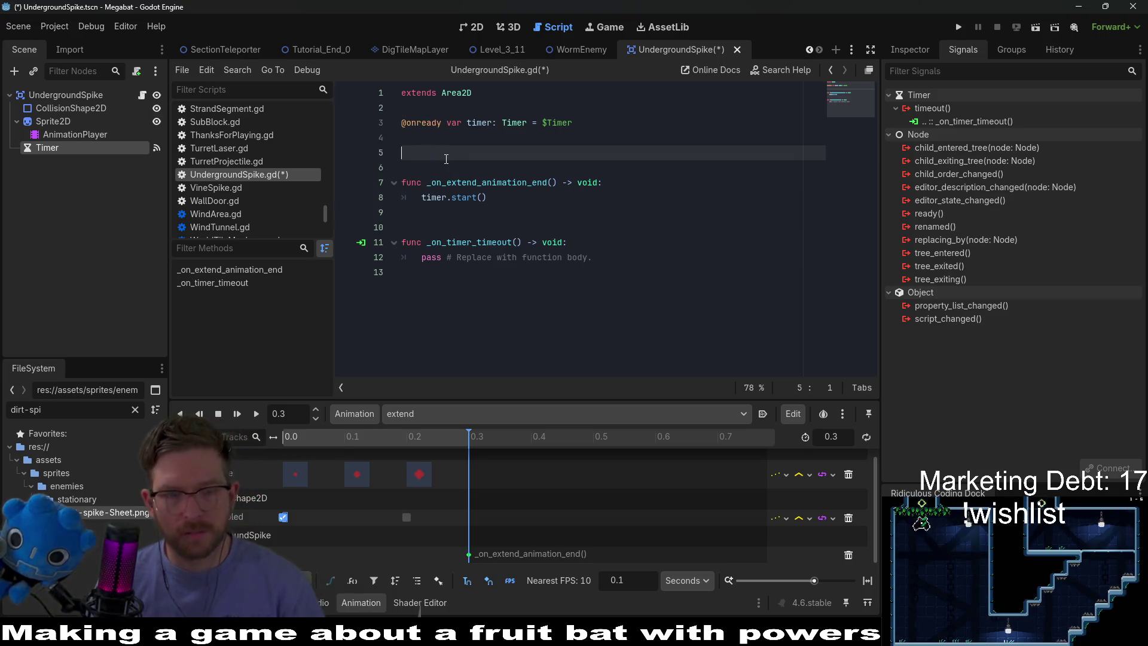
pyautogui.write('@export var a')
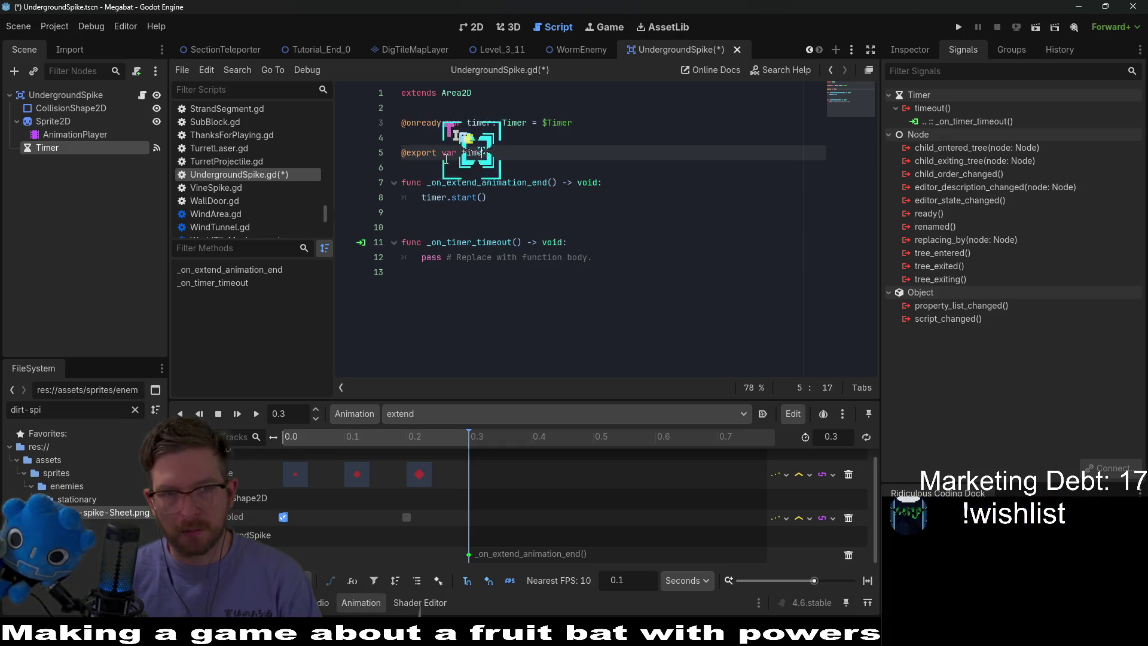
pyautogui.write('cti')
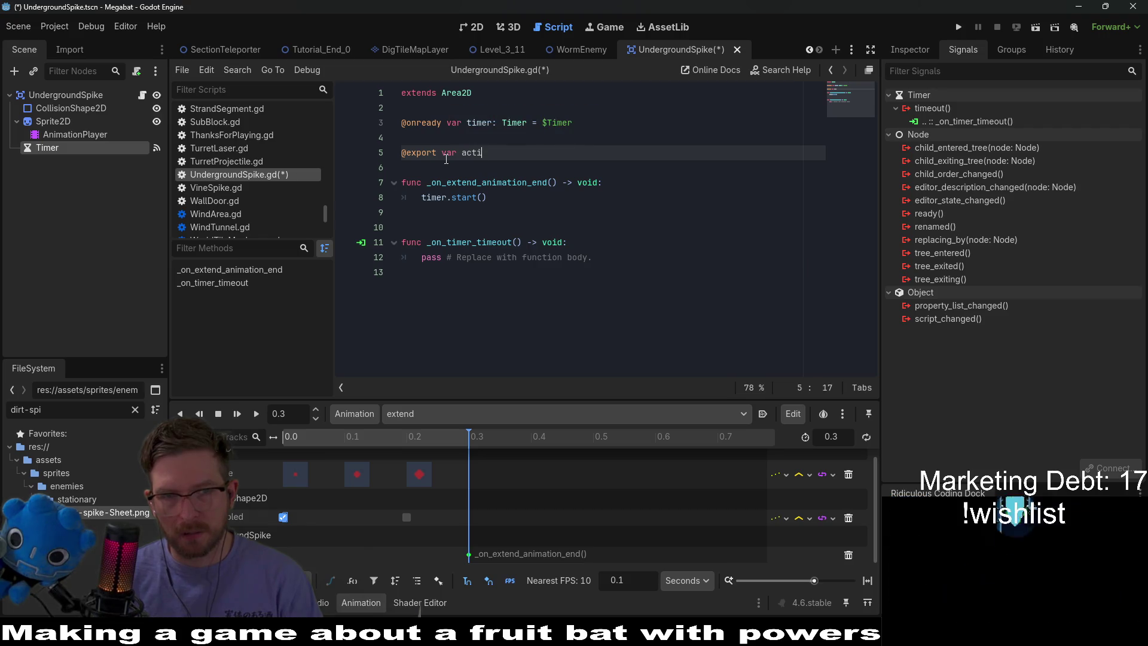
pyautogui.press('BackSpace')
pyautogui.press('BackSpace')
pyautogui.press('BackSpace')
pyautogui.write('e')
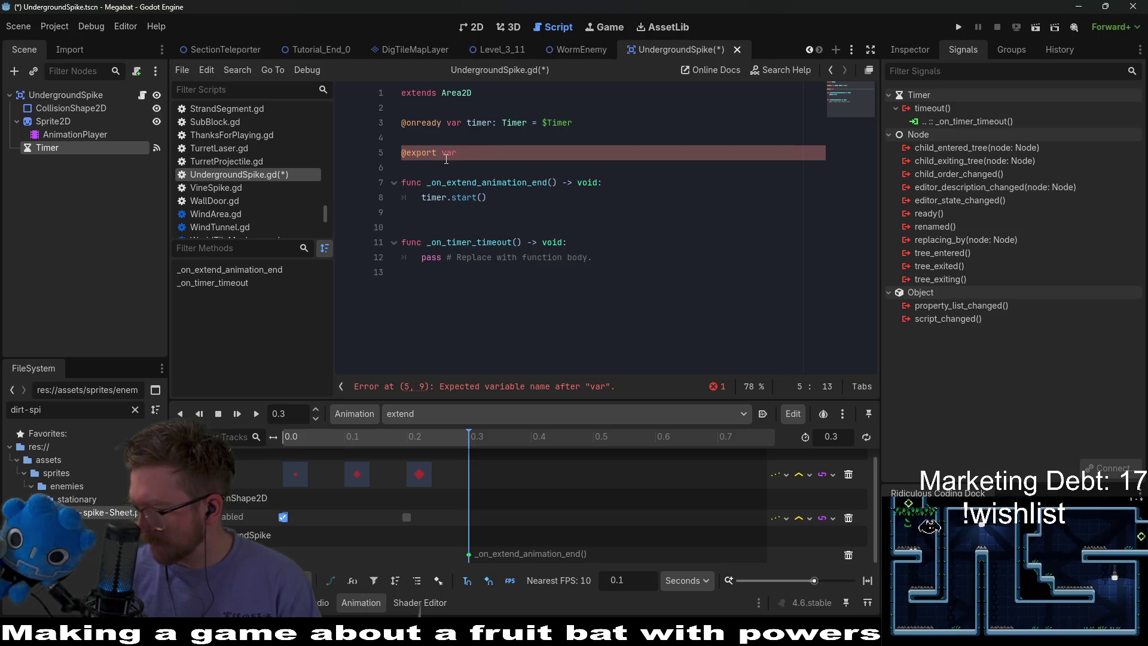
pyautogui.press('BackSpace')
pyautogui.write('t')
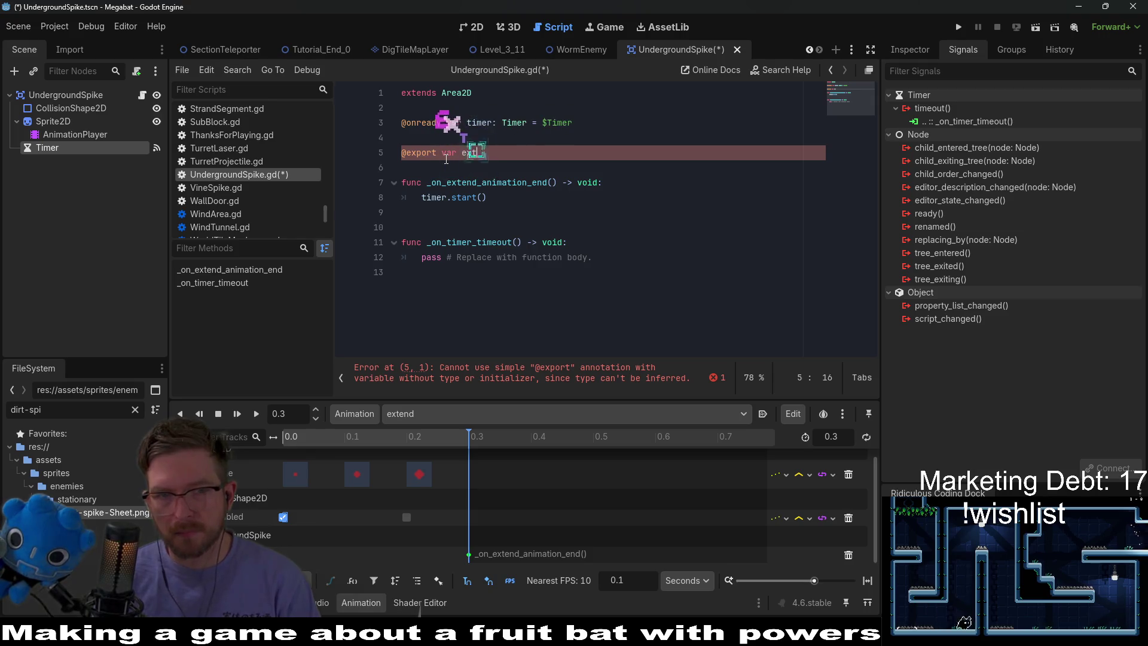
pyautogui.write('ended_time: bool')
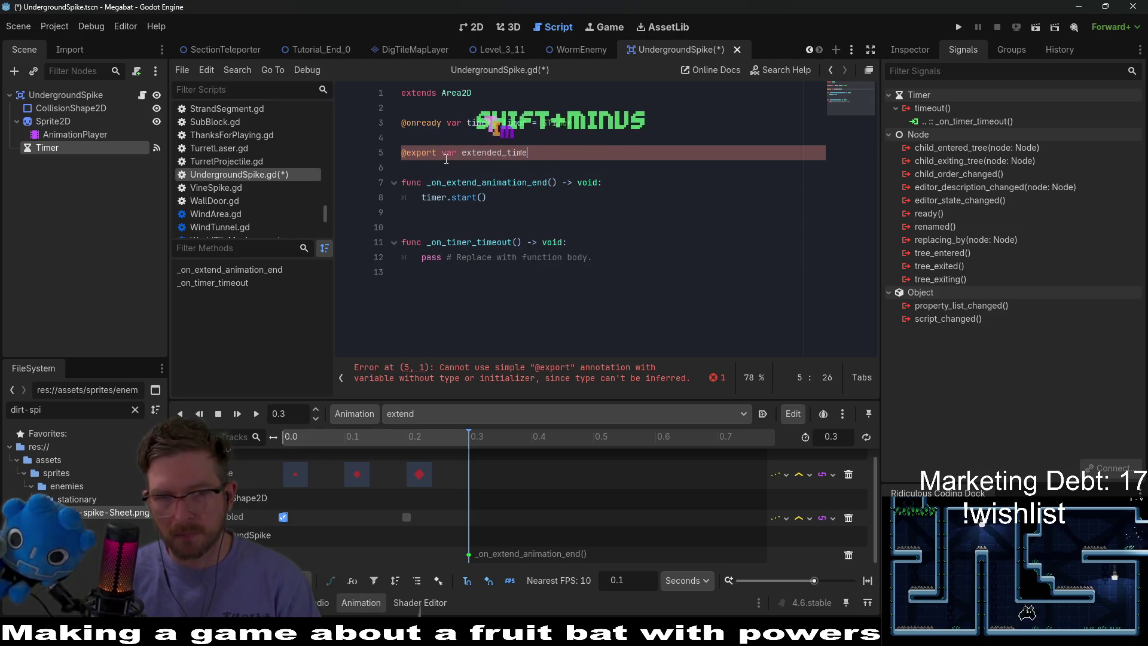
pyautogui.press('BackSpace')
pyautogui.press('BackSpace')
pyautogui.press('BackSpace')
pyautogui.write('f')
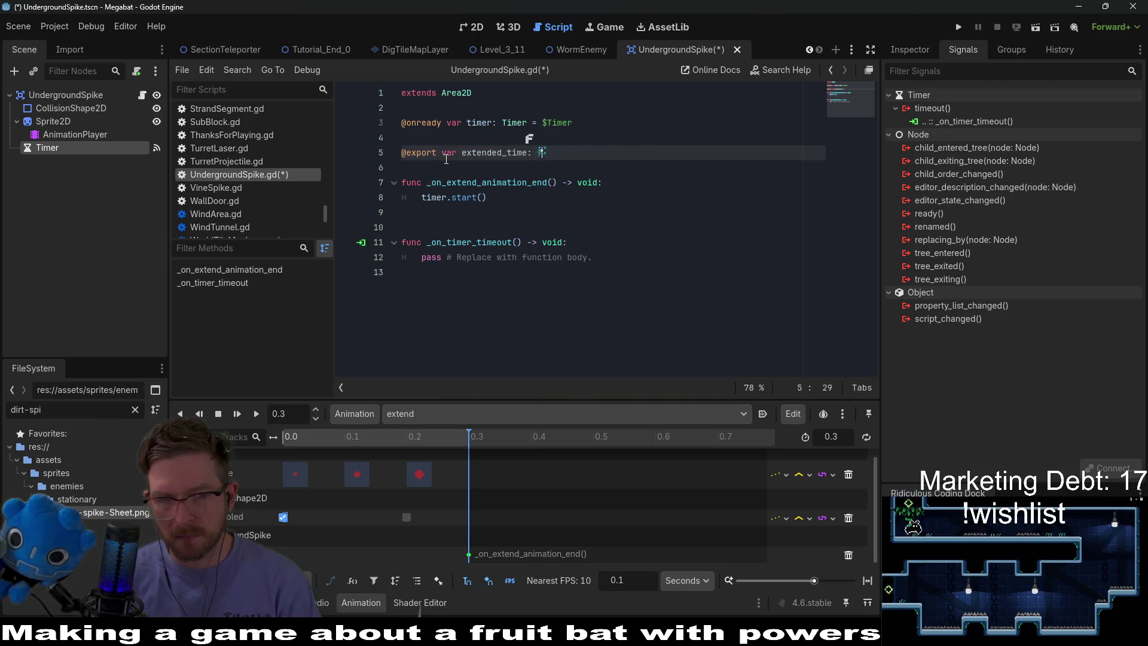
pyautogui.write('loat = 1.0')
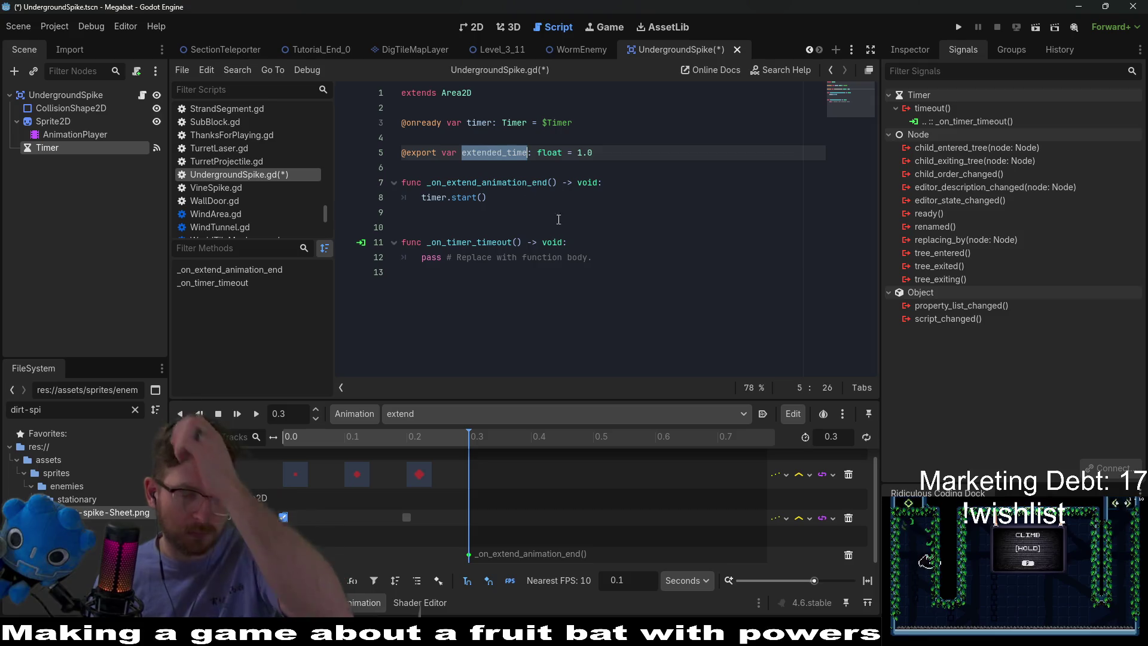
pyautogui.click(547, 412)
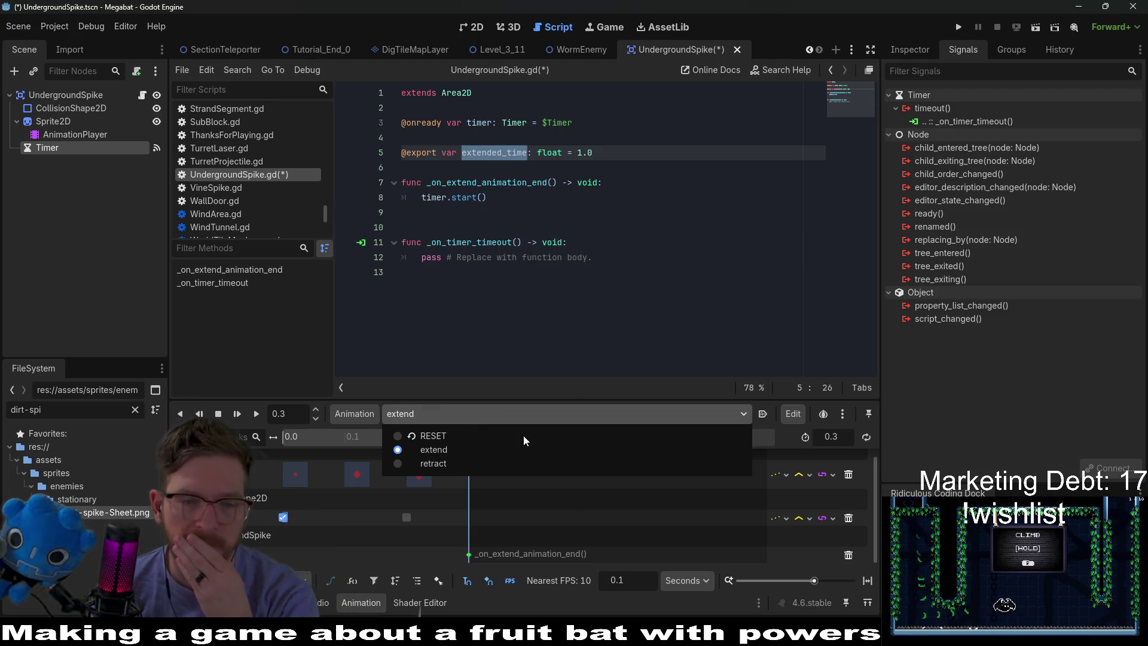
# In the retract animation, create a Sprite2D frame track with a key at 0.0
pyautogui.click(468, 463)
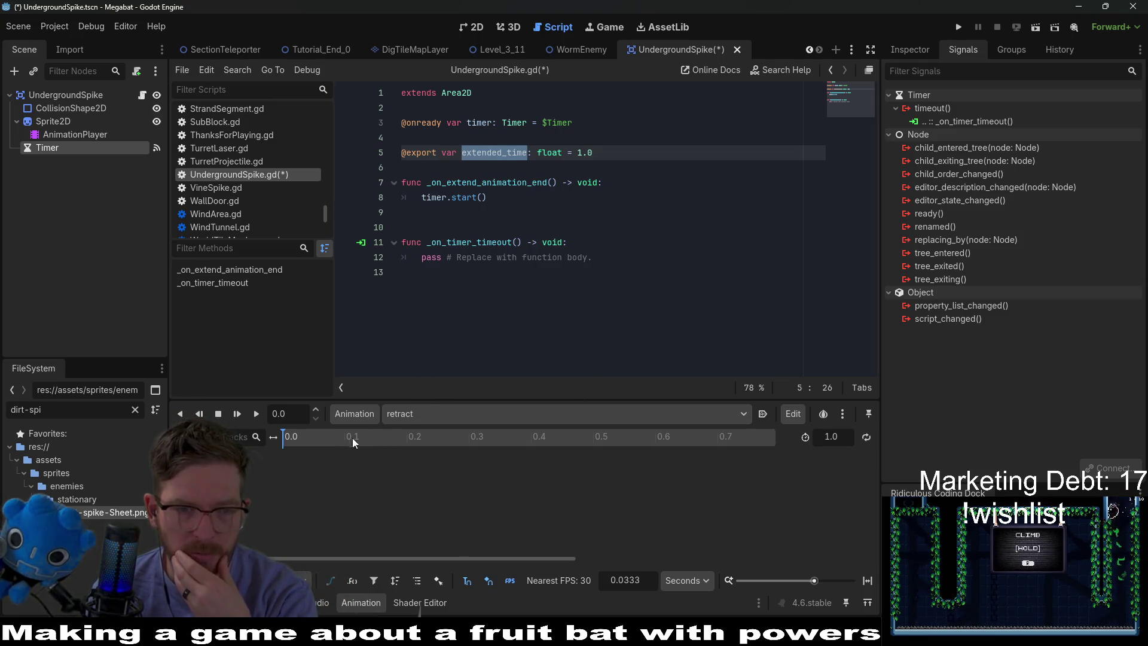
pyautogui.click(60, 121)
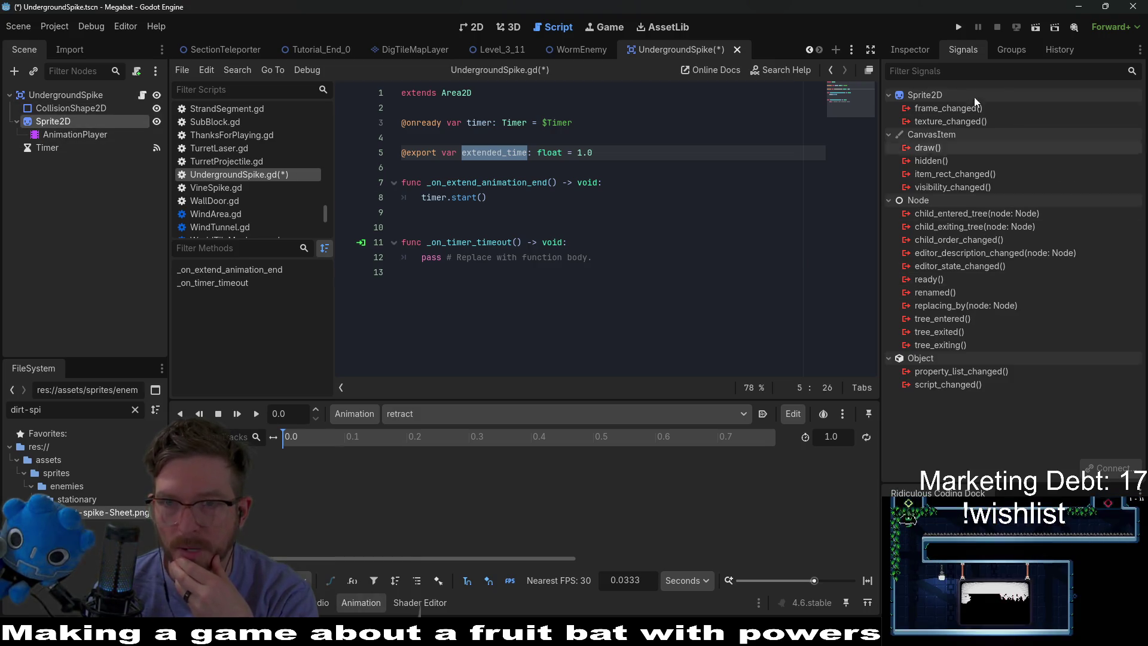
pyautogui.click(910, 50)
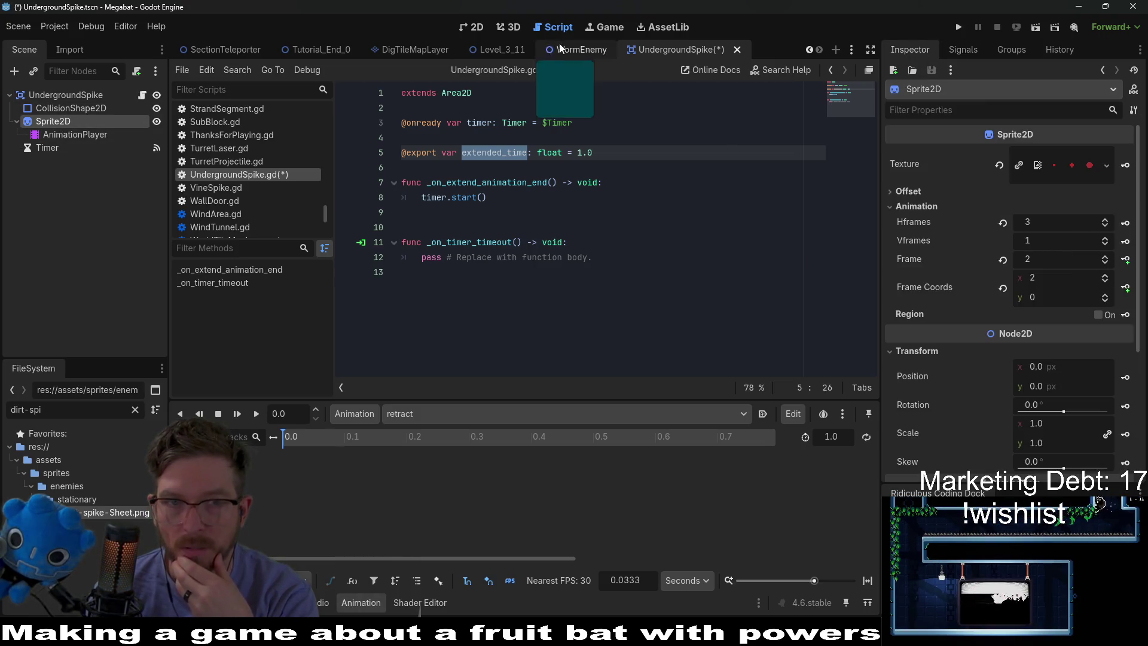
pyautogui.hotkey('ctrl', 'F1')
pyautogui.click(1126, 260)
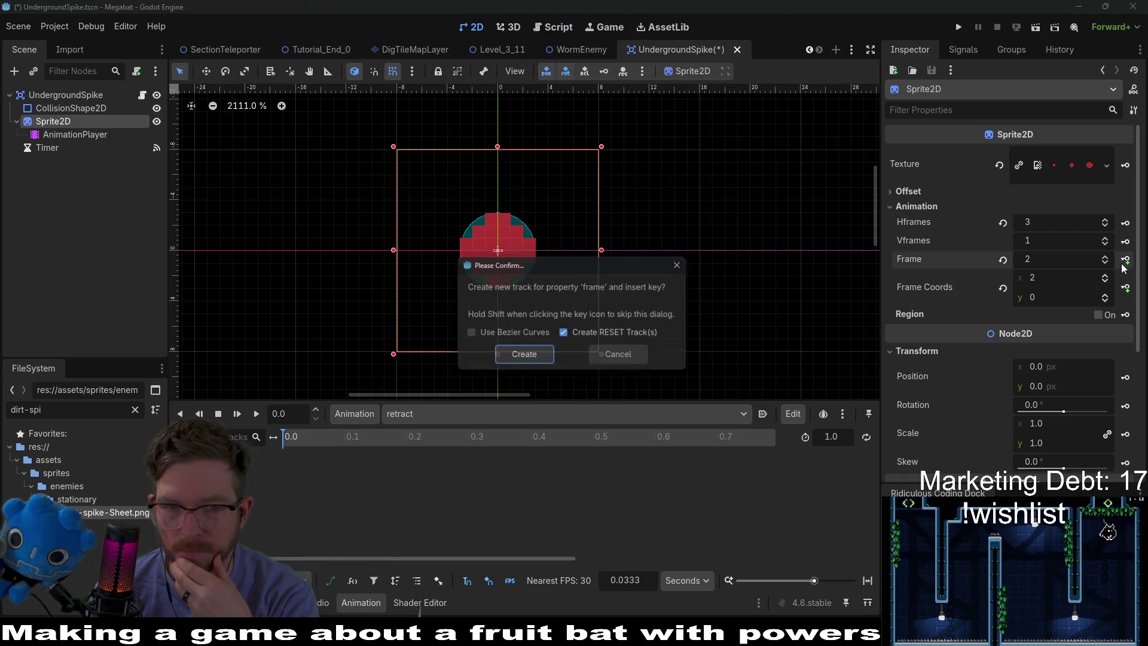
pyautogui.press('Escape')
pyautogui.scroll(2, 326, 440)
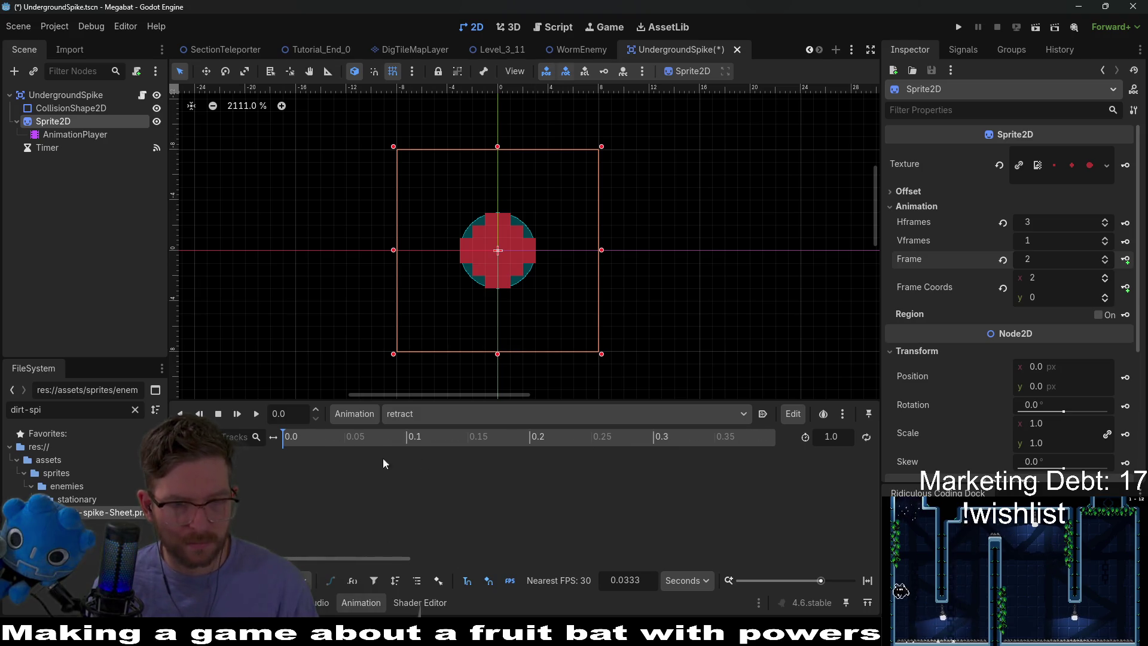
pyautogui.scroll(-2, 389, 438)
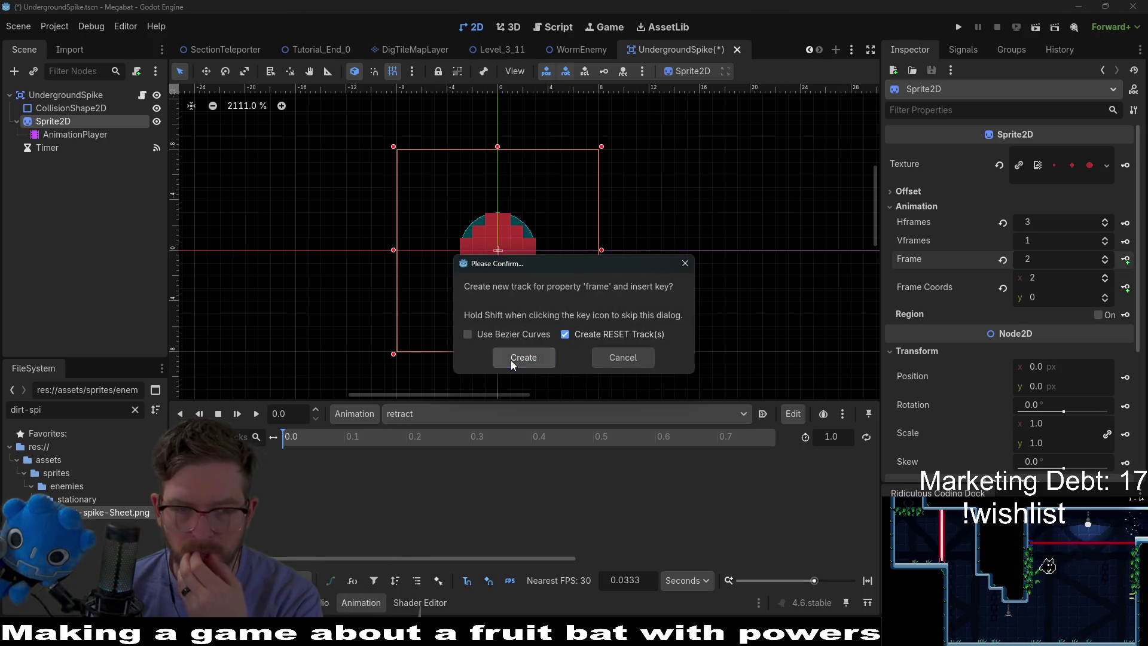
pyautogui.click(521, 356)
# Set the animation step to 0.1 and key a lower sprite frame at 0.1 s
pyautogui.click(637, 574)
pyautogui.write('0.1')
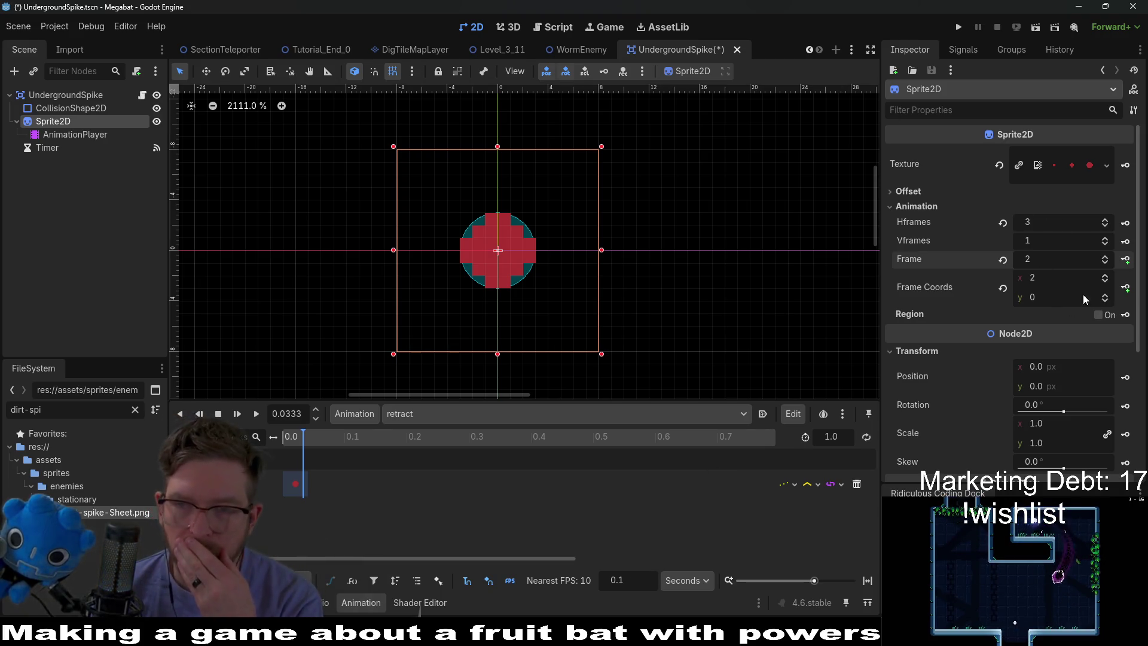
pyautogui.click(350, 437)
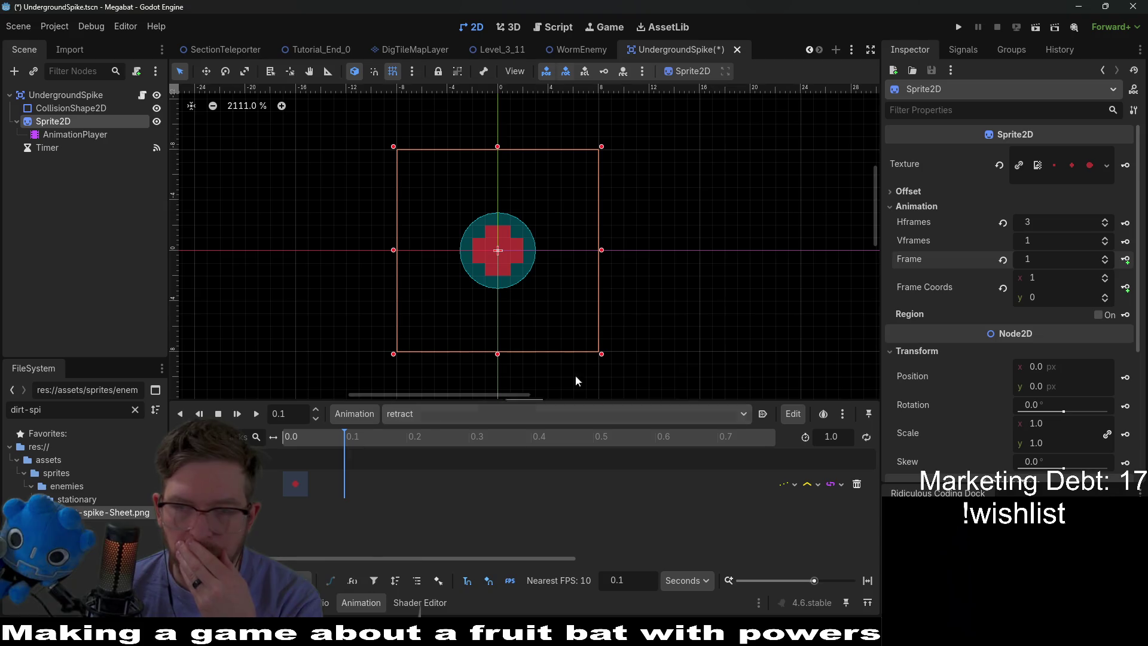
pyautogui.click(1105, 262)
pyautogui.click(1125, 260)
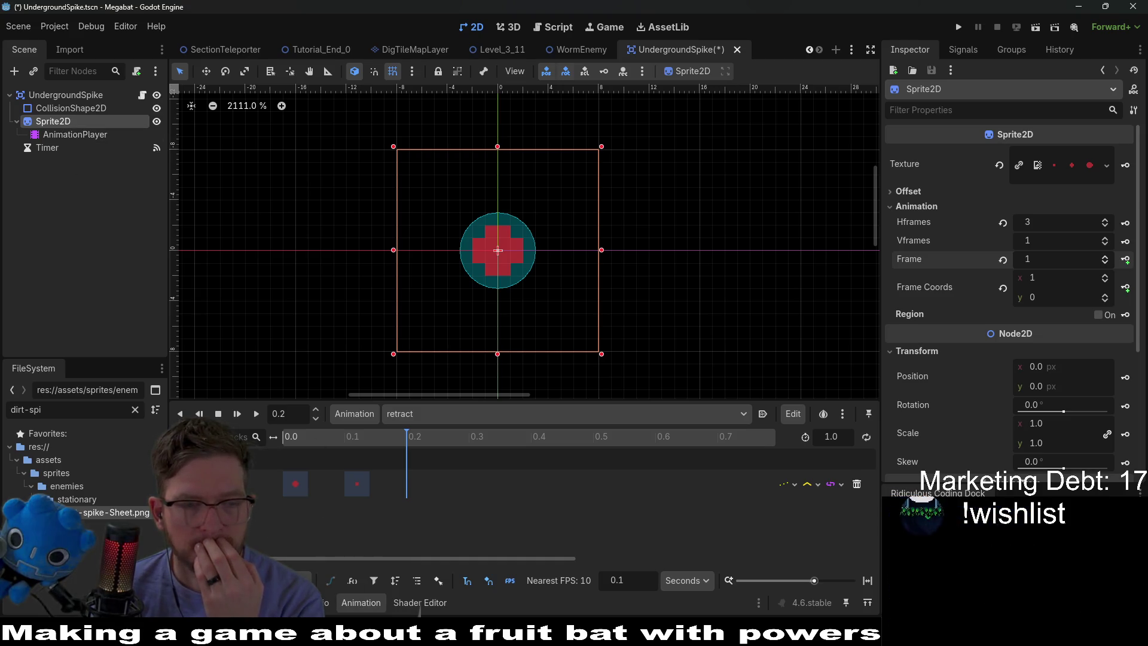
# Add a Call Method track targeting the UndergroundSpike node
pyautogui.click(204, 436)
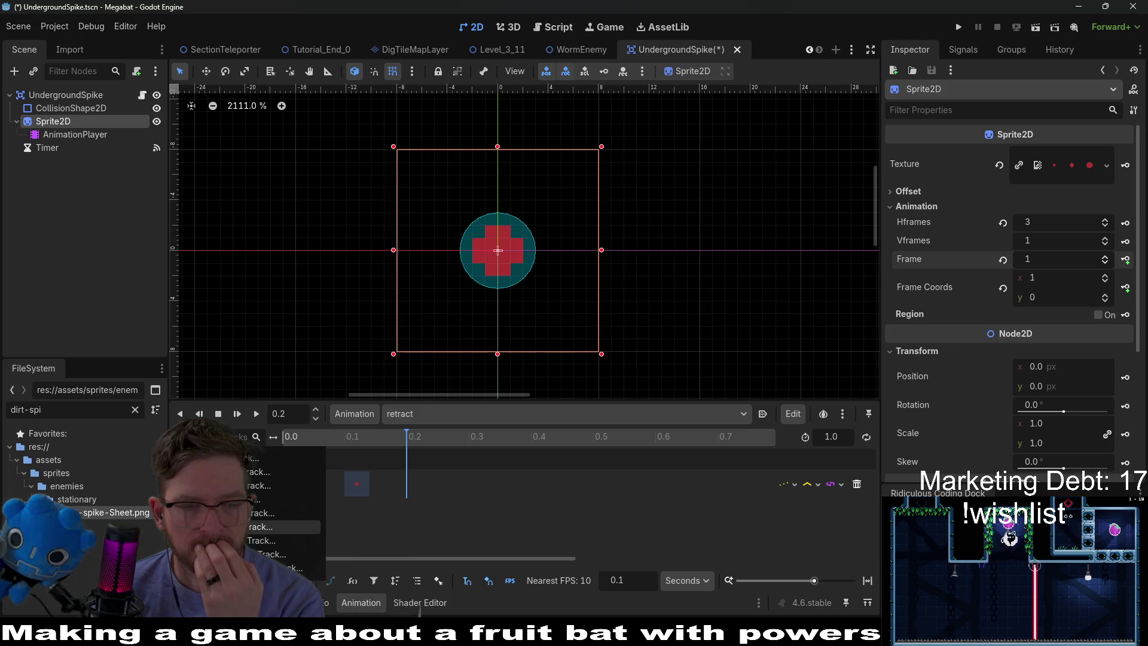
pyautogui.click(281, 512)
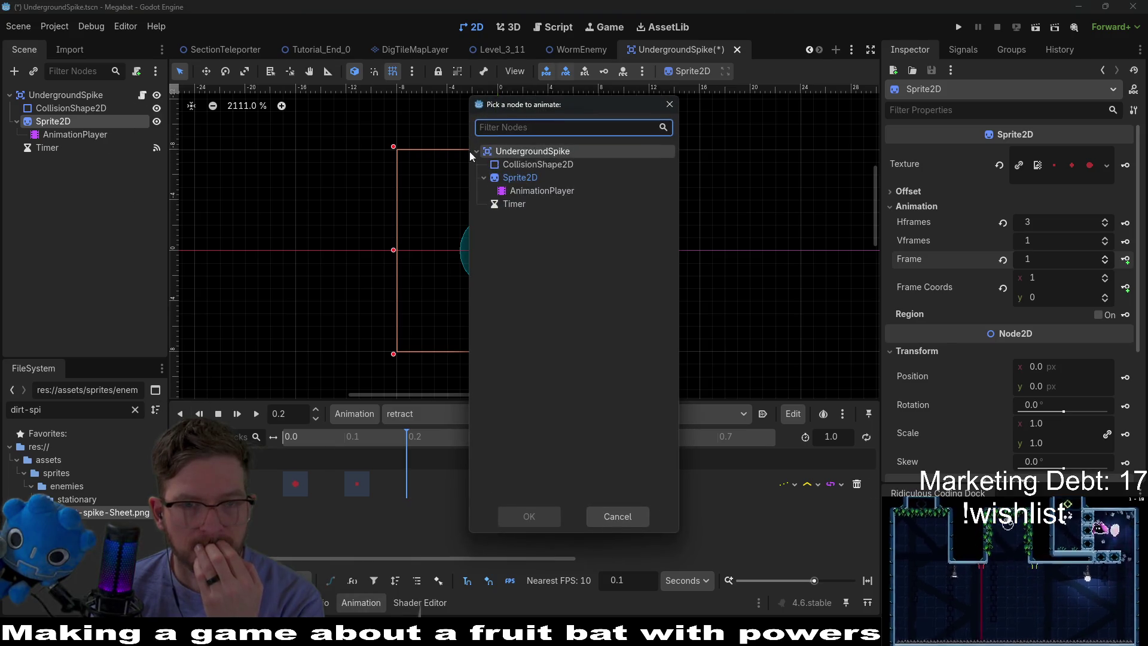
pyautogui.click(542, 525)
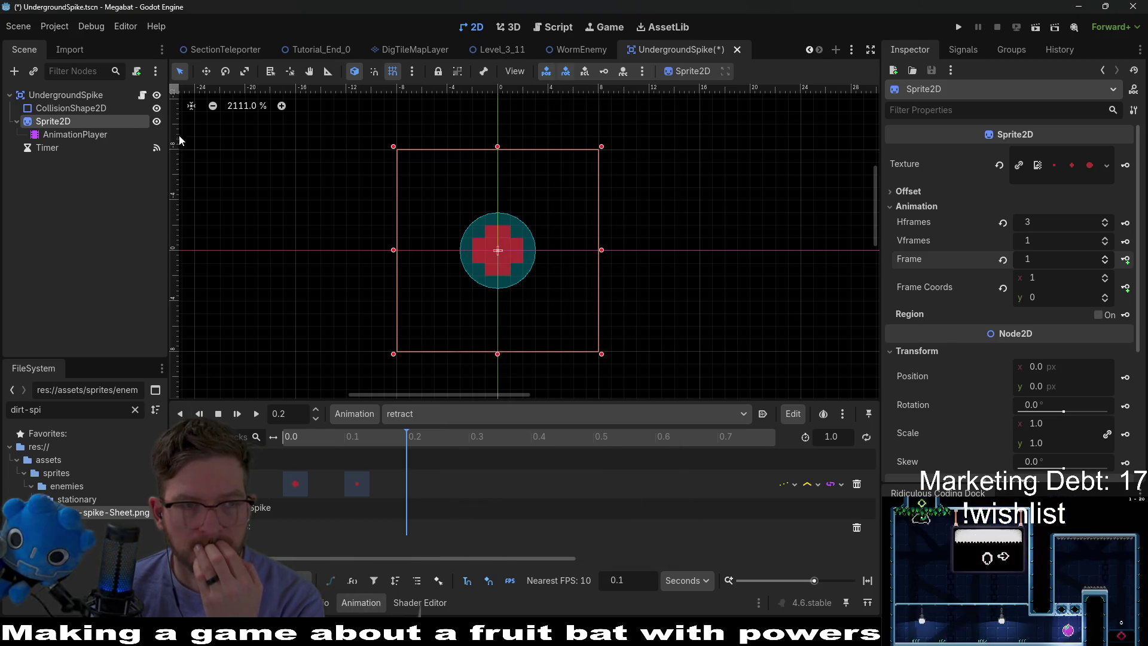
pyautogui.click(141, 95)
pyautogui.click(463, 297)
pyautogui.click(460, 198)
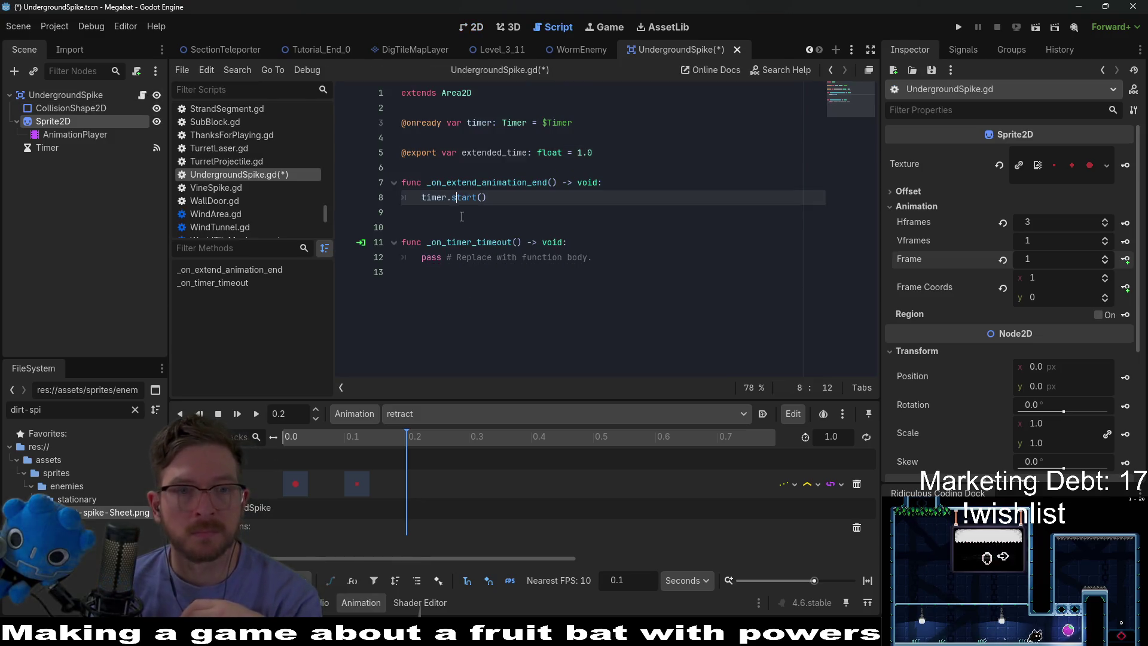
# Write func _on_retract_animation_end() -> void: calling queue_free() below timer.start(), and save
pyautogui.press('Return')
pyautogui.press('Return')
pyautogui.press('Return')
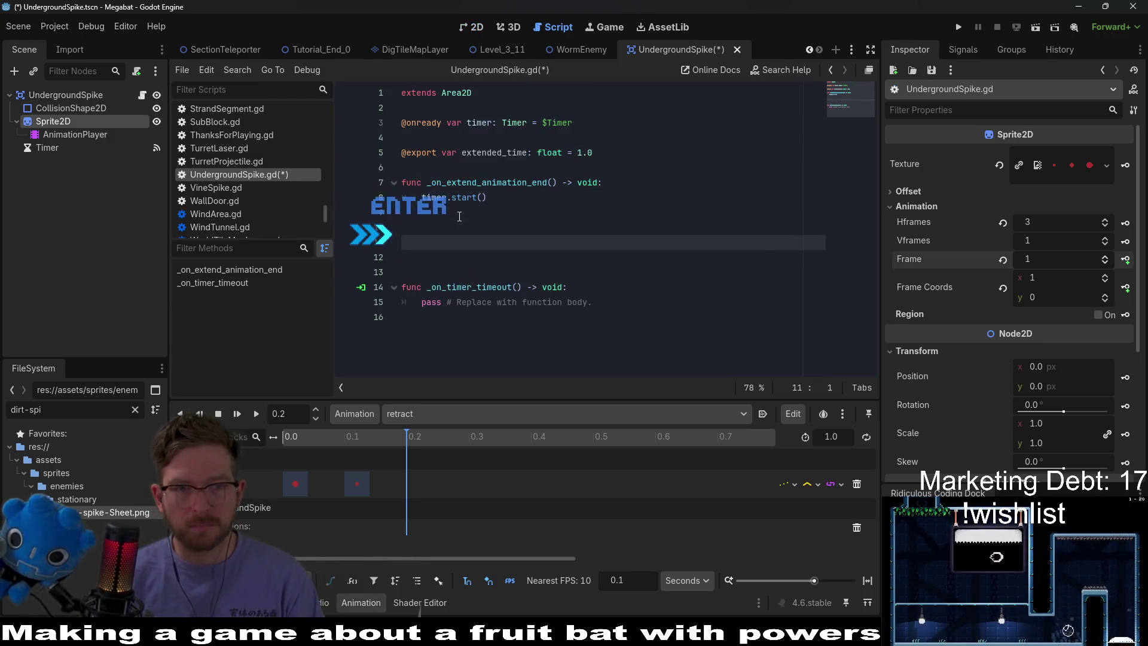
pyautogui.write('func _on_retract')
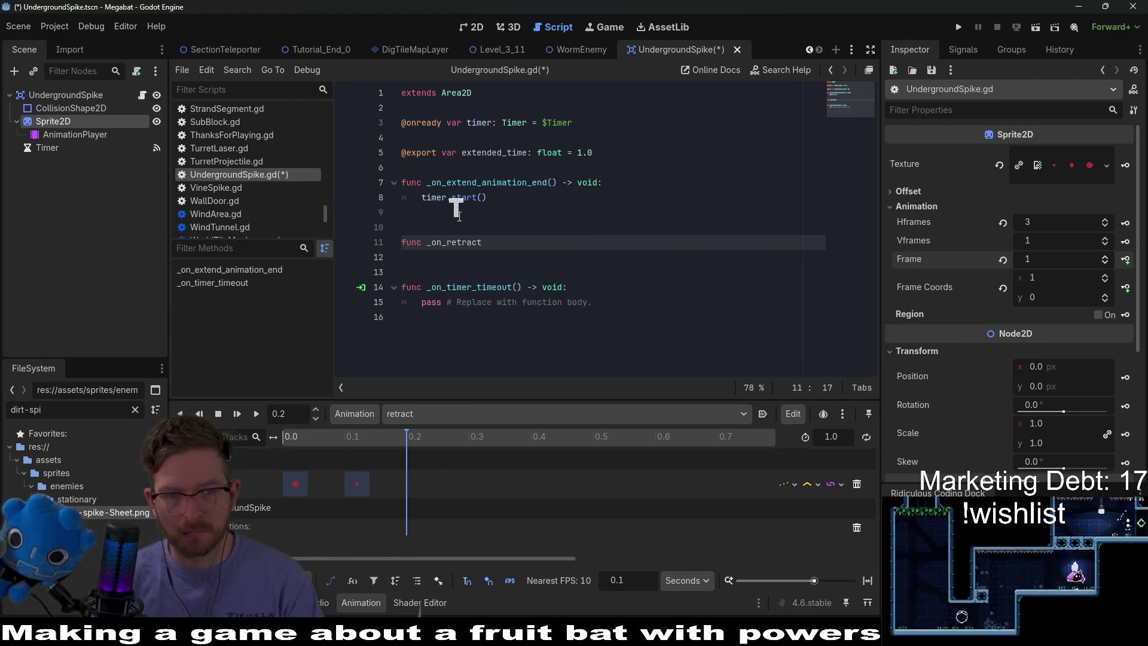
pyautogui.write('_animation_')
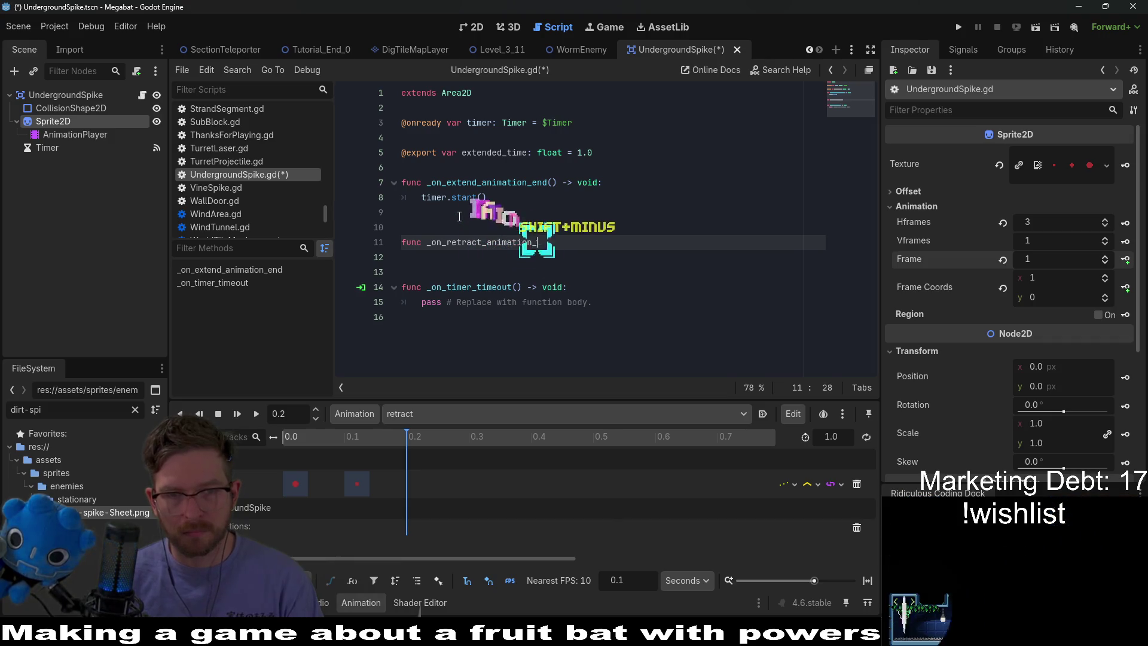
pyautogui.write('end() -> void:')
pyautogui.press('Return')
pyautogui.write('queu')
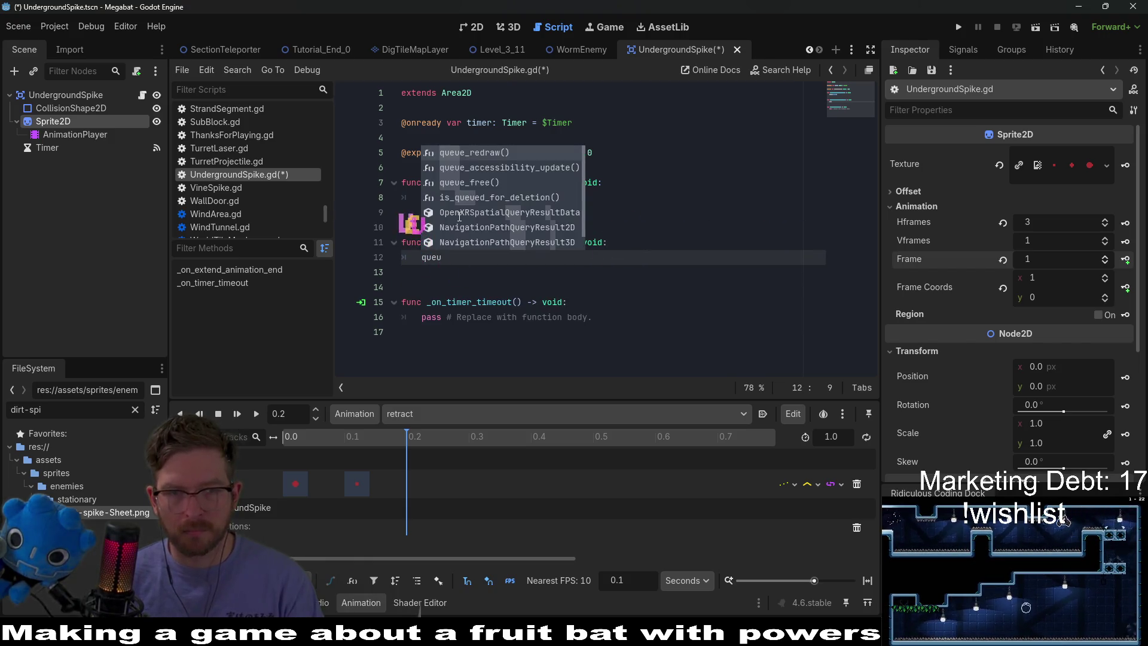
pyautogui.press('Down')
pyautogui.press('Down')
pyautogui.press('Return')
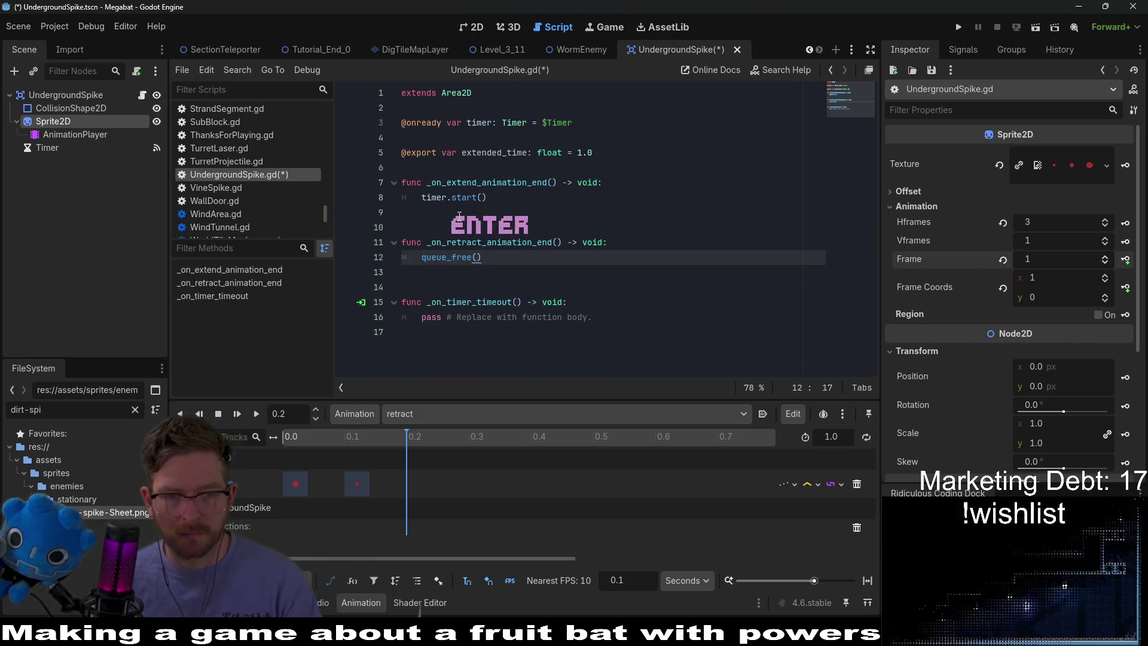
pyautogui.hotkey('ctrl', 's')
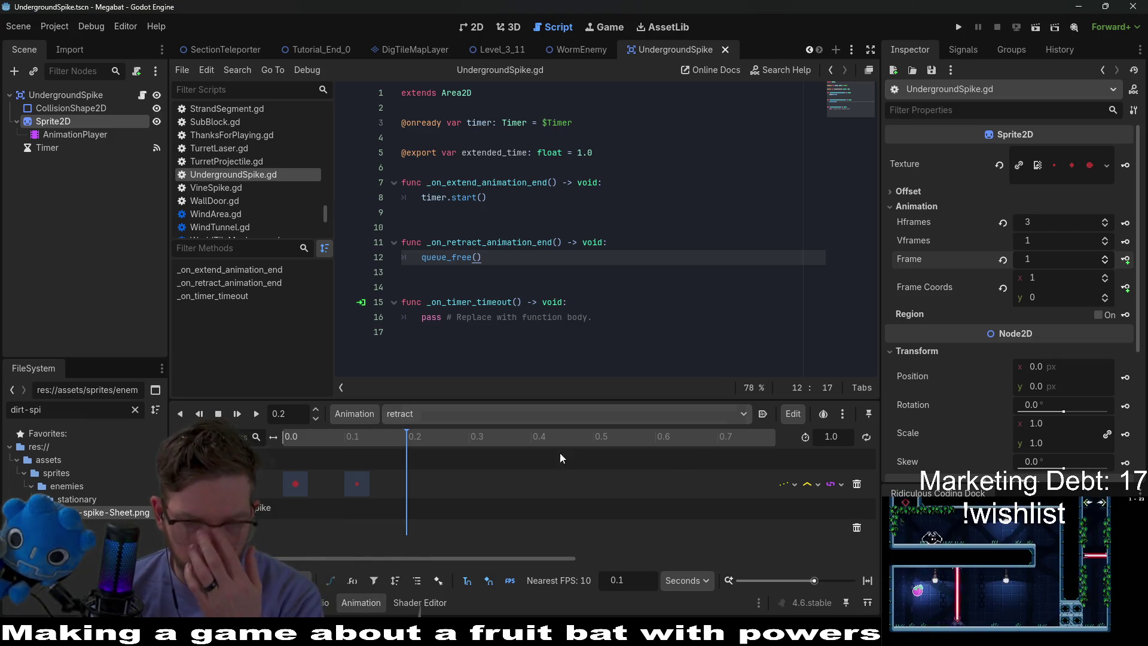
pyautogui.rightClick(405, 528)
pyautogui.click(434, 534)
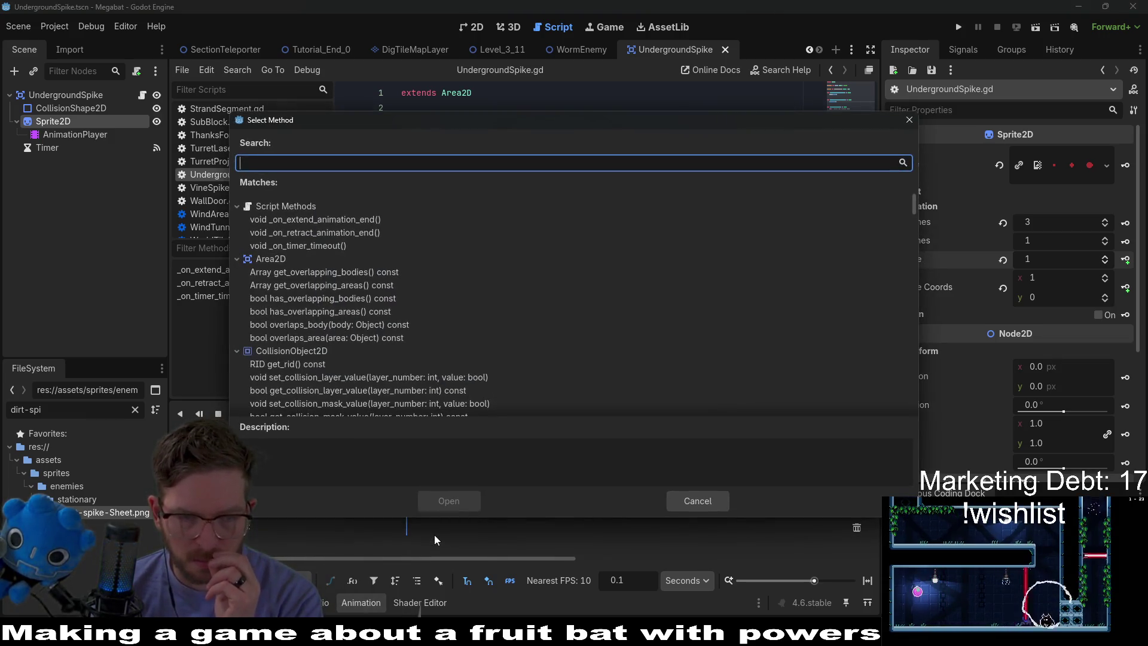
# Key a call to _on_retract_animation_end() and a checked CollisionShape2D Disabled key in retract
pyautogui.click(348, 232)
pyautogui.click(449, 500)
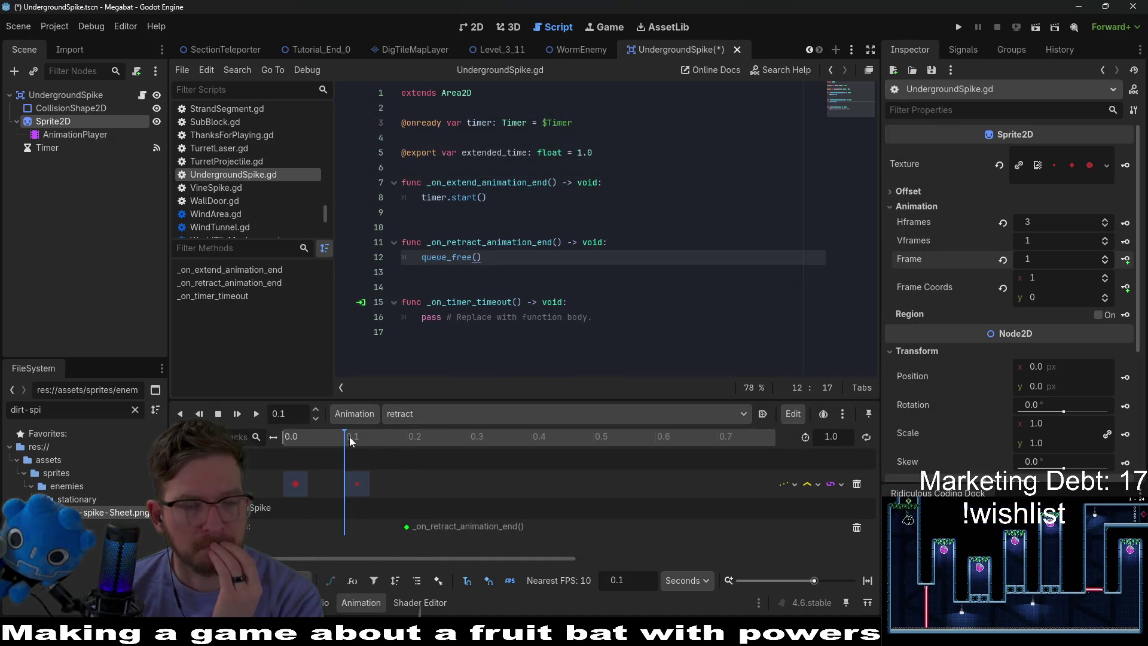
pyautogui.click(62, 108)
pyautogui.click(1020, 173)
pyautogui.click(1133, 173)
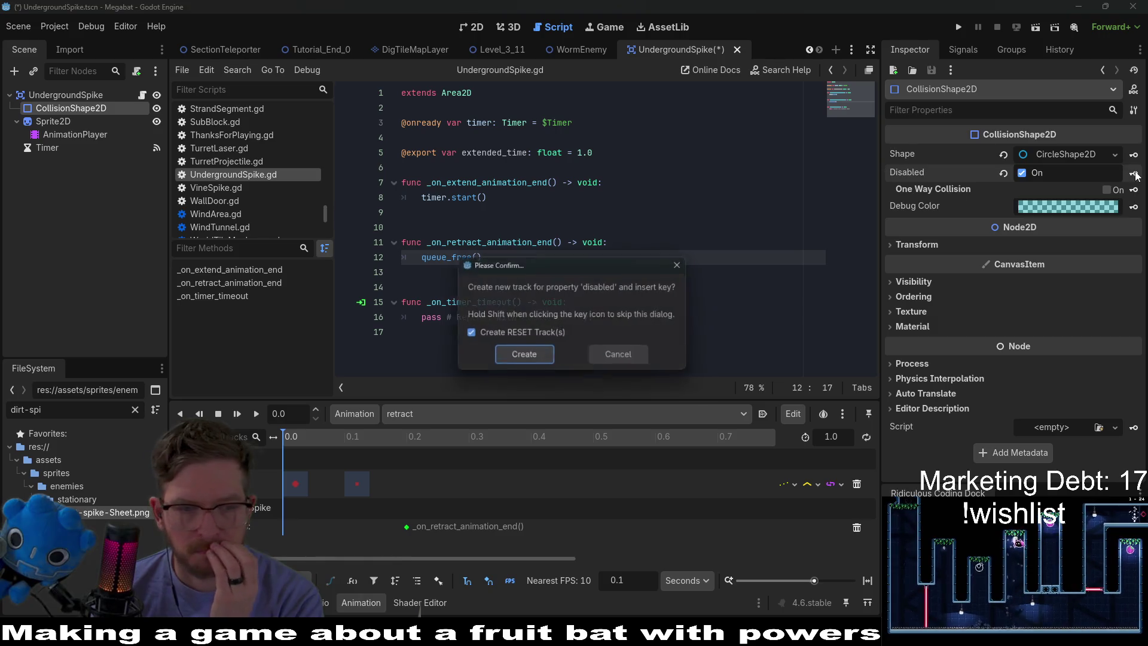
pyautogui.click(546, 357)
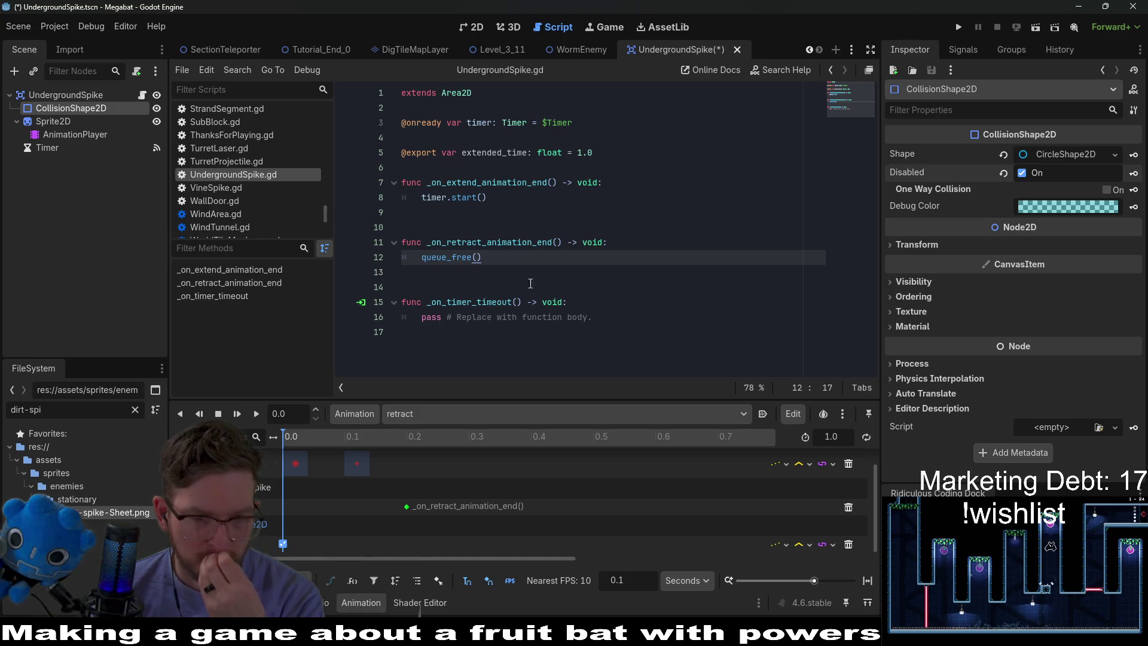
pyautogui.click(284, 543)
pyautogui.moveTo(283, 543); pyautogui.dragTo(331, 542)
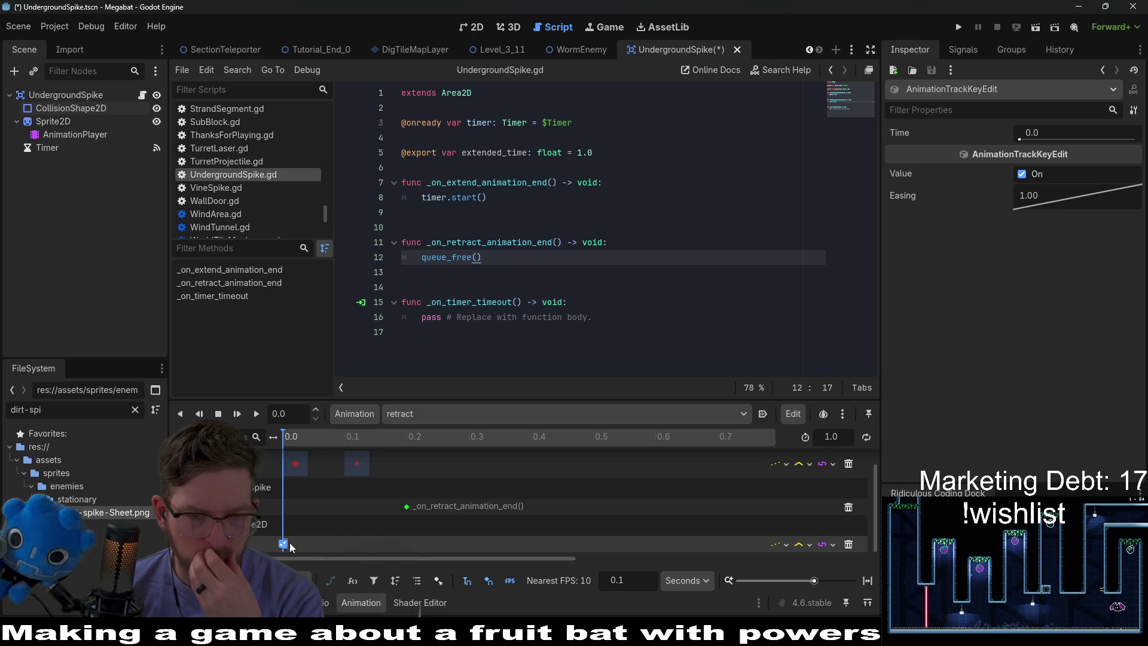
# Save the scene, look over the RESET animation, then switch back to the extend animation
pyautogui.hotkey('ctrl', 'F1')
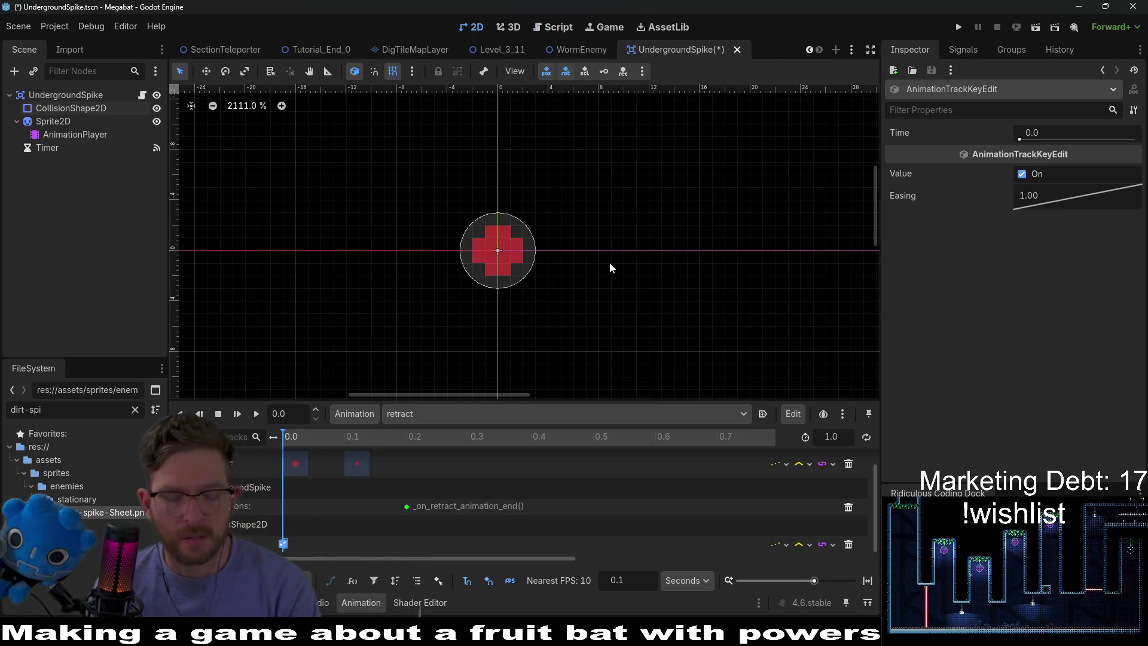
pyautogui.hotkey('ctrl', 's')
pyautogui.click(445, 414)
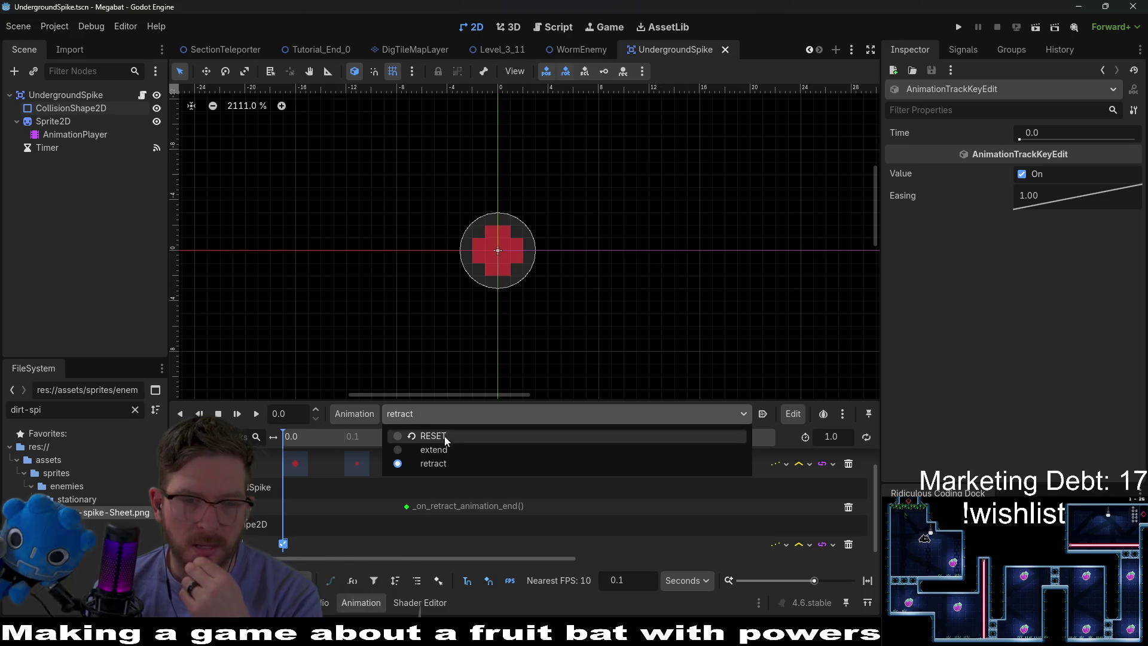
pyautogui.click(456, 421)
pyautogui.click(456, 422)
pyautogui.click(450, 438)
pyautogui.click(413, 414)
pyautogui.click(424, 443)
pyautogui.click(142, 95)
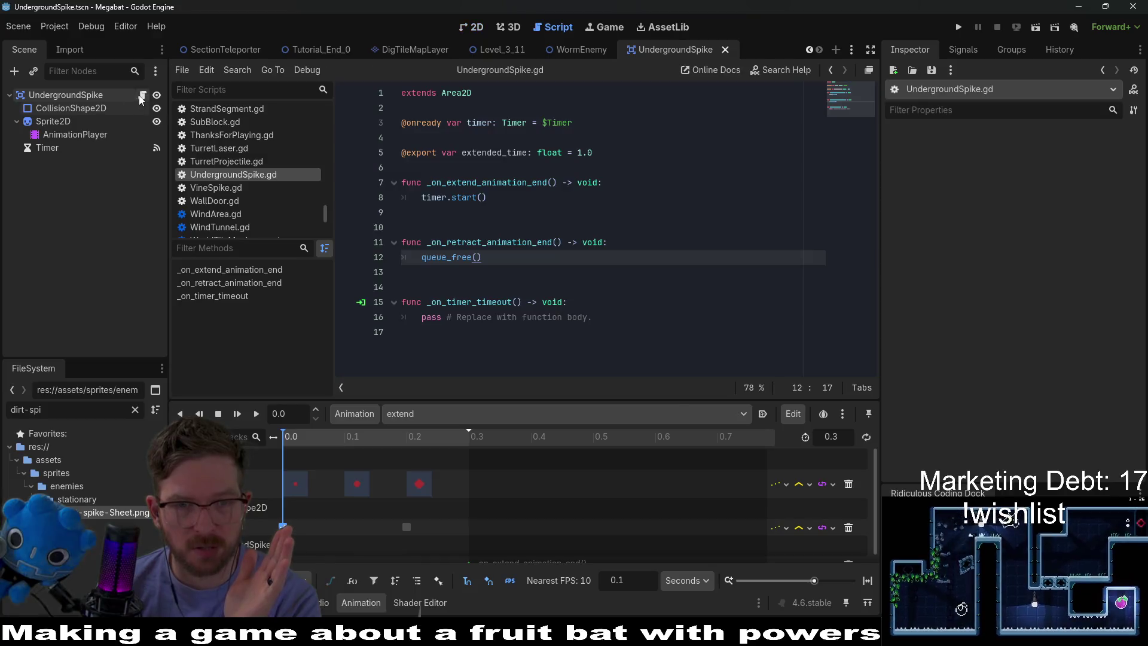
# Set the extend animation to autoplay on load and save the UndergroundSpike scene
pyautogui.click(434, 200)
pyautogui.click(456, 161)
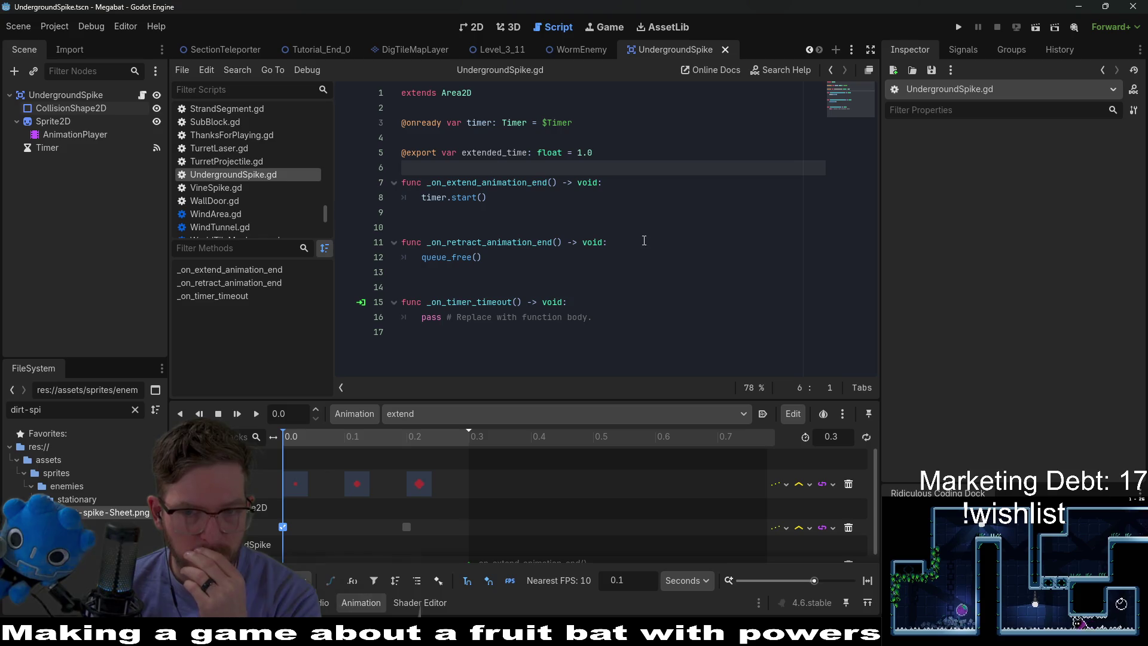
pyautogui.click(763, 414)
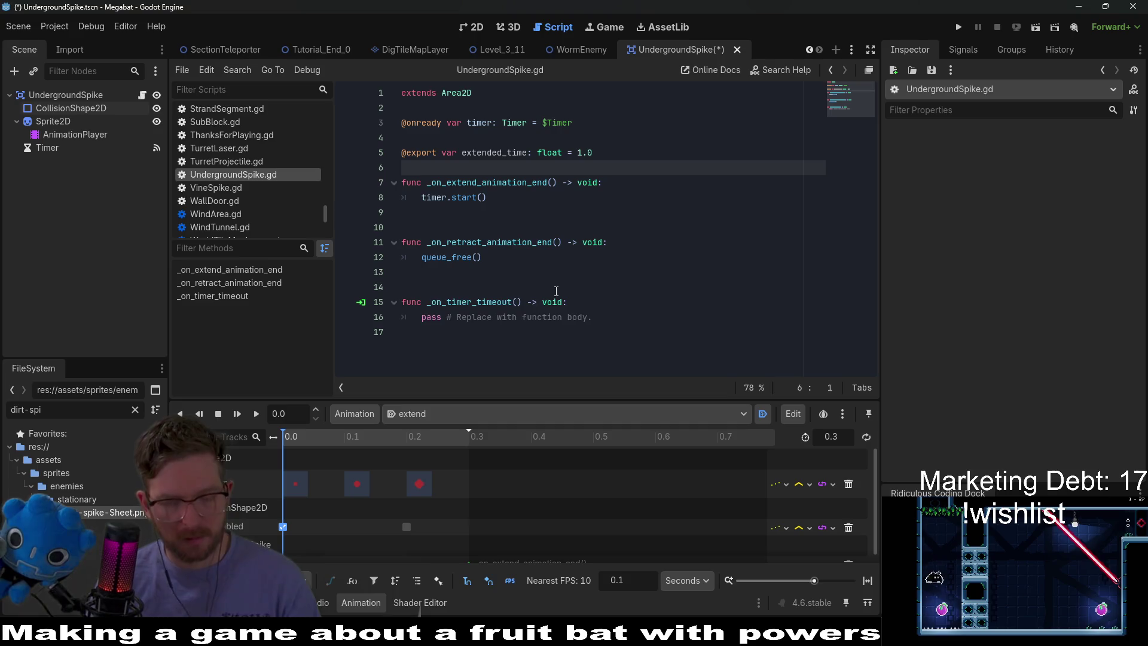
pyautogui.hotkey('ctrl', 's')
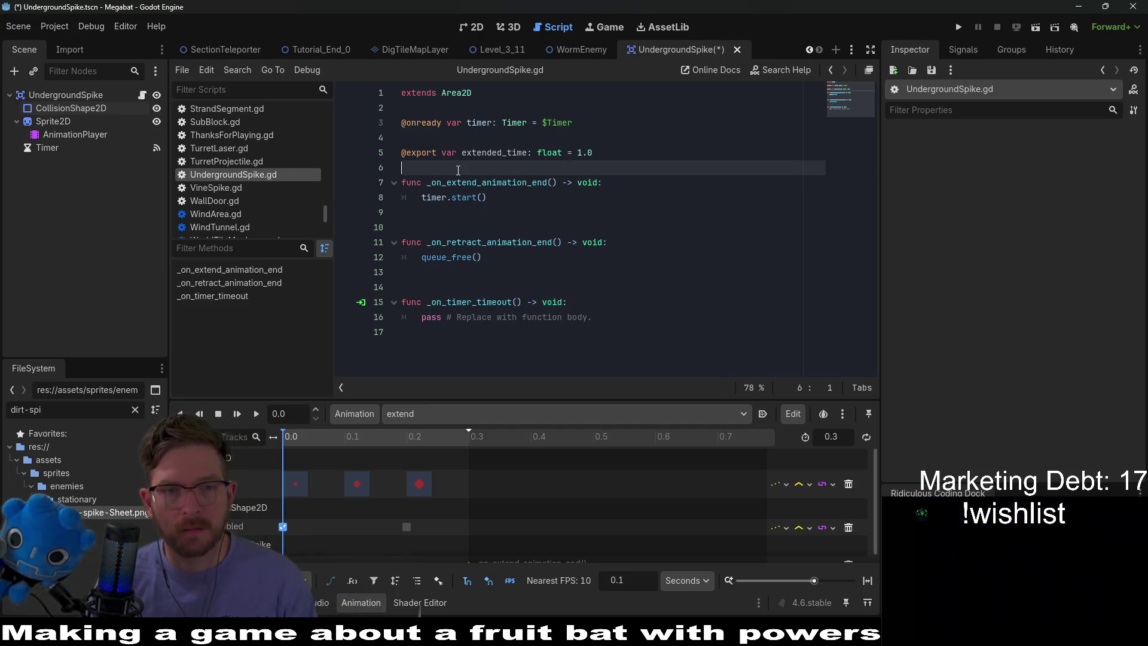
pyautogui.press('Return')
pyautogui.hotkey('ctrl', 's')
pyautogui.moveTo(592, 332); pyautogui.dragTo(419, 334)
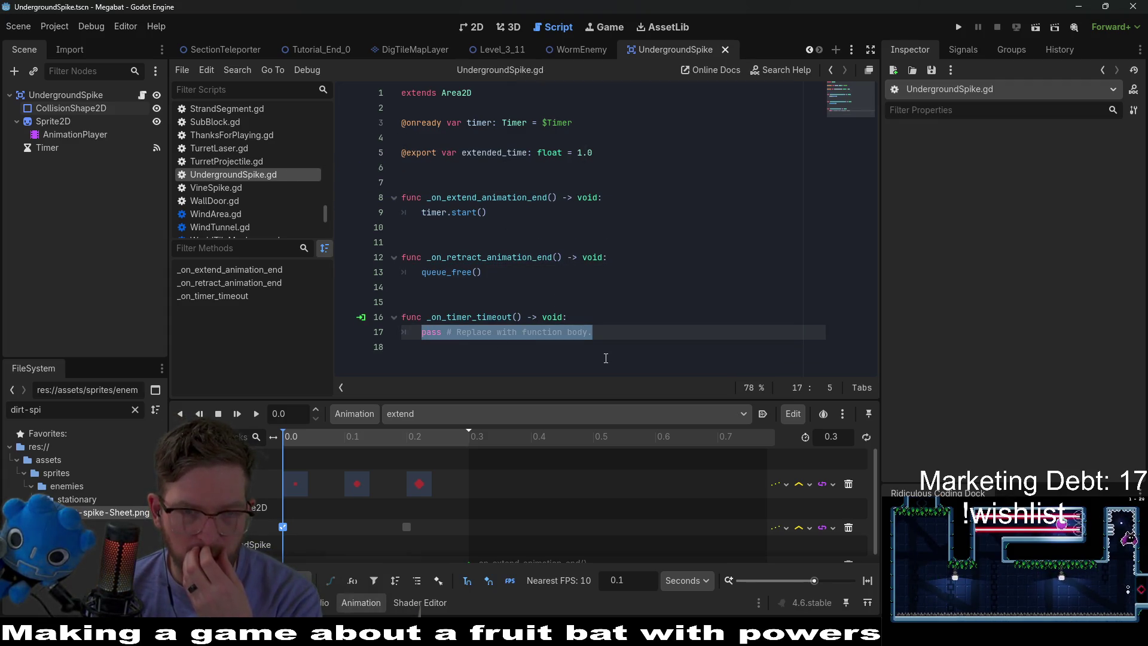
pyautogui.moveTo(65, 134)
pyautogui.mouseDown()
pyautogui.moveTo(51, 144)
pyautogui.moveTo(480, 118)
pyautogui.mouseUp()
pyautogui.press('BackSpace')
pyautogui.press('Return')
pyautogui.click(522, 123)
pyautogui.press('BackSpace')
pyautogui.press('BackSpace')
pyautogui.write('P')
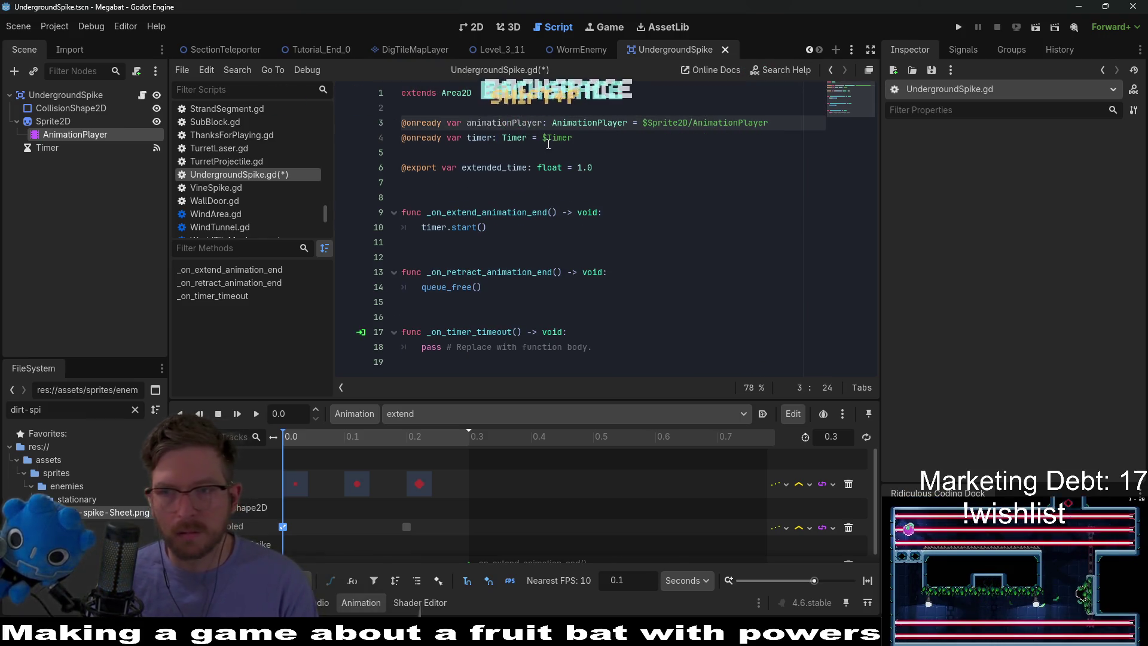
pyautogui.doubleClick(530, 122)
pyautogui.hotkey('ctrl', 'c')
# Replace pass in _on_timer_timeout() with animationPlayer.play("retract") and save the script
pyautogui.moveTo(594, 347); pyautogui.dragTo(422, 348)
pyautogui.hotkey('ctrl', 'v')
pyautogui.write('.play')
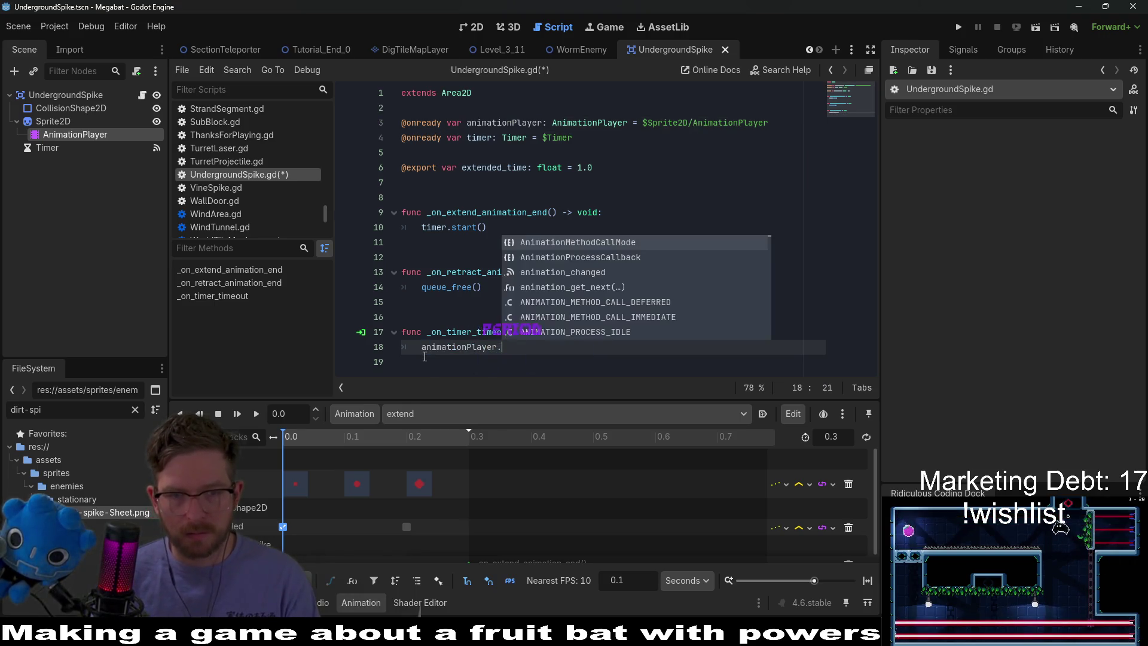
pyautogui.write('(re')
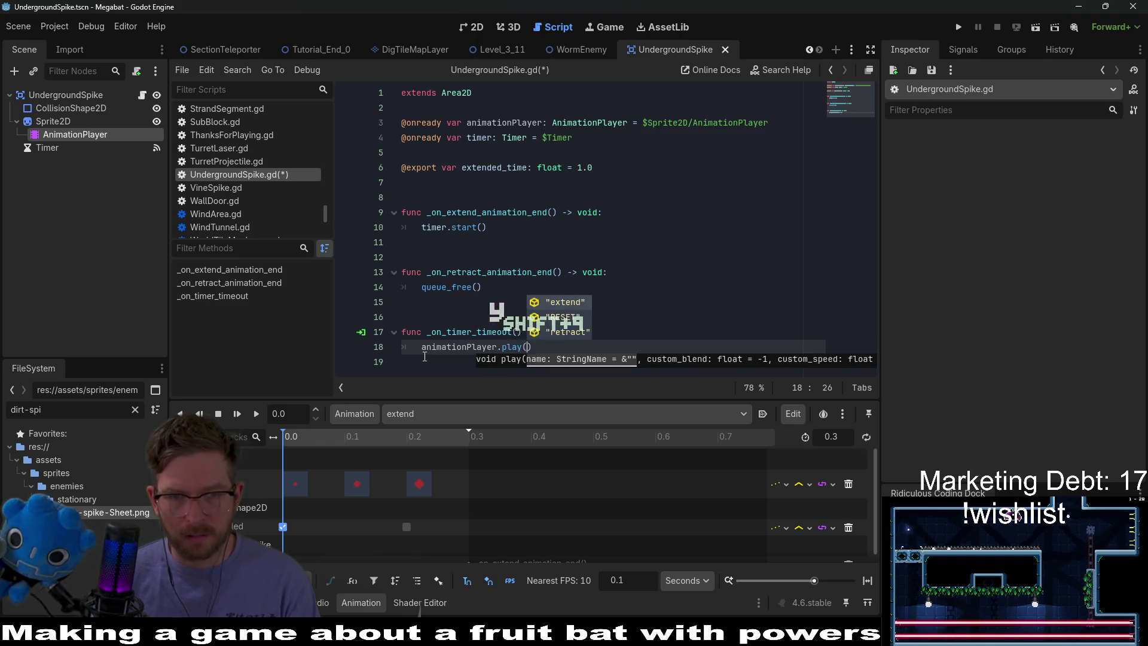
pyautogui.press('Return')
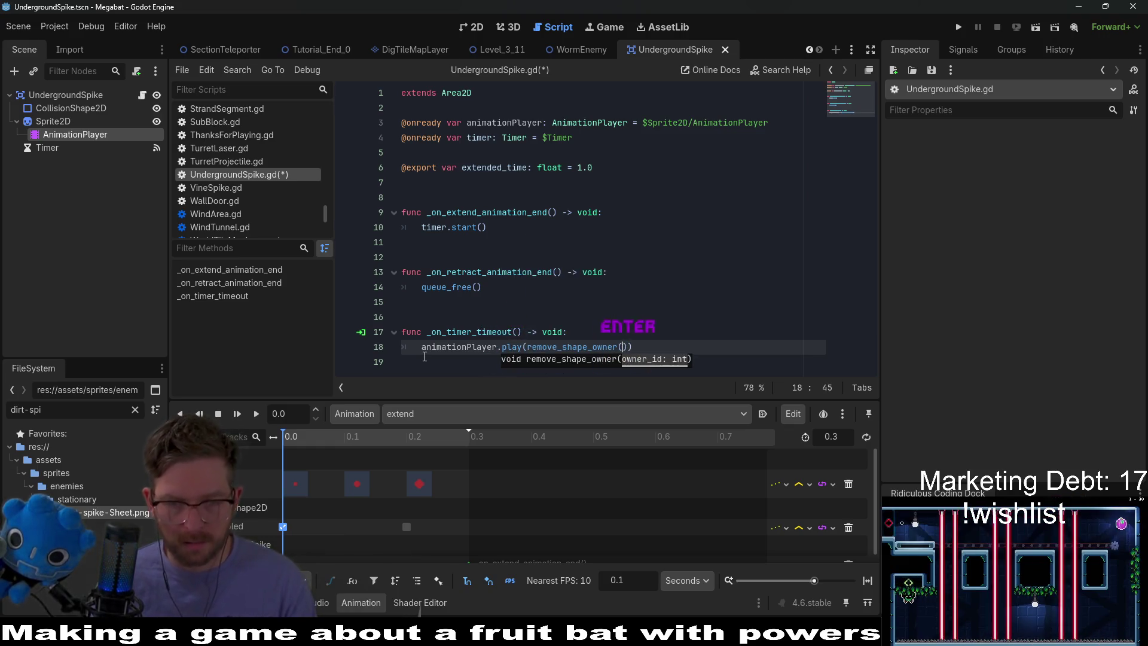
pyautogui.hotkey('ctrl', 'z')
pyautogui.press('BackSpace')
pyautogui.press('BackSpace')
pyautogui.write('"re')
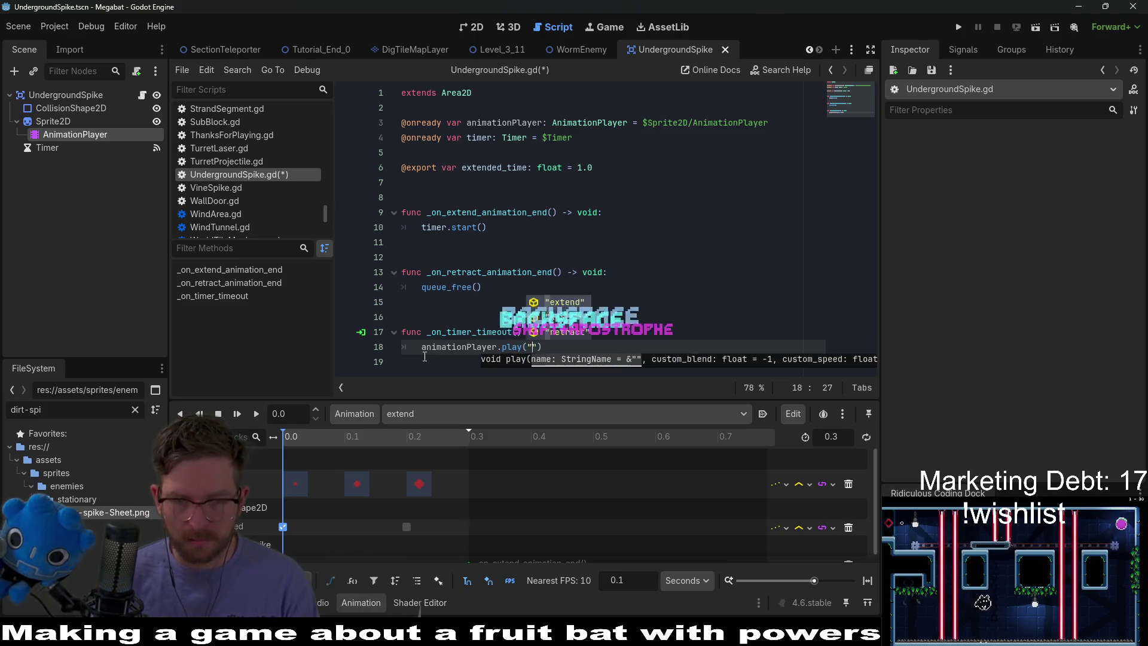
pyautogui.press('Return')
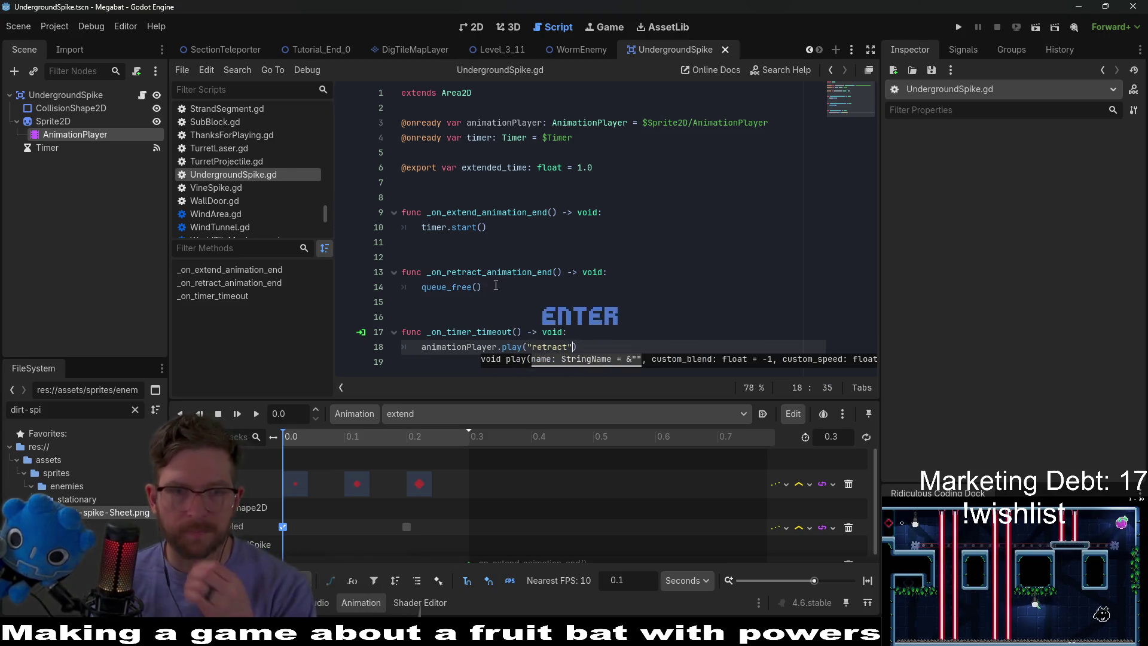
pyautogui.hotkey('ctrl', 's')
pyautogui.click(531, 272)
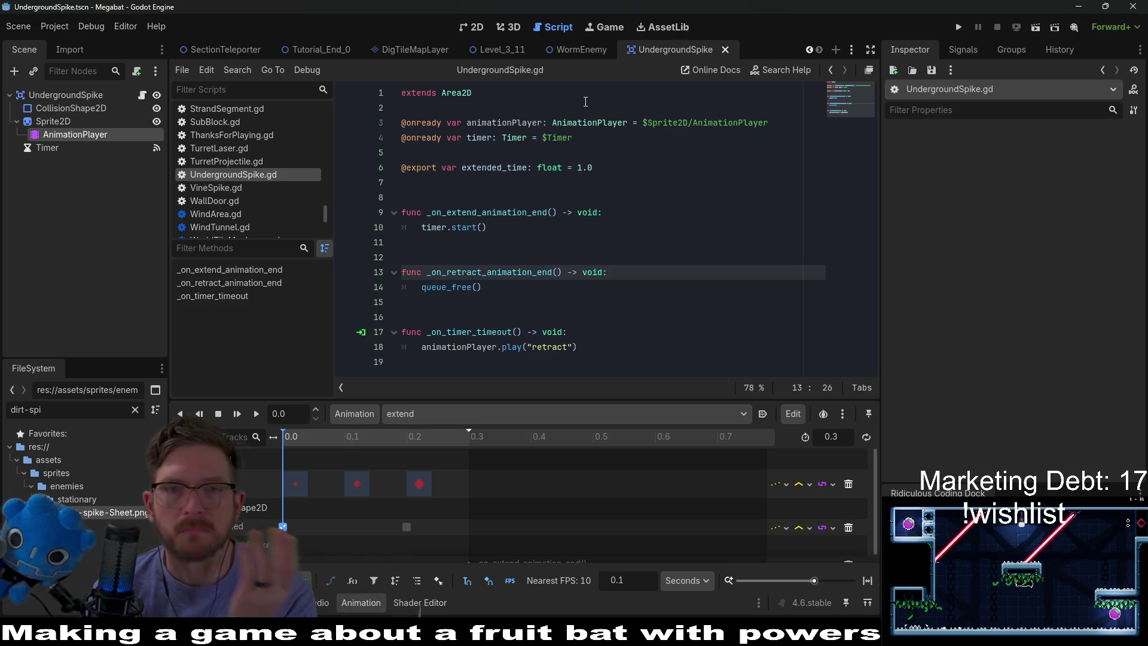
pyautogui.click(572, 54)
# Show the WormEnemy scene in 2D and add a Node2D child to its root via the 'node' search
pyautogui.click(465, 27)
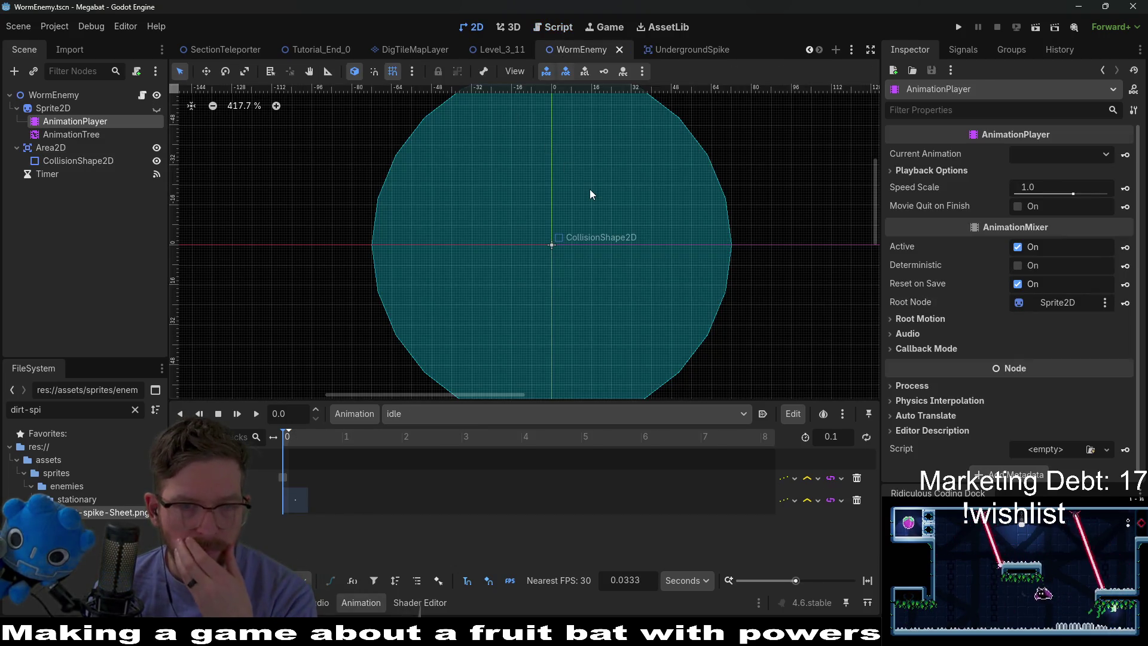
pyautogui.scroll(-2, 589, 189)
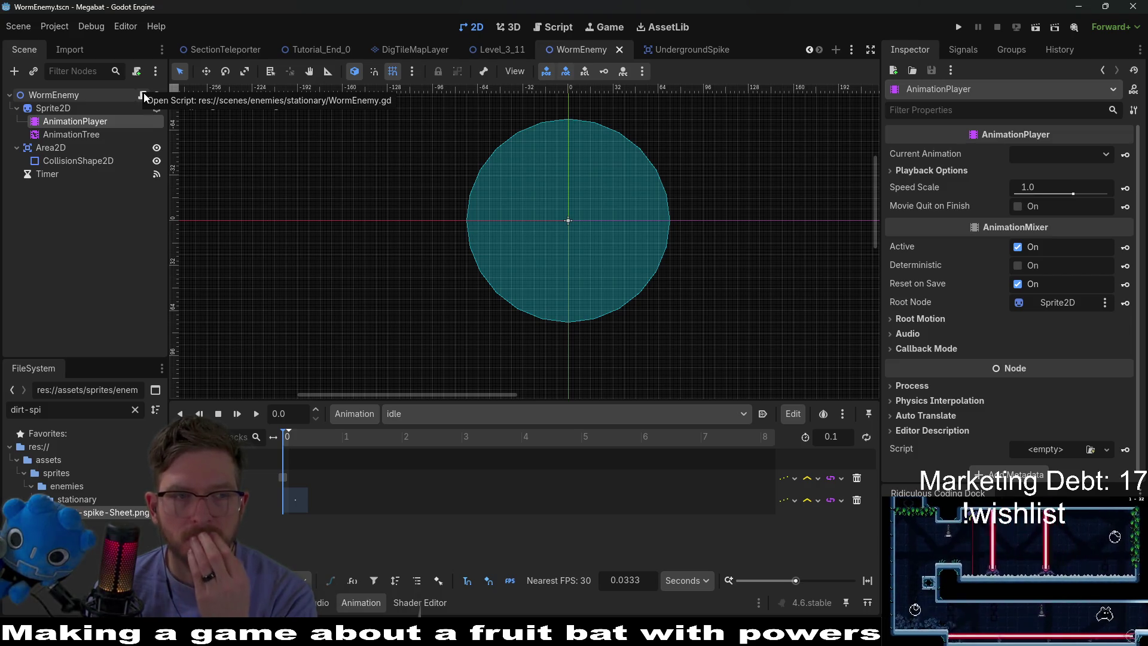
pyautogui.rightClick(62, 95)
pyautogui.click(95, 103)
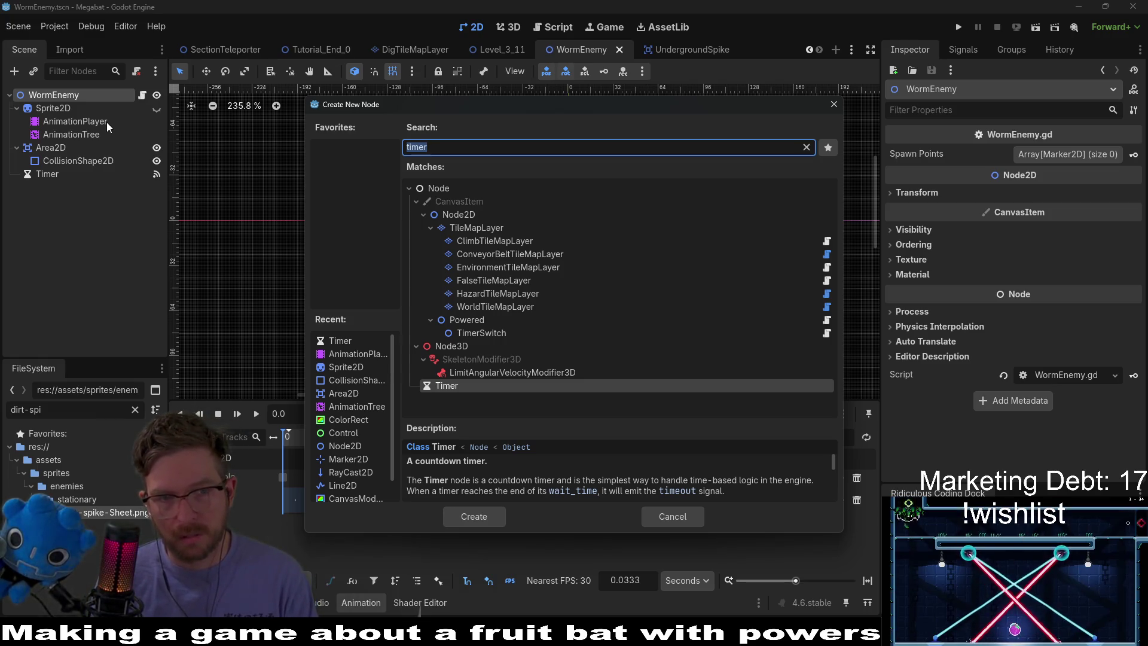
pyautogui.write('node')
pyautogui.press('Down')
pyautogui.press('Return')
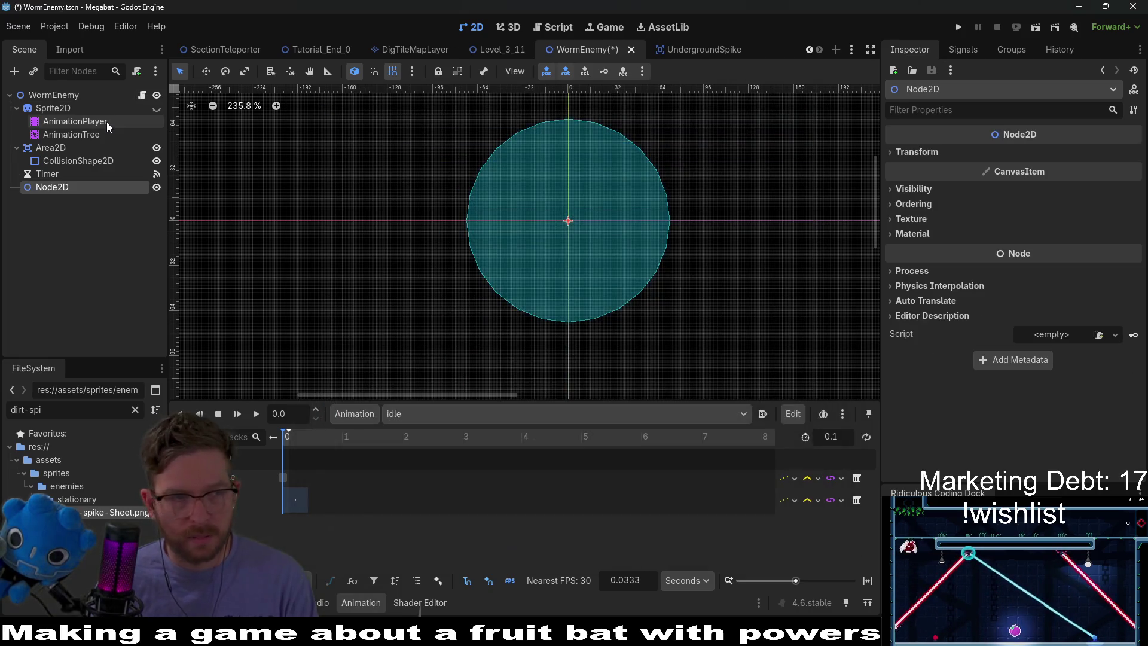
pyautogui.doubleClick(64, 187)
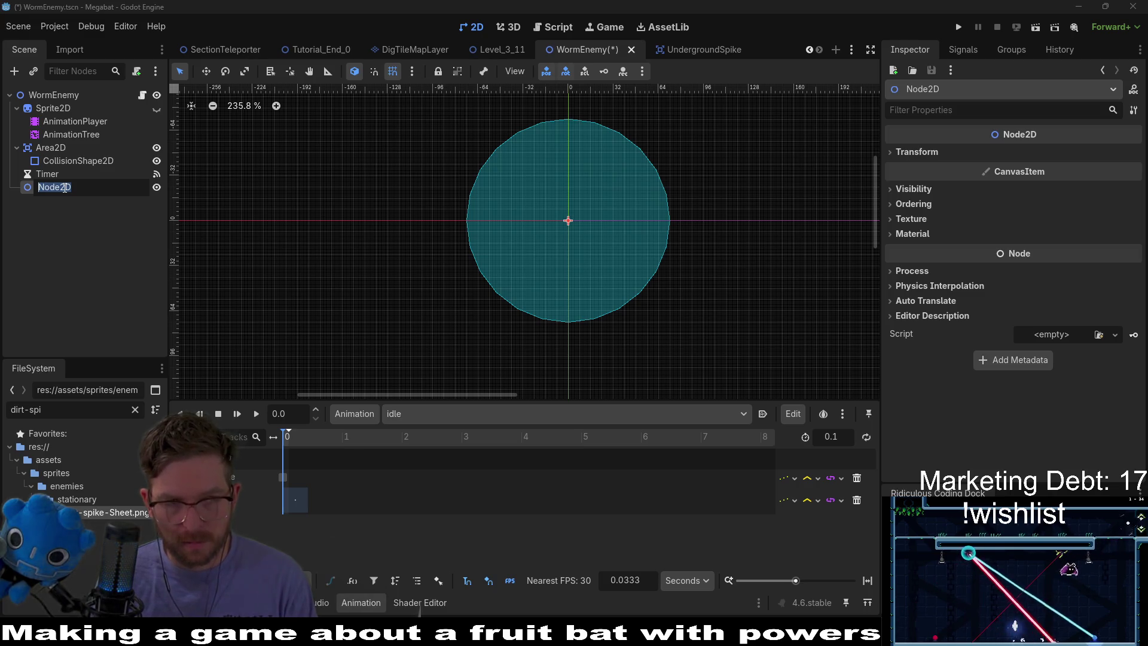
# Rename the new Node2D to SpawnRingContainer1 and duplicate it
pyautogui.write('SpawnRing')
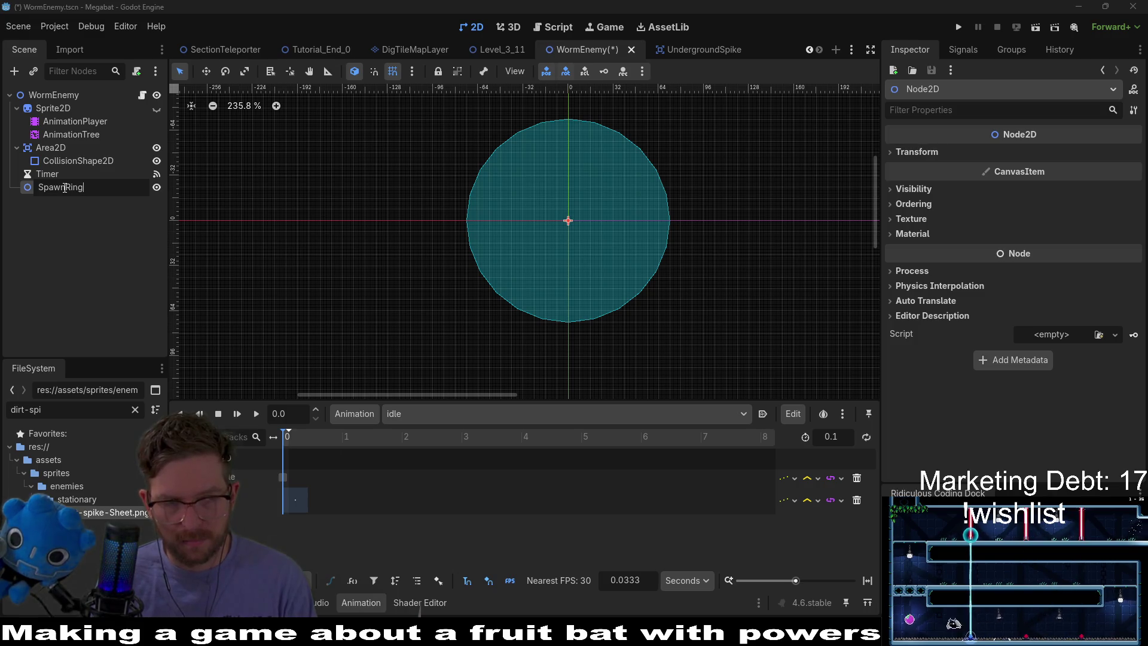
pyautogui.write('1')
pyautogui.press('Return')
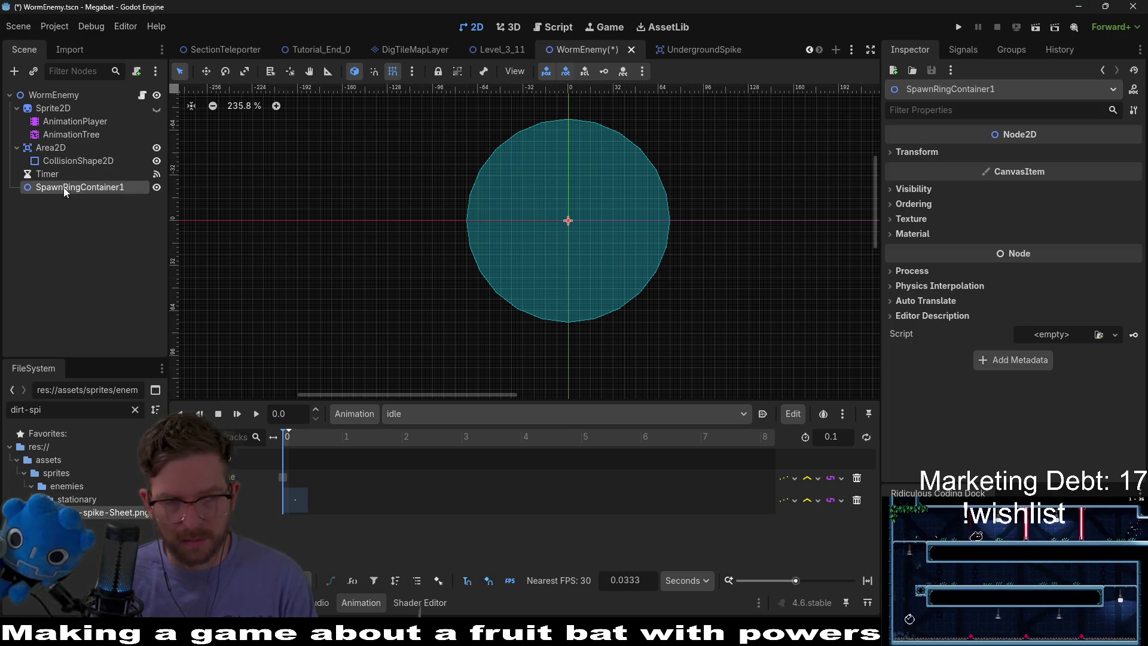
pyautogui.hotkey('ctrl', 'd')
pyautogui.hotkey('ctrl', 'd')
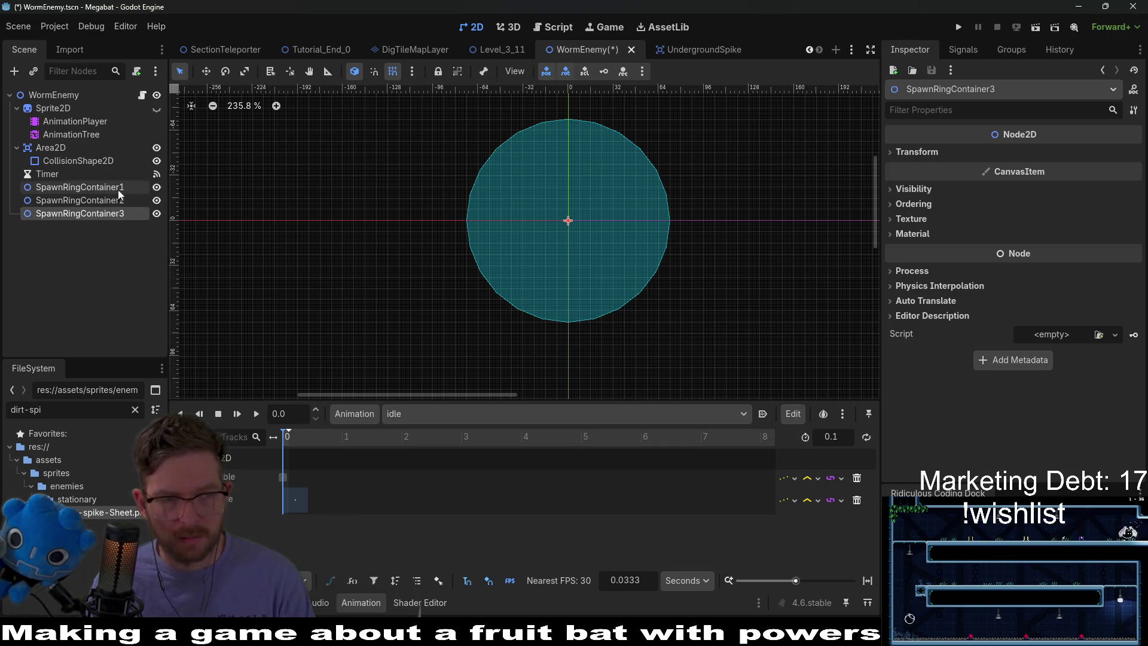
pyautogui.scroll(3, 546, 208)
# Cancel adding a child to SpawnRingContainer1 and return to the UndergroundSpike scene
pyautogui.rightClick(112, 187)
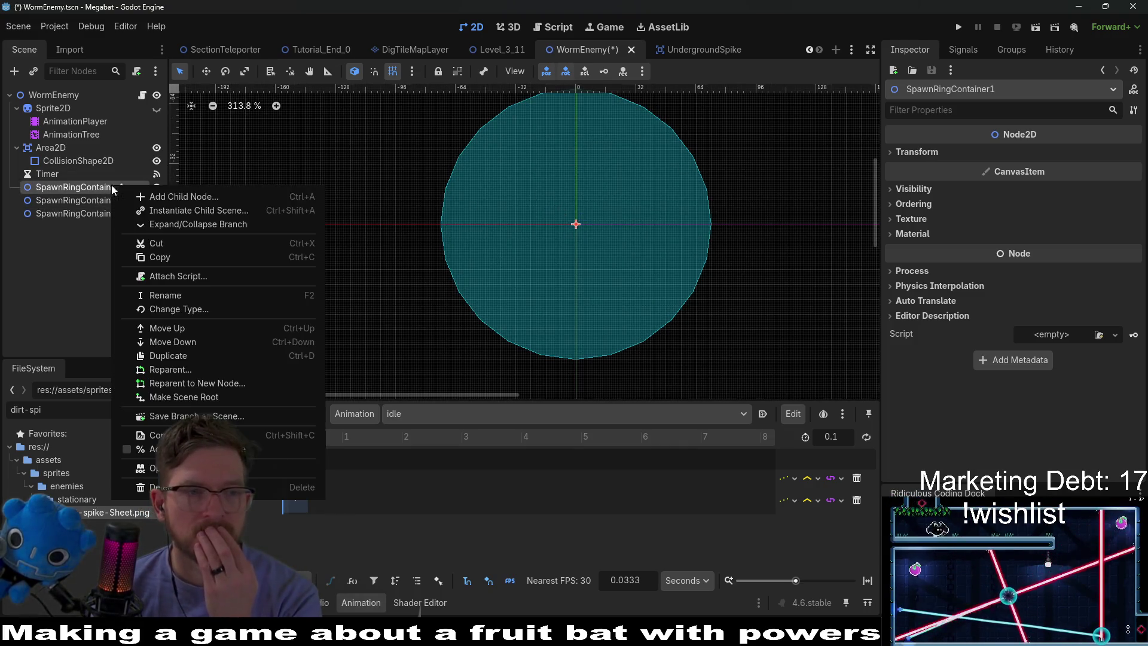
pyautogui.click(160, 197)
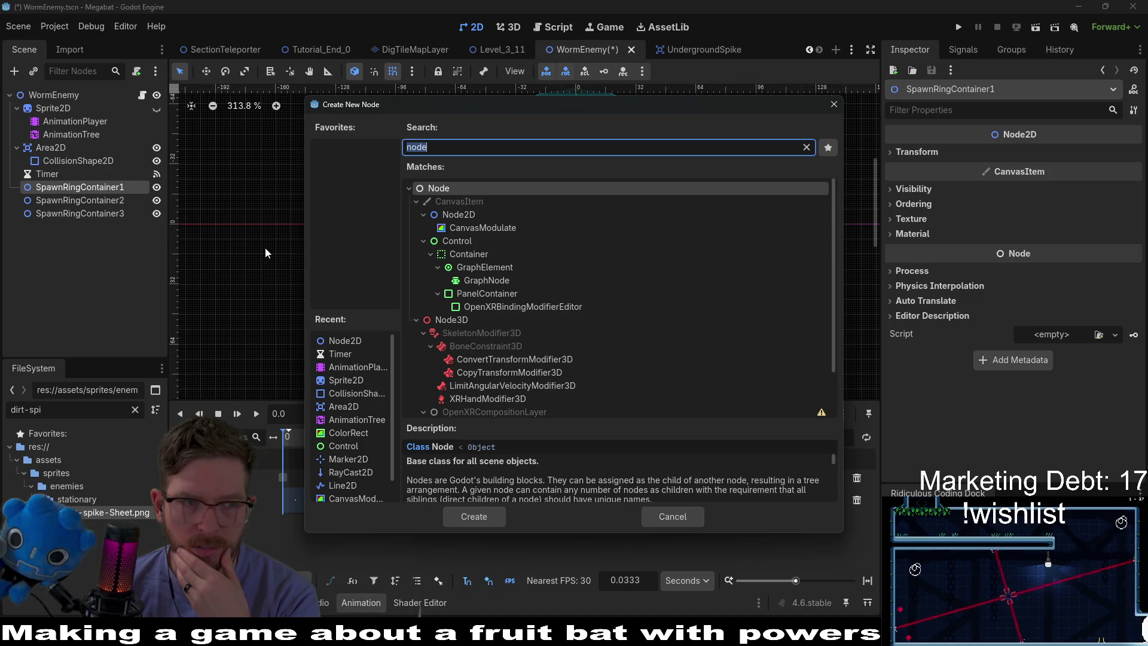
pyautogui.press('Escape')
pyautogui.click(688, 49)
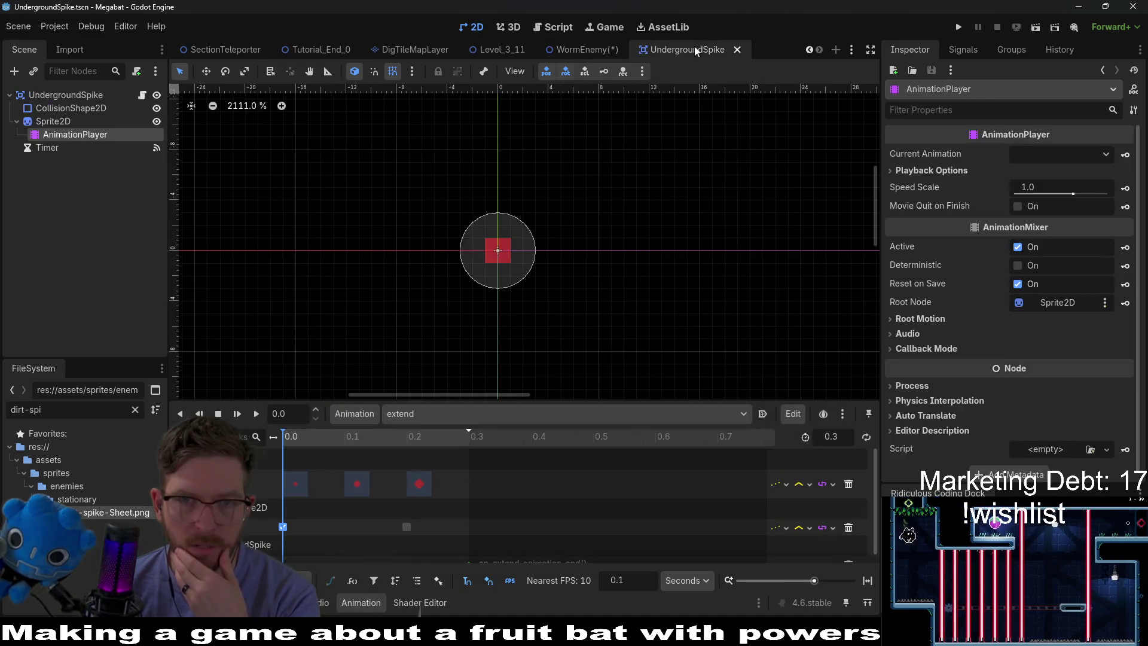
# Delete the _on_retract_animation_end() function and its queue_free() call from UndergroundSpike.gd
pyautogui.click(45, 150)
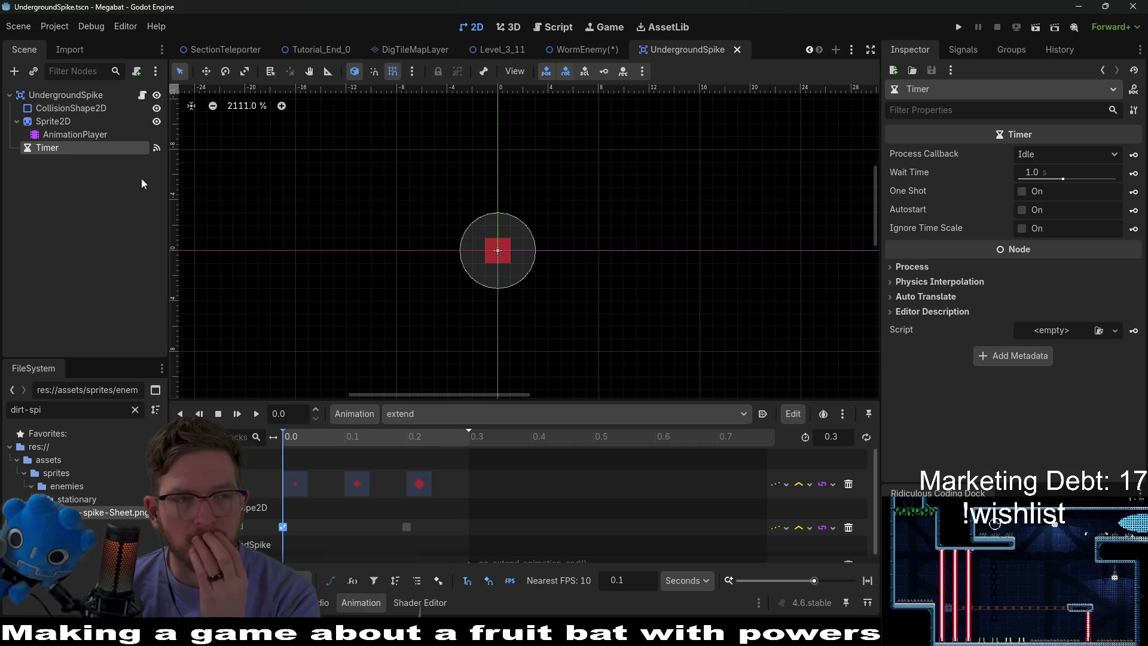
pyautogui.click(141, 95)
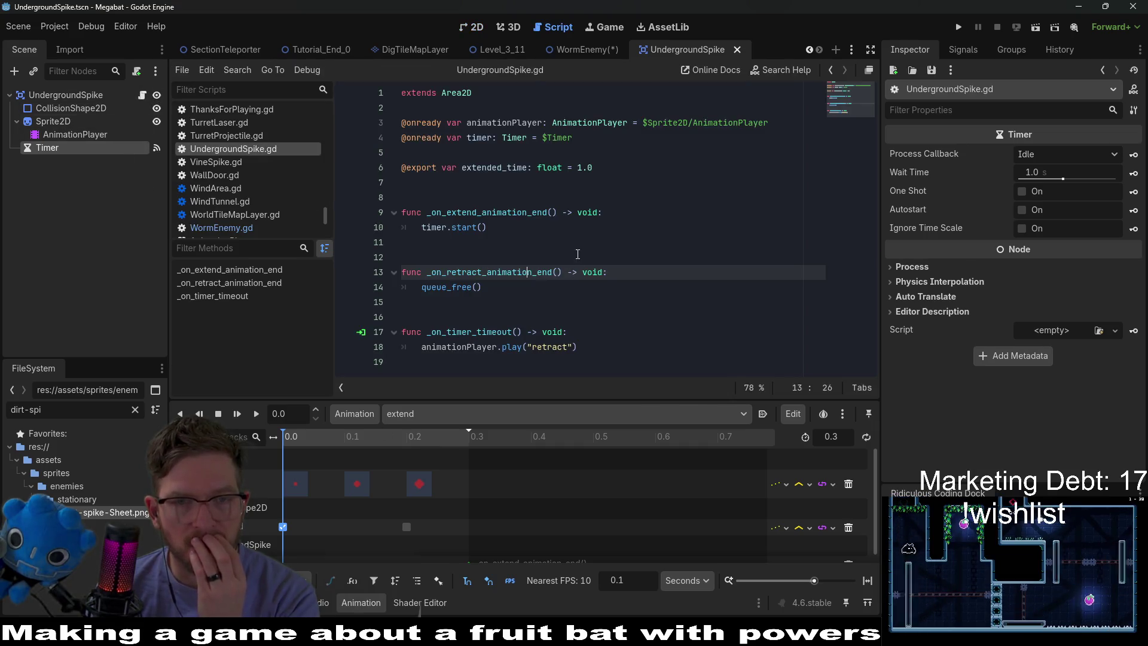
pyautogui.moveTo(481, 290); pyautogui.dragTo(422, 290)
pyautogui.moveTo(441, 295)
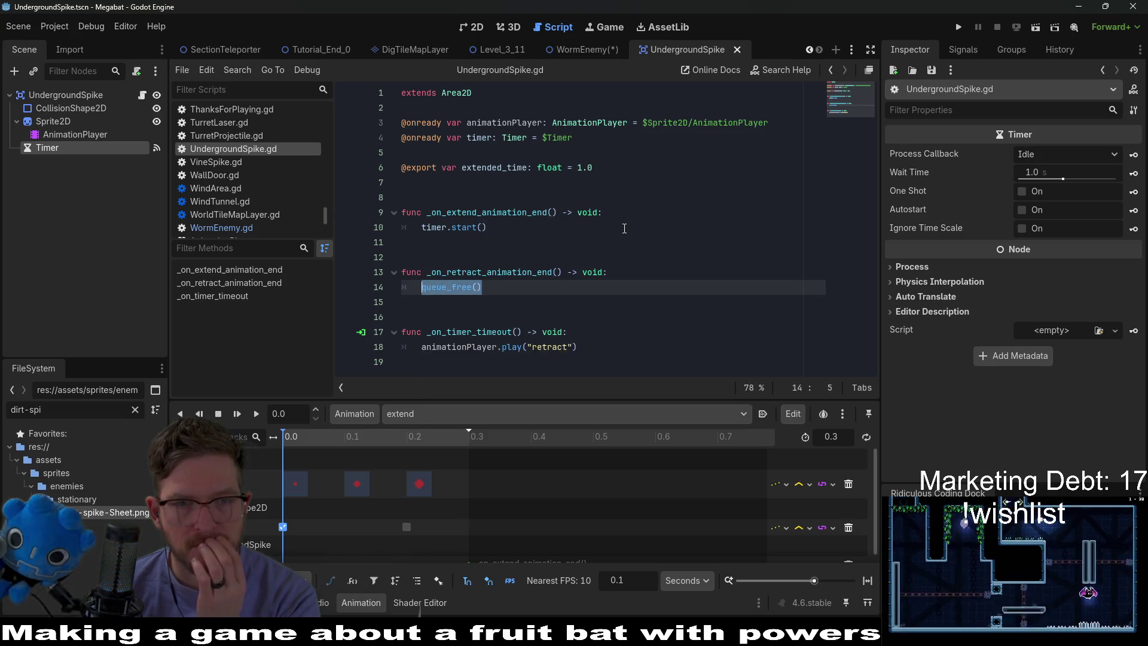
pyautogui.moveTo(569, 287); pyautogui.dragTo(582, 256)
pyautogui.press('BackSpace')
pyautogui.press('BackSpace')
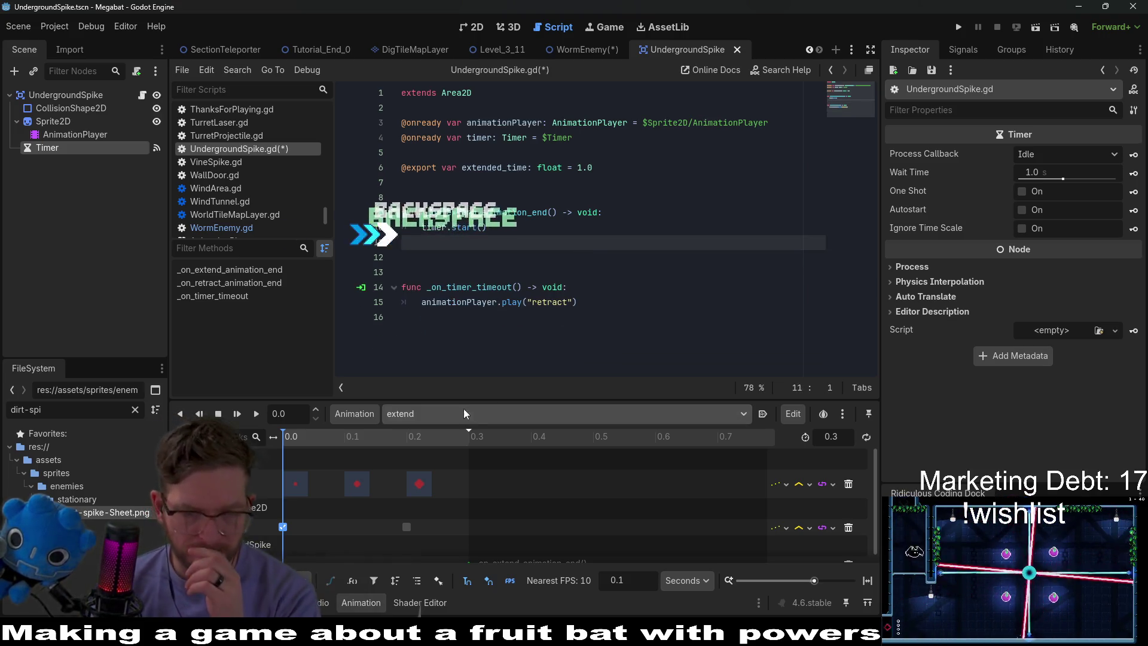
pyautogui.moveTo(534, 399); pyautogui.dragTo(534, 279)
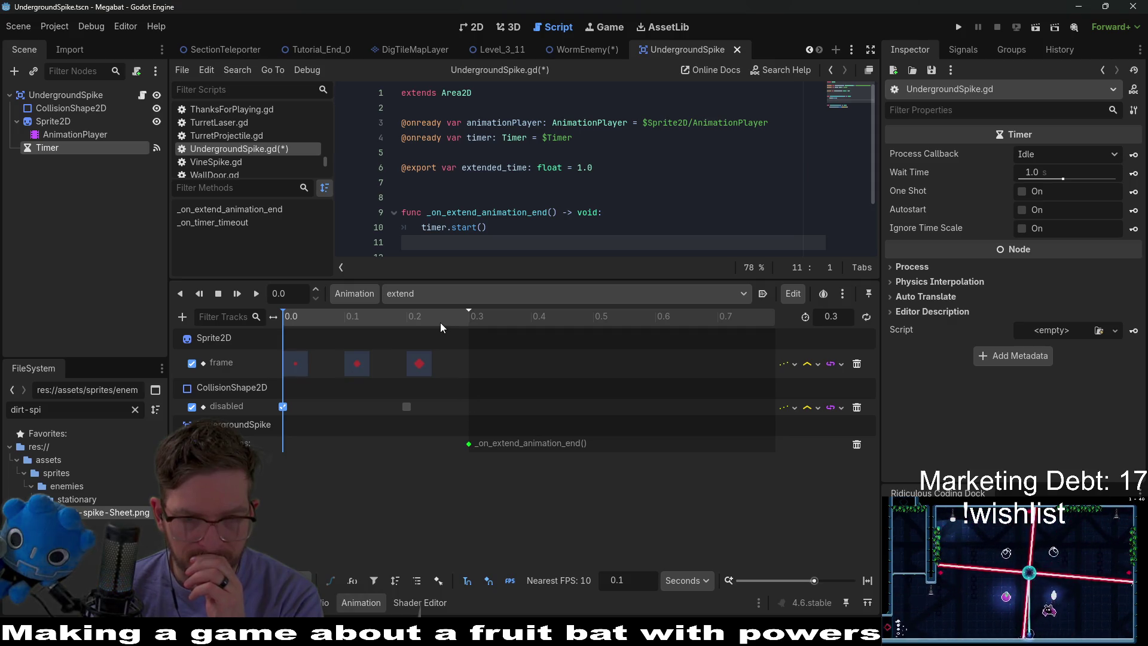
# Look through the retract and extend animations, then switch the timeline to RESET
pyautogui.click(461, 295)
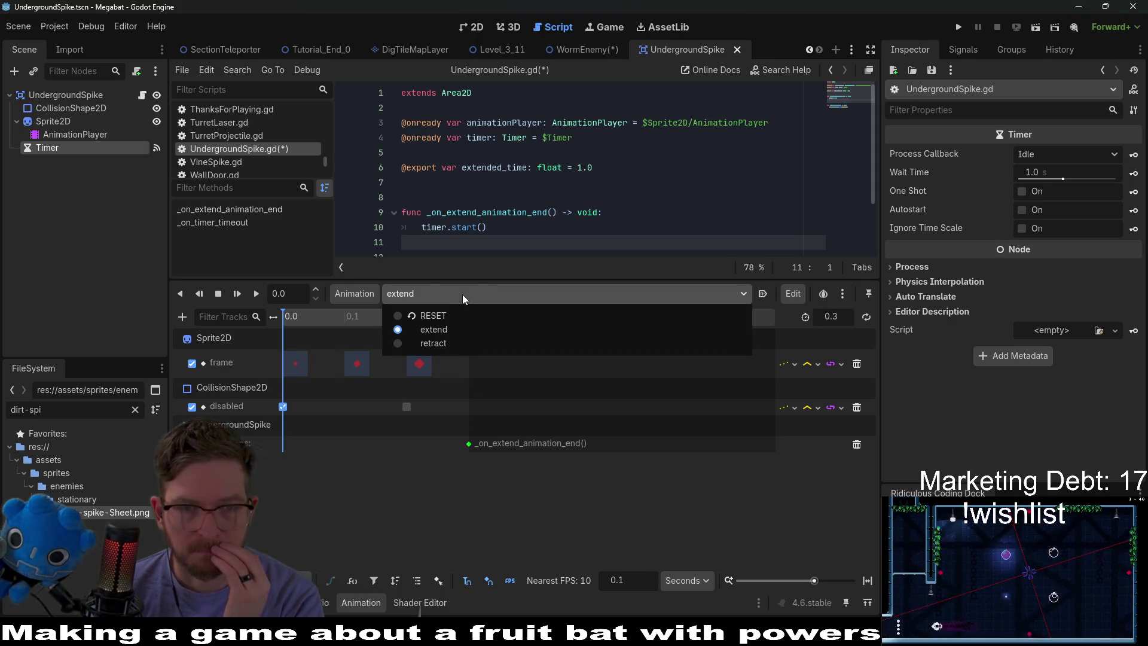
pyautogui.click(452, 340)
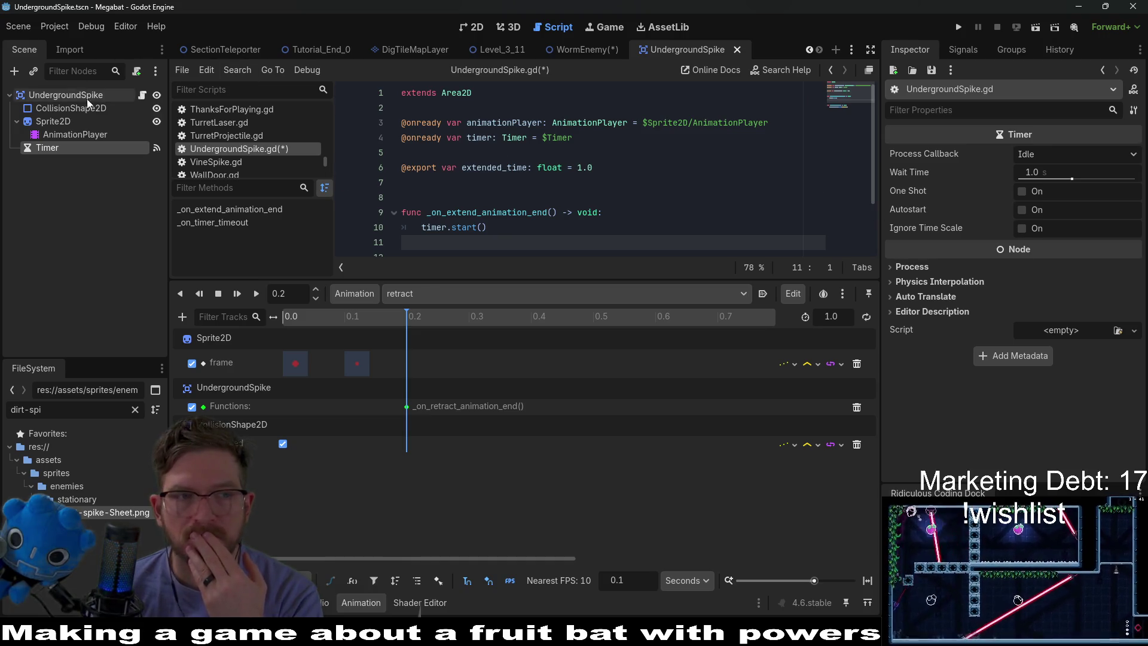
pyautogui.click(75, 119)
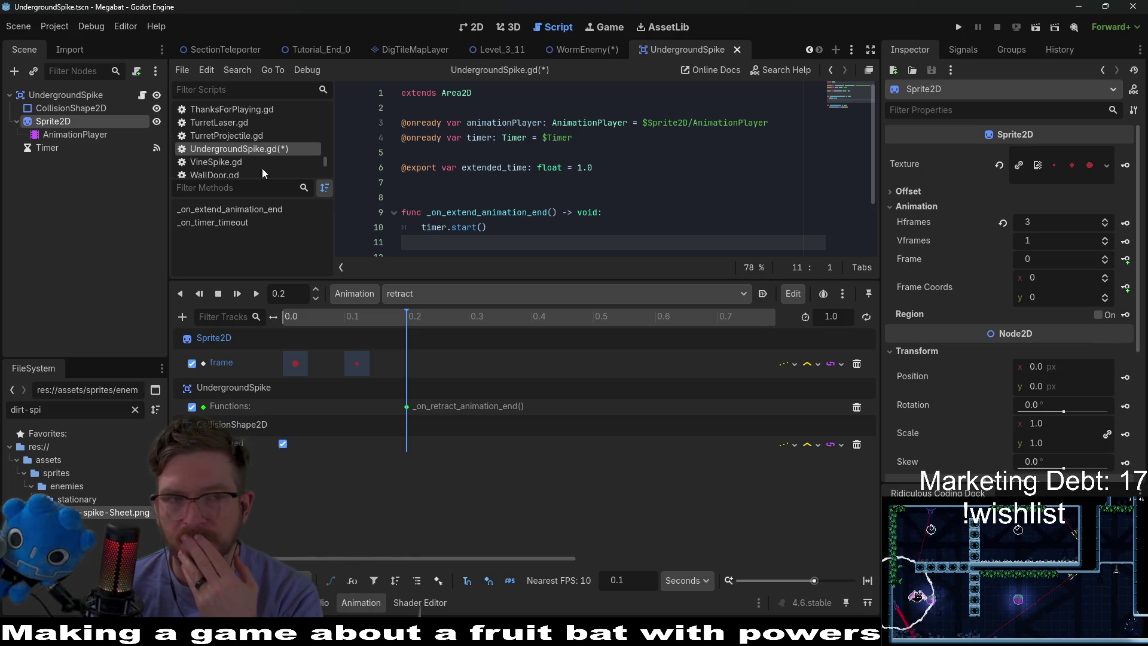
pyautogui.click(424, 293)
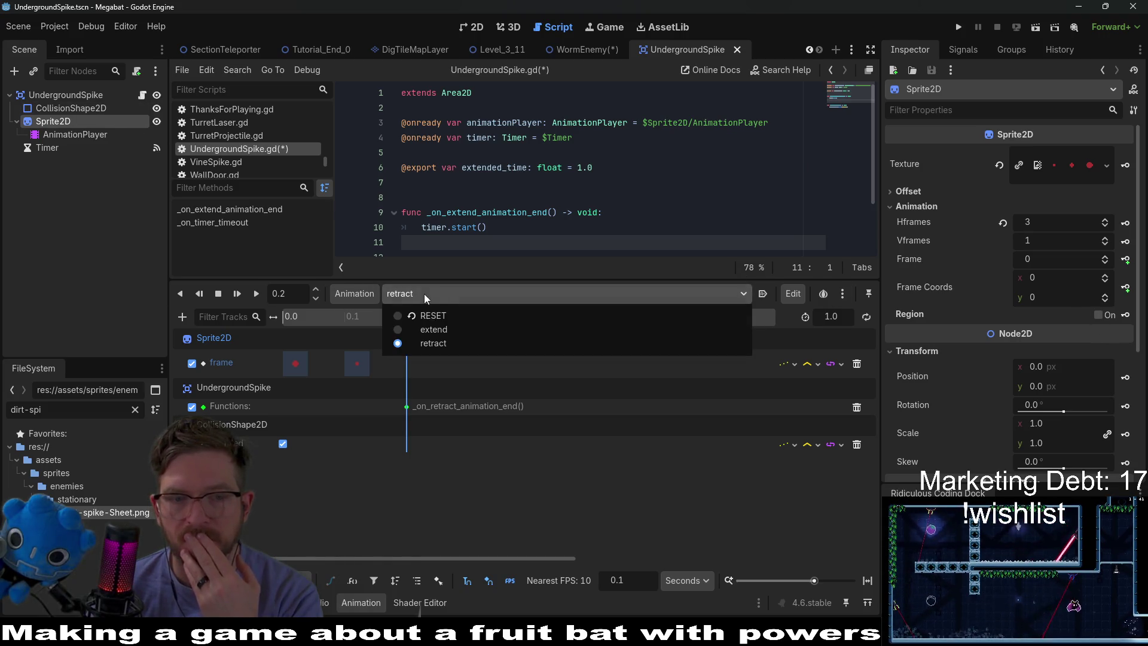
pyautogui.click(444, 331)
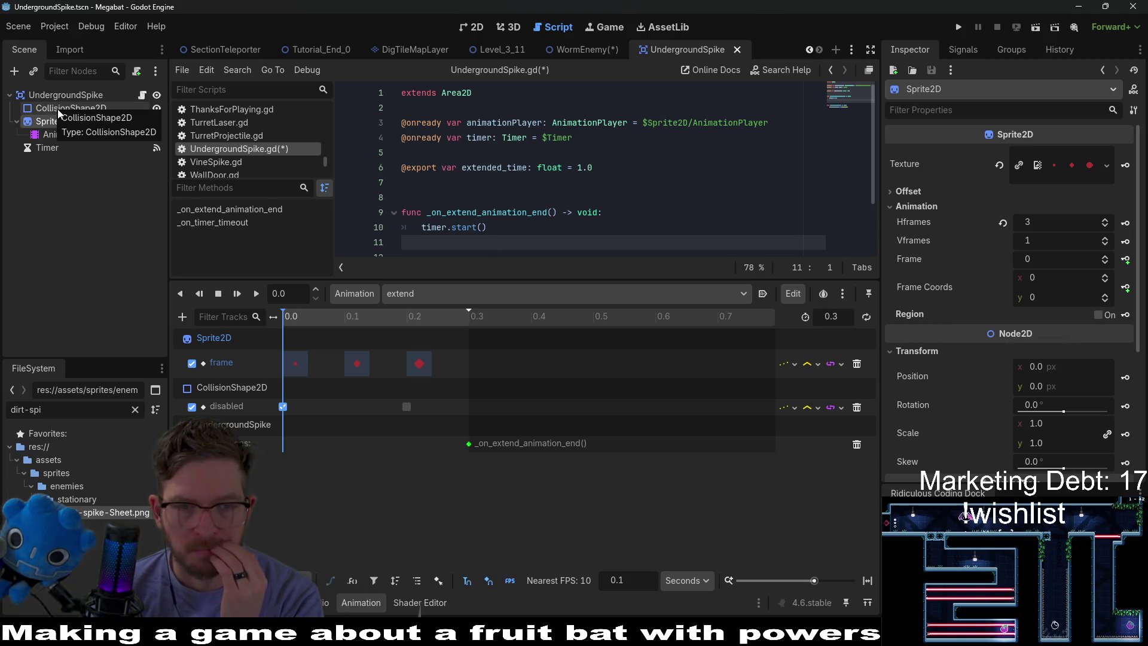
pyautogui.click(419, 293)
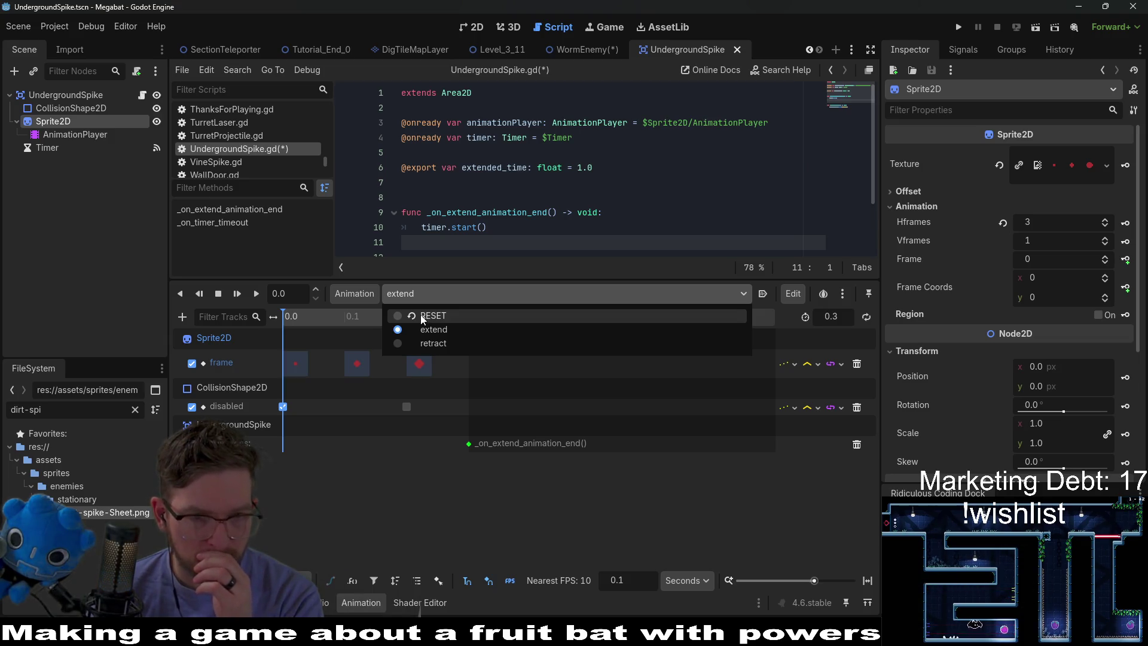
pyautogui.click(421, 315)
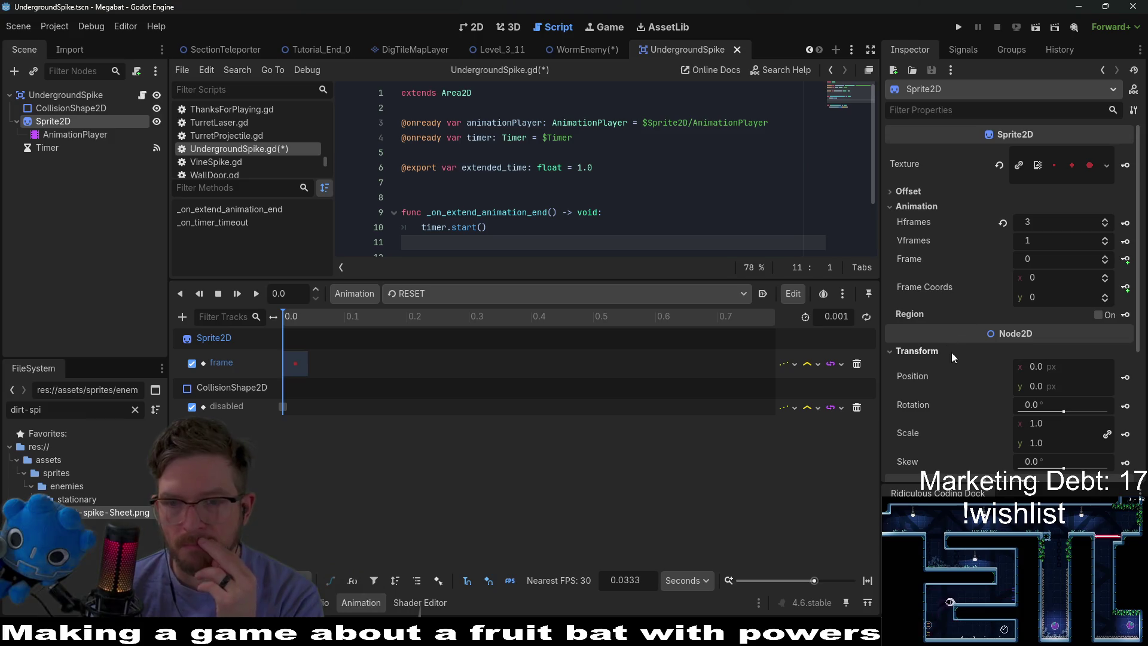
# Select Sprite2D and expand its CanvasItem Visibility properties in the Inspector
pyautogui.click(52, 134)
pyautogui.click(61, 123)
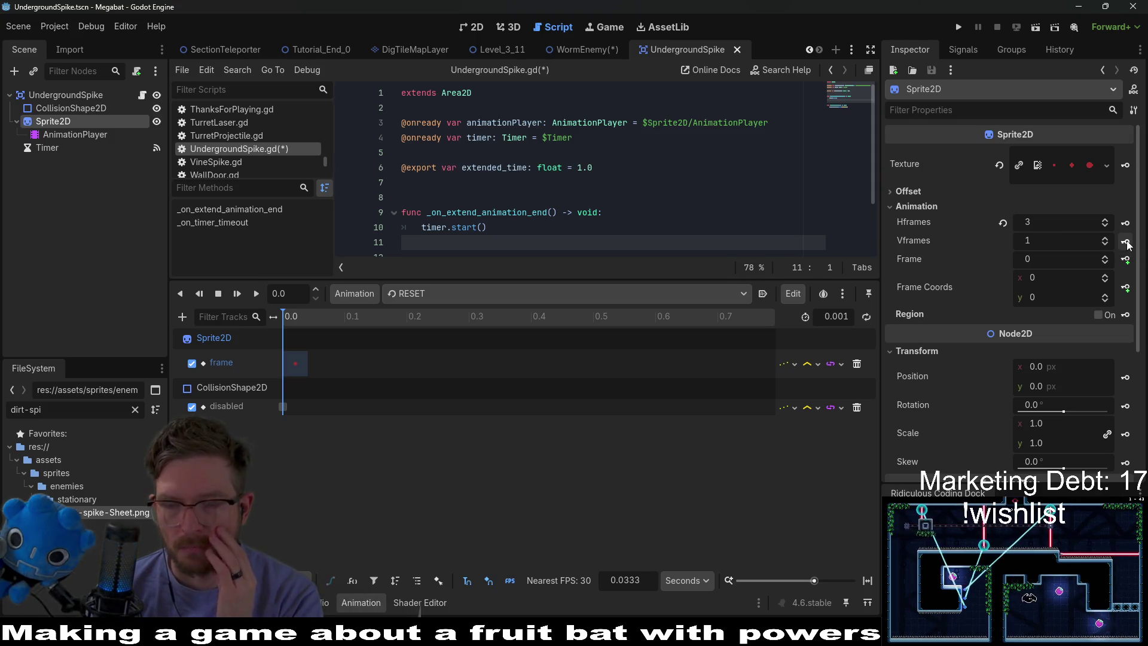
pyautogui.scroll(-5, 1031, 296)
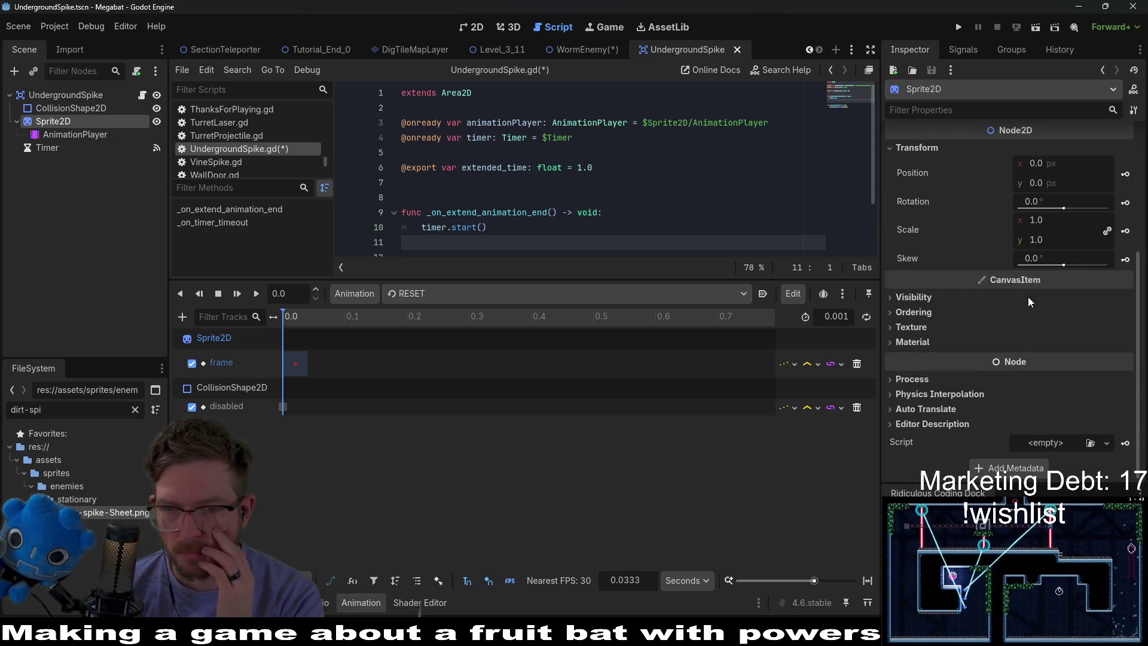
pyautogui.click(1030, 297)
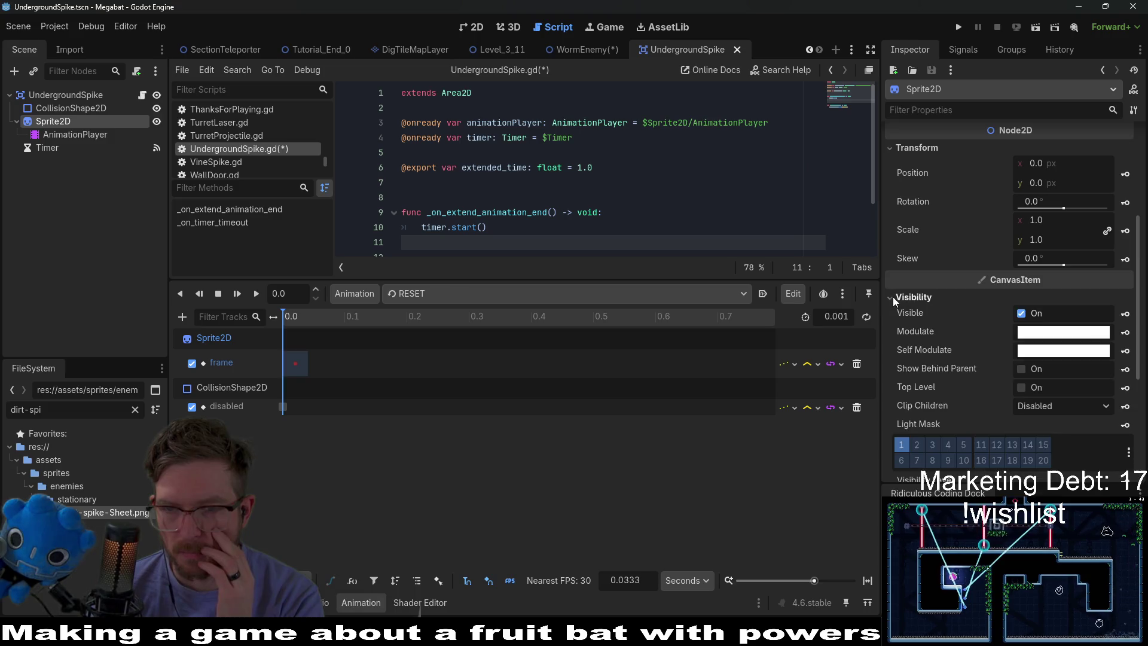
# Key Sprite2D's Visible property off in the RESET animation and save the scene
pyautogui.click(1124, 314)
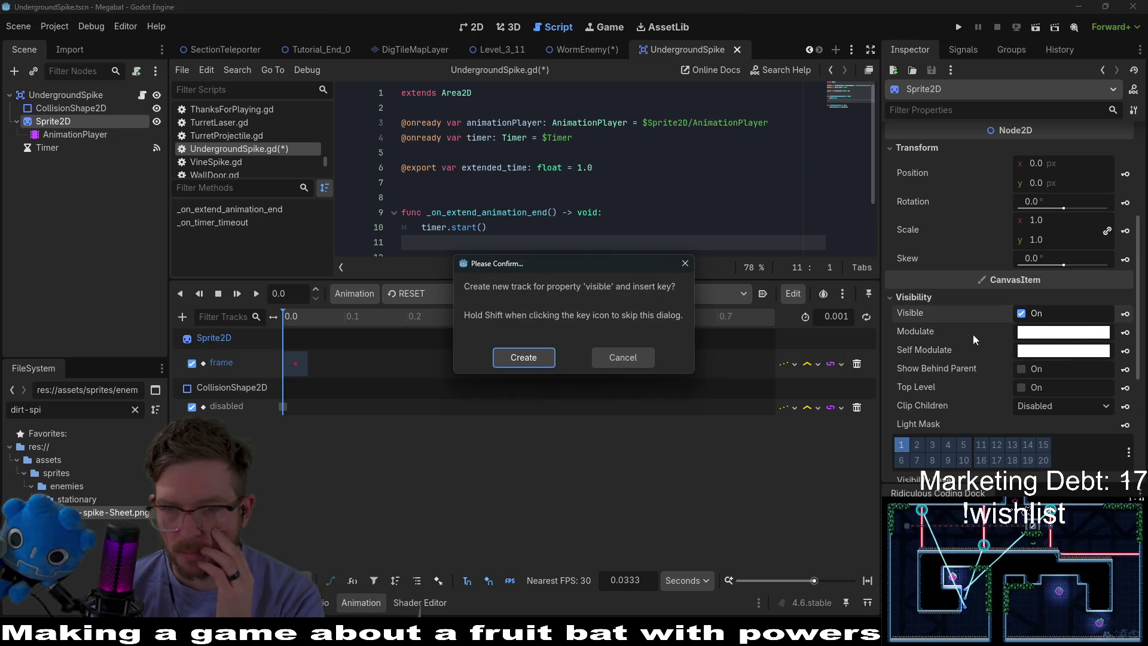
pyautogui.click(525, 357)
pyautogui.click(283, 386)
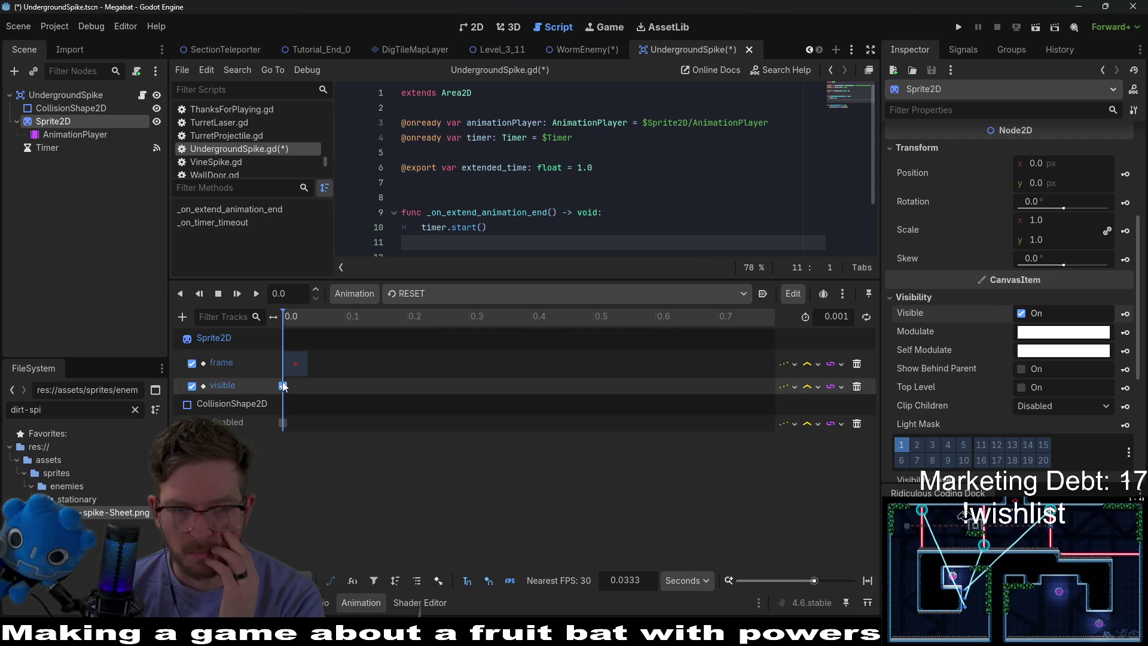
pyautogui.click(1021, 174)
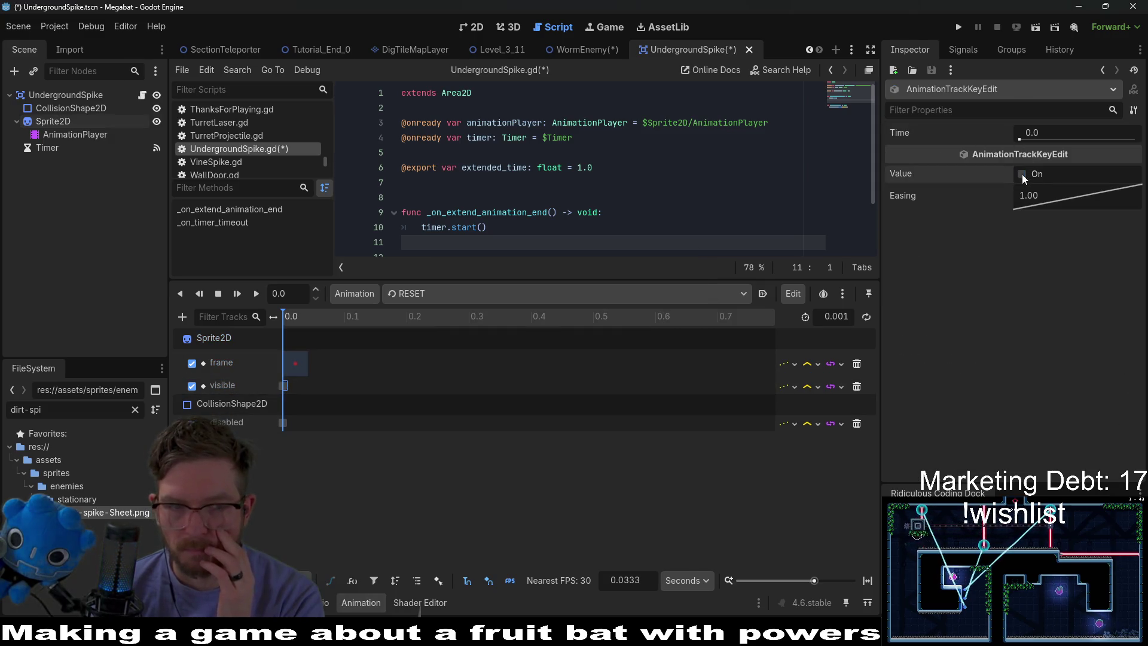
pyautogui.hotkey('ctrl', 's')
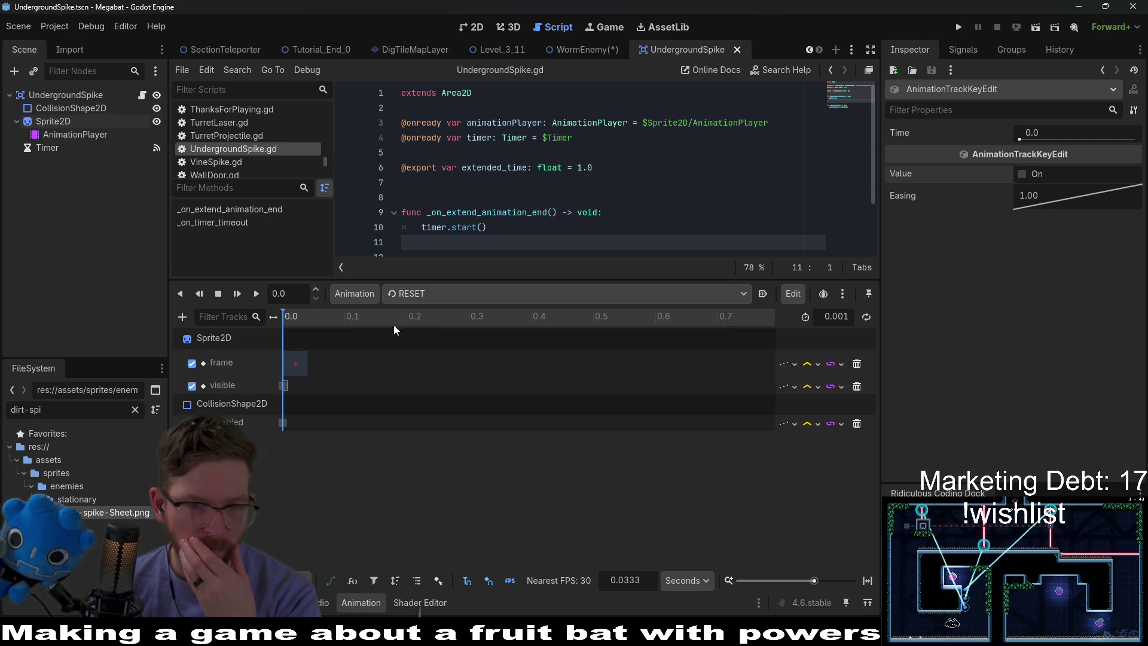
# In the extend animation, key the sprite visible at 0.0
pyautogui.click(416, 294)
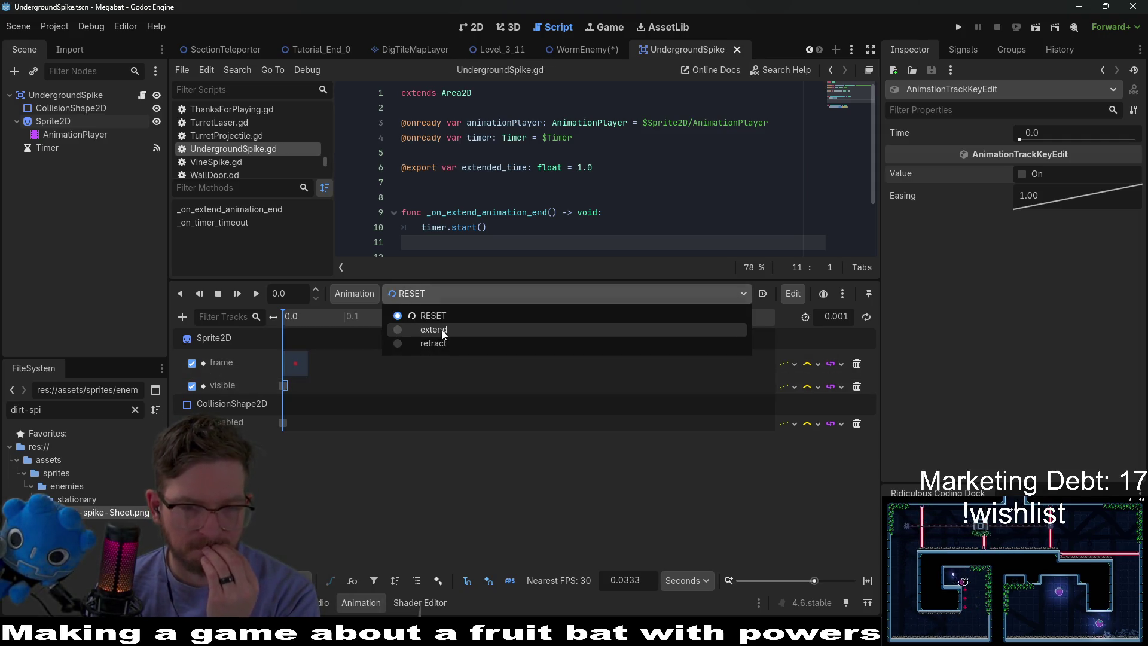
pyautogui.click(433, 330)
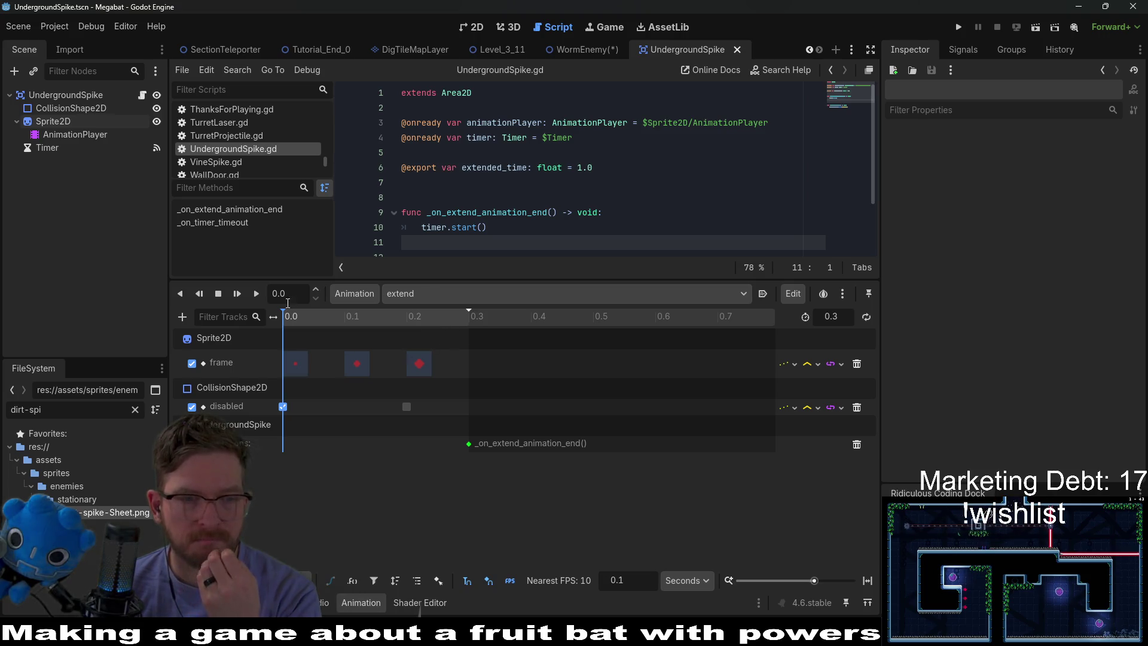
pyautogui.click(68, 108)
pyautogui.click(59, 121)
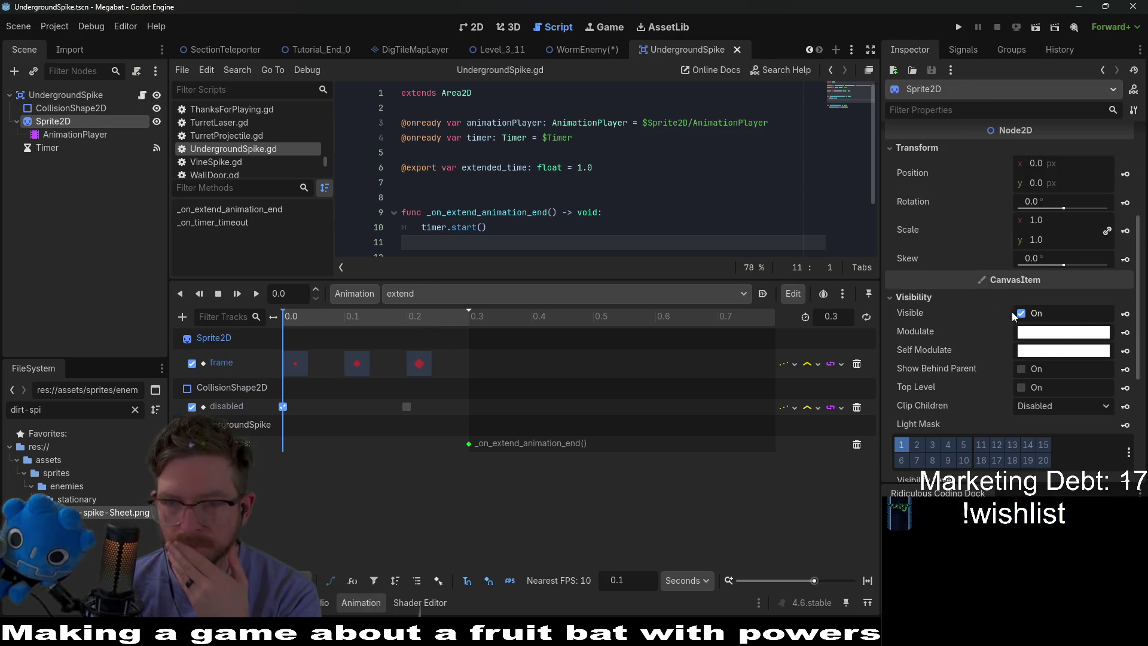
pyautogui.click(1114, 314)
pyautogui.click(538, 358)
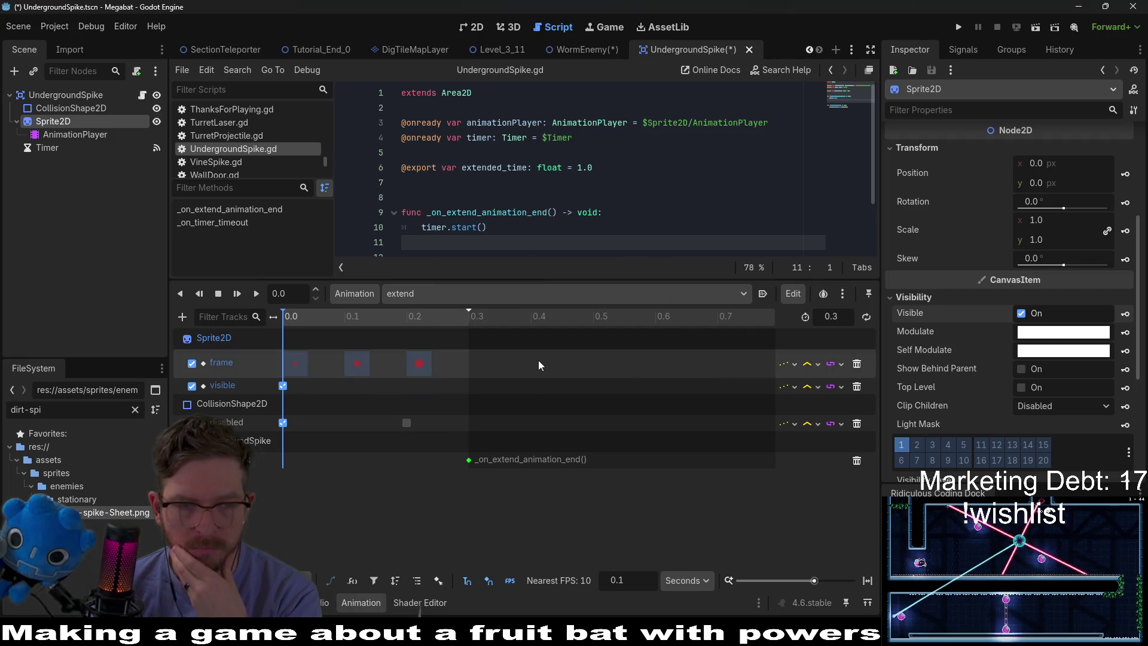
# Flip between the RESET, extend and retract animations to check the visible tracks
pyautogui.click(521, 290)
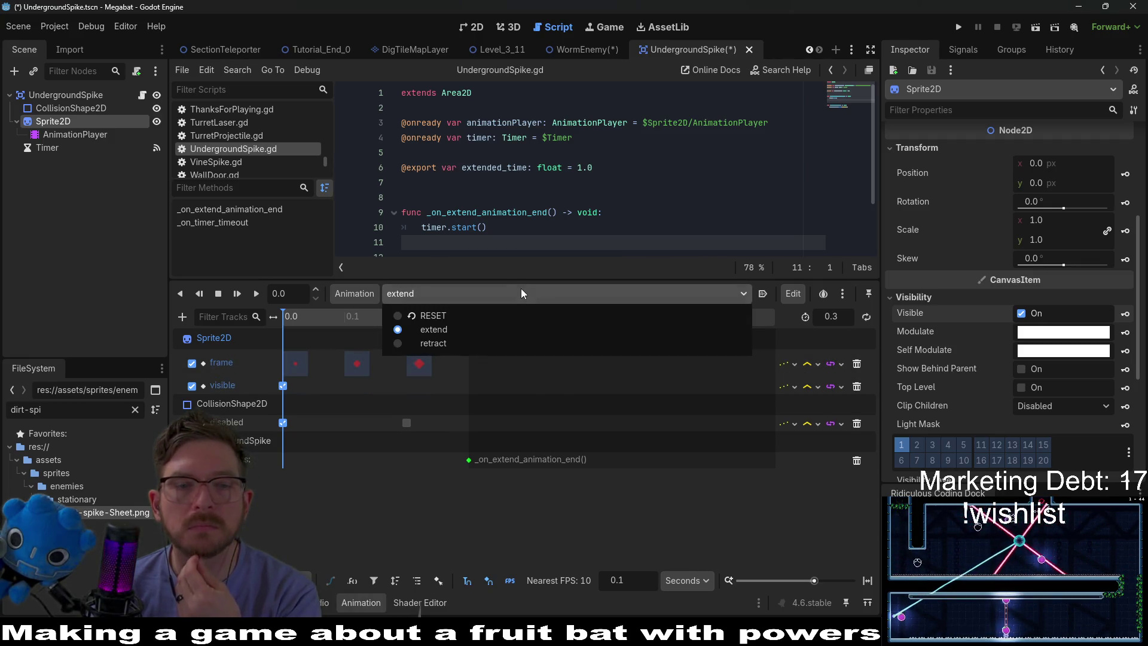
pyautogui.click(521, 288)
pyautogui.click(514, 290)
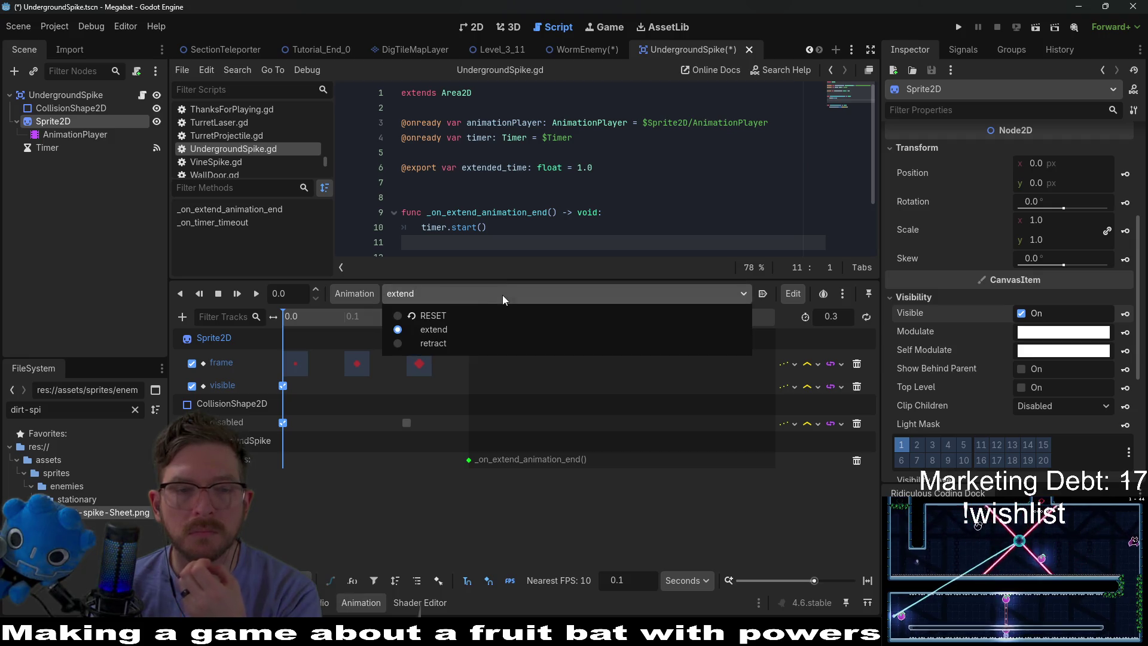
pyautogui.click(443, 314)
pyautogui.click(697, 296)
pyautogui.click(472, 328)
pyautogui.click(500, 289)
pyautogui.click(458, 341)
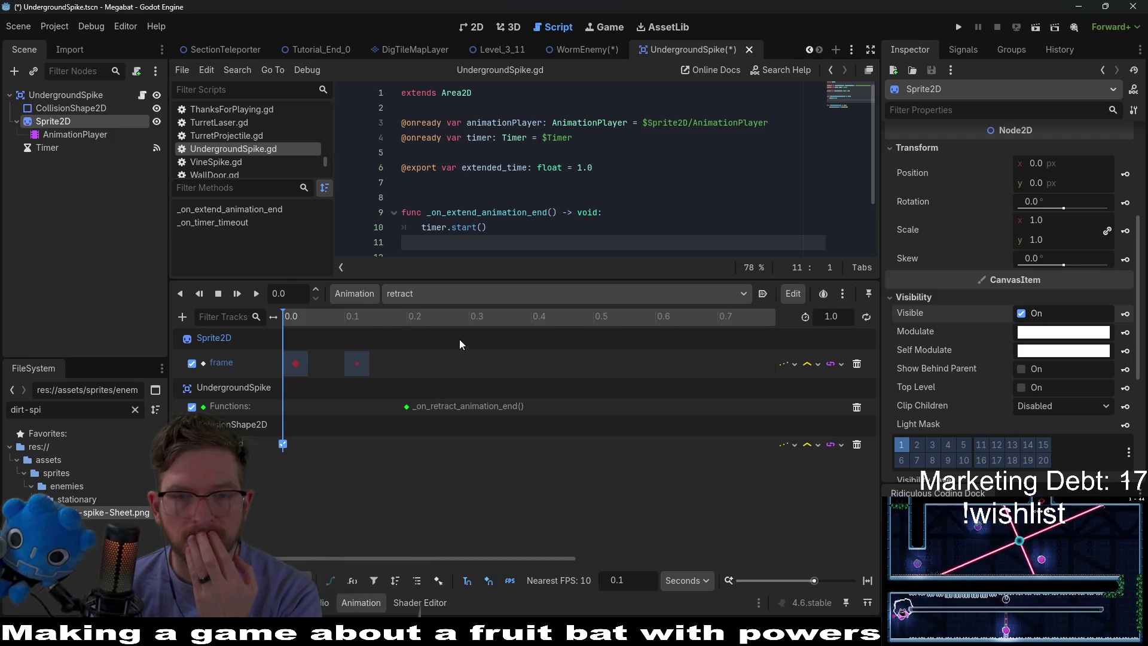
pyautogui.click(503, 295)
pyautogui.click(463, 317)
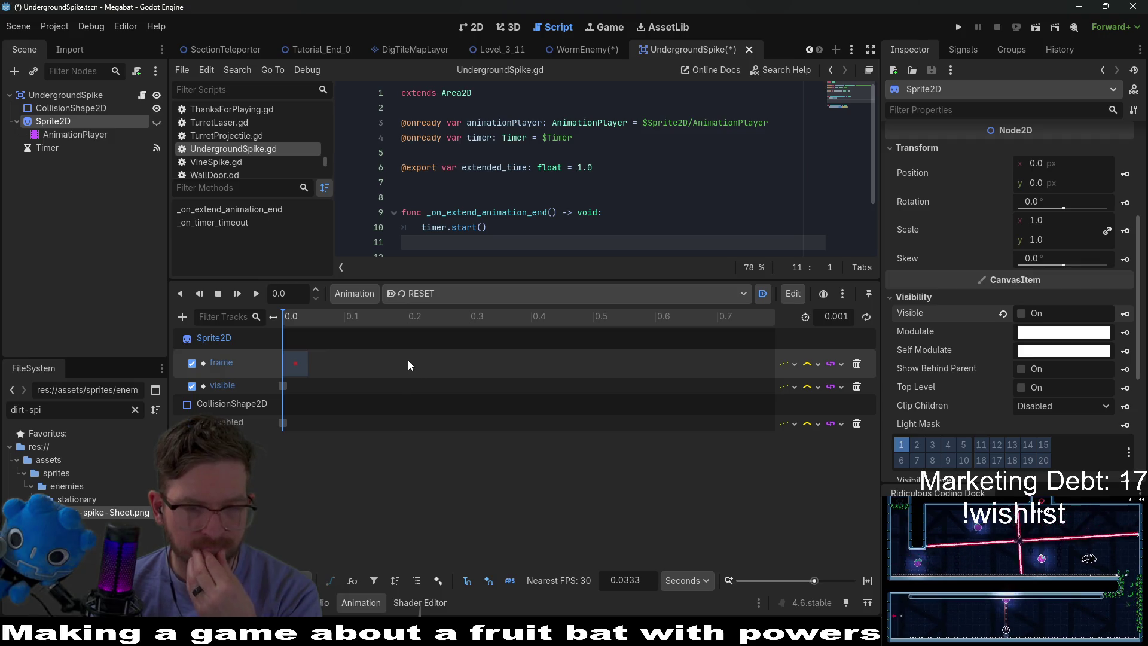
# In the retract animation, key the sprite hidden at 0.2, then return to RESET
pyautogui.click(412, 293)
pyautogui.click(441, 329)
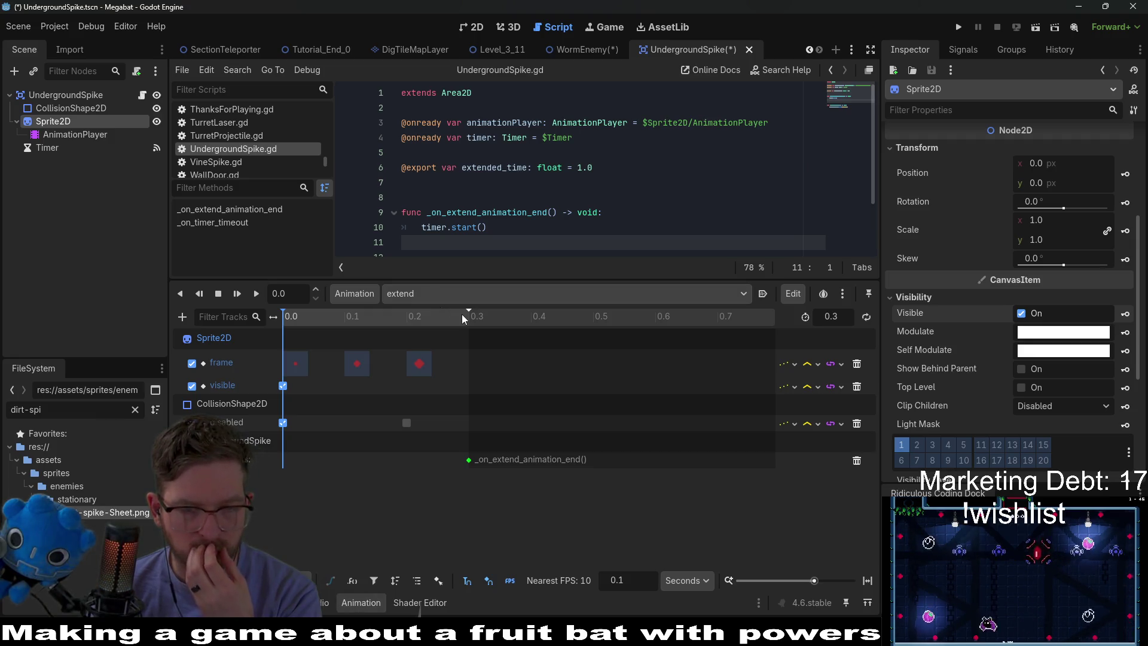
pyautogui.click(440, 295)
pyautogui.click(454, 344)
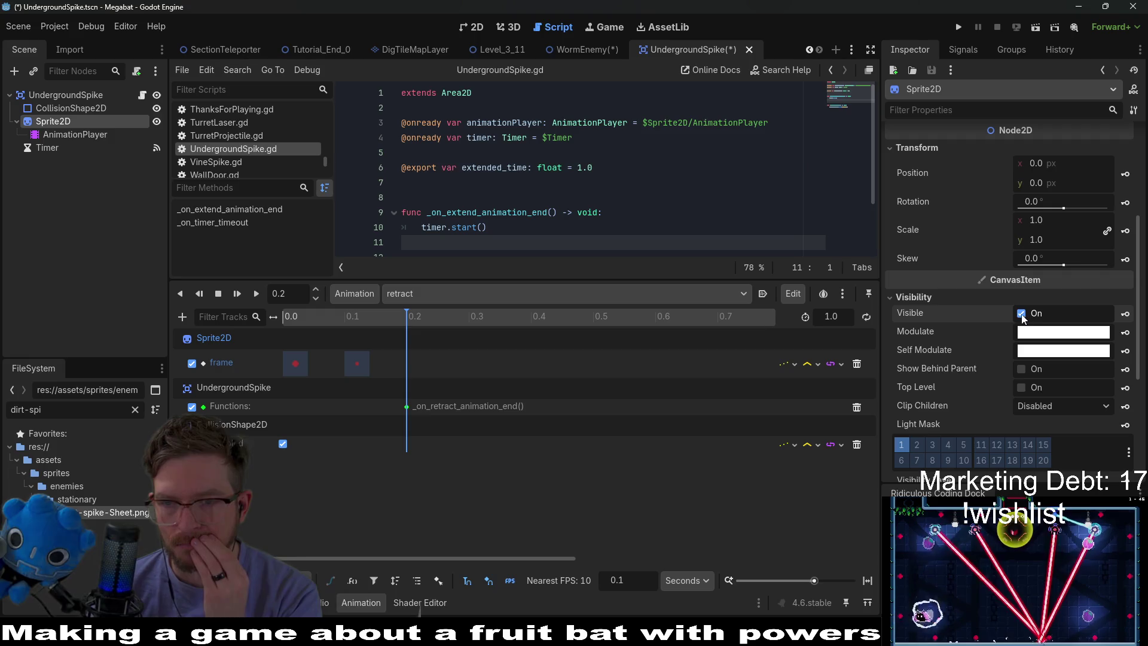
pyautogui.click(1124, 314)
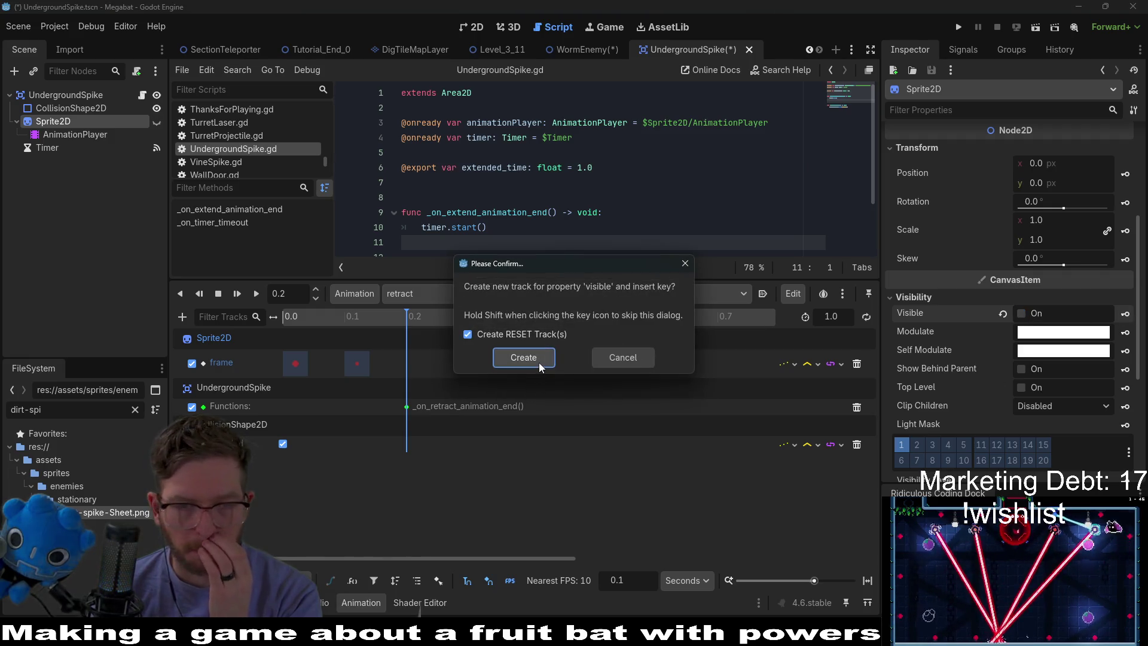
pyautogui.click(539, 362)
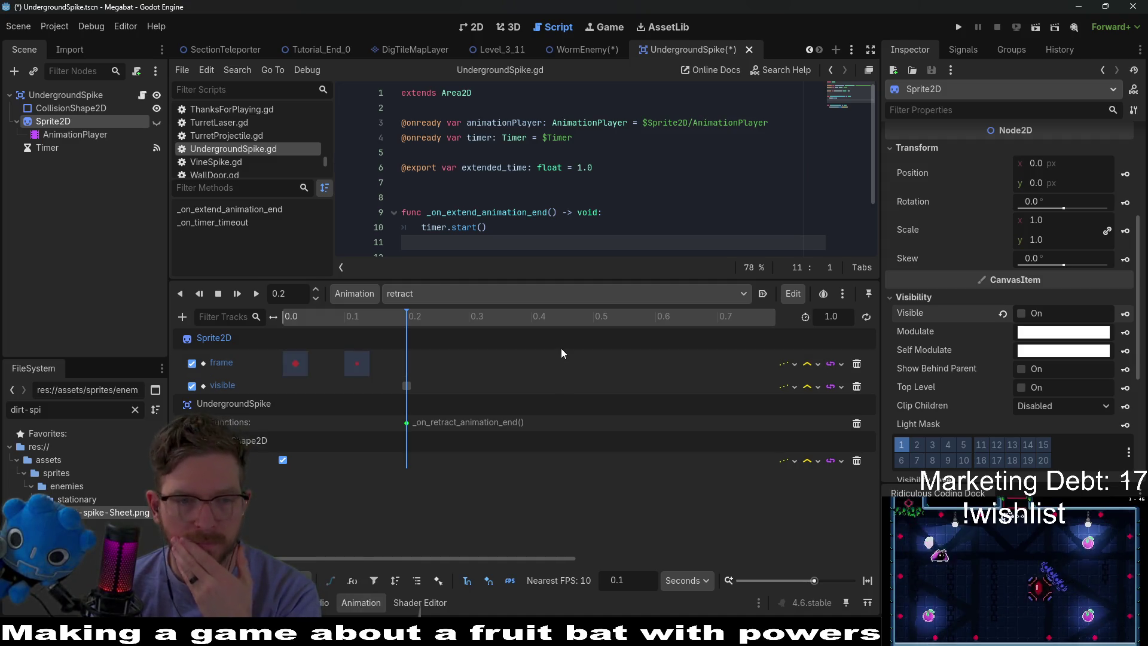
pyautogui.click(428, 291)
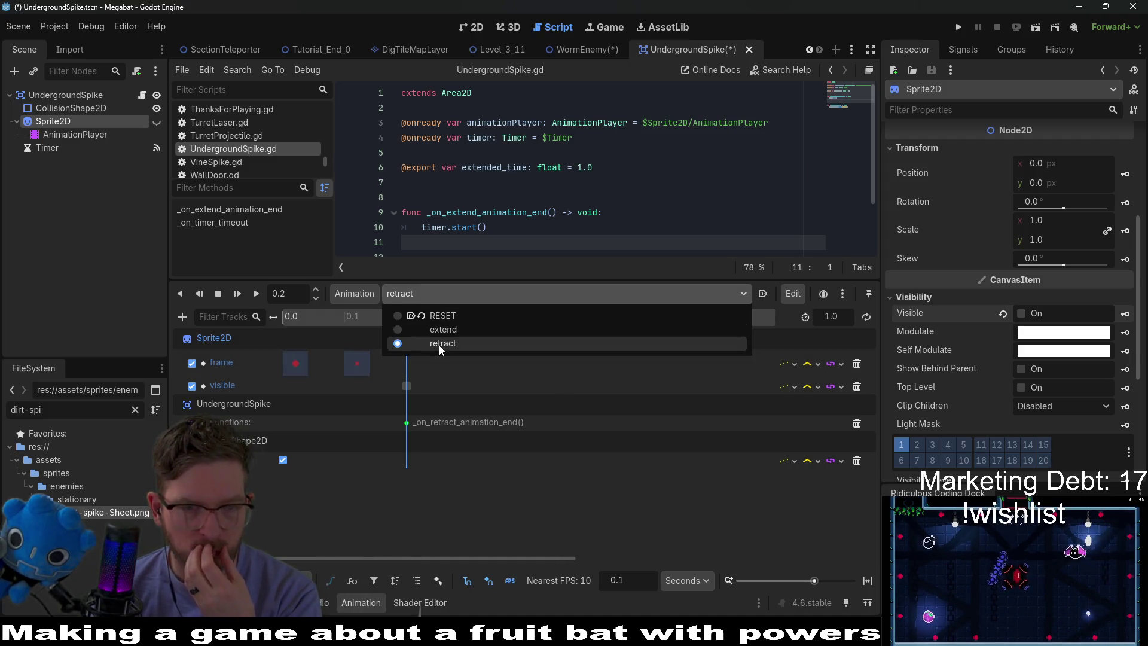
pyautogui.click(445, 316)
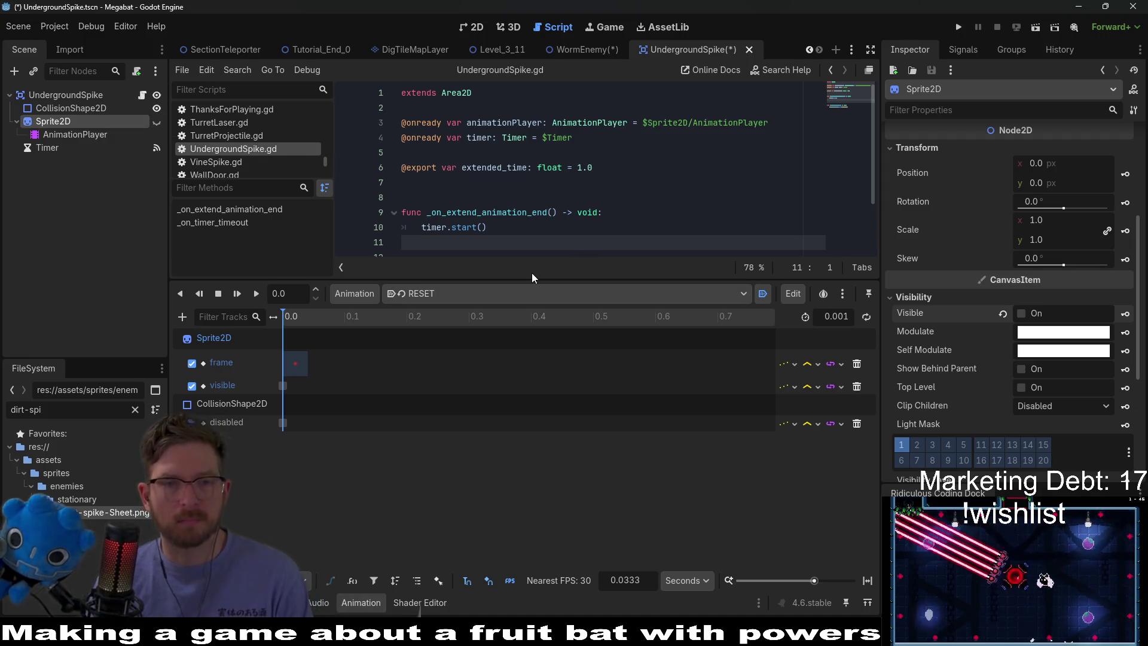
# Delete the _on_retract_animation_end call track from retract and save the spike scene
pyautogui.hotkey('ctrl', 's')
pyautogui.moveTo(542, 279); pyautogui.dragTo(553, 383)
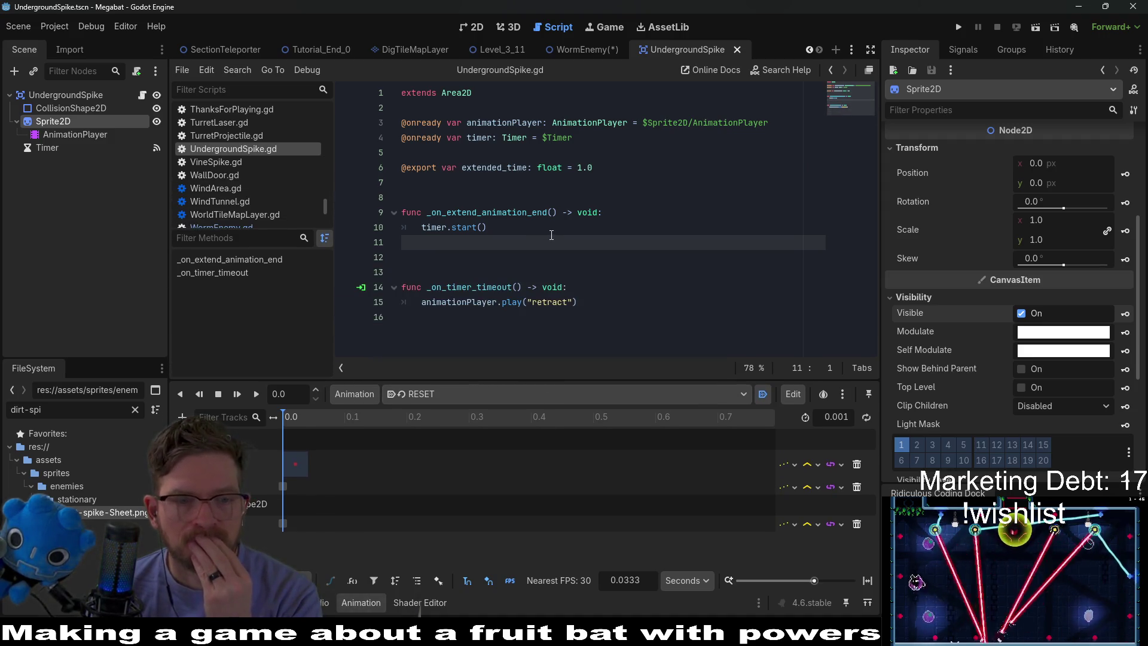
pyautogui.moveTo(461, 382); pyautogui.dragTo(477, 321)
pyautogui.click(455, 336)
pyautogui.click(419, 384)
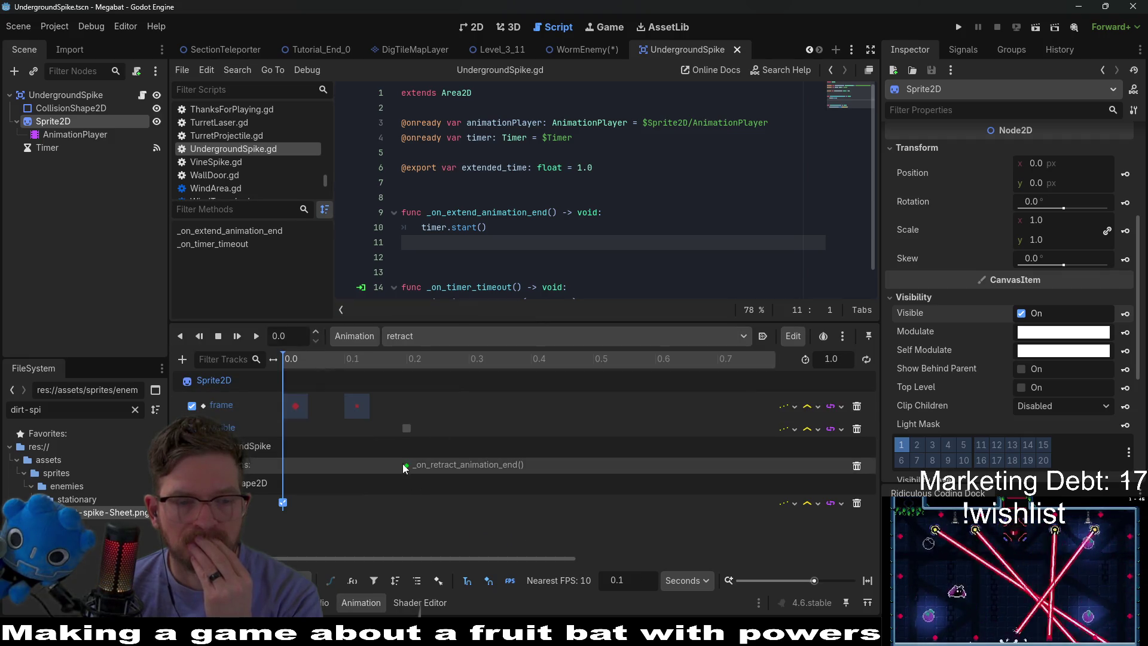
pyautogui.click(856, 466)
pyautogui.press('Down')
pyautogui.scroll(-1, 592, 269)
pyautogui.hotkey('ctrl', 's')
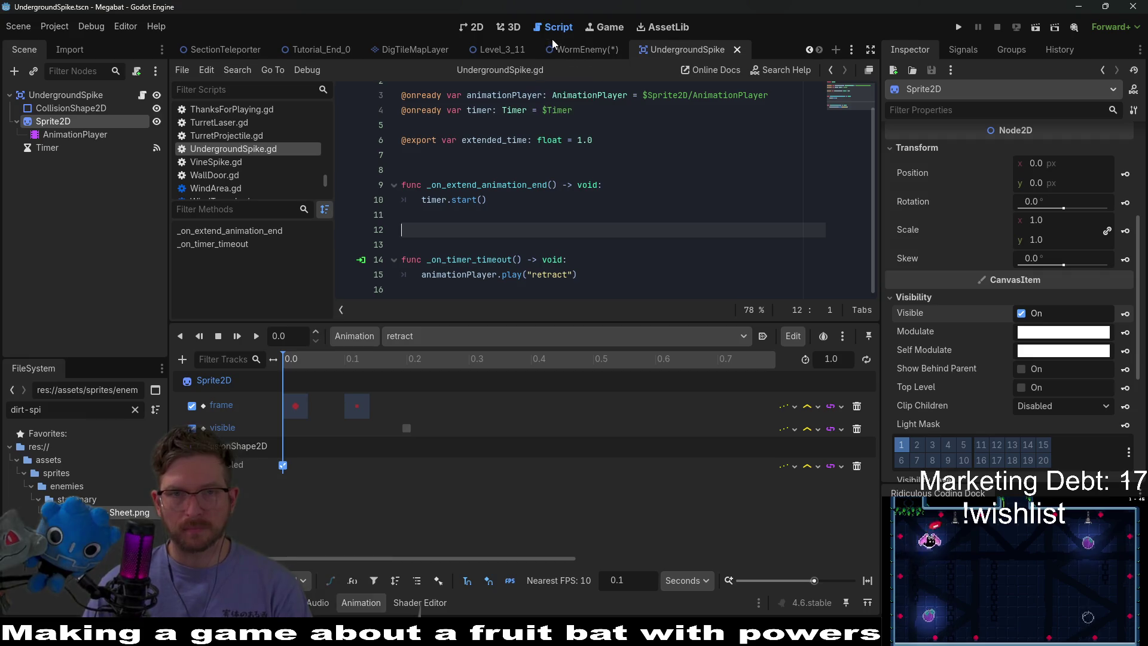
# Bring up the WormEnemy scene, save it, and view it in 2D
pyautogui.click(579, 48)
pyautogui.hotkey('ctrl', 's')
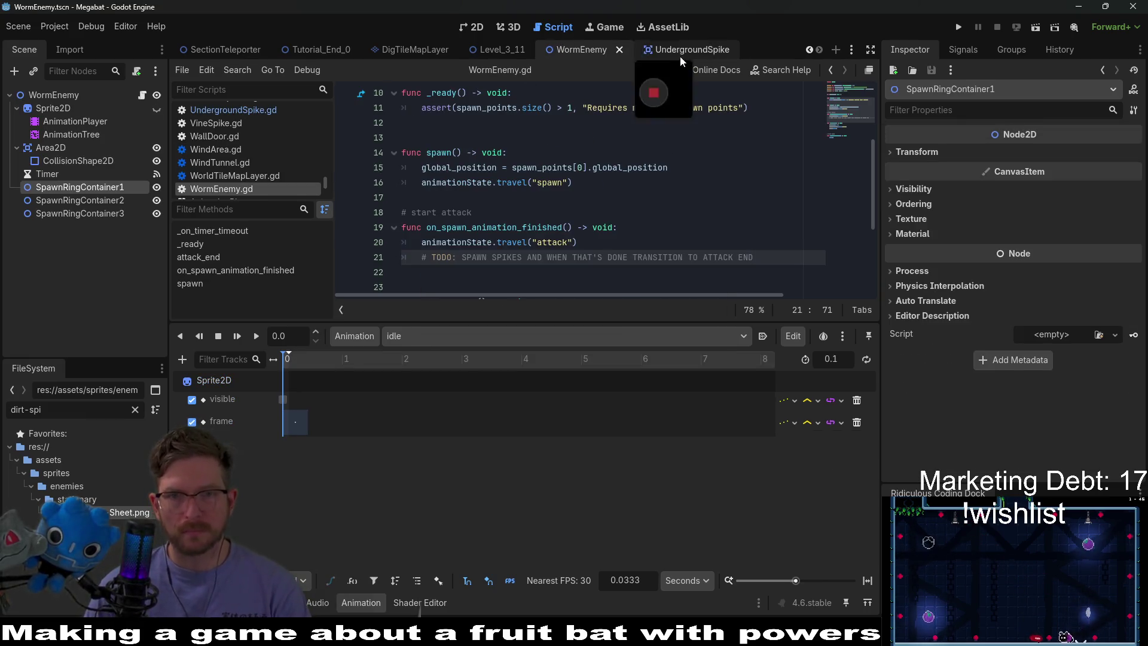
pyautogui.click(680, 53)
pyautogui.click(577, 49)
pyautogui.click(472, 27)
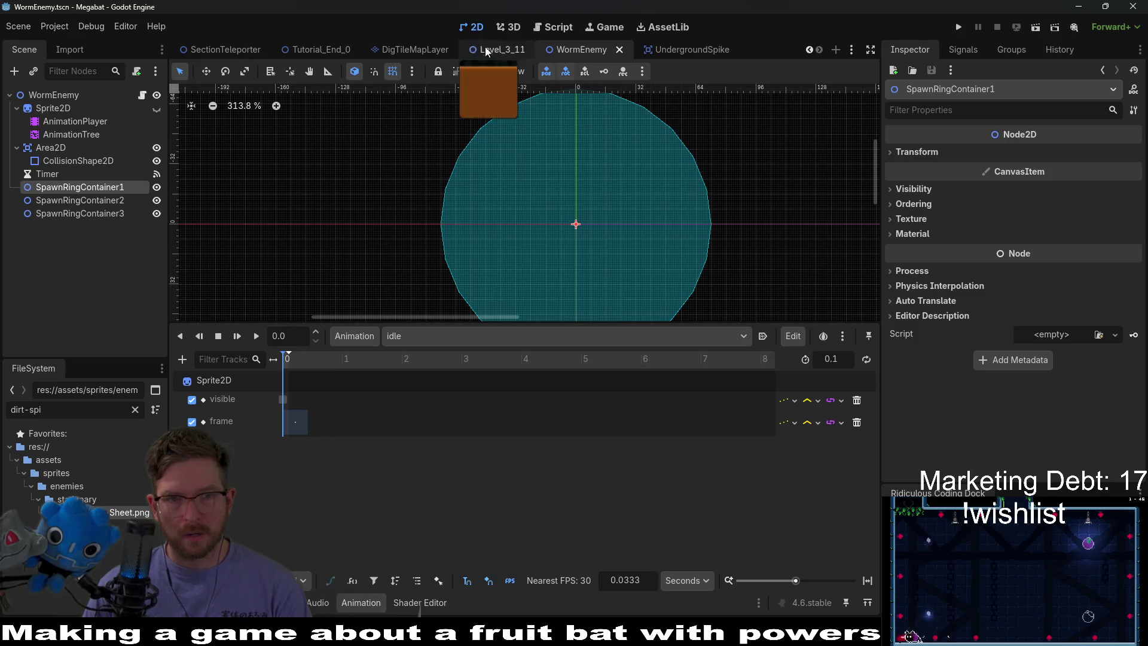
# Delete SpawnRingContainer2 and SpawnRingContainer3, then start renaming SpawnRingContainer1
pyautogui.keyDown('shift'); pyautogui.click(88, 202); pyautogui.keyUp('shift')
pyautogui.press('Delete')
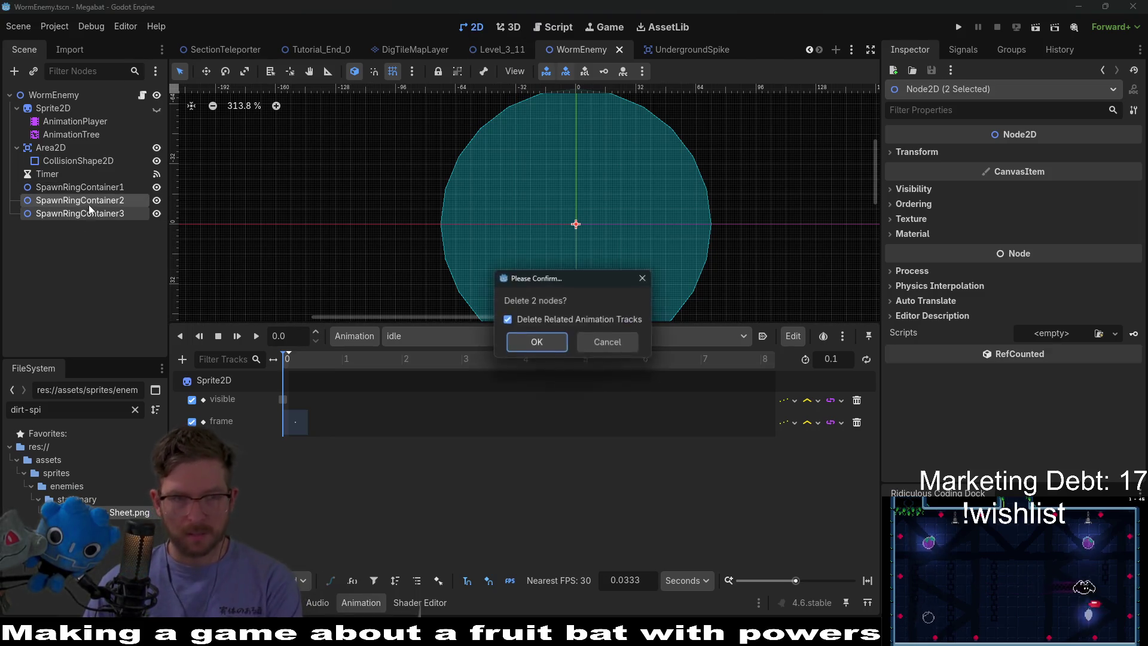
pyautogui.press('Return')
pyautogui.doubleClick(84, 189)
pyautogui.press('BackSpace')
pyautogui.hotkey('ctrl', 'z')
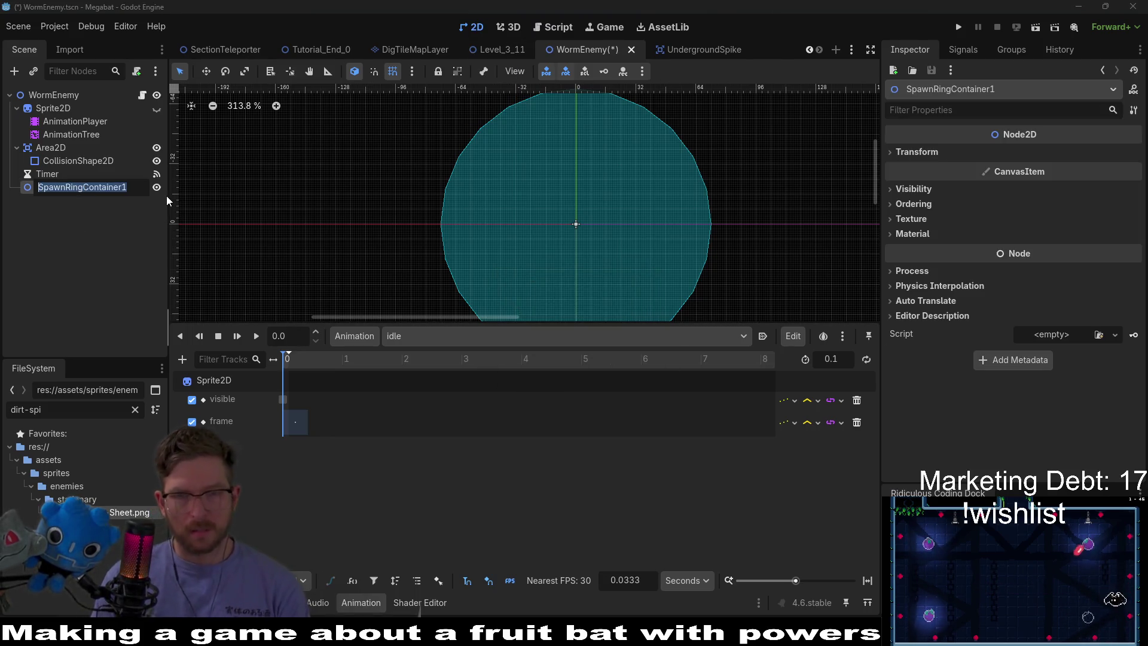
# Name the node SpikeContainer, then append 1 to make it SpikeContainer1
pyautogui.write('Spi')
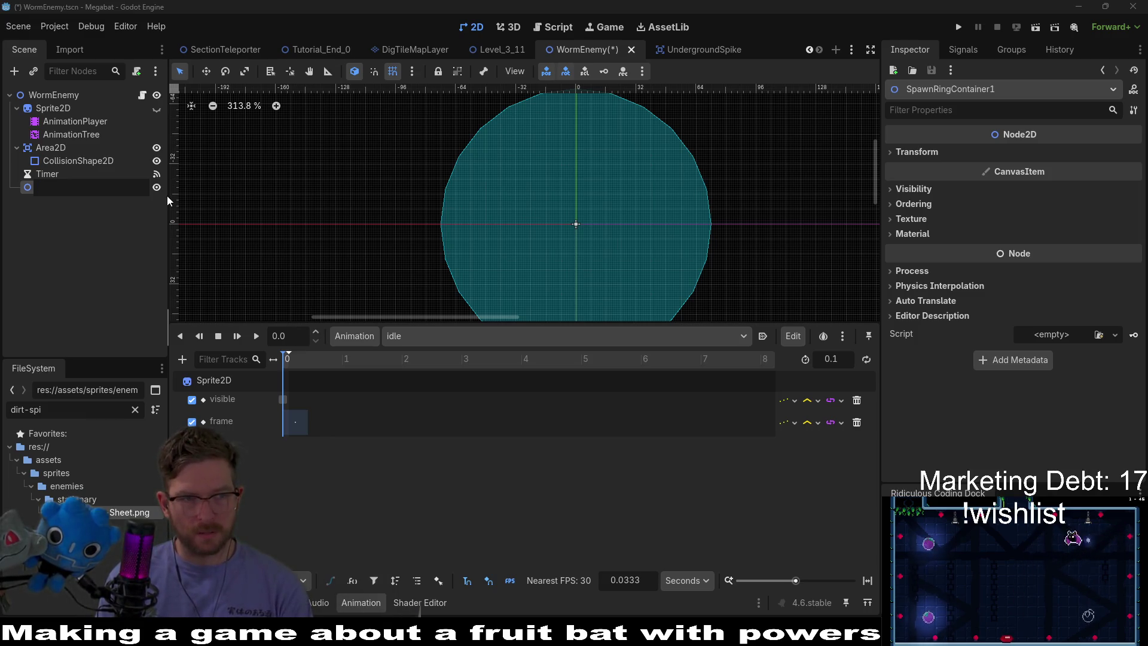
pyautogui.write('keContainer')
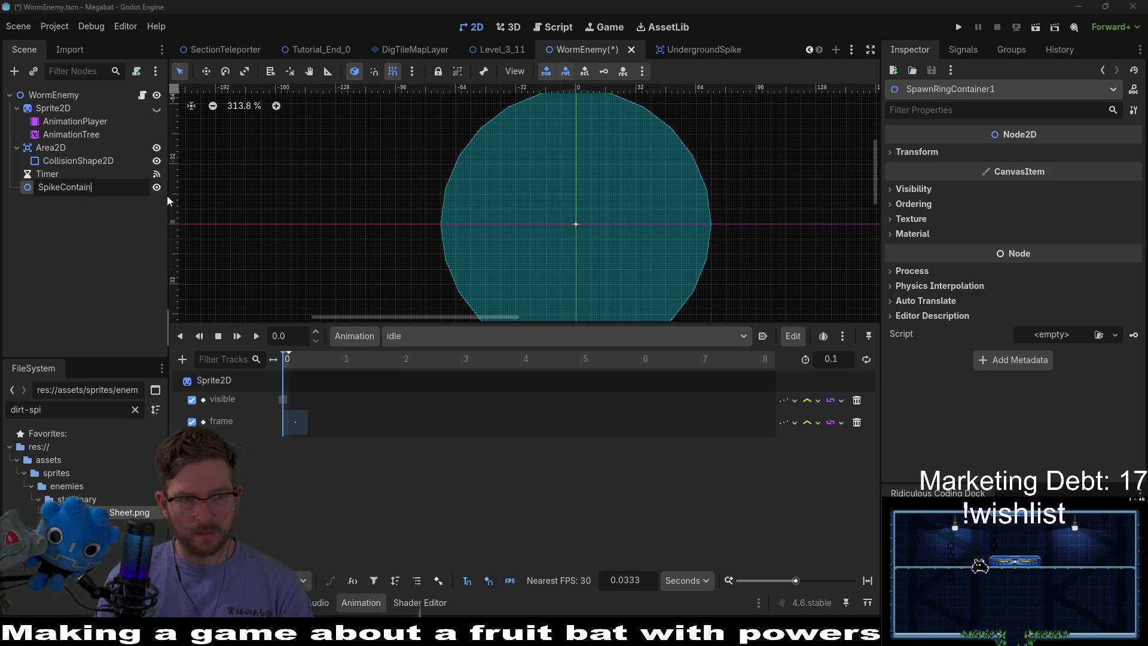
pyautogui.press('Return')
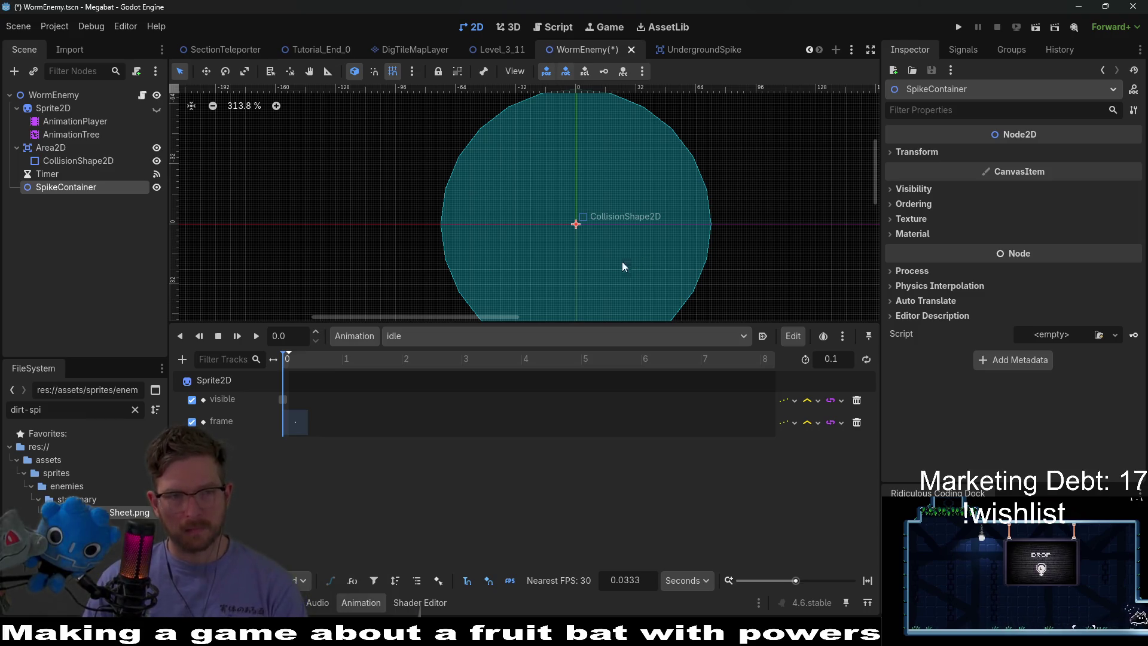
pyautogui.doubleClick(102, 187)
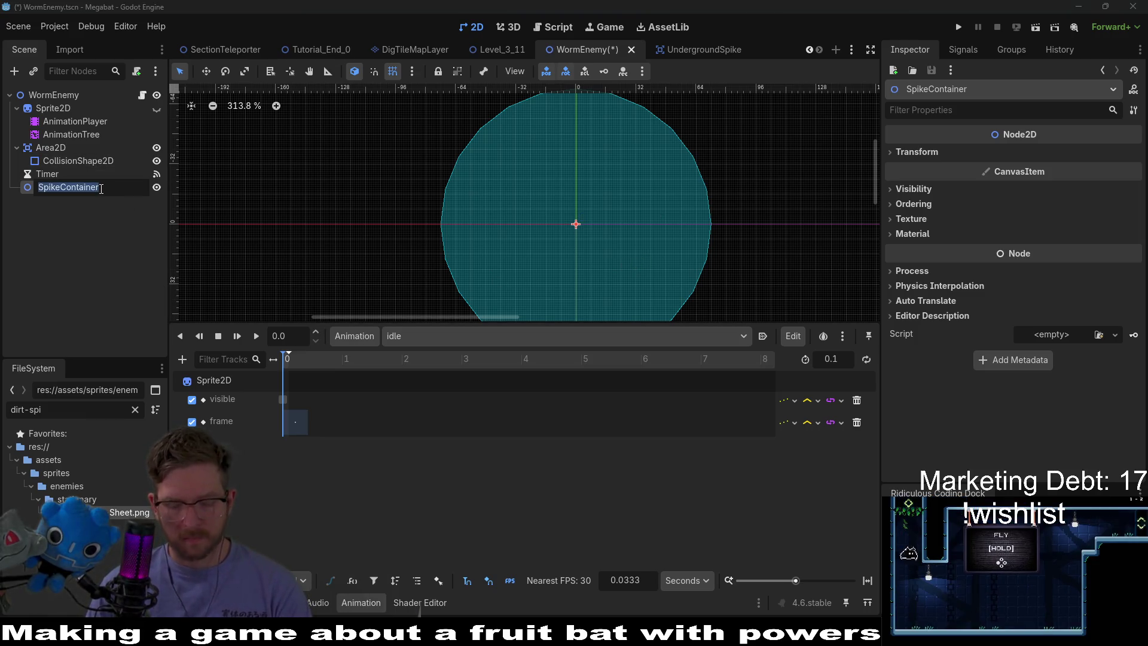
pyautogui.write('1')
pyautogui.press('Return')
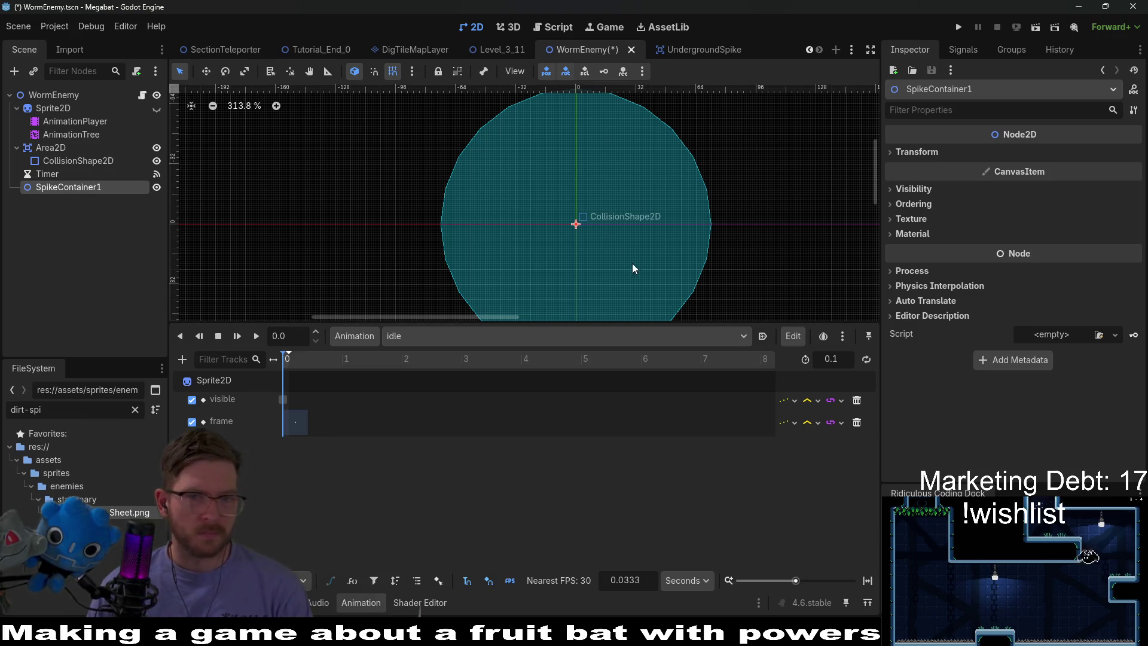
pyautogui.rightClick(99, 190)
# Instance UndergroundSpike.tscn under SpikeContainer1 and move it right of the enemy's centre
pyautogui.click(132, 218)
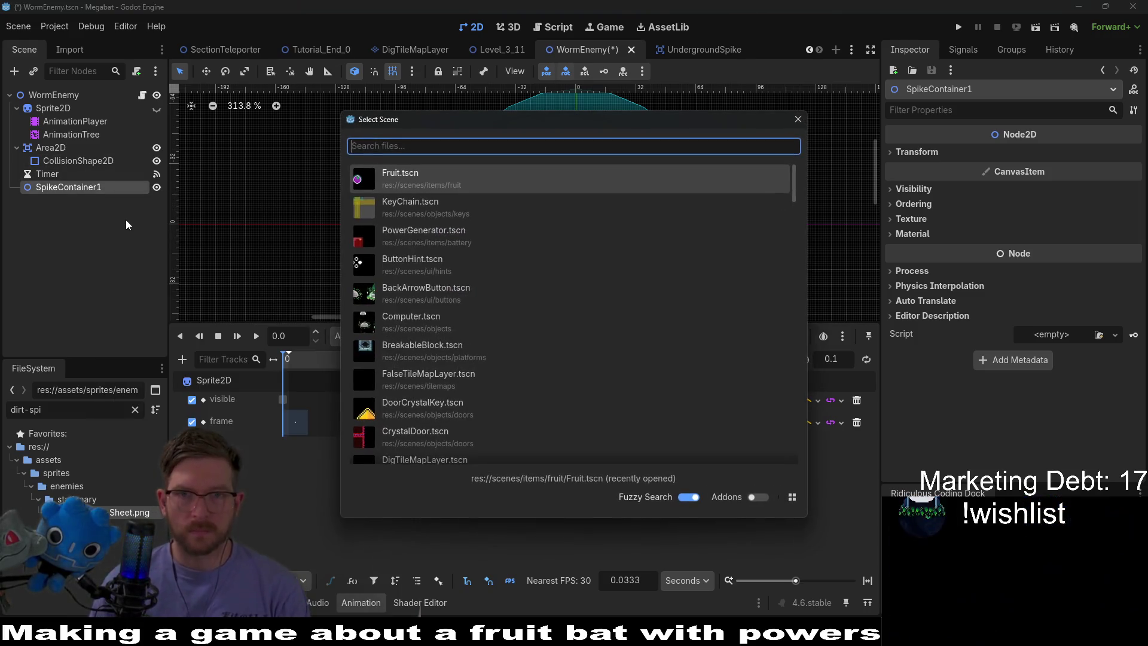
pyautogui.write('under')
pyautogui.press('Return')
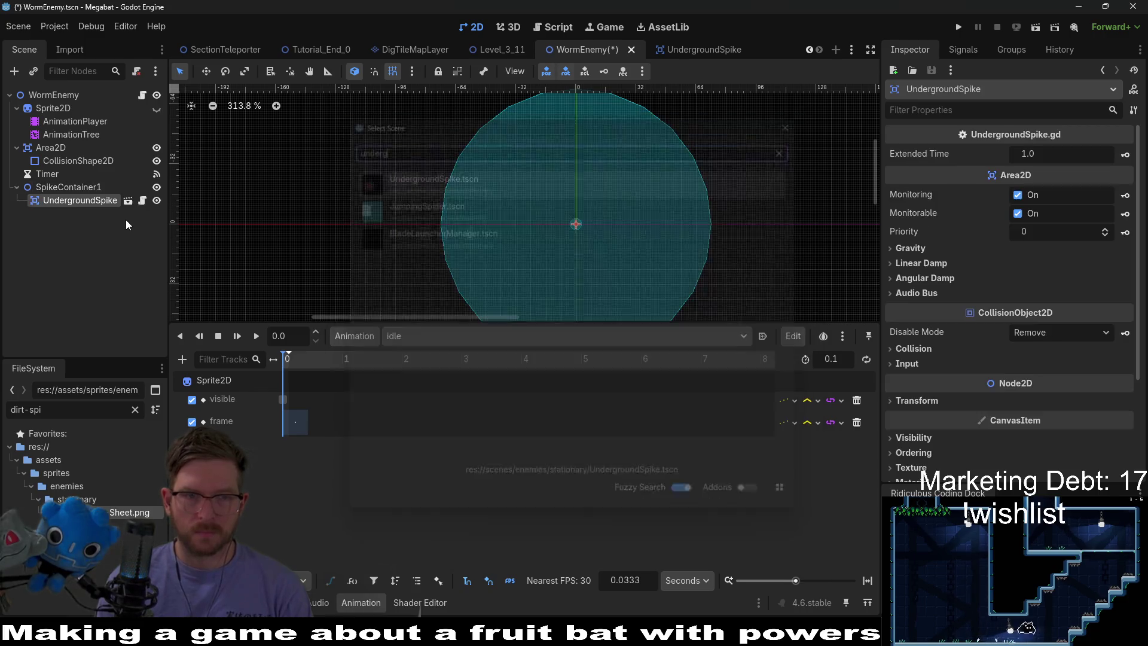
pyautogui.press('w')
pyautogui.press('f')
pyautogui.scroll(1, 601, 222)
pyautogui.moveTo(548, 219); pyautogui.dragTo(631, 219)
pyautogui.scroll(1, 627, 212)
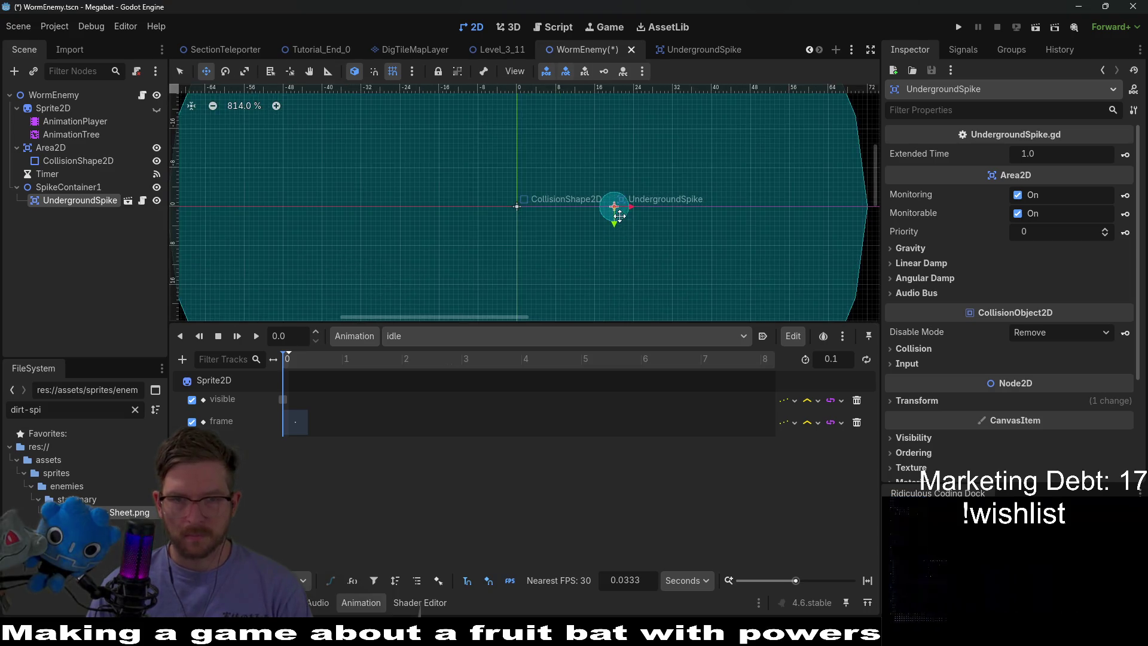
pyautogui.moveTo(620, 213); pyautogui.dragTo(639, 213)
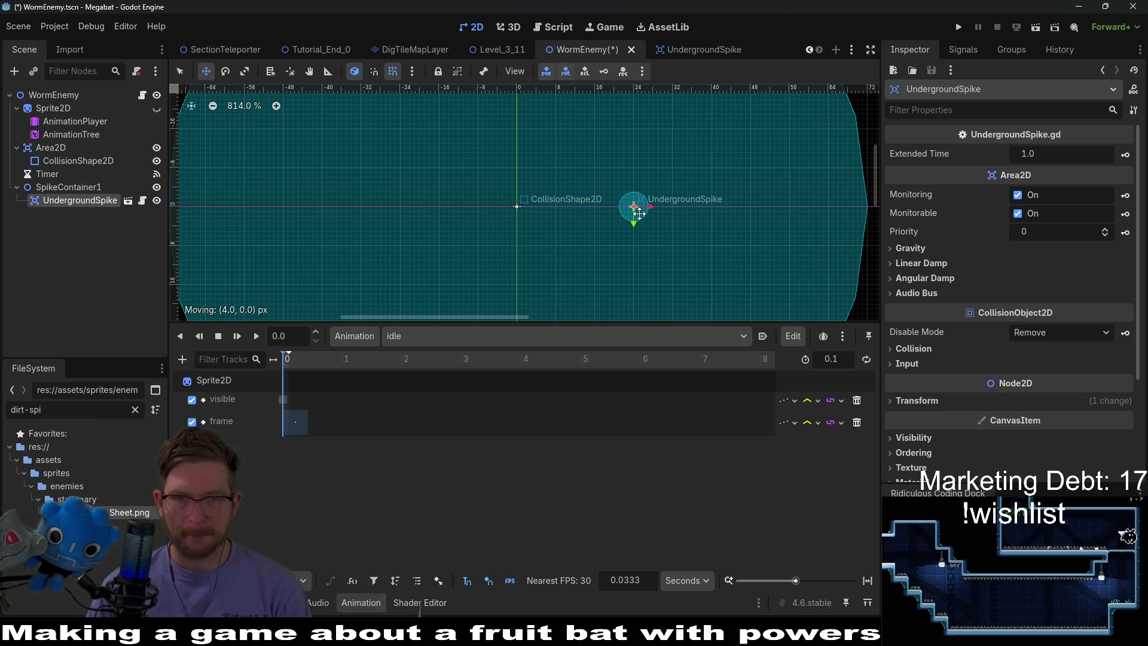
pyautogui.scroll(-2, 633, 238)
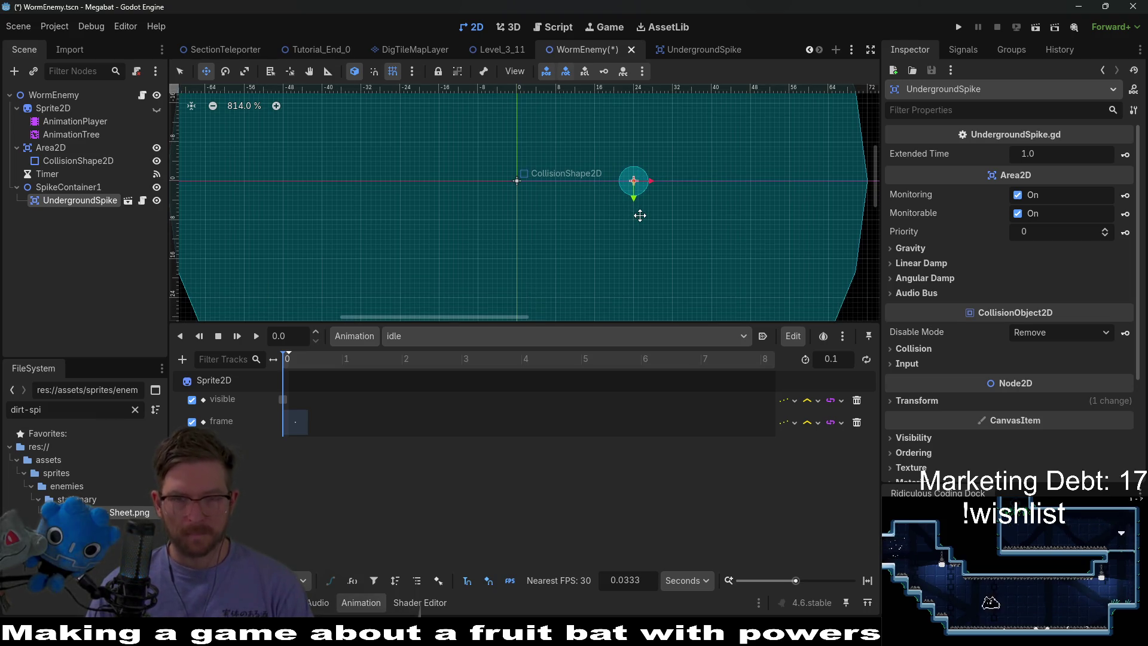
# Duplicate the spike and place the copy below the centre, checking frame 4 in Aseprite
pyautogui.hotkey('ctrl', 'd')
pyautogui.moveTo(633, 204)
pyautogui.mouseDown()
pyautogui.moveTo(590, 267)
pyautogui.moveTo(524, 266)
pyautogui.mouseUp()
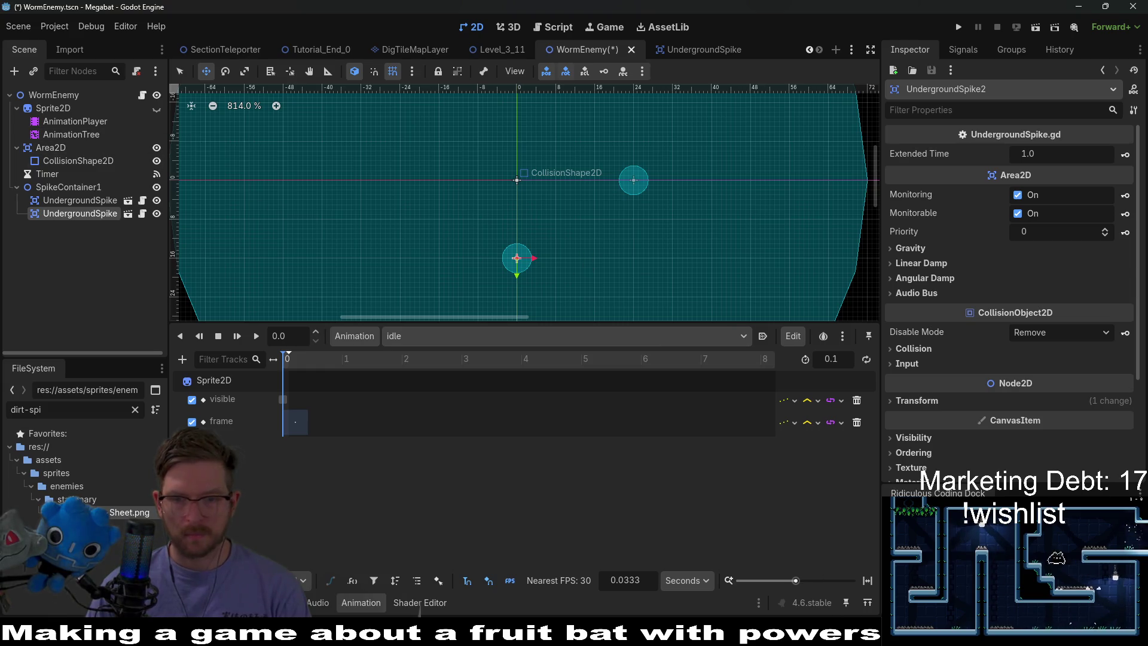
pyautogui.hotkey('alt', 'Tab')
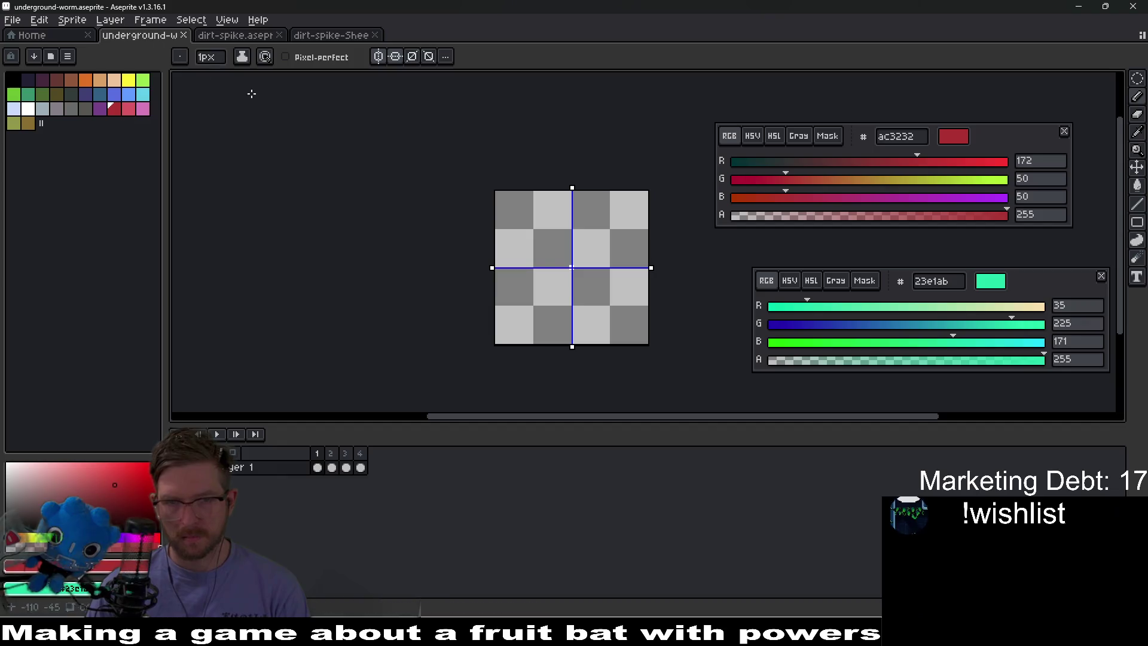
pyautogui.click(363, 458)
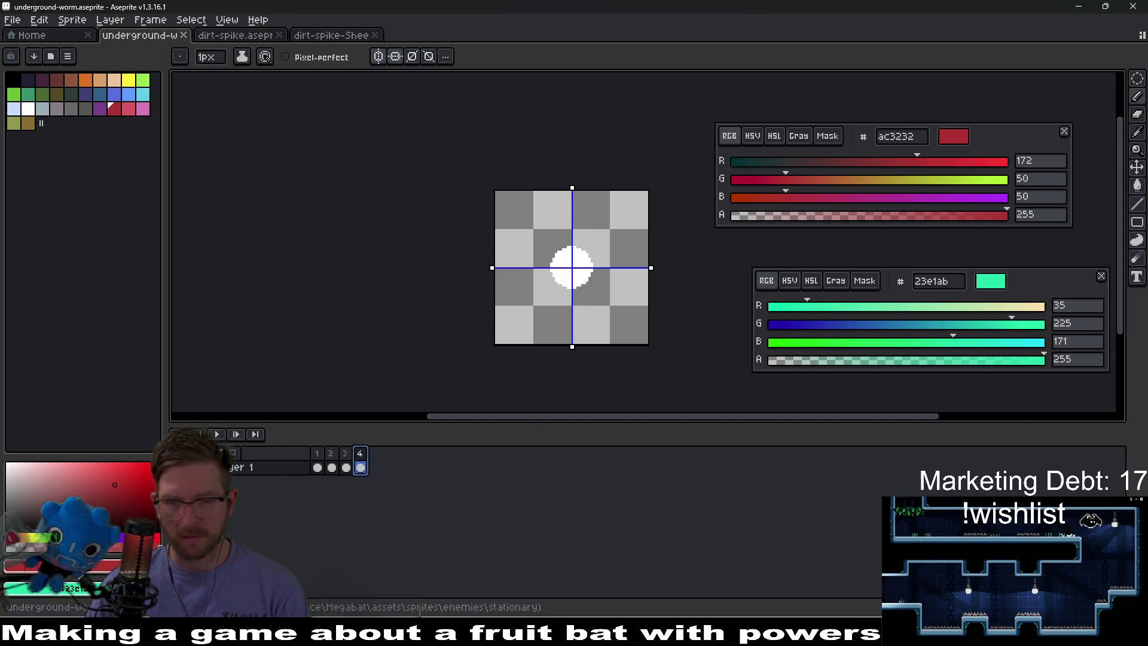
pyautogui.hotkey('alt', 'Tab')
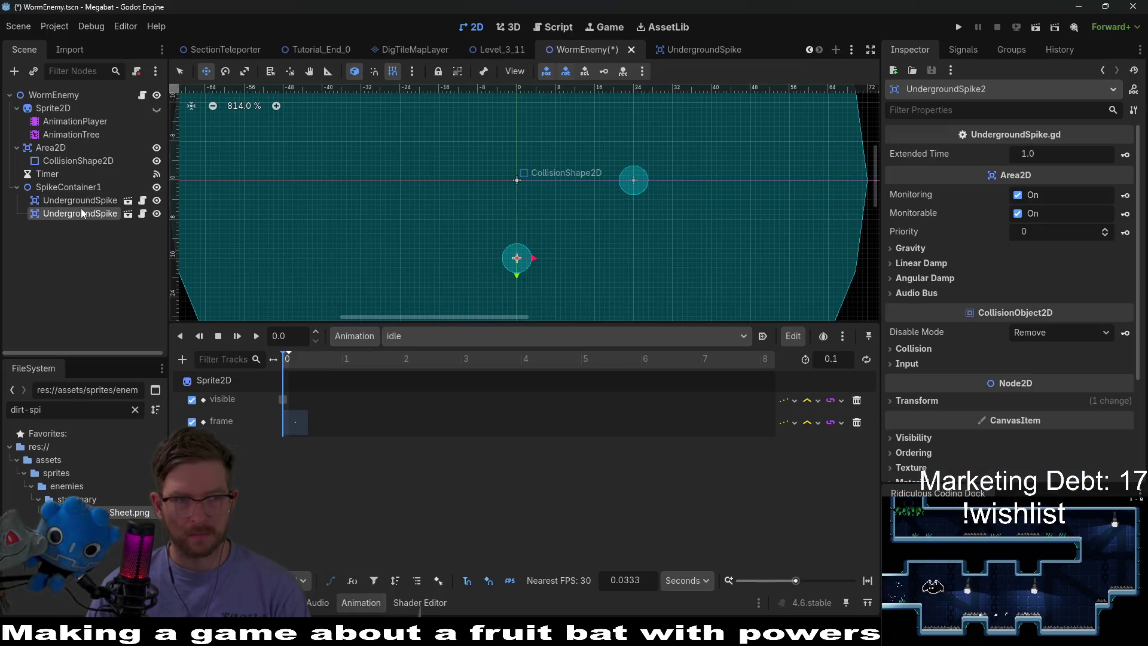
# Nudge the first spike left, then duplicate spikes to add a third left of centre and a fourth
pyautogui.click(80, 200)
pyautogui.scroll(3, 596, 189)
pyautogui.moveTo(641, 175); pyautogui.dragTo(592, 179)
pyautogui.scroll(-4, 504, 243)
pyautogui.click(77, 213)
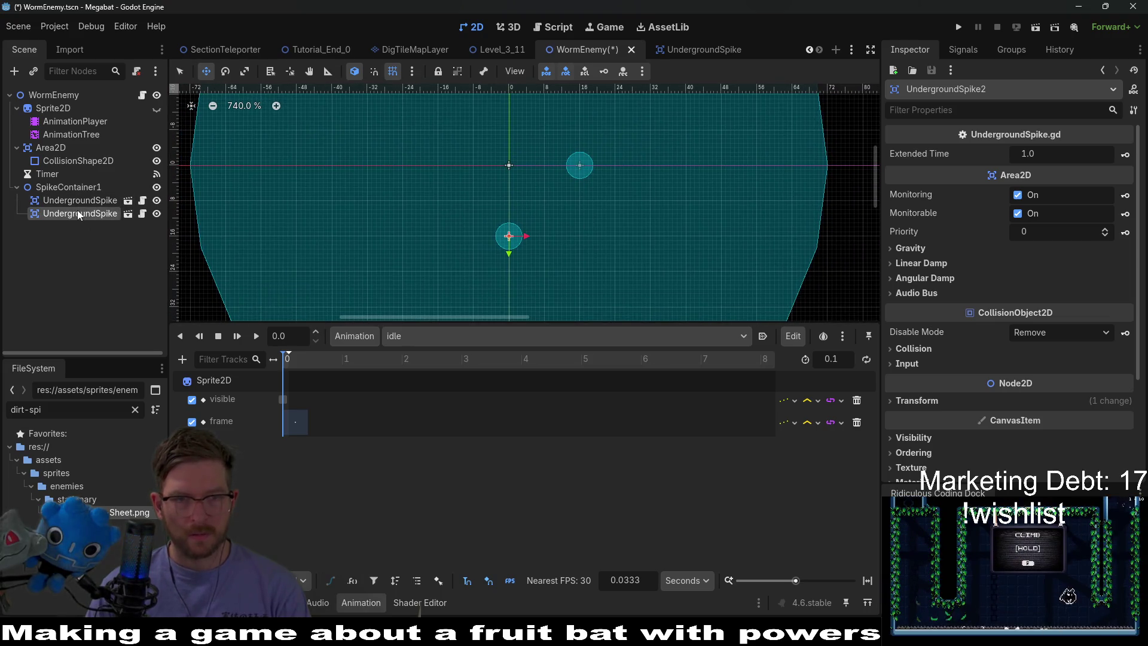
pyautogui.scroll(2, 524, 253)
pyautogui.hotkey('ctrl', 'd')
pyautogui.moveTo(520, 292)
pyautogui.mouseDown()
pyautogui.moveTo(518, 270)
pyautogui.moveTo(440, 220)
pyautogui.moveTo(488, 219)
pyautogui.moveTo(510, 204)
pyautogui.mouseUp()
pyautogui.scroll(2, 538, 257)
pyautogui.hotkey('ctrl', 'd')
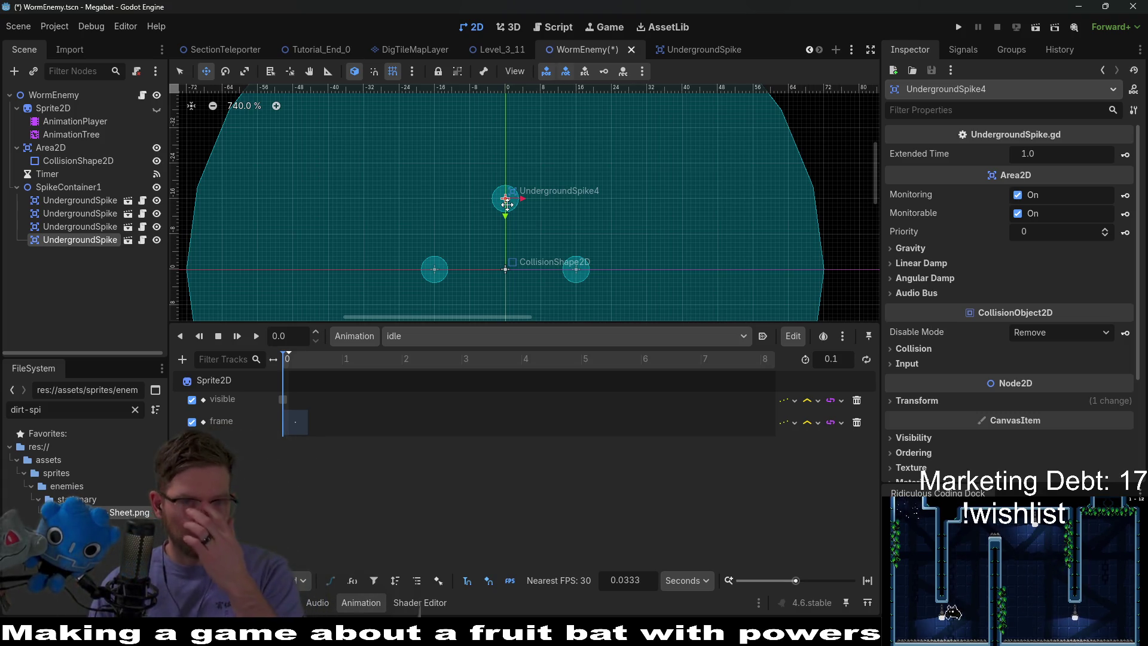
pyautogui.scroll(-5, 561, 197)
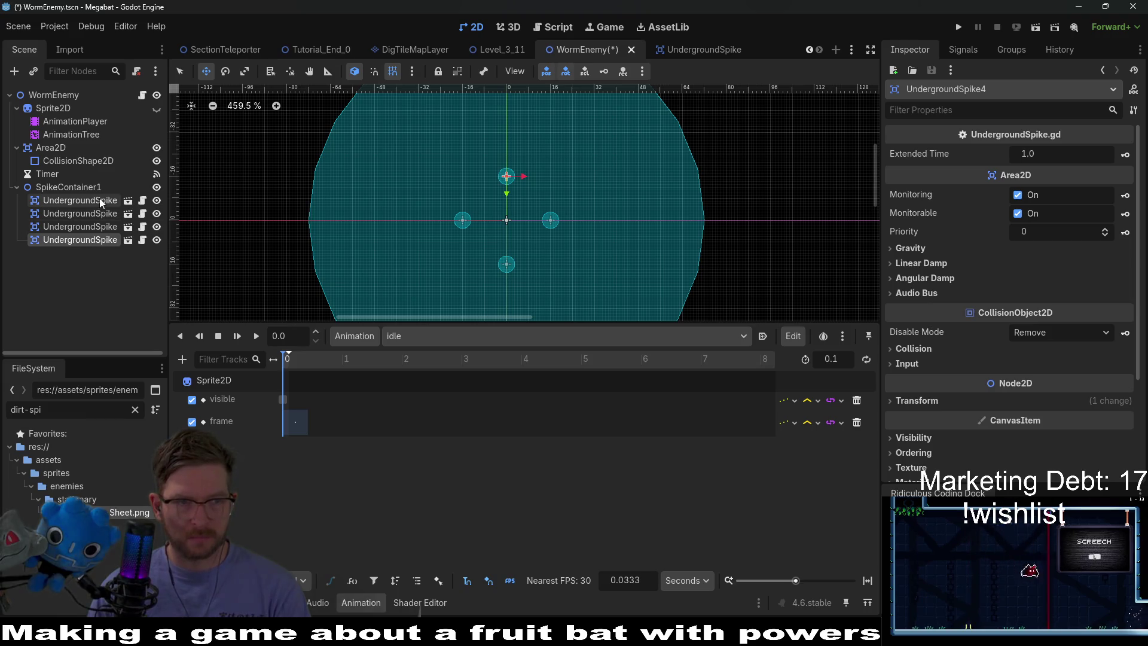
# Duplicate SpikeContainer1 and undo it, then copy UndergroundSpike4 as a fifth spike up-right of centre
pyautogui.click(68, 186)
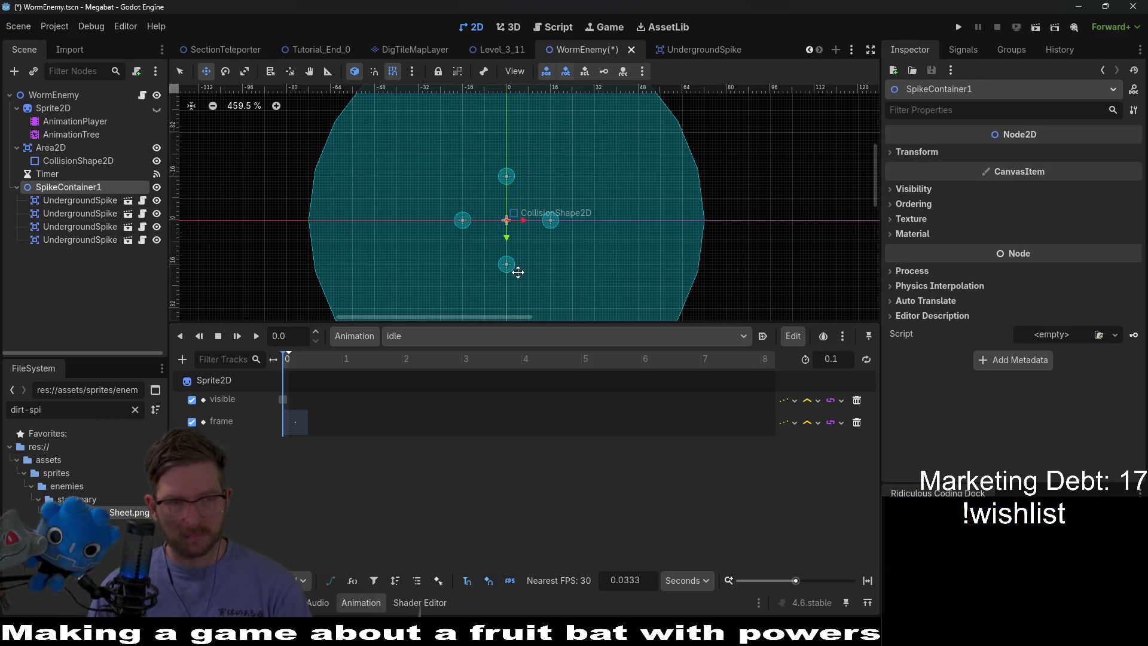
pyautogui.hotkey('ctrl', 'd')
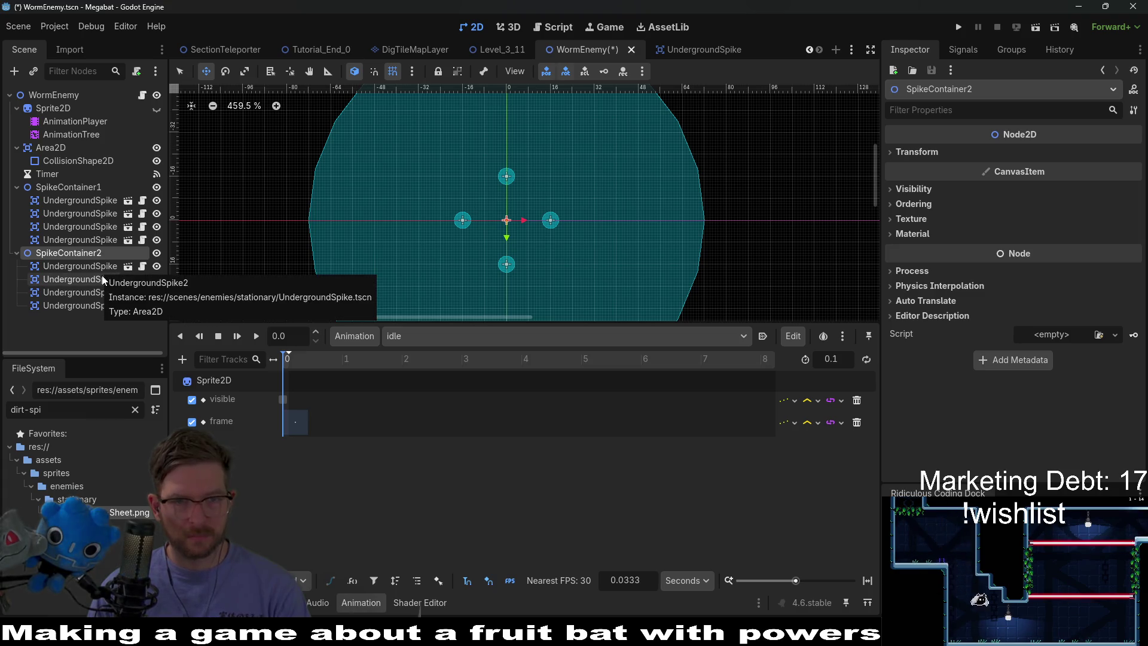
pyautogui.hotkey('ctrl', 'z')
pyautogui.click(98, 242)
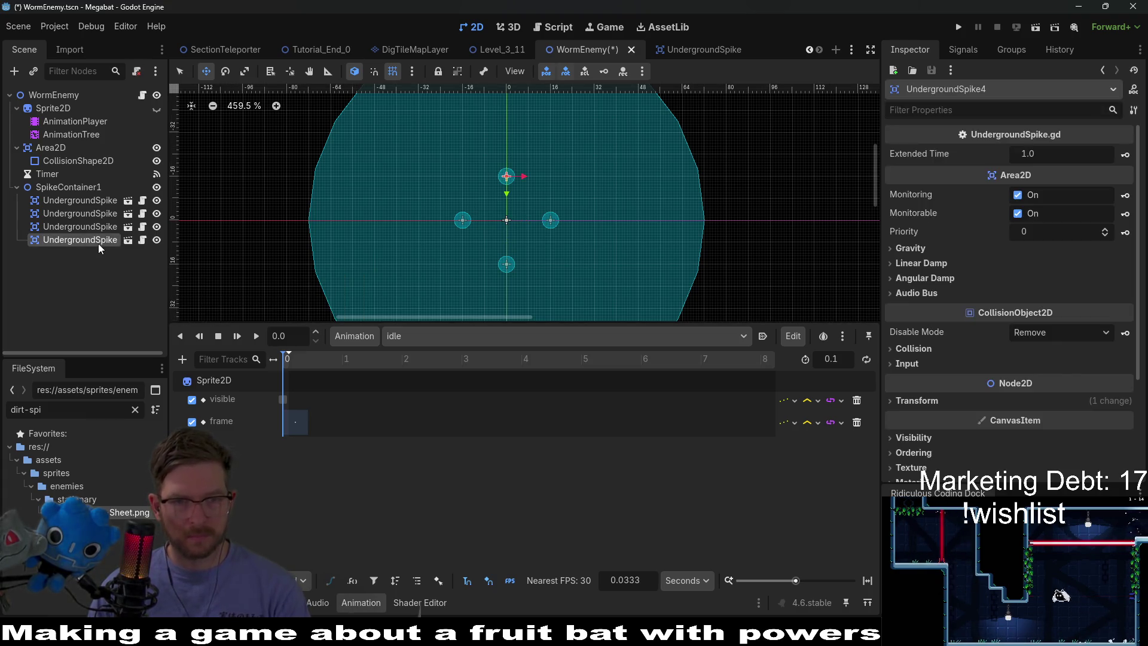
pyautogui.scroll(3, 512, 220)
pyautogui.scroll(2, 512, 220)
pyautogui.hotkey('ctrl', 'd')
pyautogui.moveTo(516, 159); pyautogui.dragTo(565, 170)
# Widen the Scene dock to show full spike names, recentre the view, and delete UndergroundSpike5
pyautogui.scroll(3, 561, 175)
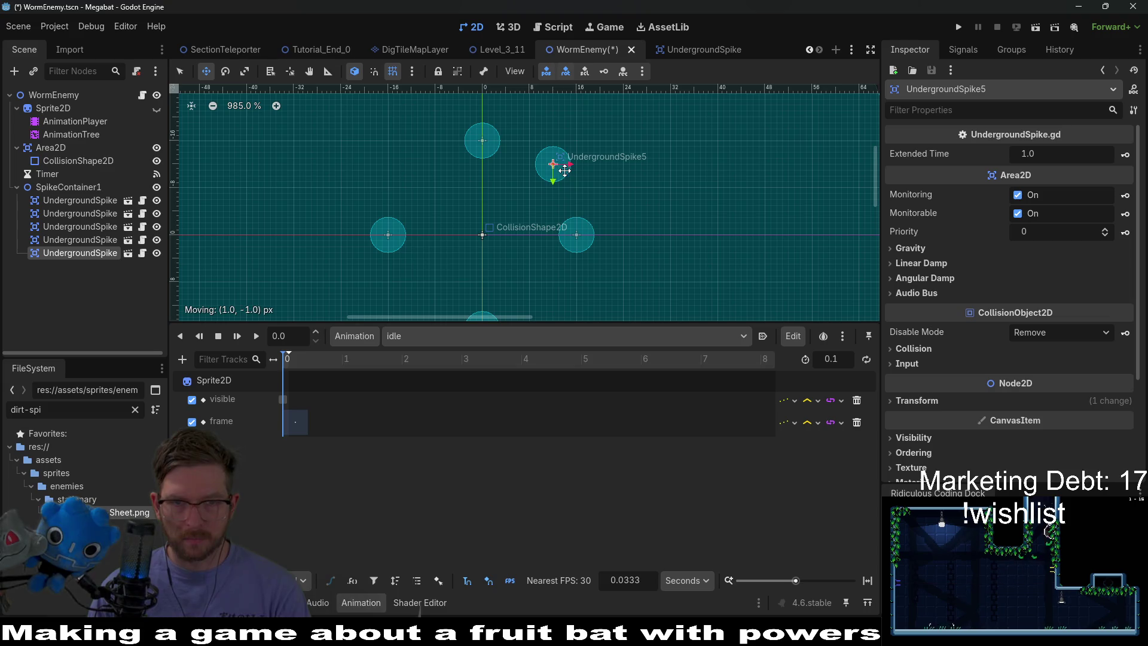
pyautogui.moveTo(608, 229); pyautogui.dragTo(587, 187)
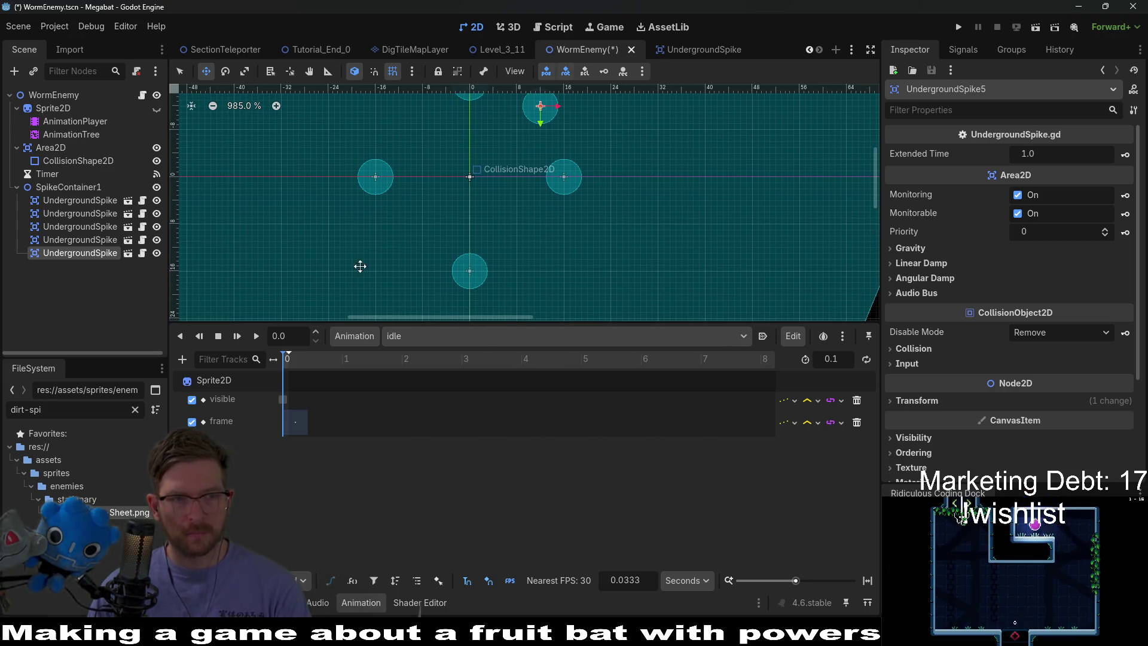
pyautogui.moveTo(168, 252); pyautogui.dragTo(219, 241)
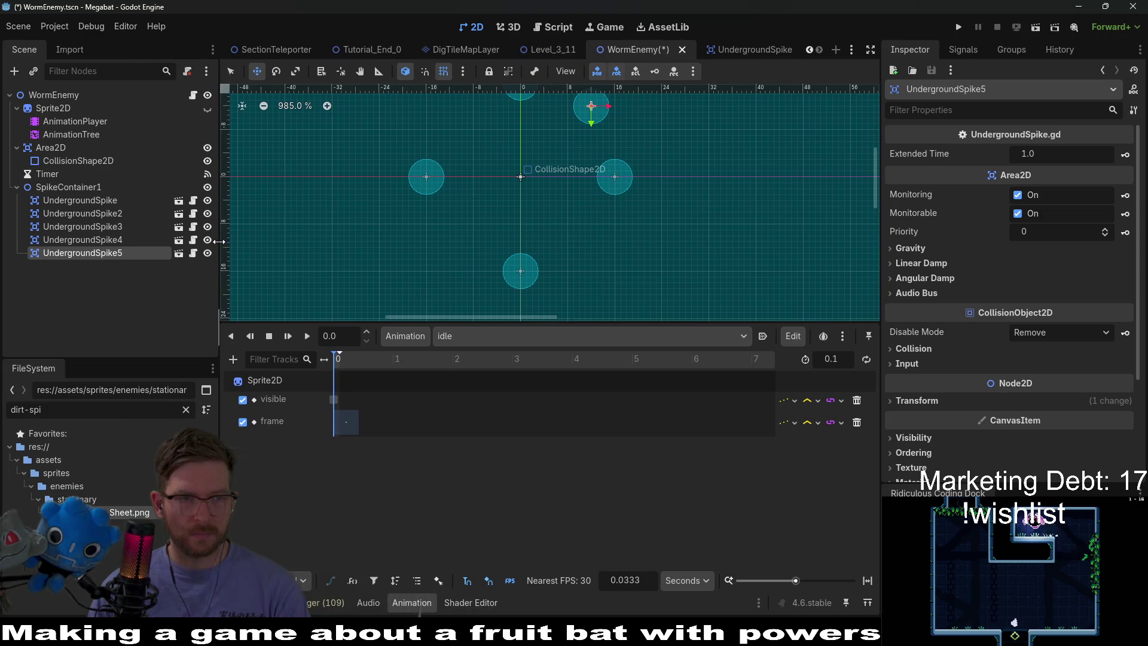
pyautogui.moveTo(623, 177); pyautogui.dragTo(579, 223)
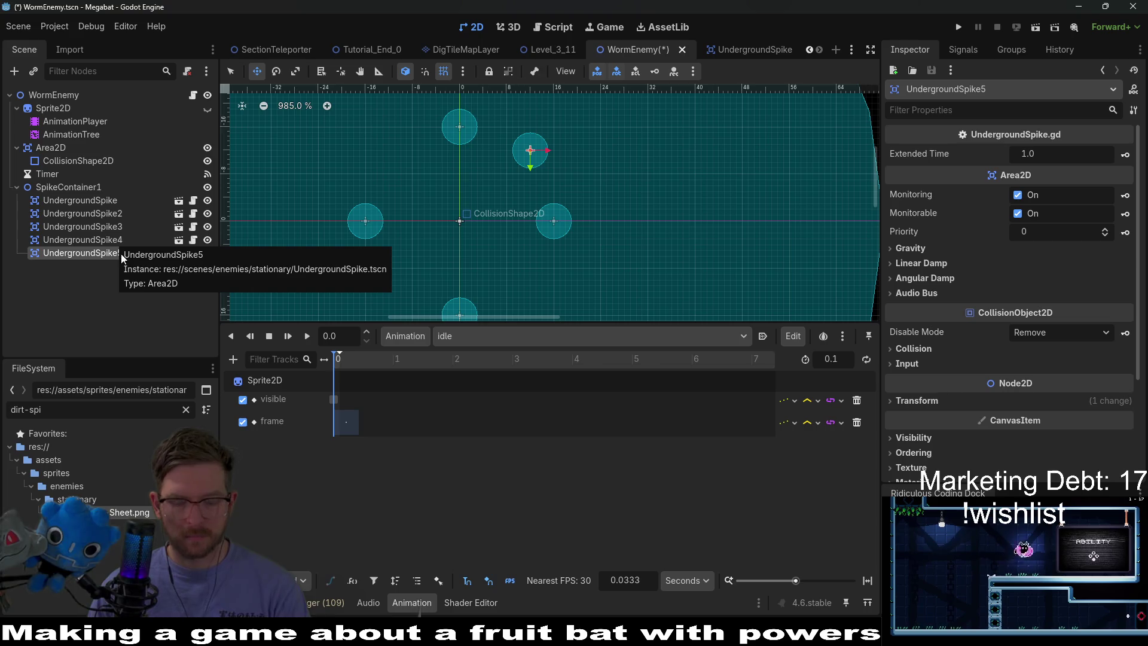
pyautogui.press('Delete')
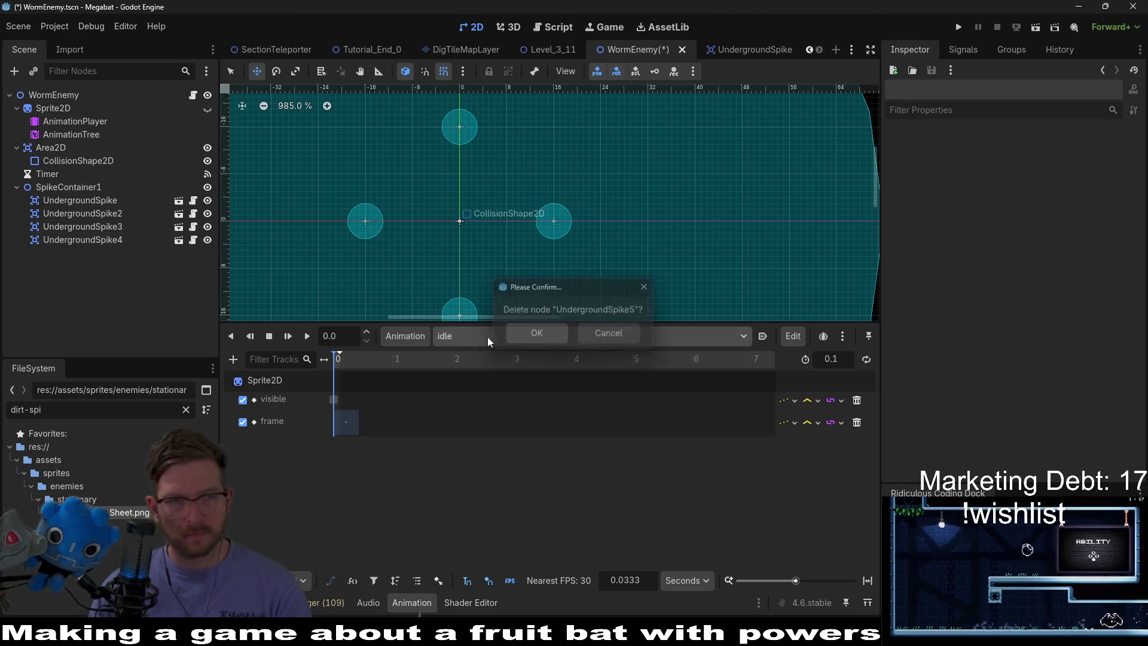
# Confirm deleting UndergroundSpike5 and reposition UndergroundSpike2, 3 and 4 around the centre
pyautogui.click(536, 333)
pyautogui.click(83, 213)
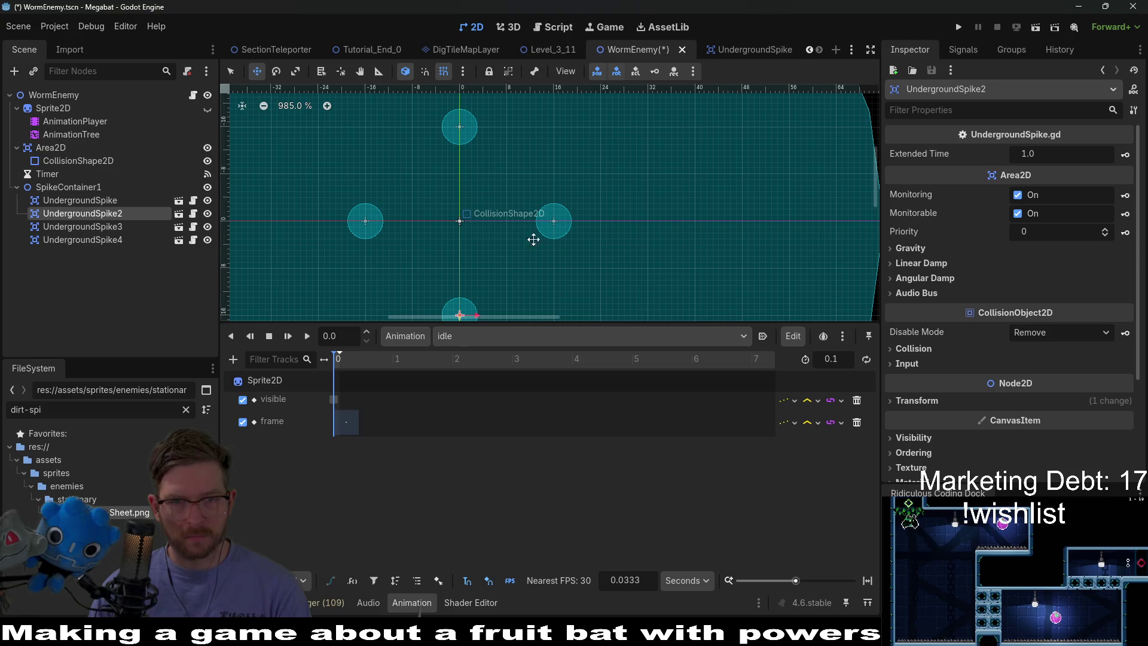
pyautogui.click(116, 201)
pyautogui.scroll(-3, 515, 228)
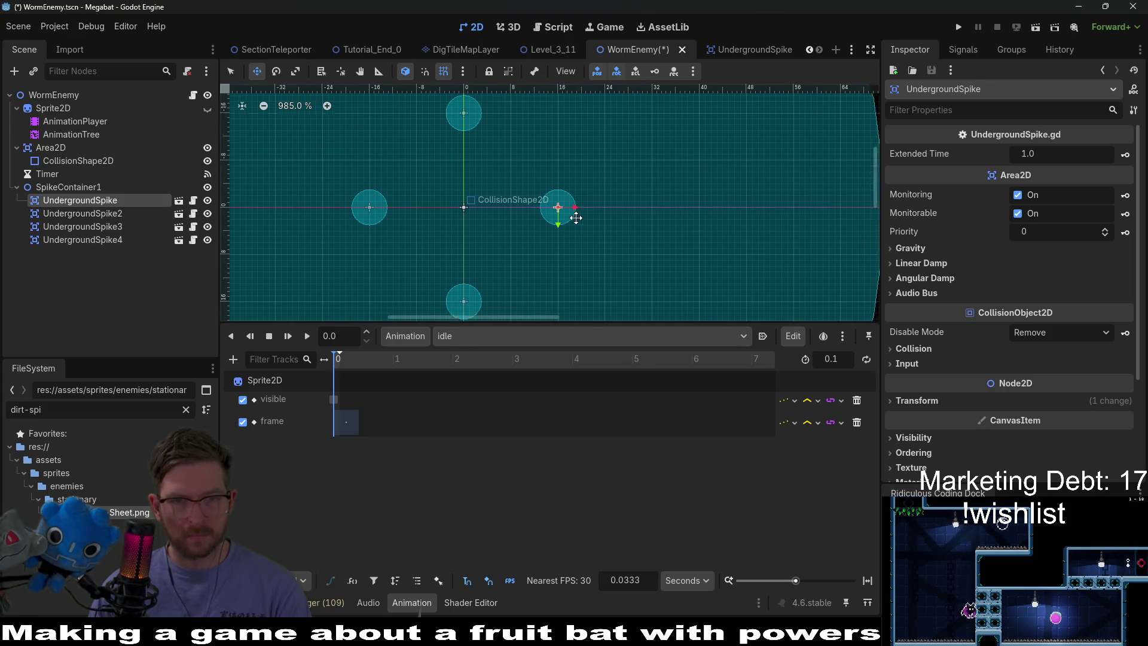
pyautogui.click(469, 287)
pyautogui.moveTo(473, 291)
pyautogui.mouseDown()
pyautogui.moveTo(532, 259)
pyautogui.moveTo(522, 263)
pyautogui.mouseUp()
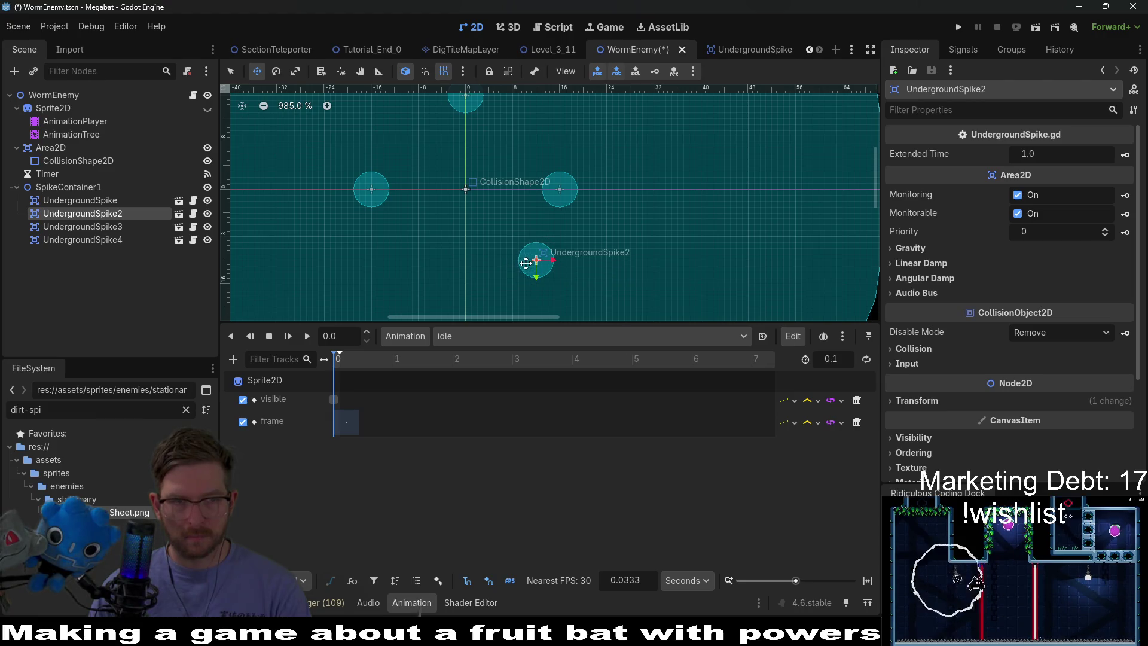
pyautogui.click(82, 226)
pyautogui.moveTo(405, 224)
pyautogui.mouseDown()
pyautogui.moveTo(452, 259)
pyautogui.moveTo(452, 283)
pyautogui.mouseUp()
pyautogui.click(128, 242)
pyautogui.moveTo(469, 117); pyautogui.dragTo(401, 272)
pyautogui.scroll(2, 461, 253)
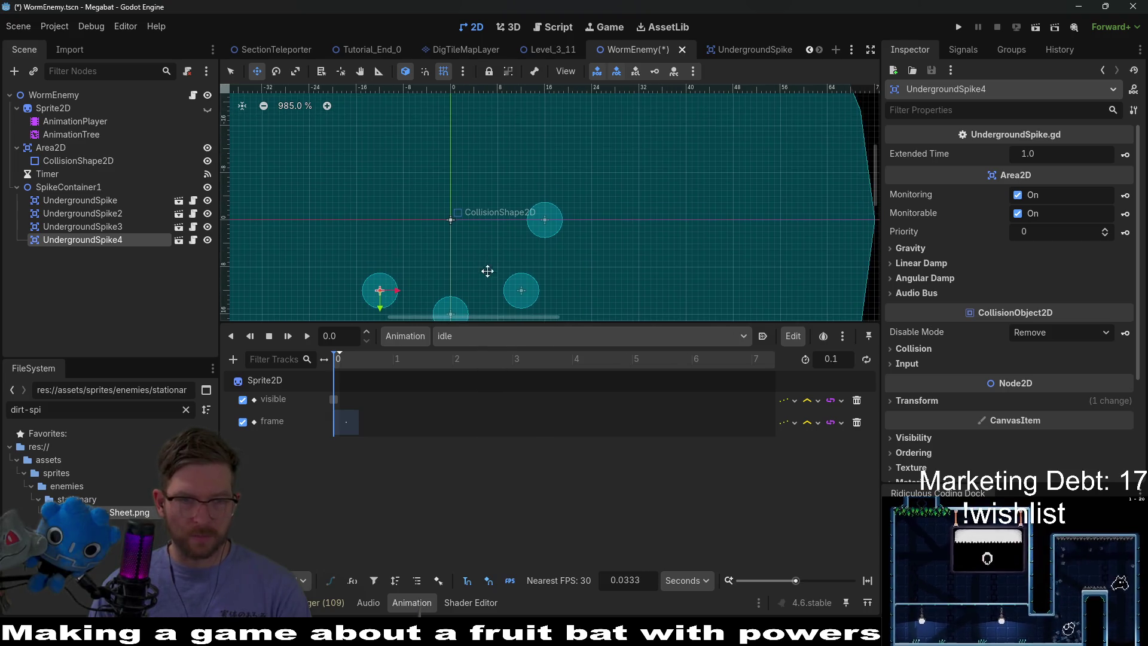
pyautogui.scroll(-2, 486, 269)
# Duplicate UndergroundSpike5, 6 and 7 into the diagonal slots around the centre
pyautogui.hotkey('ctrl', 'd')
pyautogui.moveTo(404, 261)
pyautogui.mouseDown()
pyautogui.moveTo(405, 197)
pyautogui.moveTo(382, 198)
pyautogui.mouseUp()
pyautogui.scroll(2, 441, 225)
pyautogui.hotkey('ctrl', 'd')
pyautogui.moveTo(388, 239)
pyautogui.mouseDown()
pyautogui.moveTo(422, 200)
pyautogui.moveTo(410, 177)
pyautogui.moveTo(449, 167)
pyautogui.moveTo(514, 175)
pyautogui.moveTo(509, 189)
pyautogui.mouseUp()
pyautogui.scroll(1, 457, 192)
pyautogui.hscroll(2, 457, 192)
pyautogui.hotkey('ctrl', 'd')
pyautogui.hotkey('ctrl', 'd')
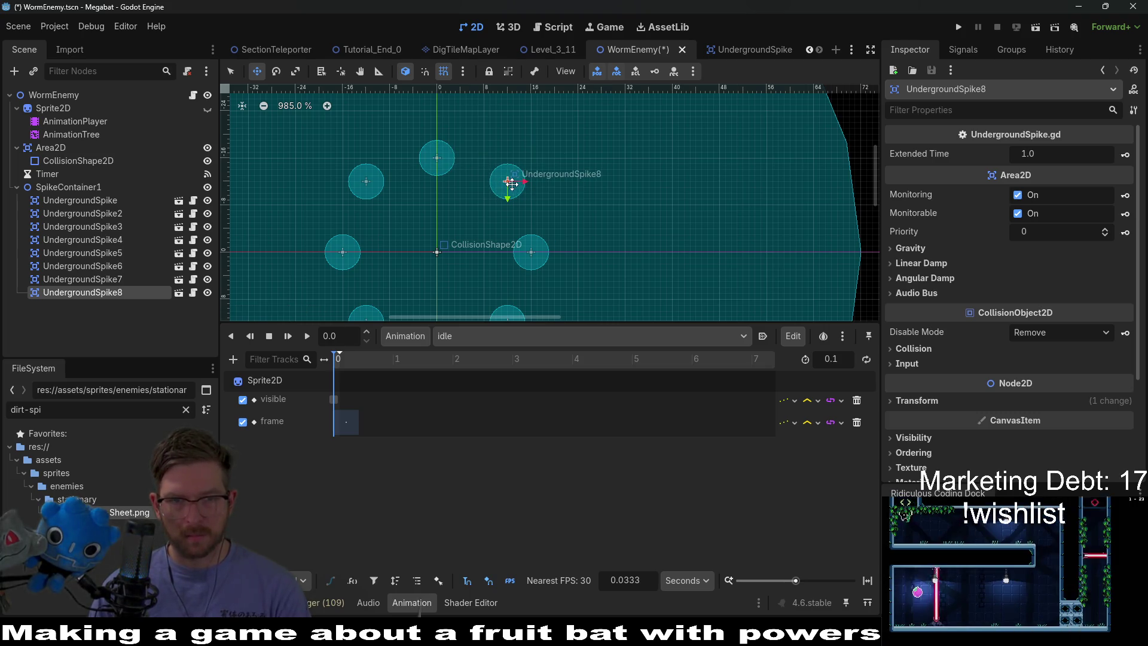
pyautogui.scroll(-4, 508, 184)
pyautogui.click(75, 188)
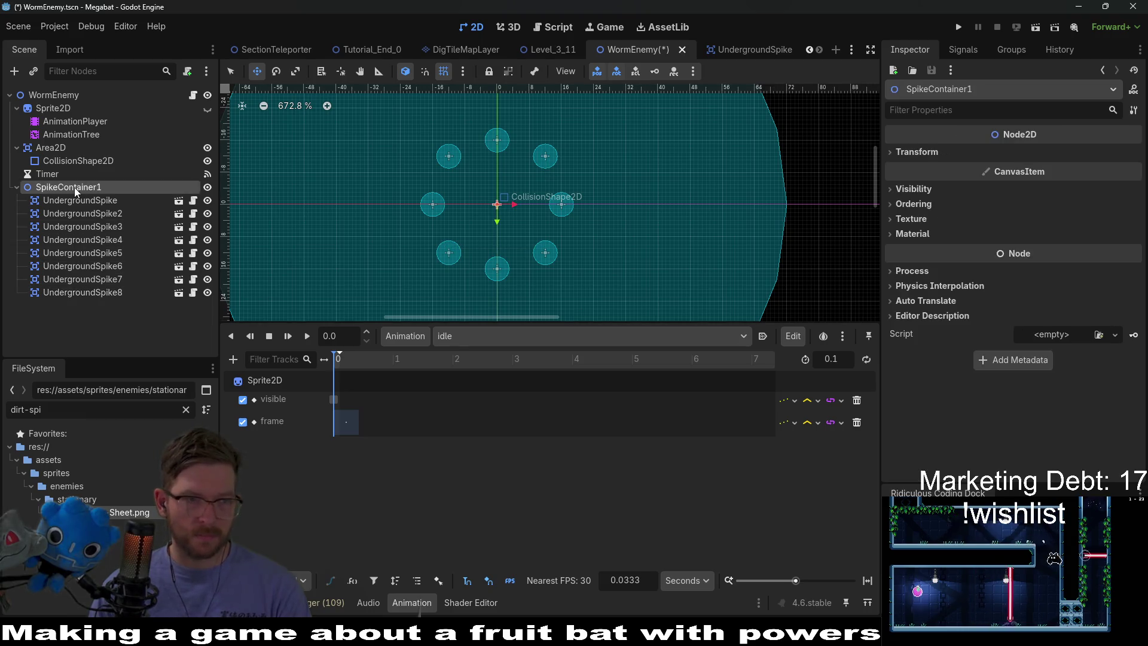
# Duplicate SpikeContainer1 as SpikeContainer2; nudge its first spike right and drag UndergroundSpike2 outward
pyautogui.hotkey('ctrl', 'd')
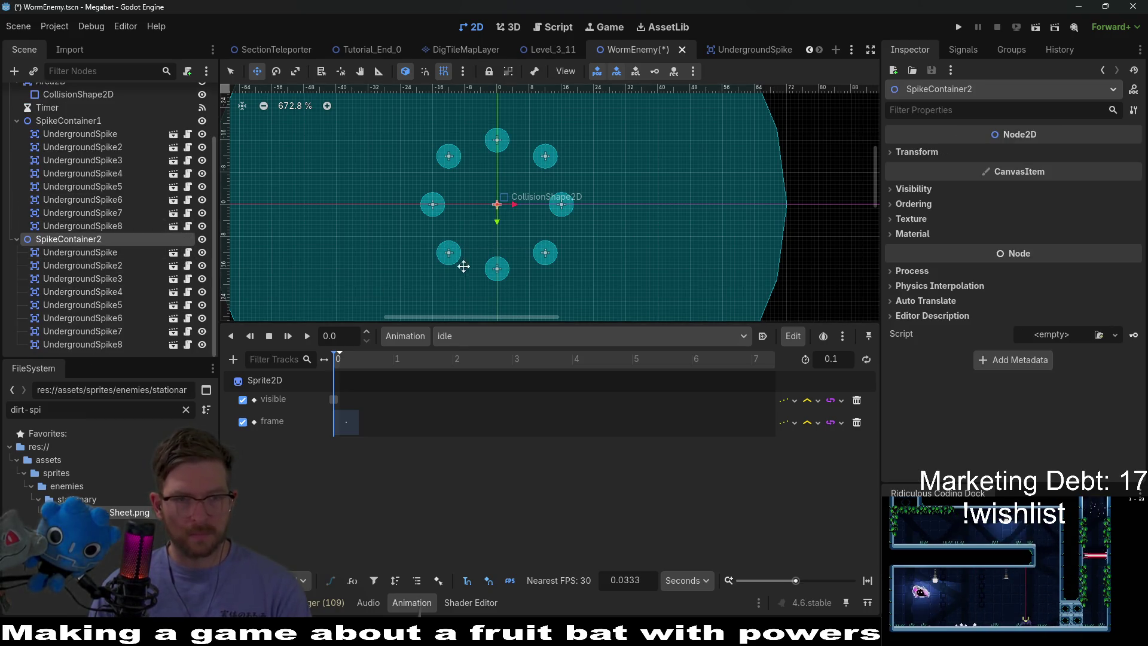
pyautogui.scroll(-3, 561, 214)
pyautogui.click(135, 253)
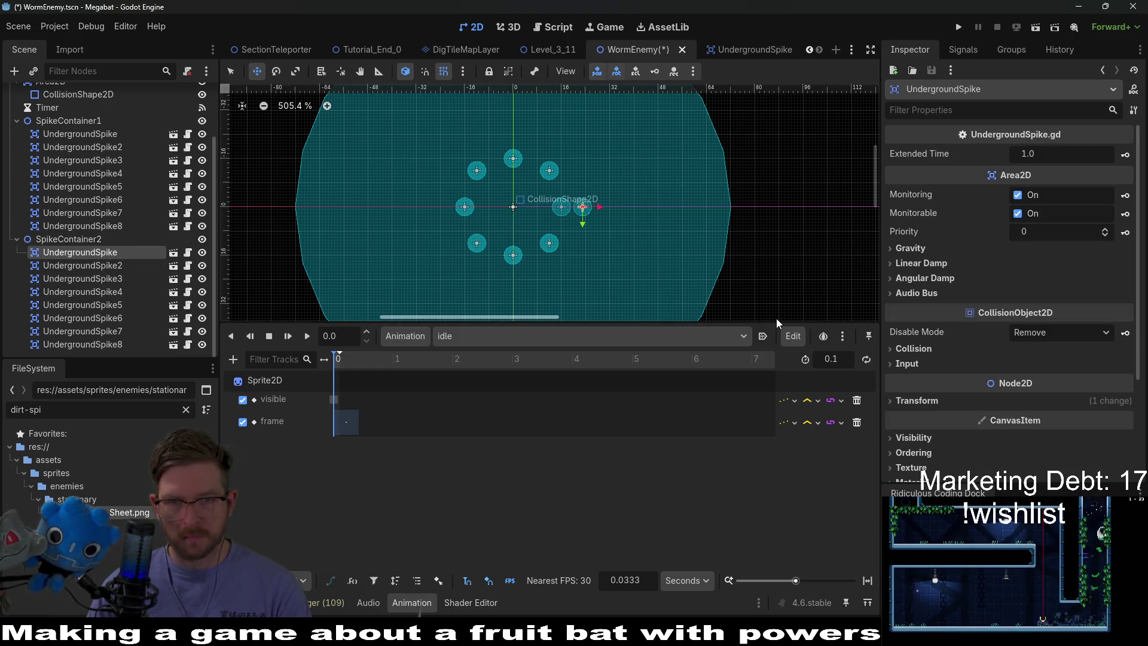
pyautogui.press('Right')
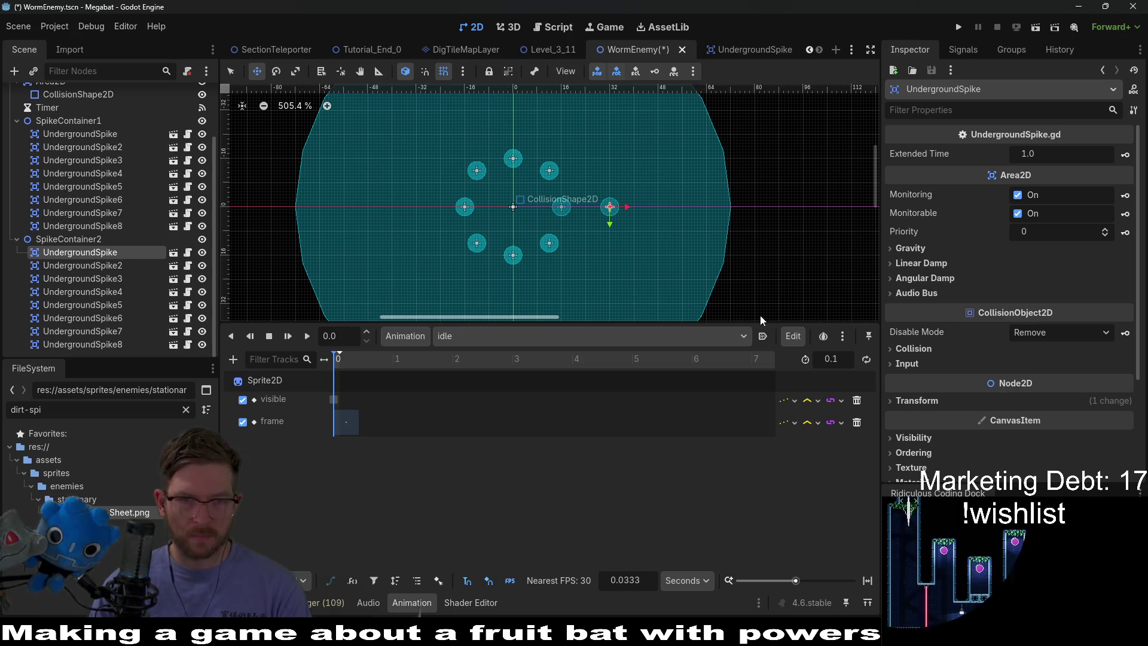
pyautogui.click(569, 239)
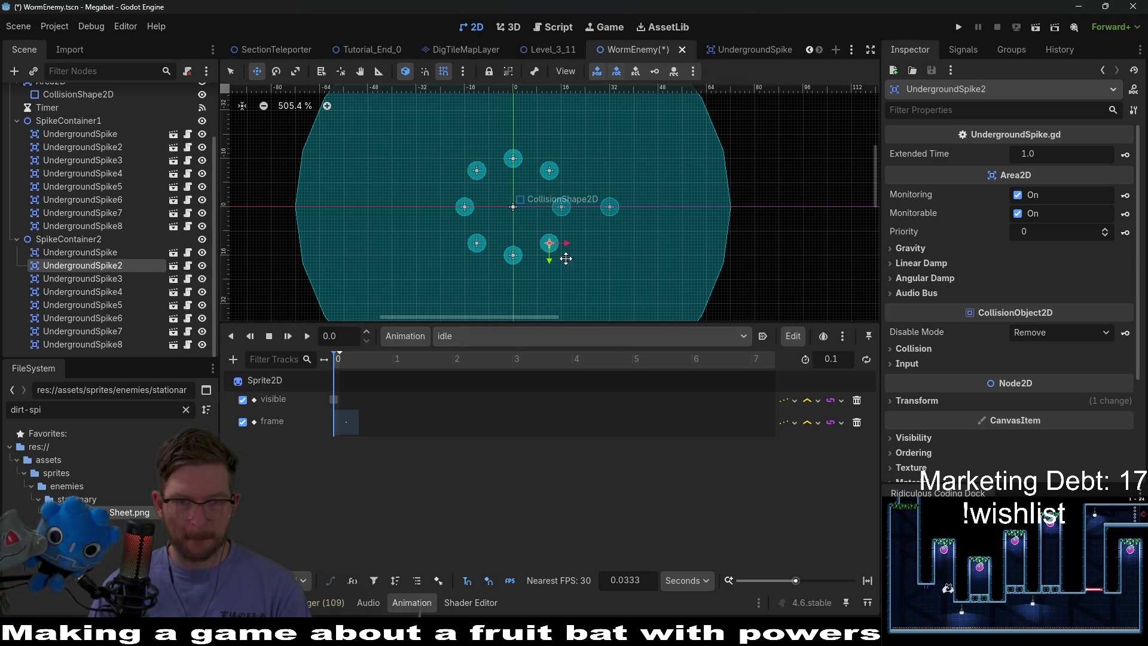
pyautogui.scroll(3, 577, 263)
pyautogui.moveTo(530, 230)
pyautogui.mouseDown()
pyautogui.moveTo(577, 279)
pyautogui.moveTo(618, 239)
pyautogui.mouseUp()
# Drag SpikeContainer2's UndergroundSpike3 toward the lower right and UndergroundSpike4 farther down
pyautogui.scroll(-3, 605, 267)
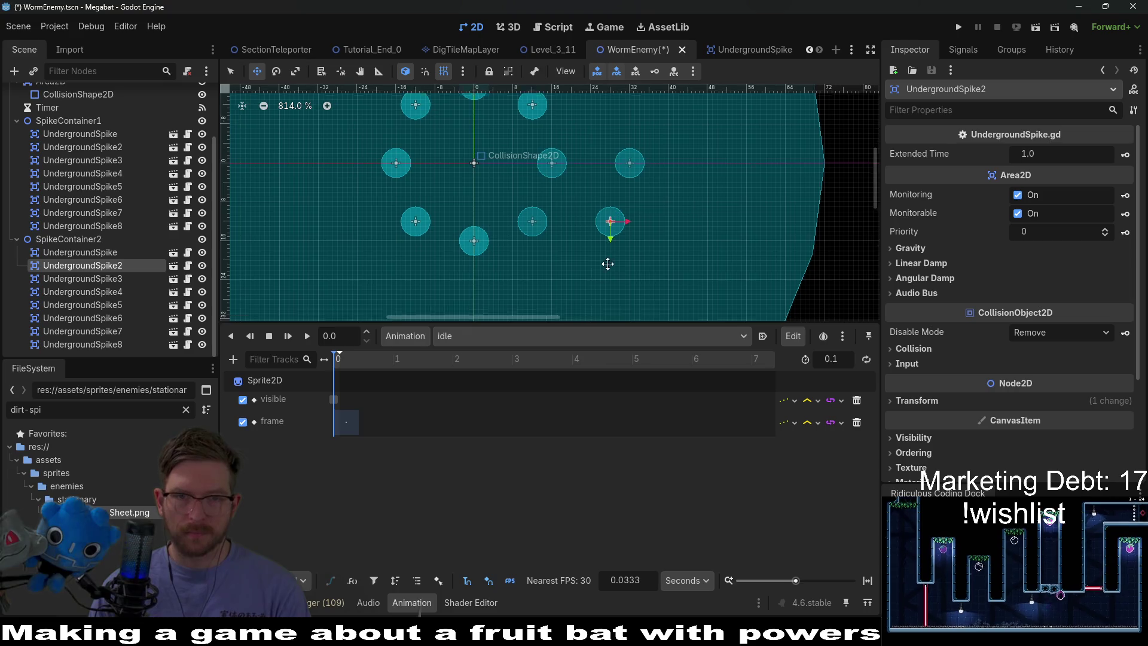
pyautogui.click(101, 279)
pyautogui.moveTo(496, 202)
pyautogui.mouseDown()
pyautogui.moveTo(577, 233)
pyautogui.moveTo(587, 250)
pyautogui.moveTo(600, 233)
pyautogui.moveTo(579, 238)
pyautogui.mouseUp()
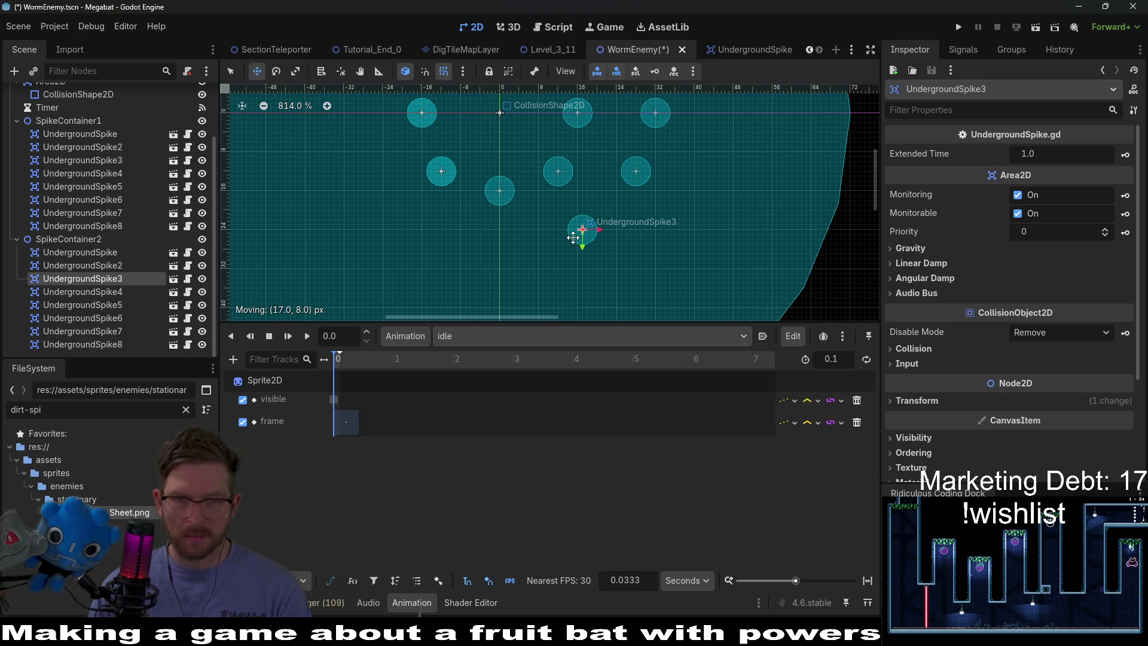
pyautogui.scroll(-2, 663, 194)
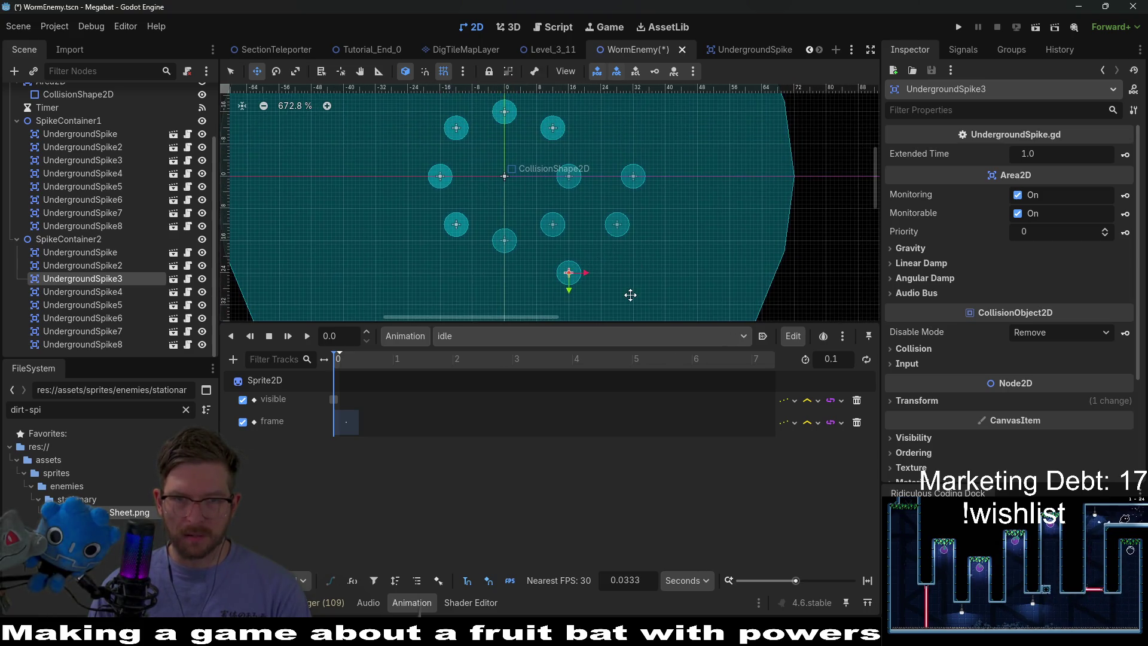
pyautogui.scroll(-2, 628, 233)
pyautogui.click(80, 292)
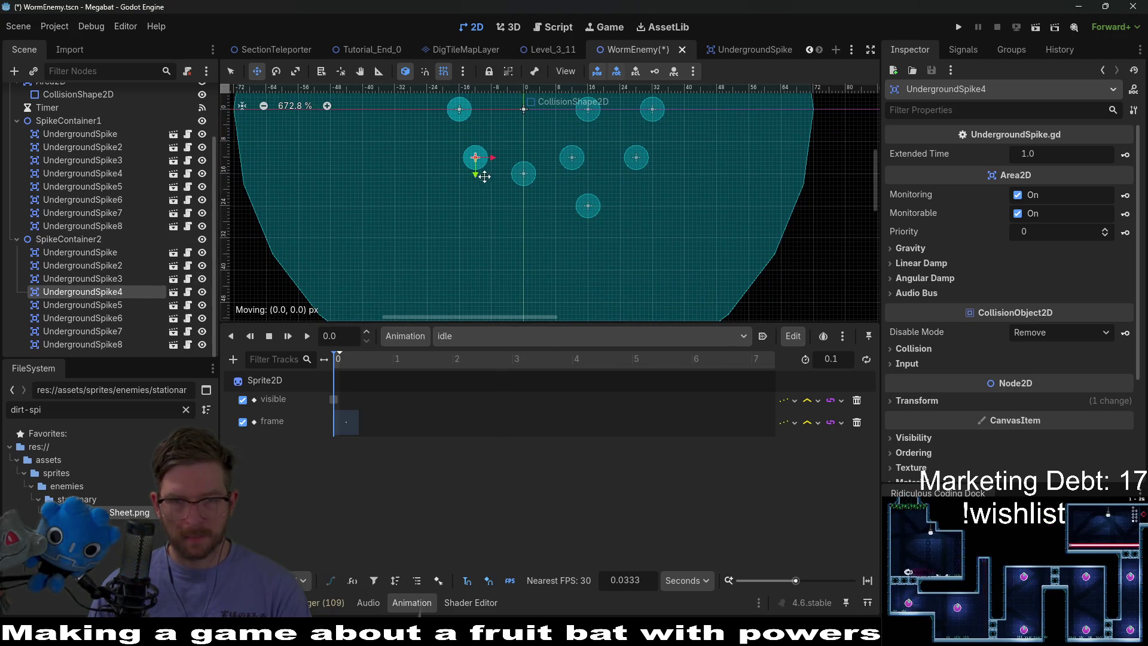
pyautogui.moveTo(540, 238); pyautogui.dragTo(530, 253)
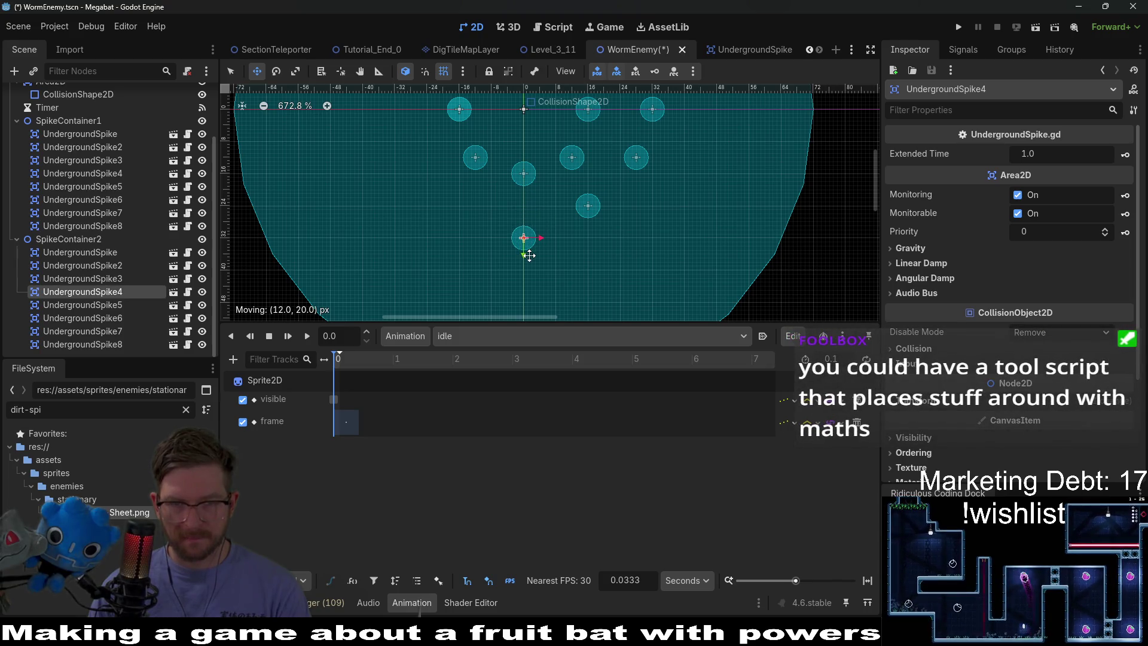
# Request deletion of SpikeContainer2 and its child spikes
pyautogui.scroll(-1, 530, 255)
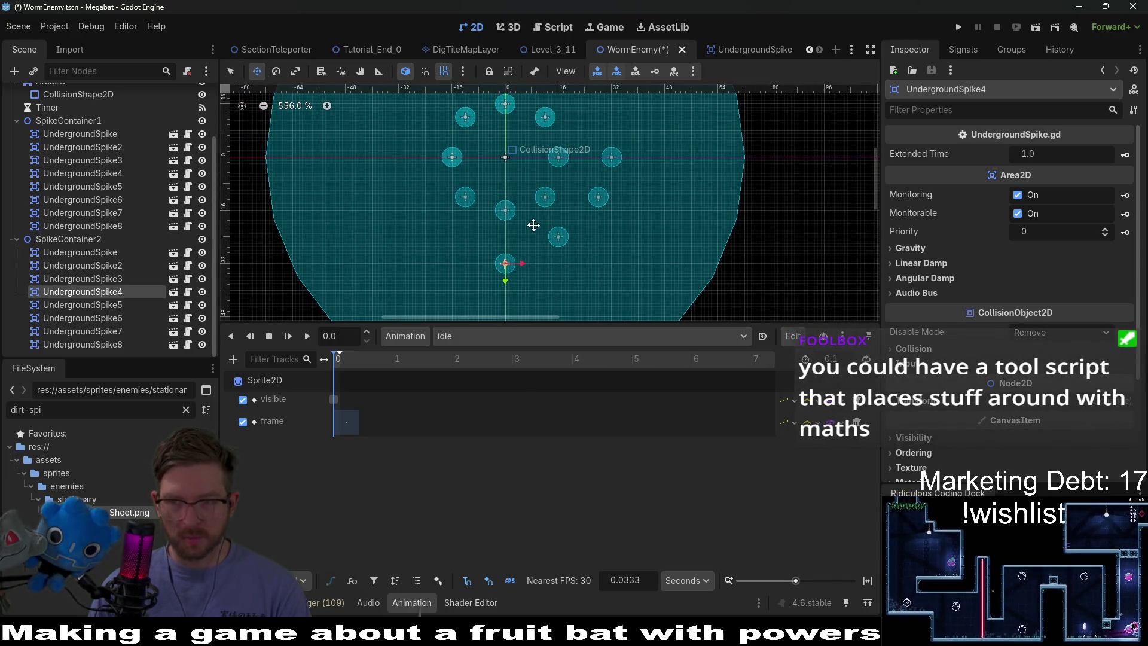
pyautogui.scroll(-1, 529, 248)
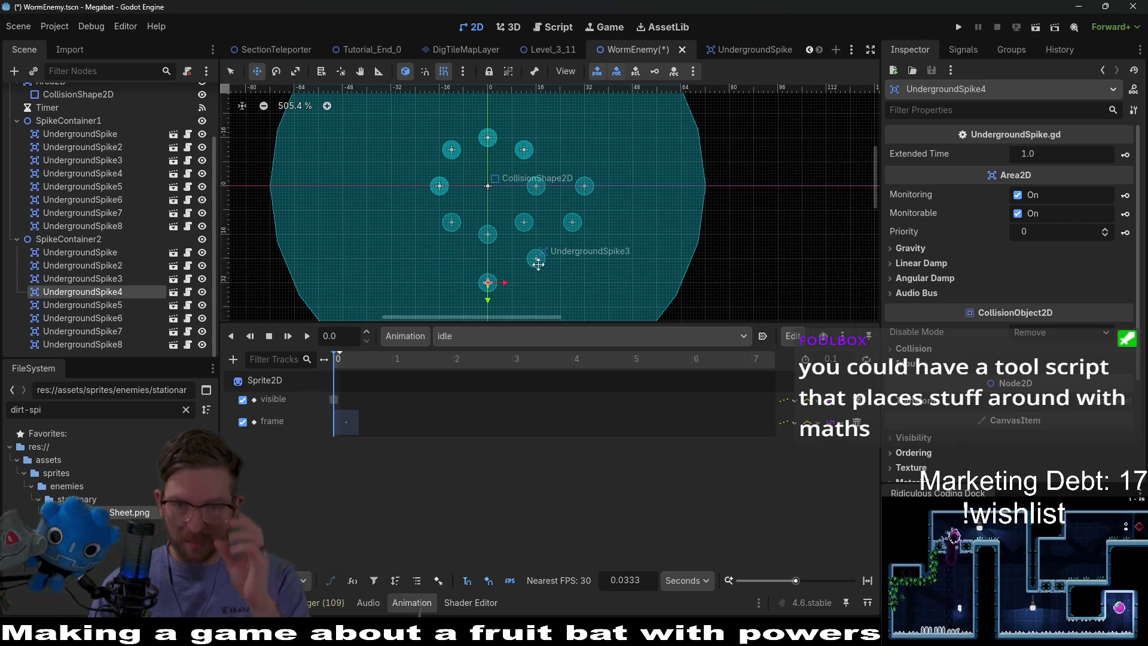
pyautogui.scroll(2, 585, 263)
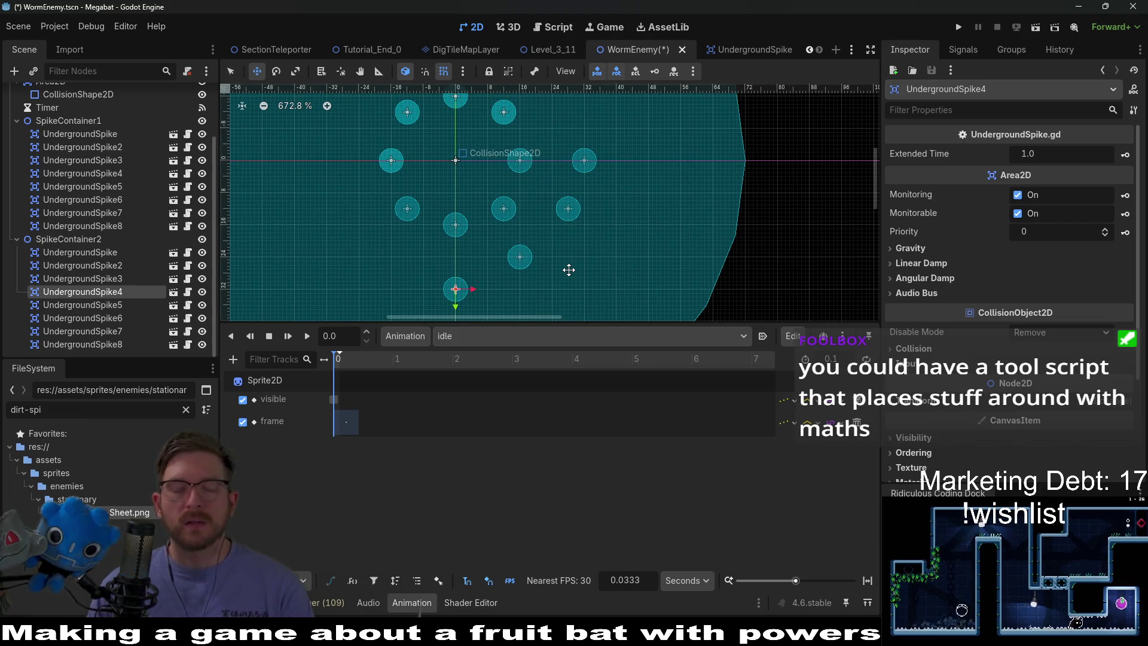
pyautogui.scroll(-1, 567, 269)
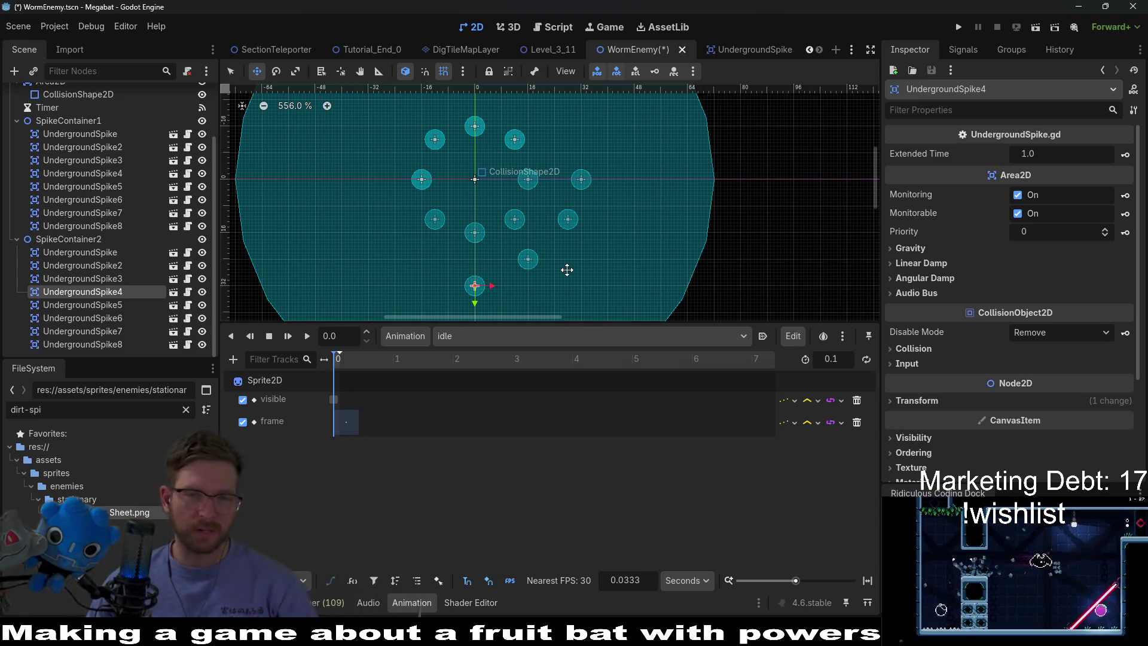
pyautogui.scroll(-2, 587, 225)
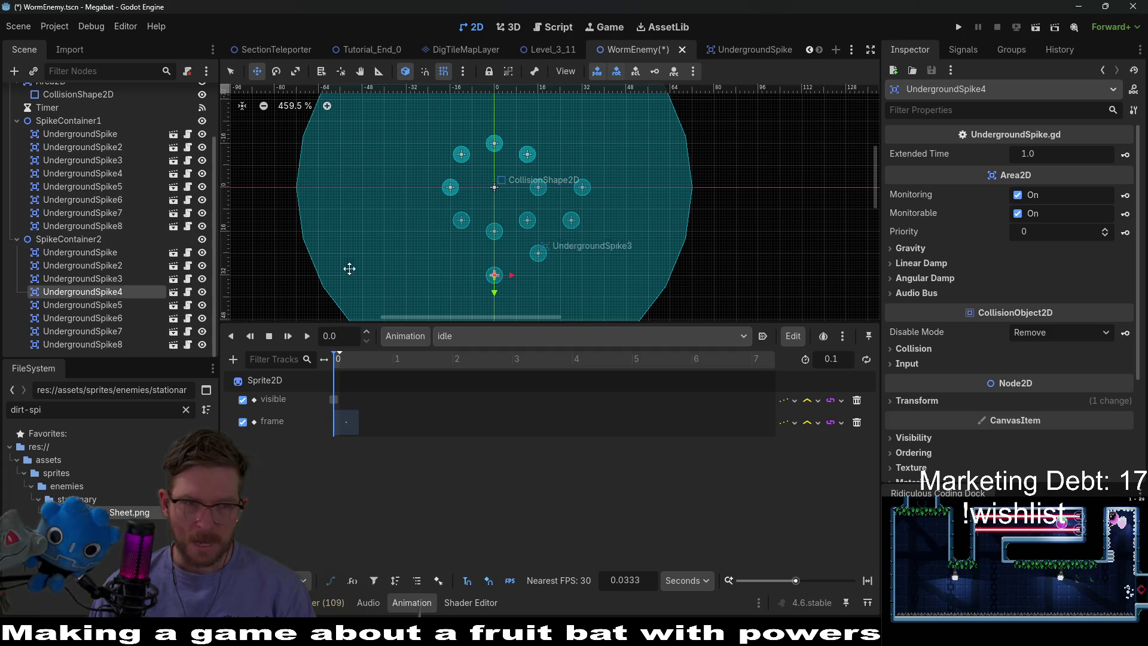
pyautogui.click(77, 240)
pyautogui.press('Delete')
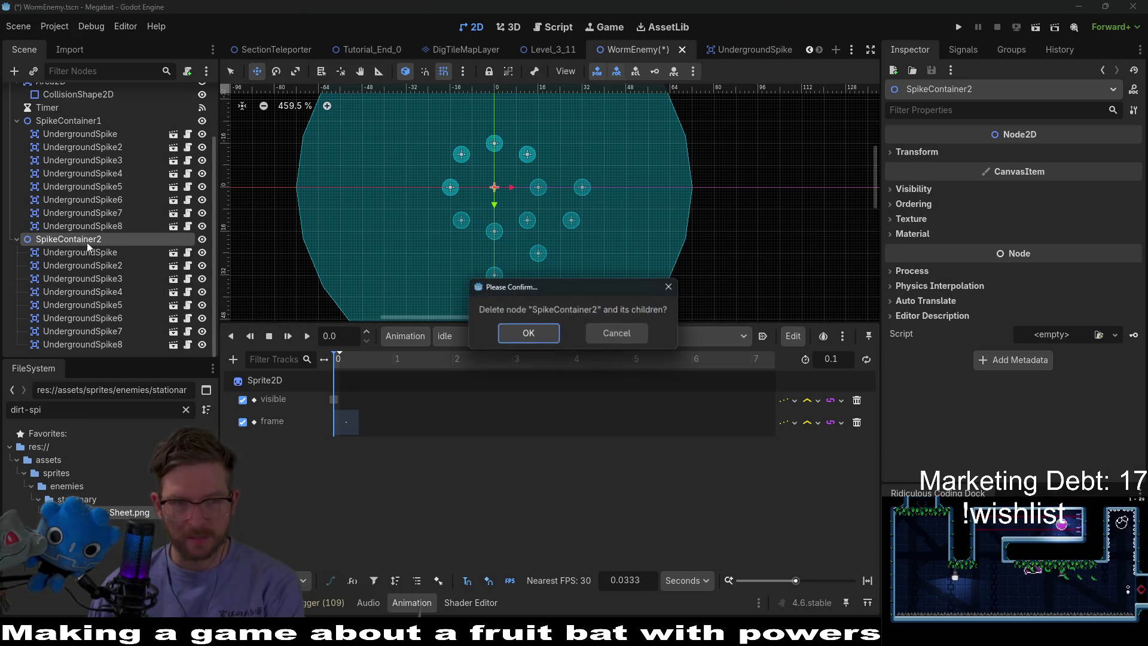
# Confirm removing SpikeContainer2, then delete the extra UndergroundSpike5–8
pyautogui.press('Return')
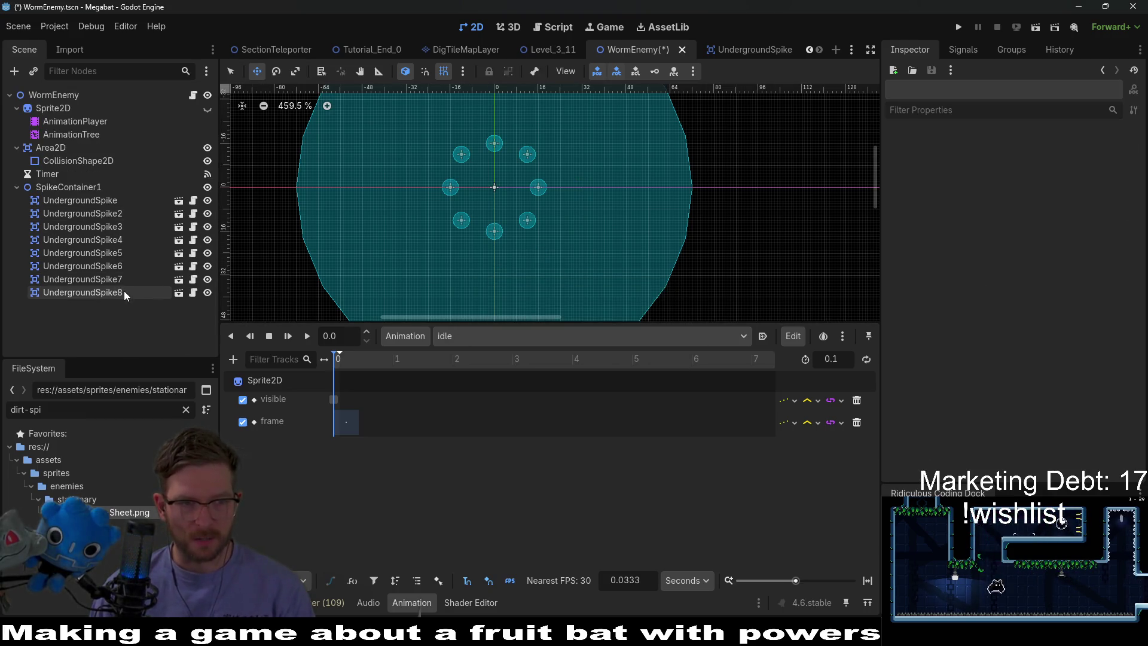
pyautogui.click(124, 291)
pyautogui.keyDown('shift'); pyautogui.click(120, 253); pyautogui.keyUp('shift')
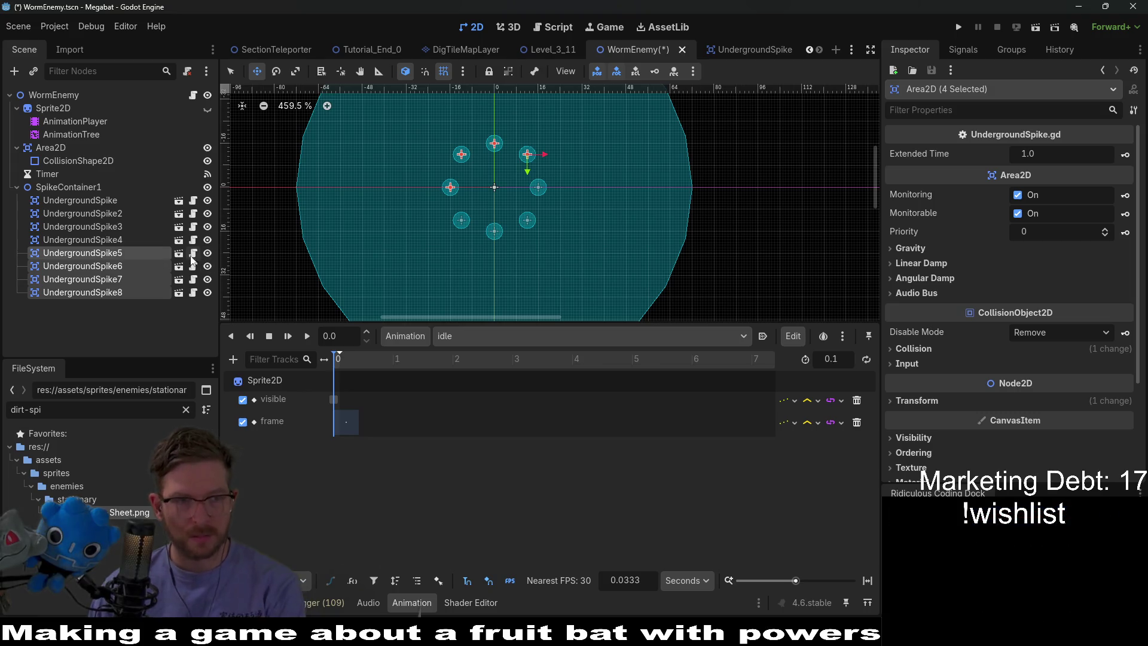
pyautogui.keyDown('shift'); pyautogui.click(124, 239); pyautogui.keyUp('shift')
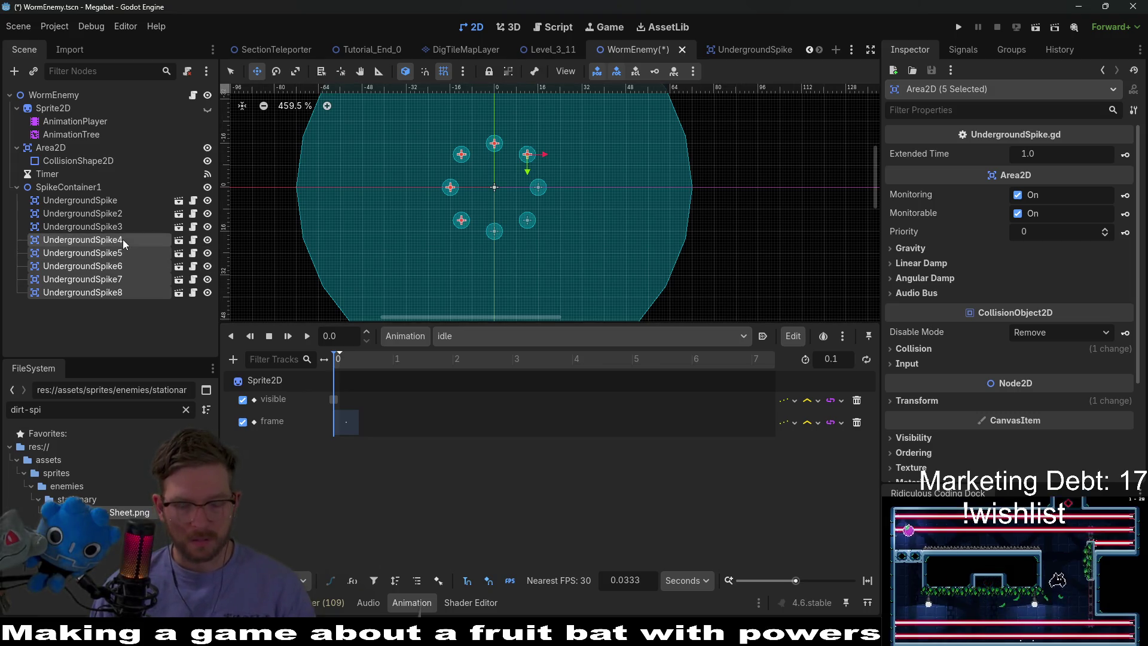
pyautogui.press('Delete')
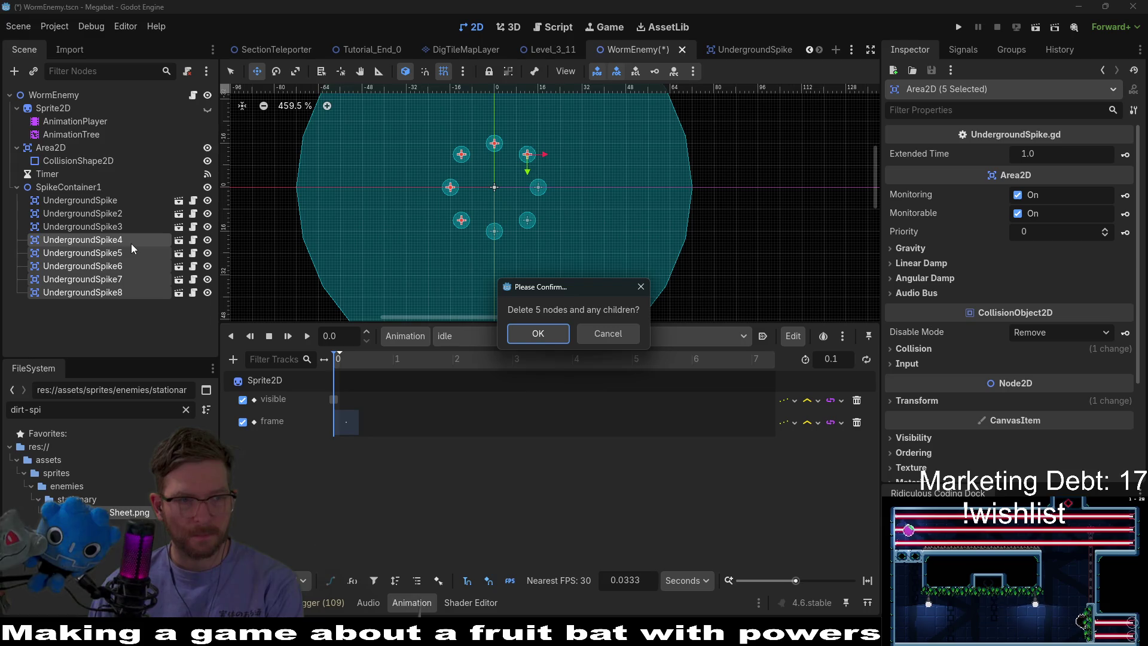
pyautogui.press('Escape')
pyautogui.click(121, 252)
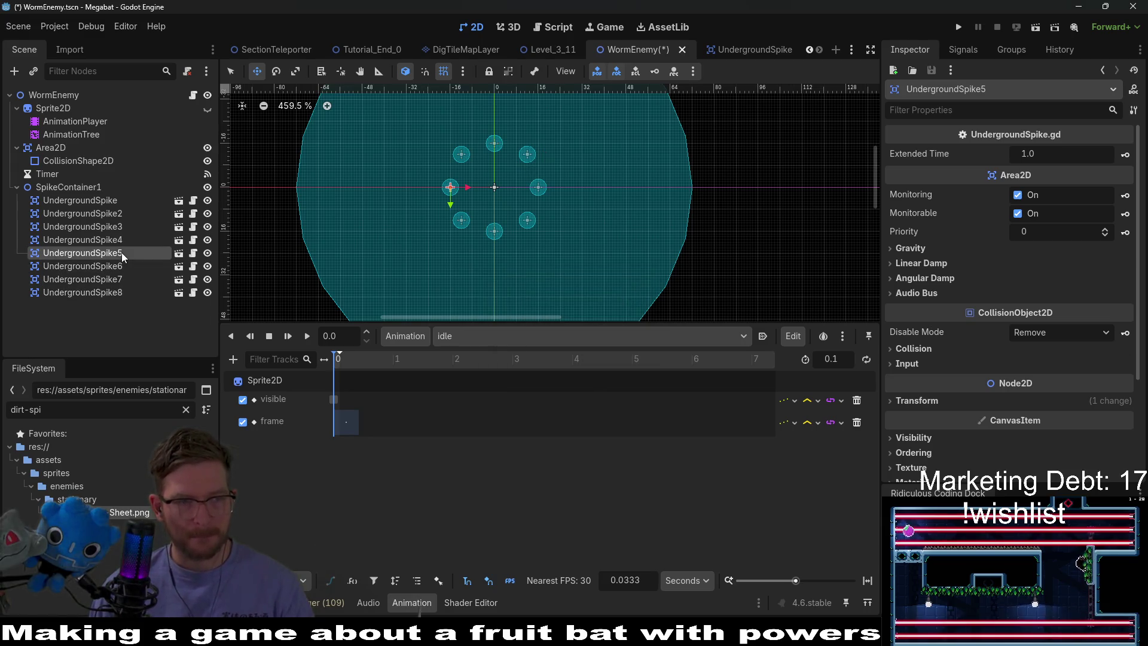
pyautogui.keyDown('shift'); pyautogui.click(118, 292); pyautogui.keyUp('shift')
pyautogui.press('Delete')
pyautogui.click(537, 332)
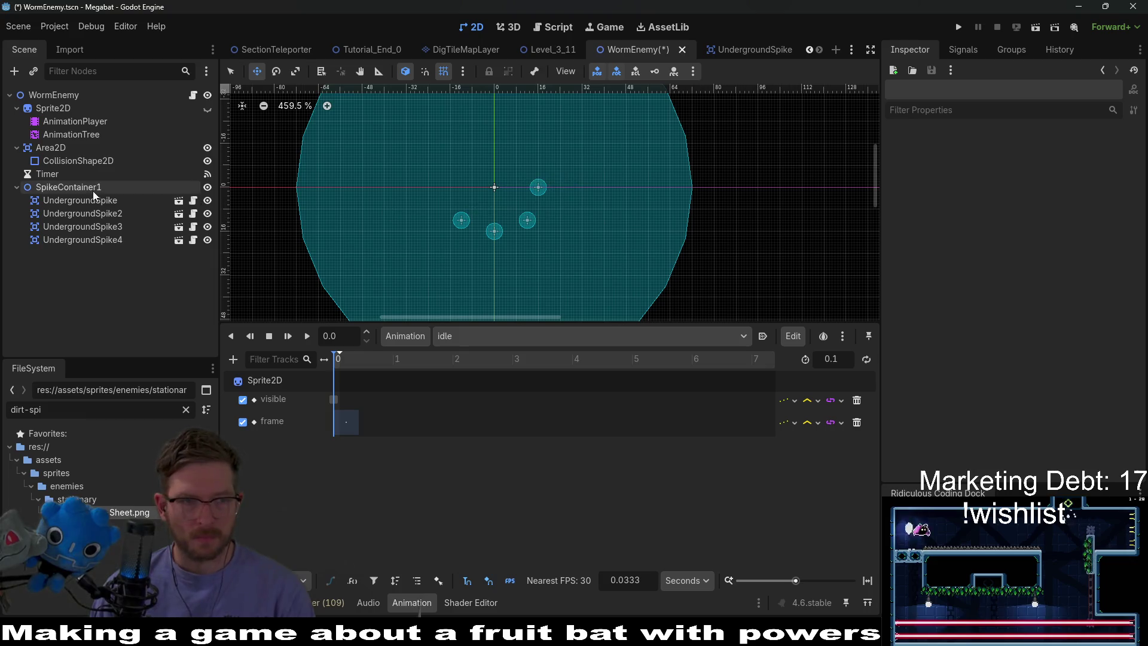
# Move UndergroundSpike2 left of centre and UndergroundSpike4 directly above it, forming a cross
pyautogui.click(133, 201)
pyautogui.click(136, 213)
pyautogui.scroll(3, 502, 250)
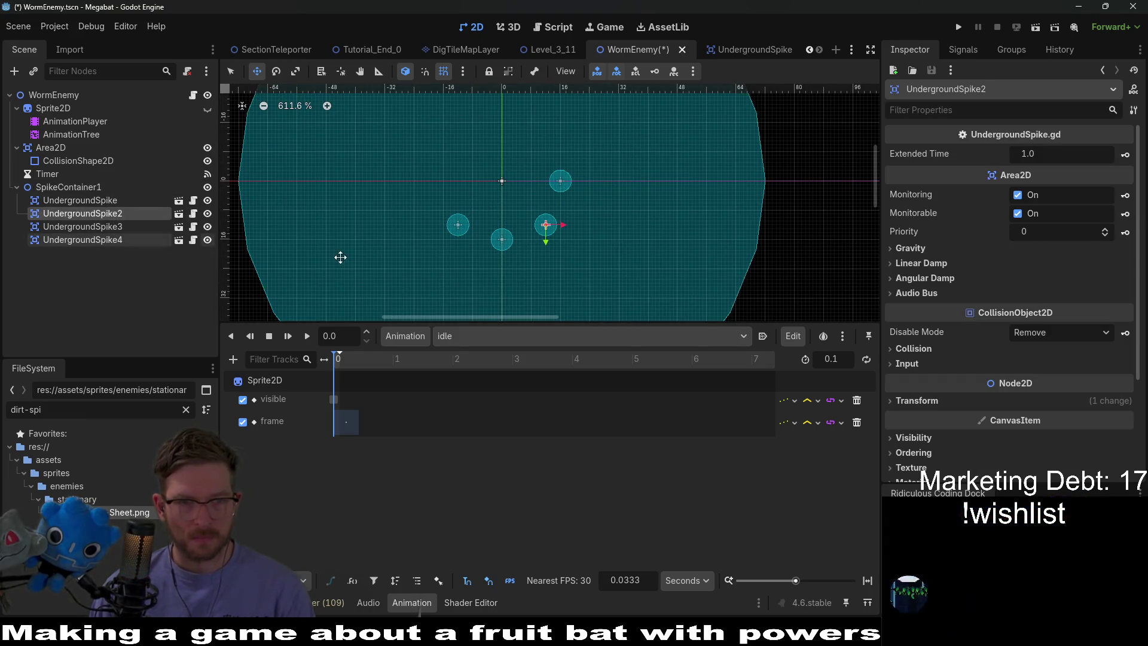
pyautogui.scroll(3, 502, 250)
pyautogui.moveTo(559, 225)
pyautogui.mouseDown()
pyautogui.moveTo(497, 246)
pyautogui.moveTo(421, 165)
pyautogui.mouseUp()
pyautogui.click(119, 229)
pyautogui.click(83, 239)
pyautogui.moveTo(436, 254); pyautogui.dragTo(506, 144)
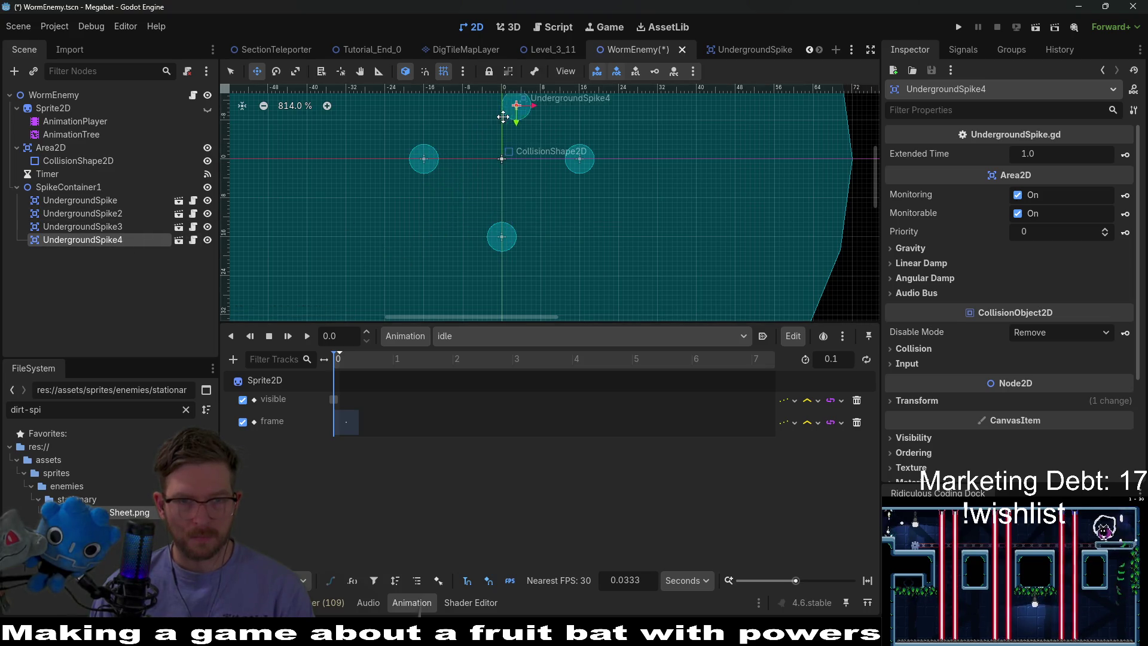
pyautogui.scroll(4, 496, 180)
pyautogui.moveTo(494, 223); pyautogui.dragTo(479, 195)
pyautogui.scroll(-4, 481, 195)
pyautogui.click(68, 187)
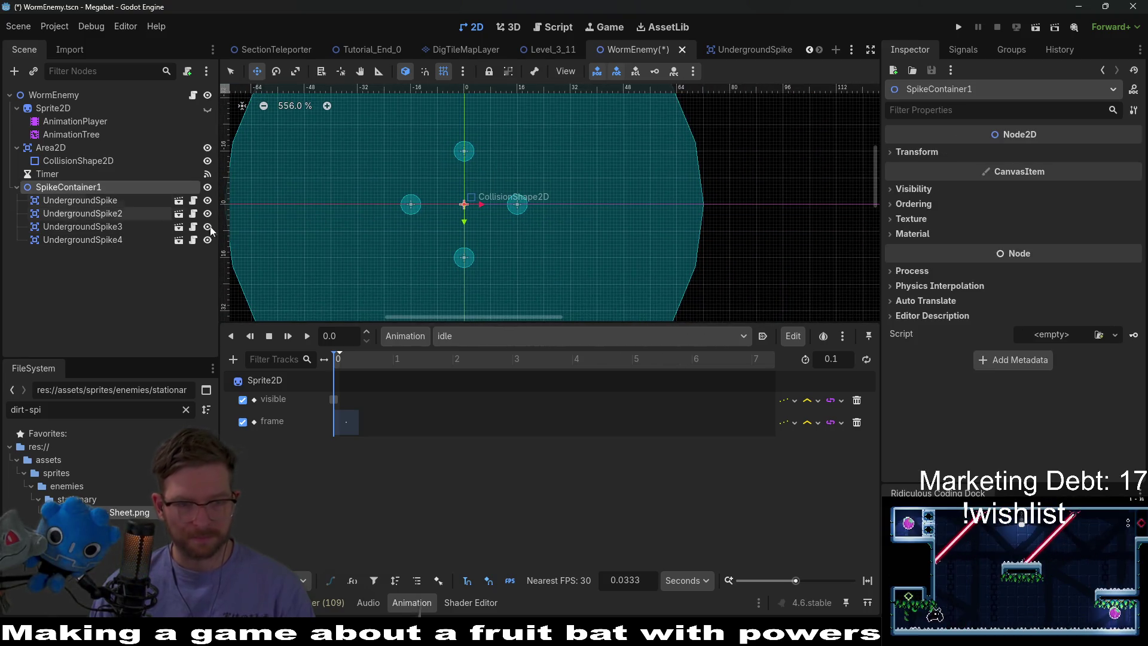
# Duplicate SpikeContainer1 into SpikeContainer2 and push its four spikes farther right, down, left and up
pyautogui.hotkey('ctrl', 'd')
pyautogui.click(89, 265)
pyautogui.scroll(-1, 520, 227)
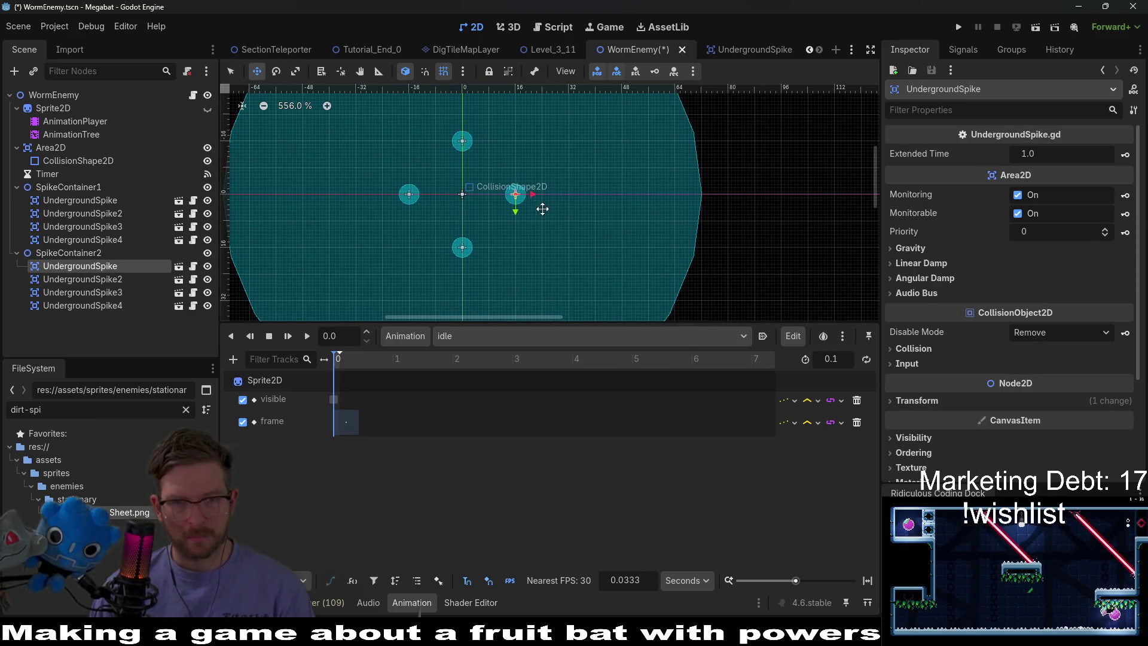
pyautogui.moveTo(517, 196); pyautogui.dragTo(554, 195)
pyautogui.scroll(-4, 555, 272)
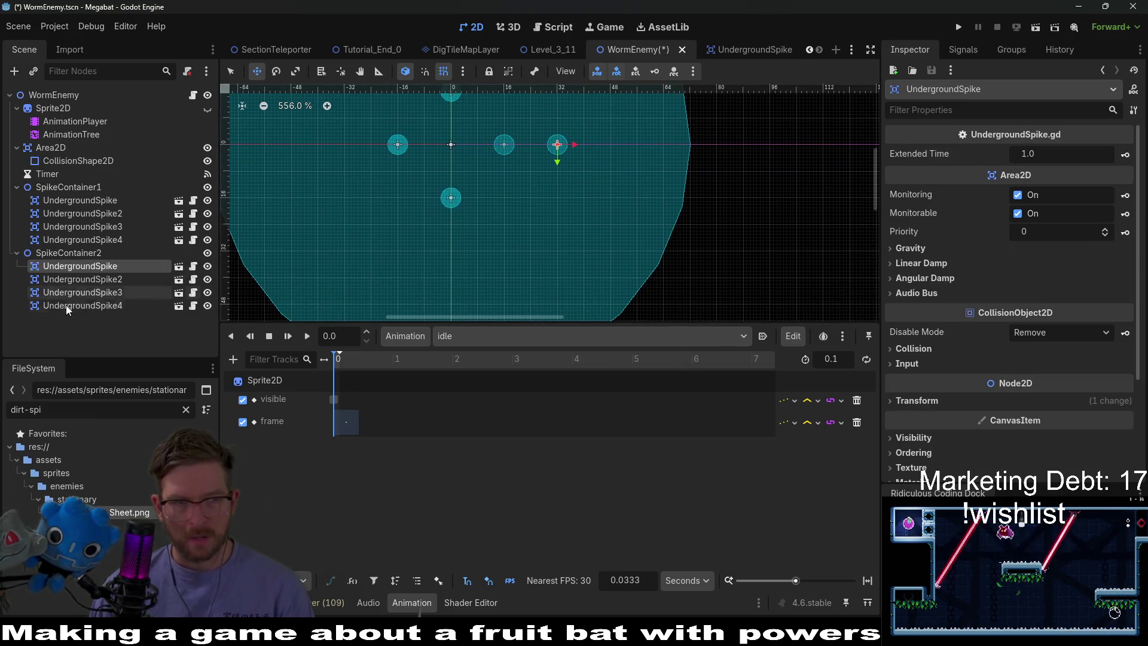
pyautogui.click(83, 279)
pyautogui.moveTo(450, 209); pyautogui.dragTo(451, 251)
pyautogui.click(83, 293)
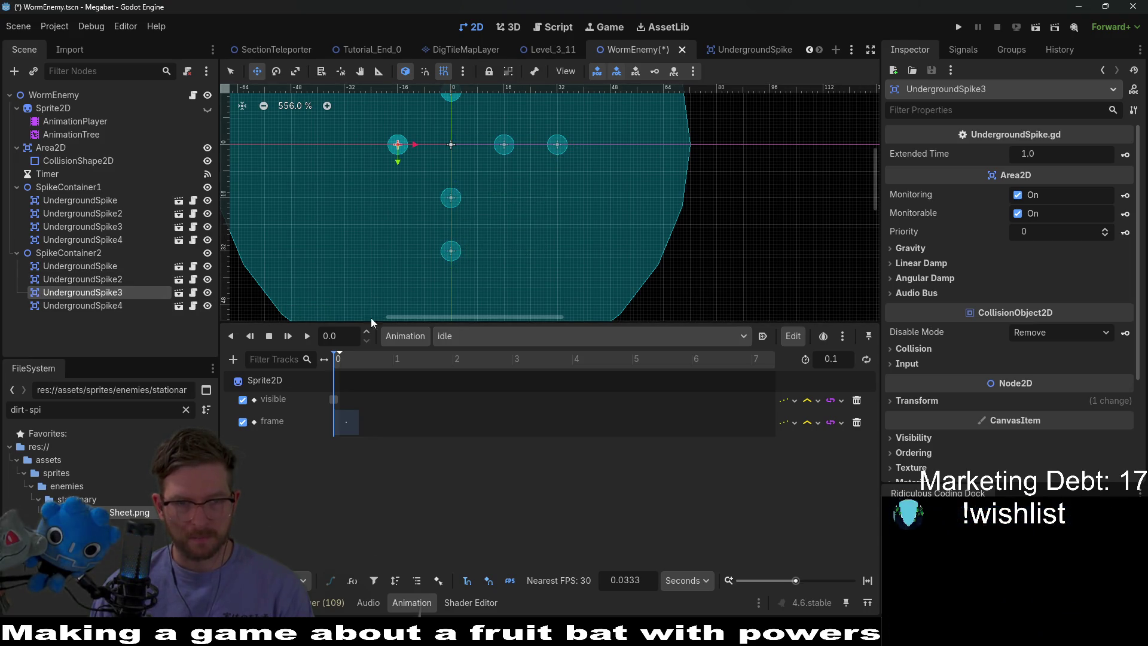
pyautogui.moveTo(397, 148); pyautogui.dragTo(347, 149)
pyautogui.scroll(5, 515, 235)
pyautogui.click(83, 306)
pyautogui.moveTo(476, 186); pyautogui.dragTo(479, 134)
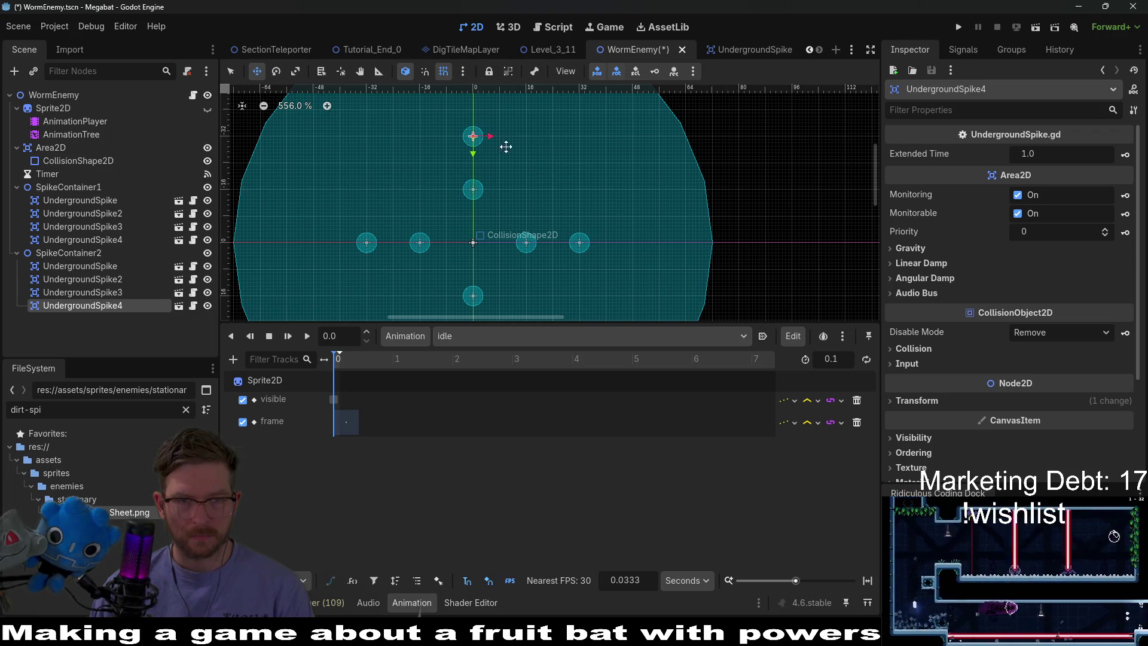
pyautogui.scroll(-5, 574, 197)
pyautogui.moveTo(615, 198); pyautogui.dragTo(562, 188)
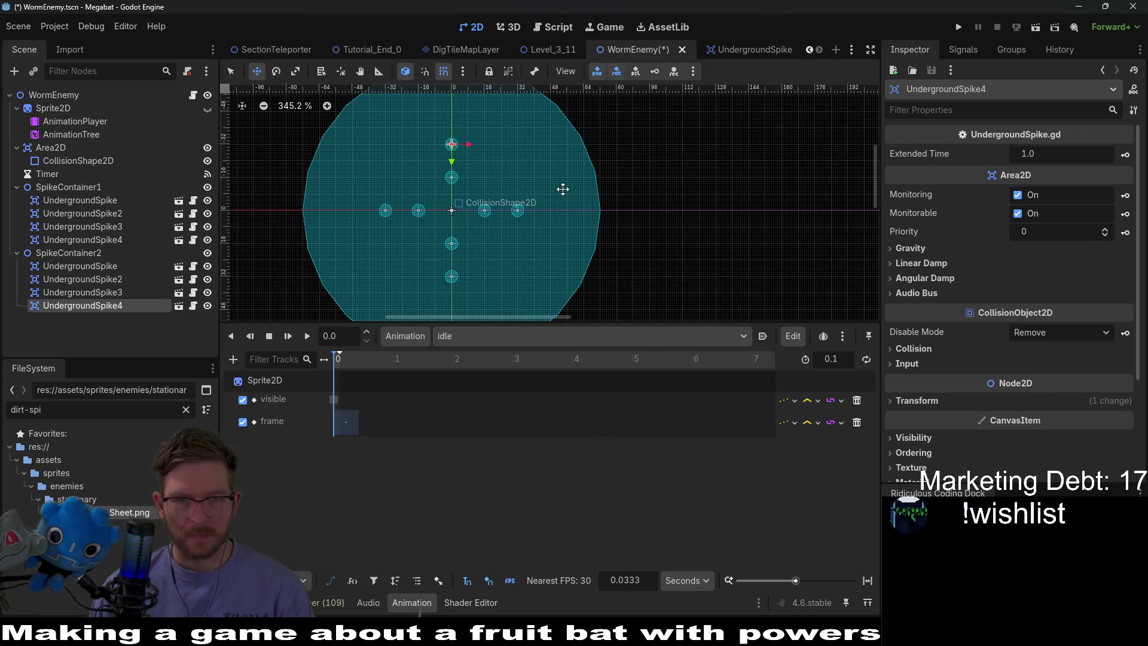
pyautogui.scroll(3, 504, 188)
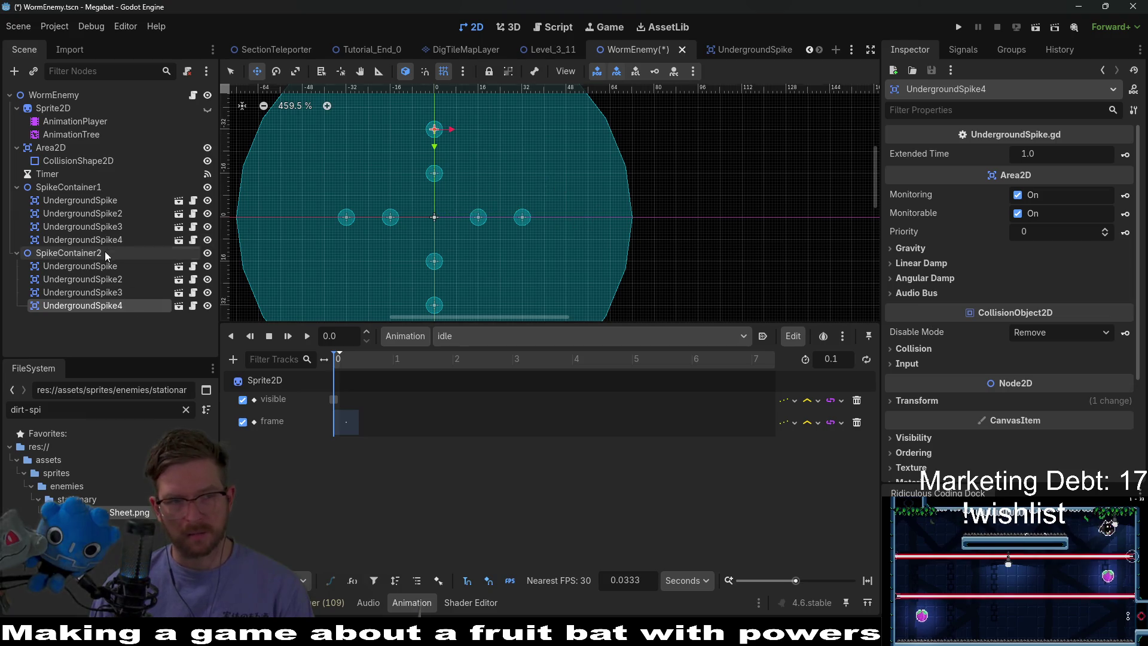
# Duplicate SpikeContainer2 into SpikeContainer3, moving its first spike farther right and third spike 16 px left
pyautogui.click(106, 252)
pyautogui.hotkey('ctrl', 'd')
pyautogui.click(90, 332)
pyautogui.scroll(2, 547, 229)
pyautogui.moveTo(548, 230); pyautogui.dragTo(559, 226)
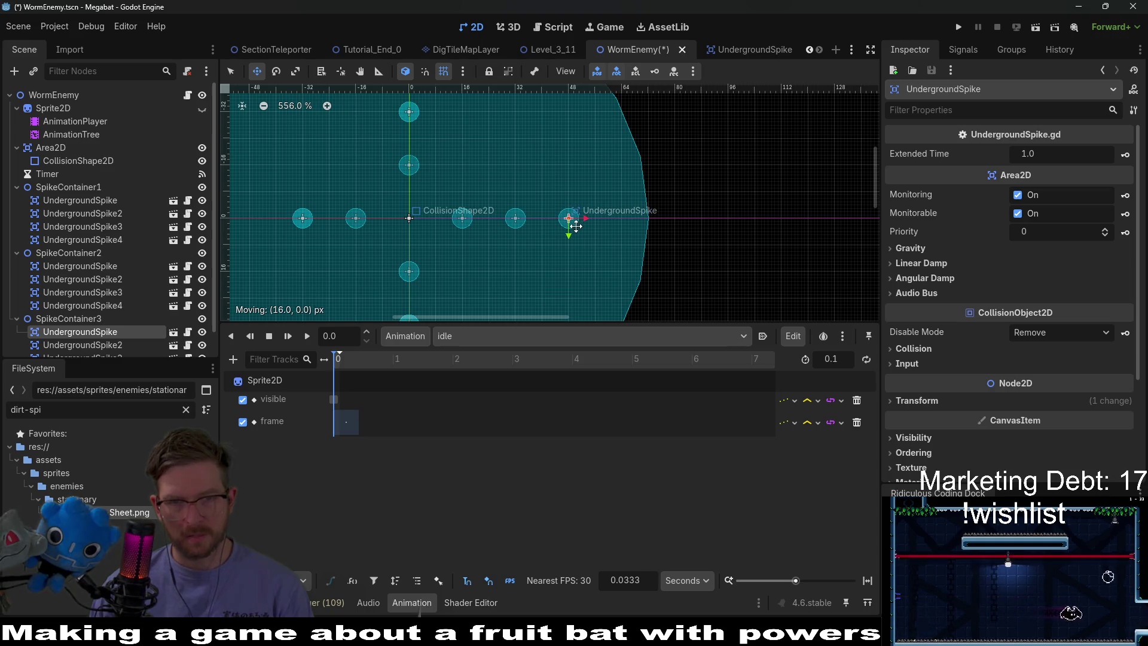
pyautogui.scroll(-5, 565, 237)
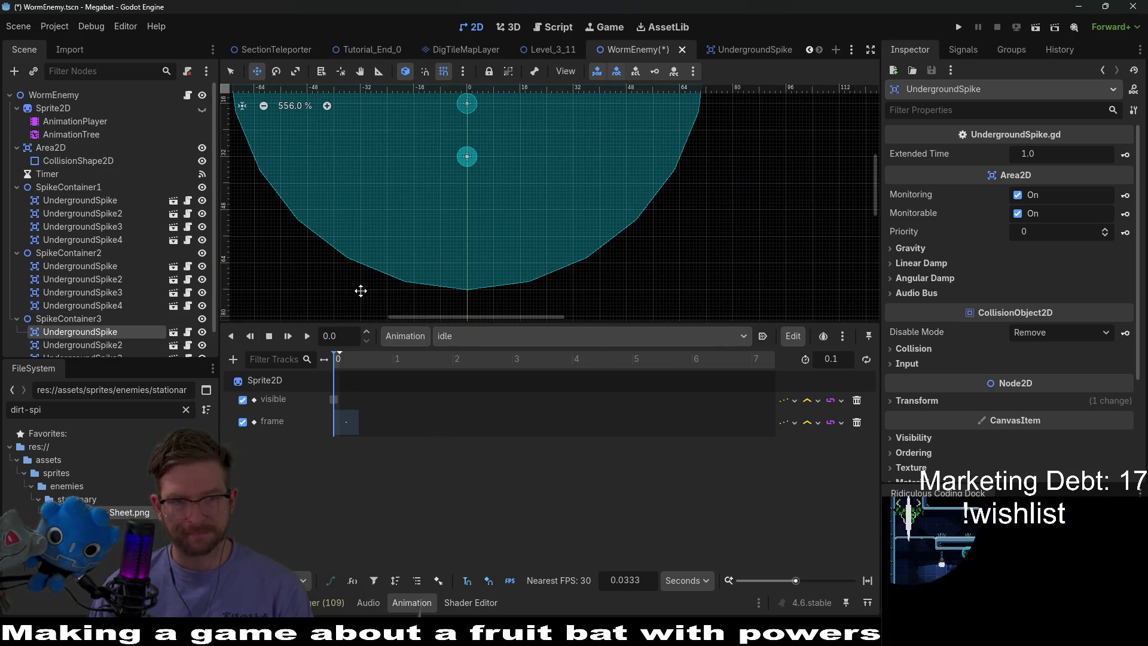
pyautogui.click(113, 345)
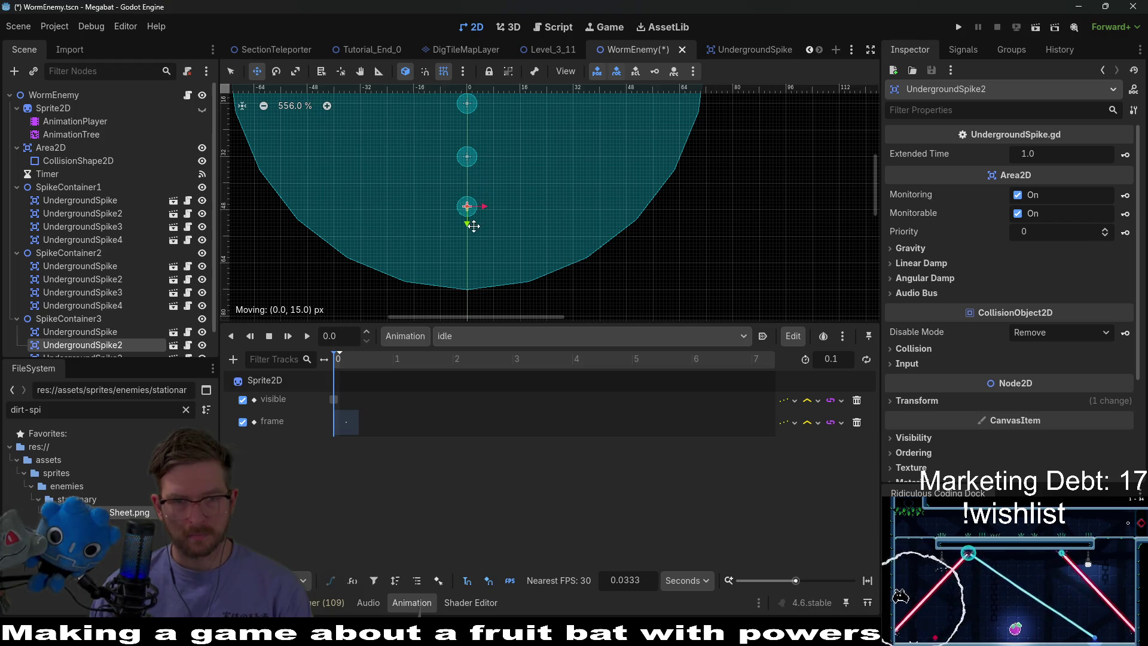
pyautogui.scroll(-2, 474, 230)
pyautogui.scroll(3, 534, 276)
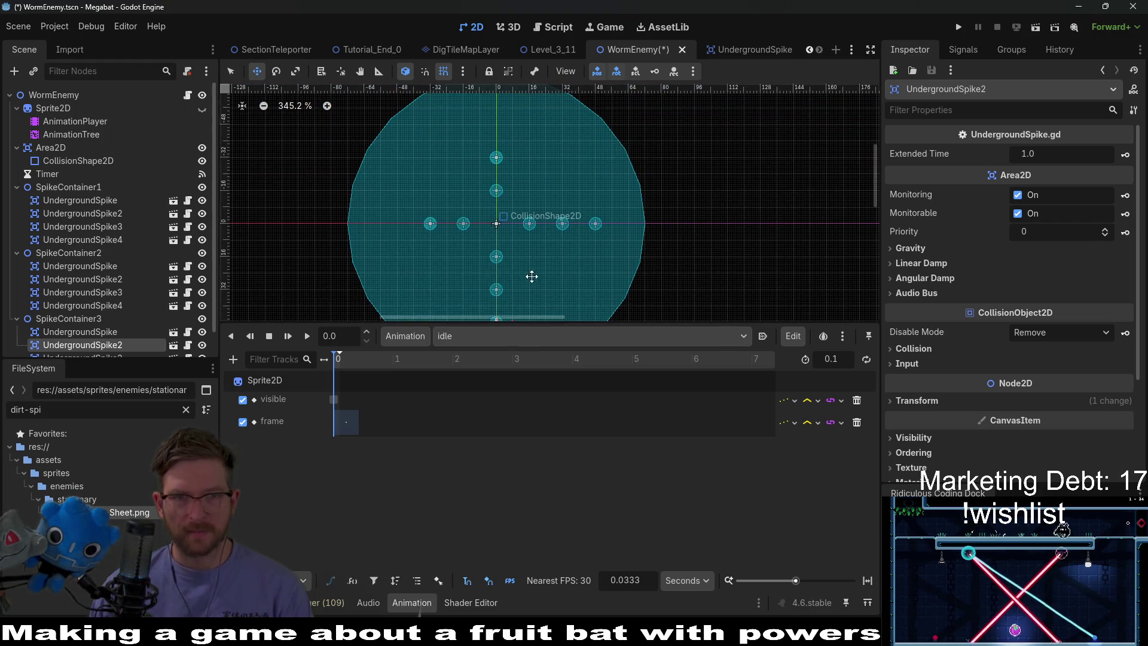
pyautogui.scroll(-1, 96, 311)
pyautogui.click(83, 331)
pyautogui.moveTo(430, 223); pyautogui.dragTo(405, 229)
# Check SpikeContainer3's fourth spike and save the WormEnemy scene
pyautogui.scroll(3, 397, 224)
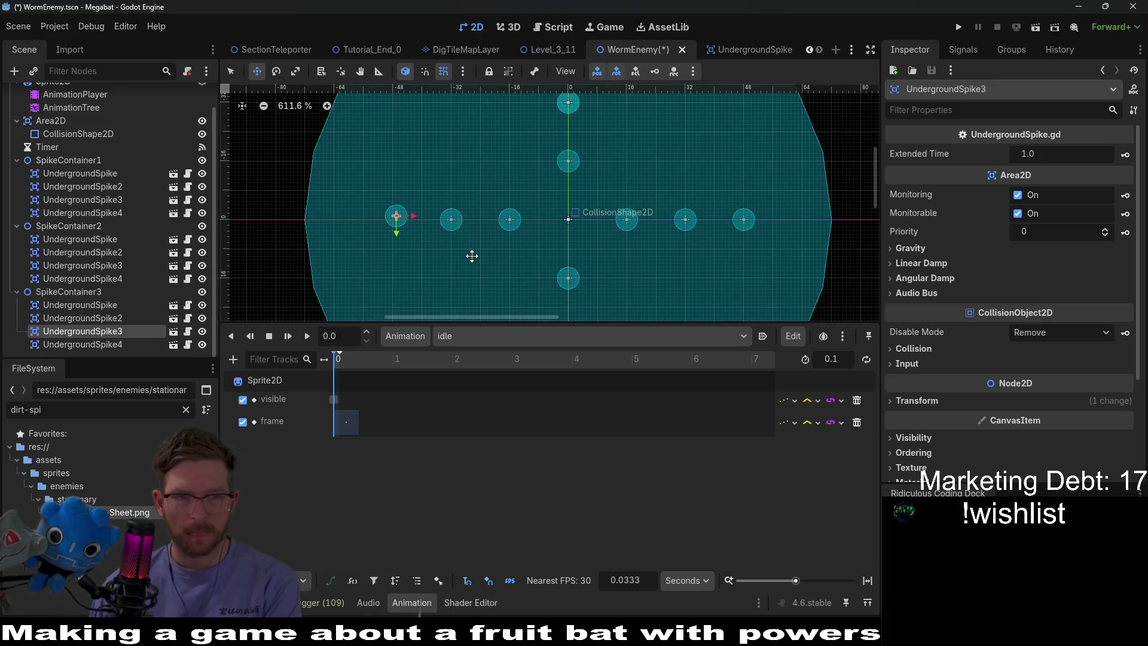
pyautogui.click(83, 344)
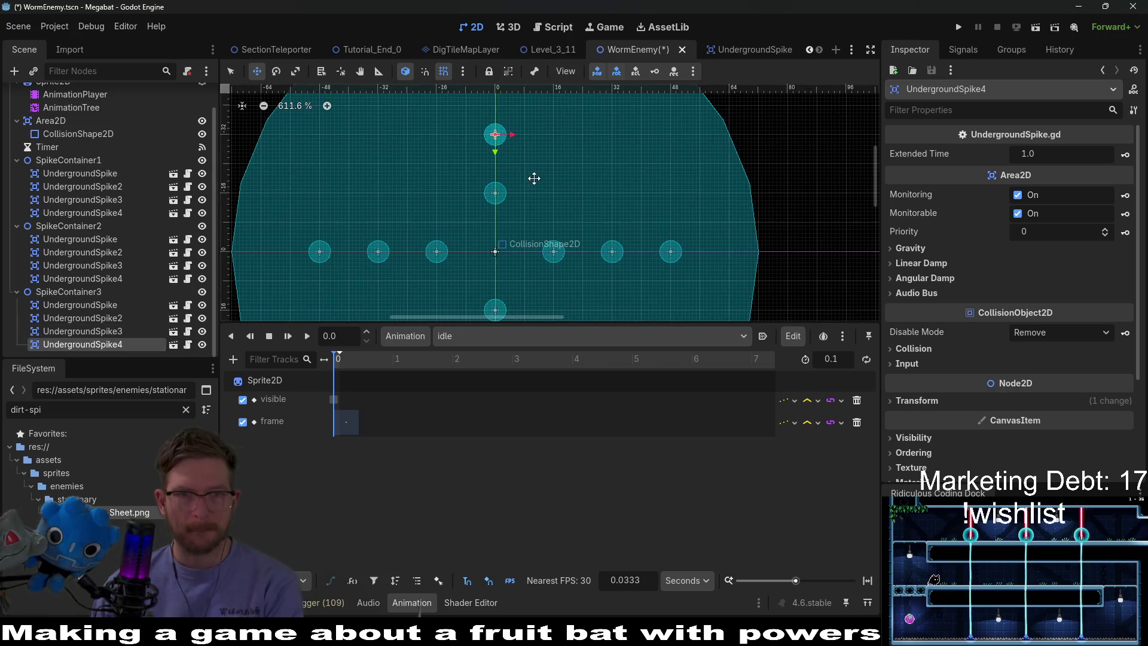
pyautogui.scroll(4, 526, 239)
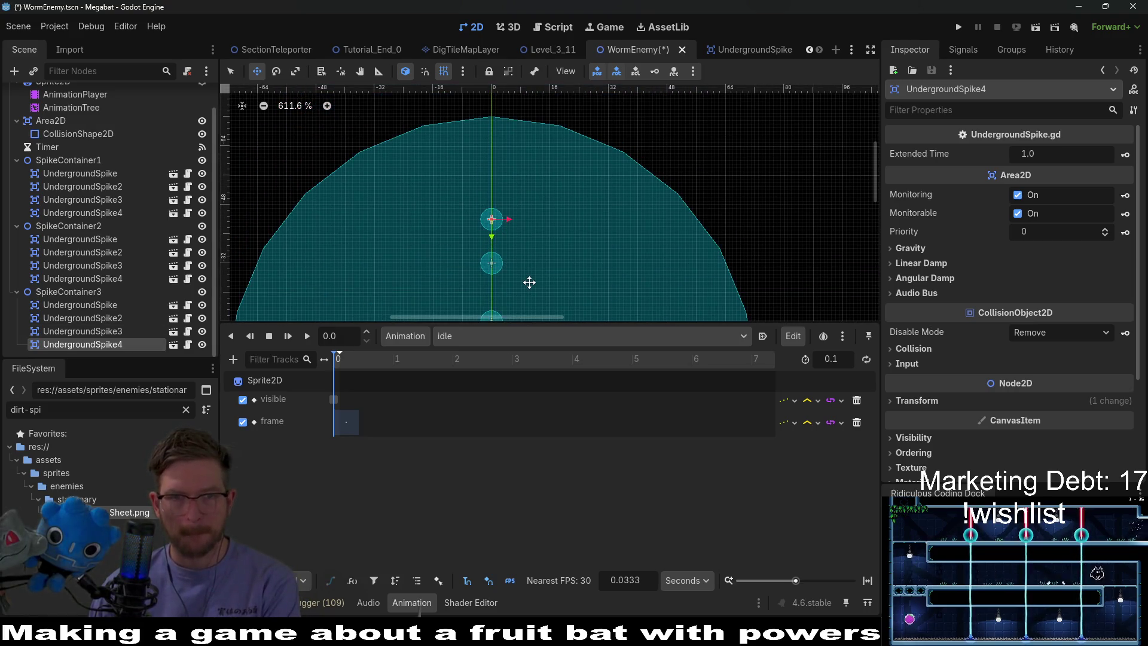
pyautogui.scroll(-5, 538, 287)
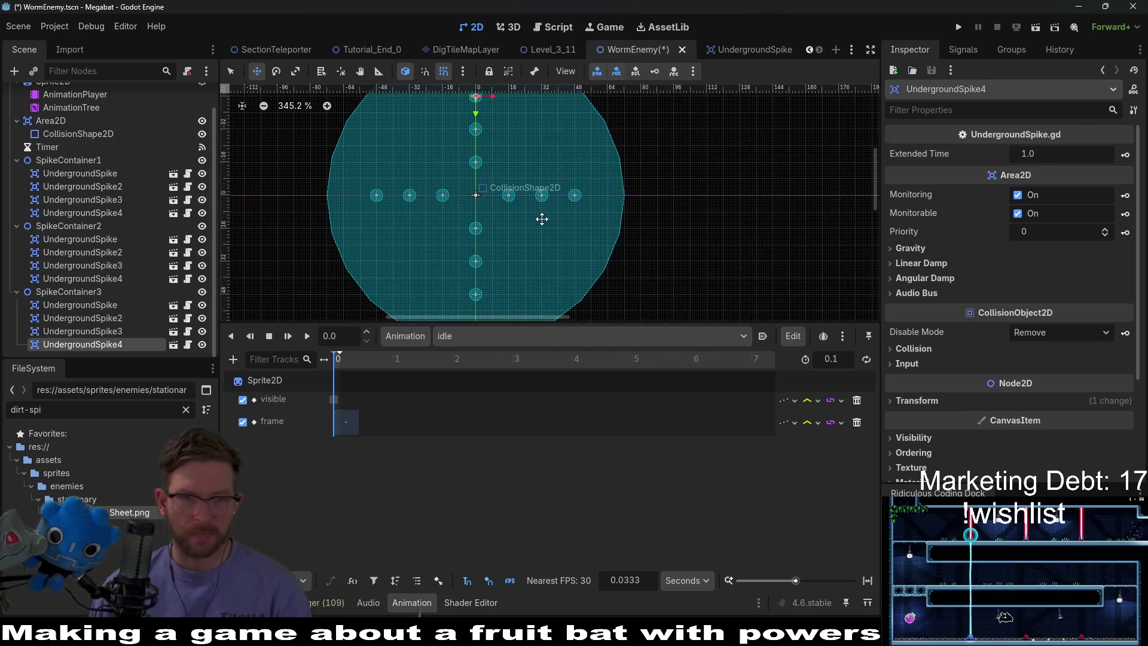
pyautogui.scroll(3, 554, 210)
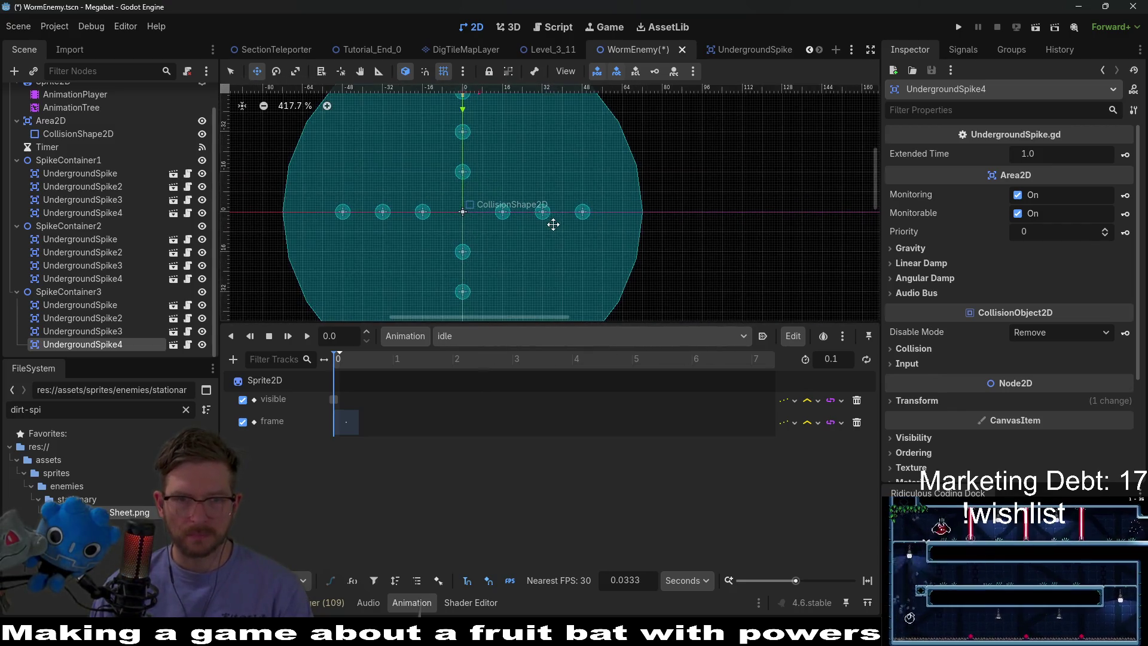
pyautogui.scroll(-2, 557, 227)
pyautogui.hotkey('ctrl', 's')
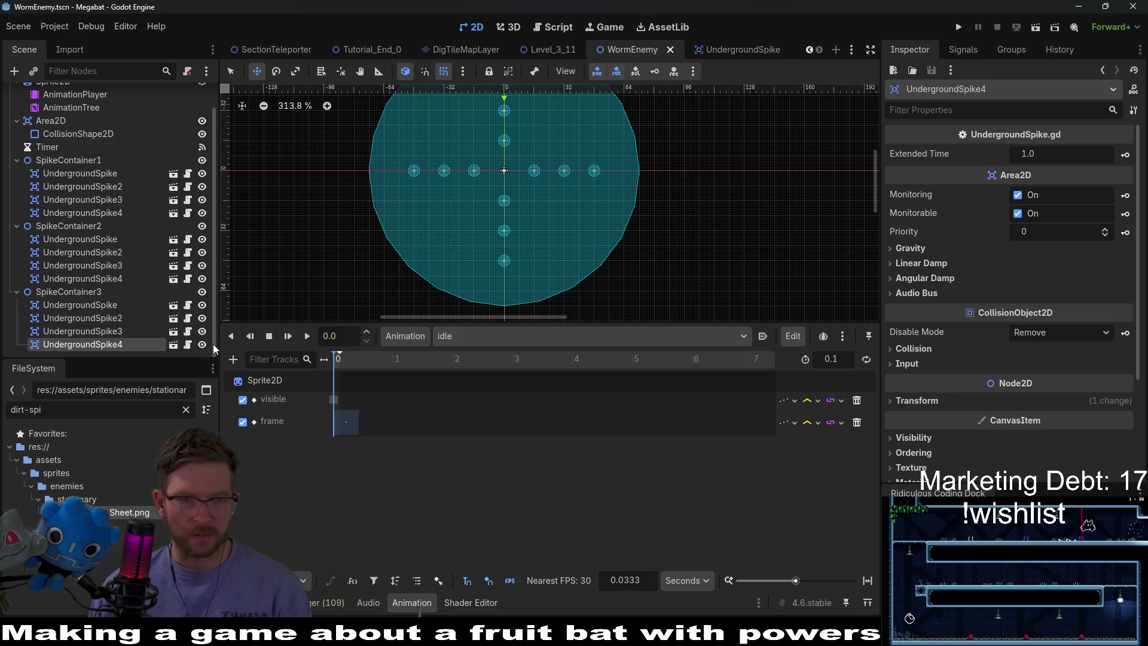
# Inspect the UndergroundSpike scene's root properties, then open WormEnemy.gd from the WormEnemy root node
pyautogui.click(117, 307)
pyautogui.click(741, 51)
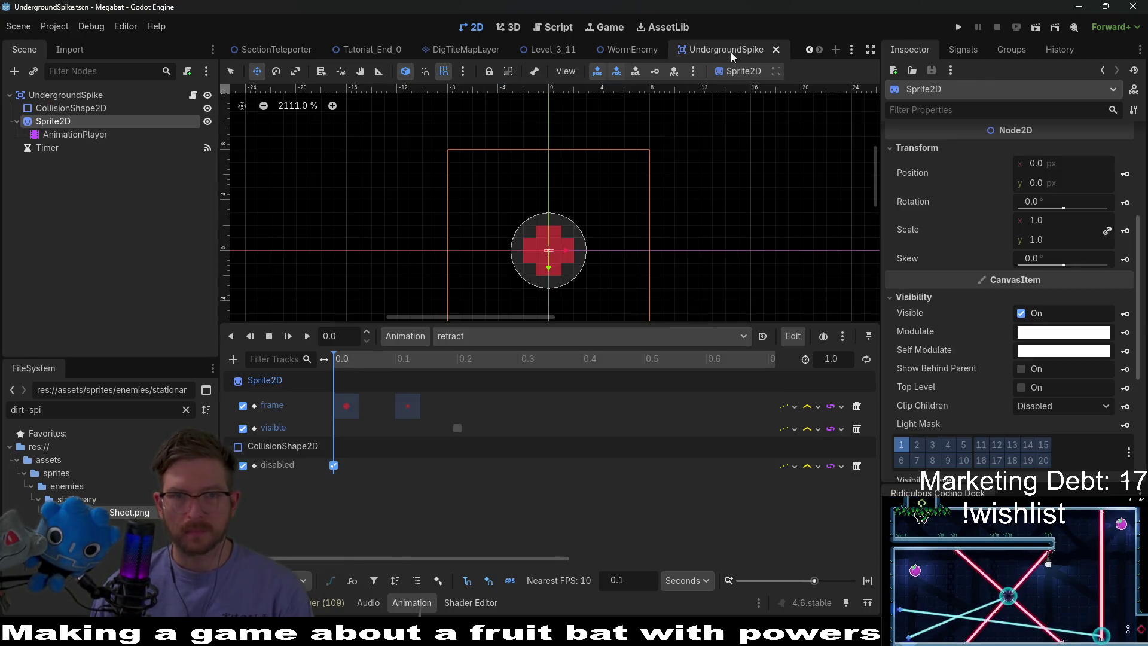
pyautogui.click(67, 95)
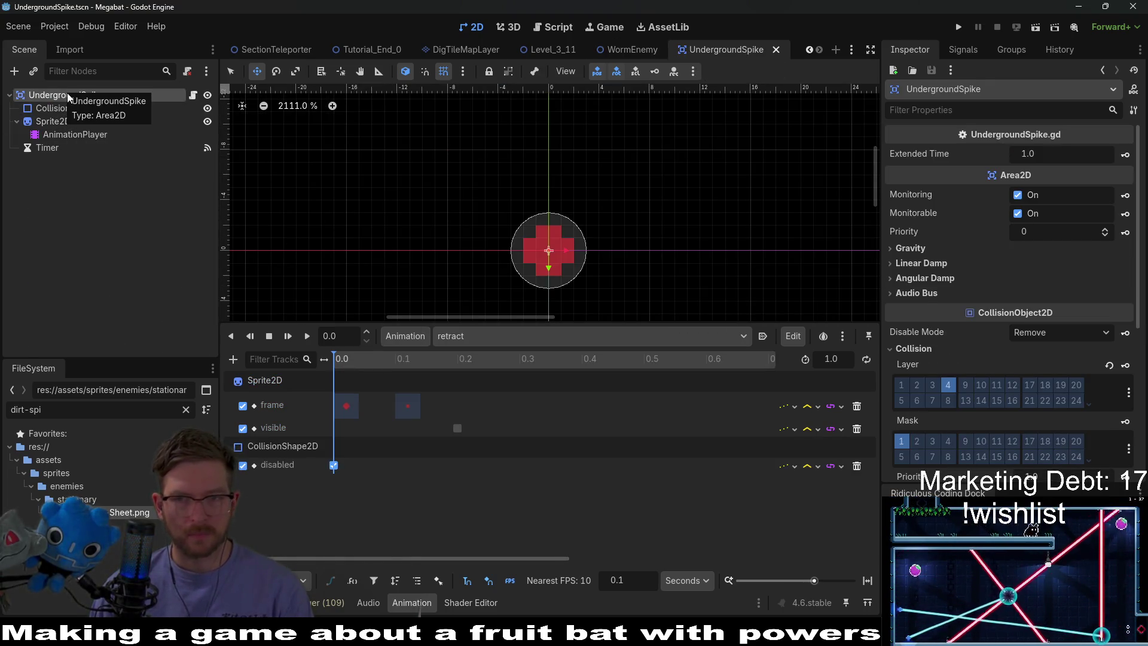
pyautogui.click(630, 49)
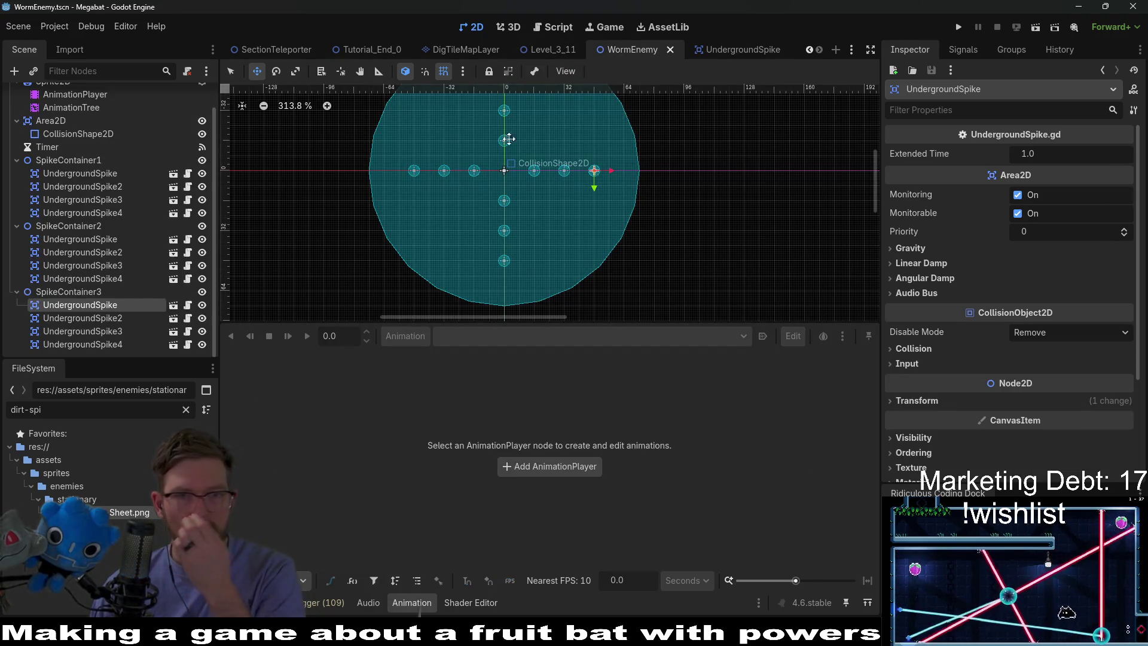
pyautogui.scroll(-2, 476, 180)
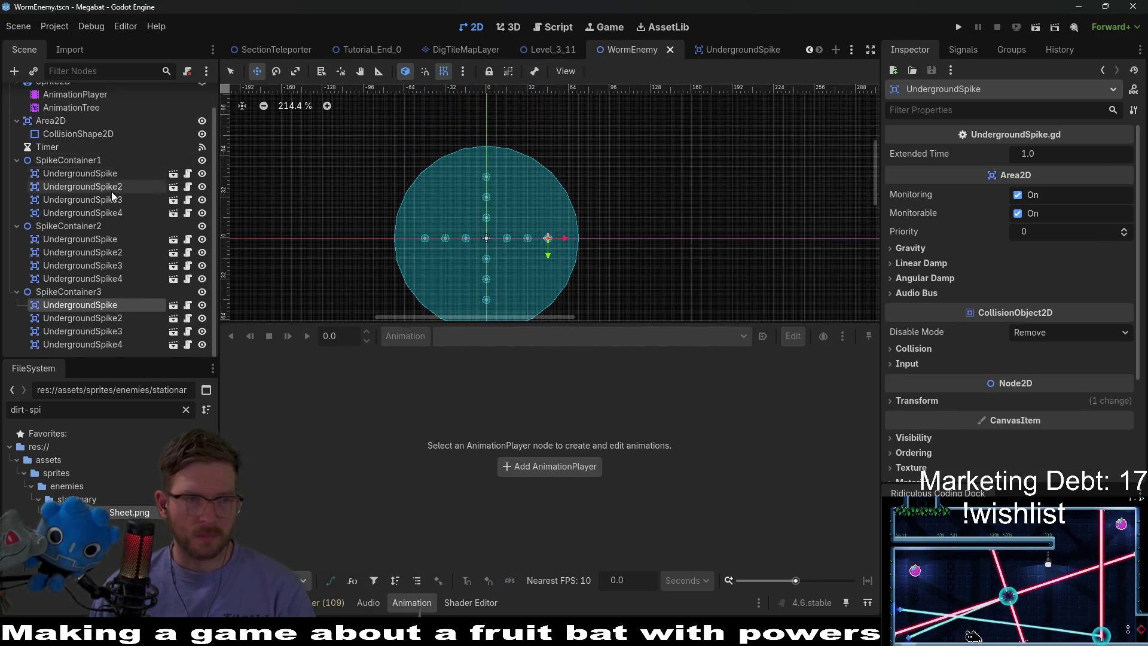
pyautogui.scroll(1, 113, 185)
pyautogui.click(86, 95)
pyautogui.click(189, 94)
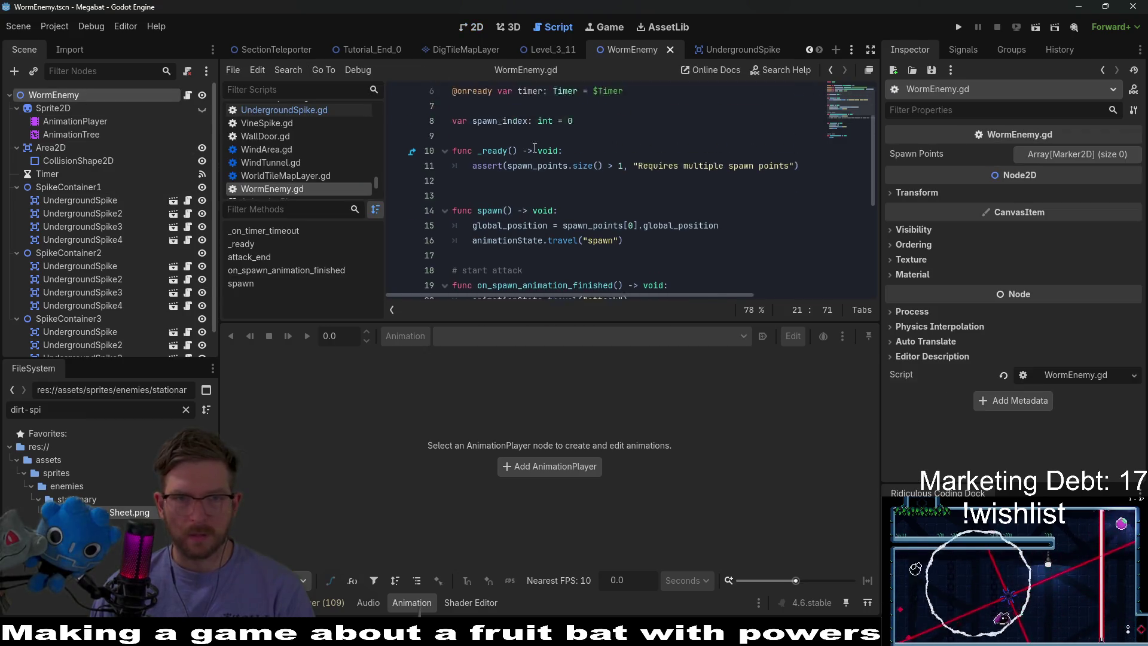
# Insert onready references to SpikeContainer1, SpikeContainer2 and SpikeContainer3 at line 7 of WormEnemy.gd
pyautogui.click(507, 178)
pyautogui.press('Return')
pyautogui.press('Return')
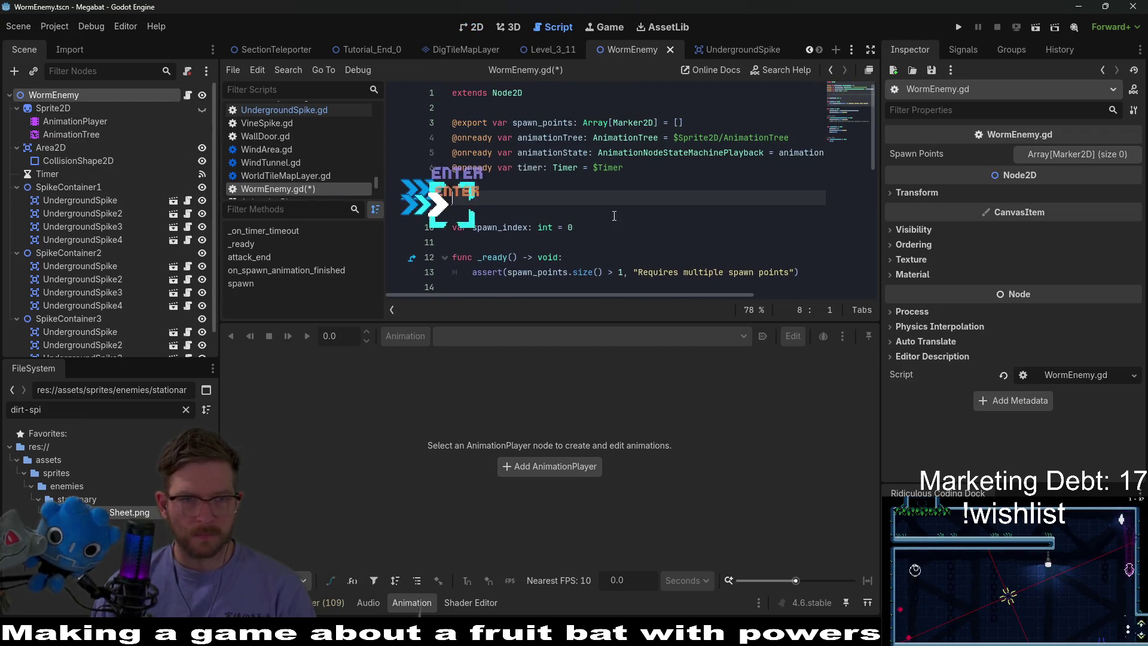
pyautogui.click(108, 187)
pyautogui.keyDown('ctrl'); pyautogui.click(99, 253); pyautogui.keyUp('ctrl')
pyautogui.keyDown('ctrl'); pyautogui.click(90, 319); pyautogui.keyUp('ctrl')
pyautogui.moveTo(176, 197); pyautogui.dragTo(544, 203)
pyautogui.press('Up')
pyautogui.press('Up')
pyautogui.press('Up')
pyautogui.press('BackSpace')
# Rename the variables to camelCase spikeContainer1–3 and save the script
pyautogui.doubleClick(541, 183)
pyautogui.write('spikeContainer1')
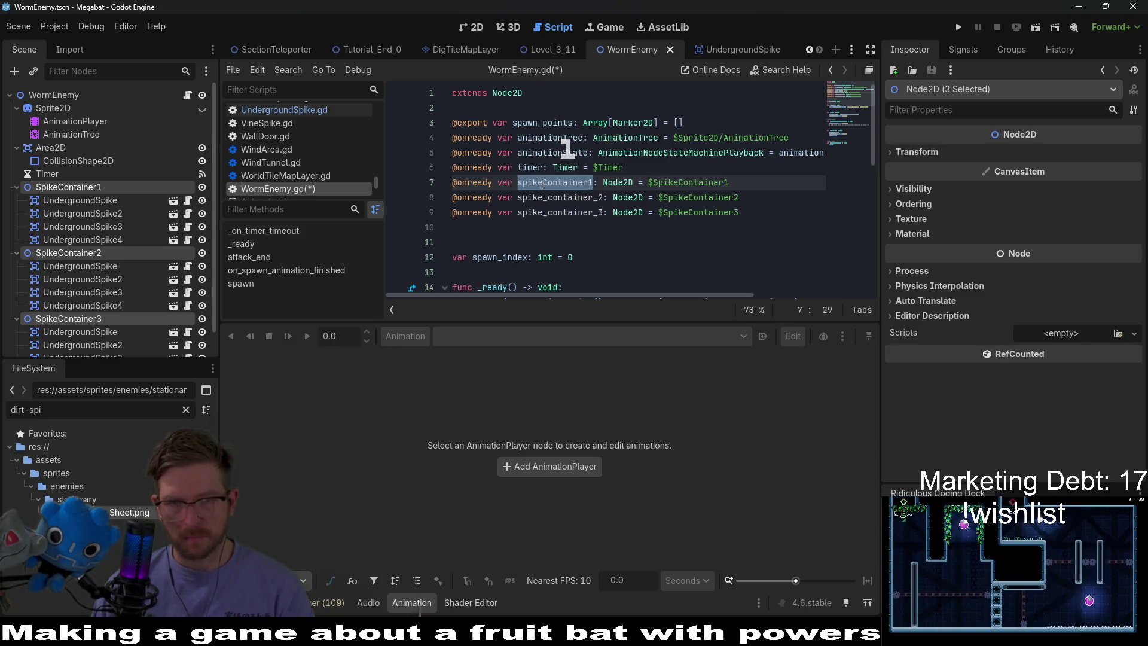
pyautogui.click(583, 199)
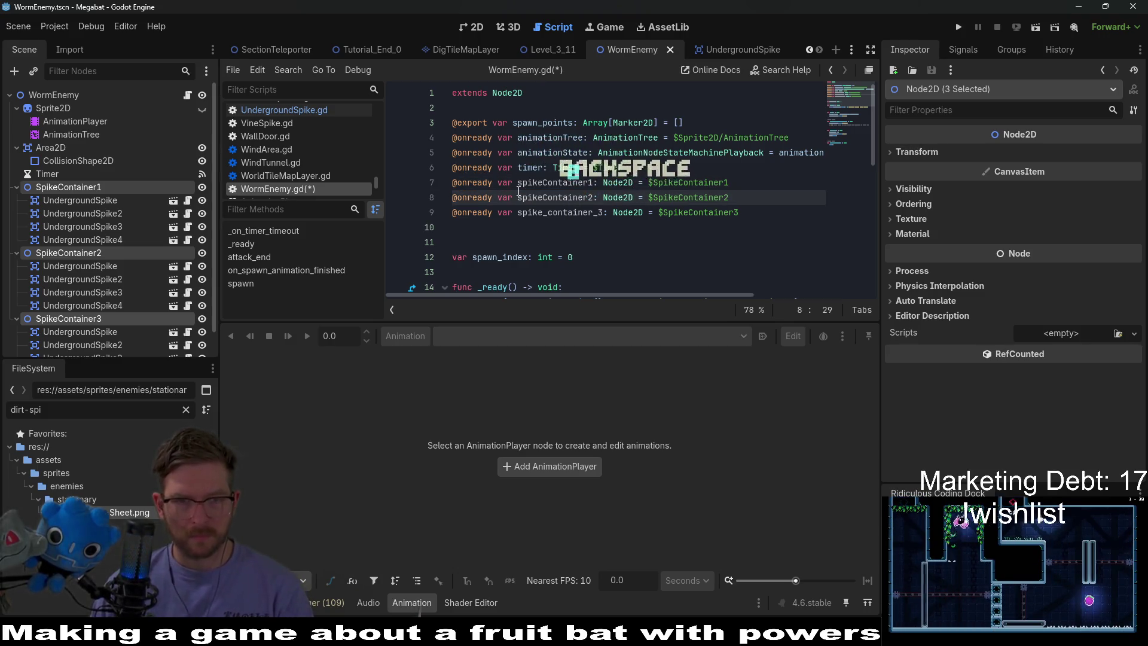
pyautogui.doubleClick(560, 214)
pyautogui.write('spikeContainer')
pyautogui.write('3')
pyautogui.hotkey('ctrl', 's')
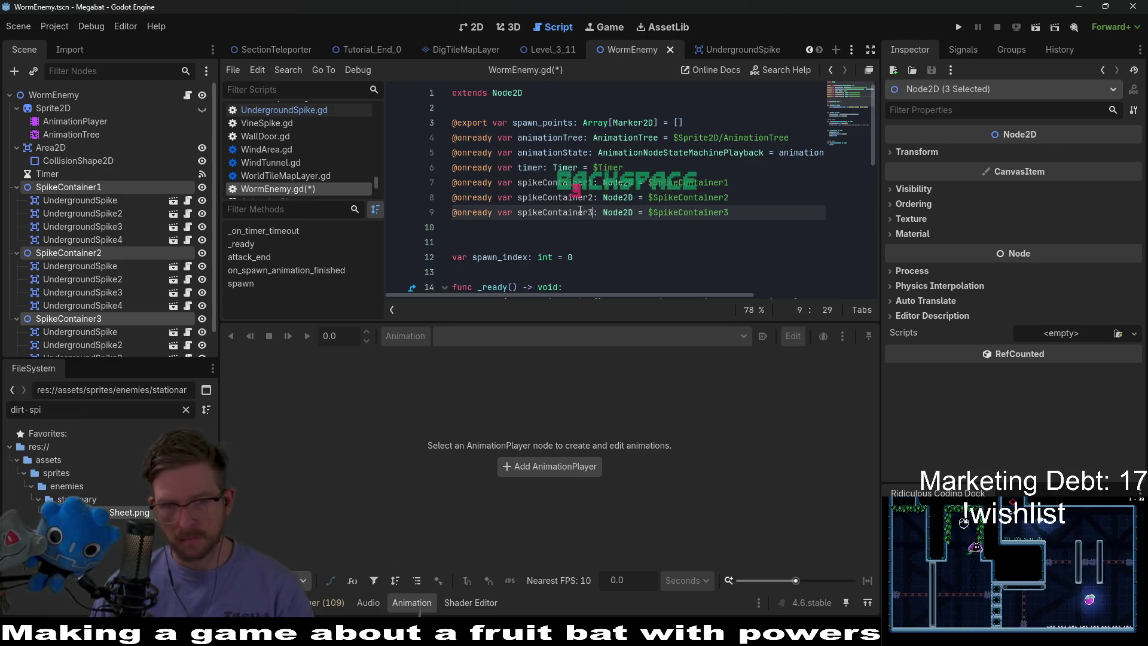
# Add a blank line below the spawn-spikes TODO in on_spawn_animation_finished()
pyautogui.doubleClick(547, 184)
pyautogui.scroll(-5, 556, 190)
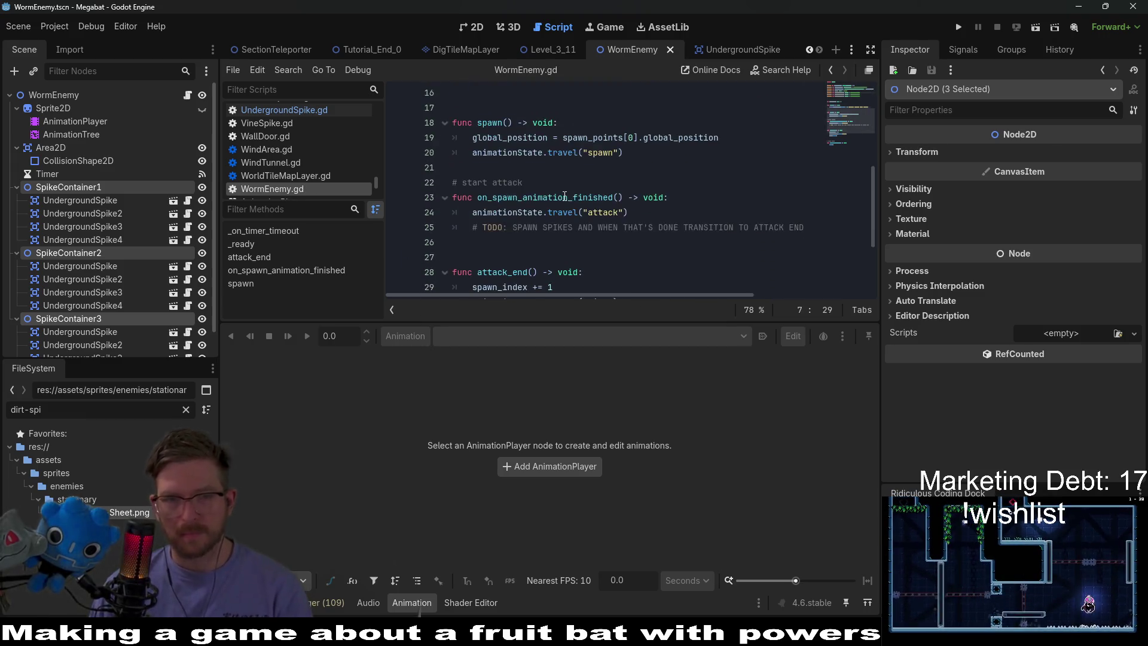
pyautogui.scroll(-3, 574, 167)
pyautogui.scroll(2, 657, 191)
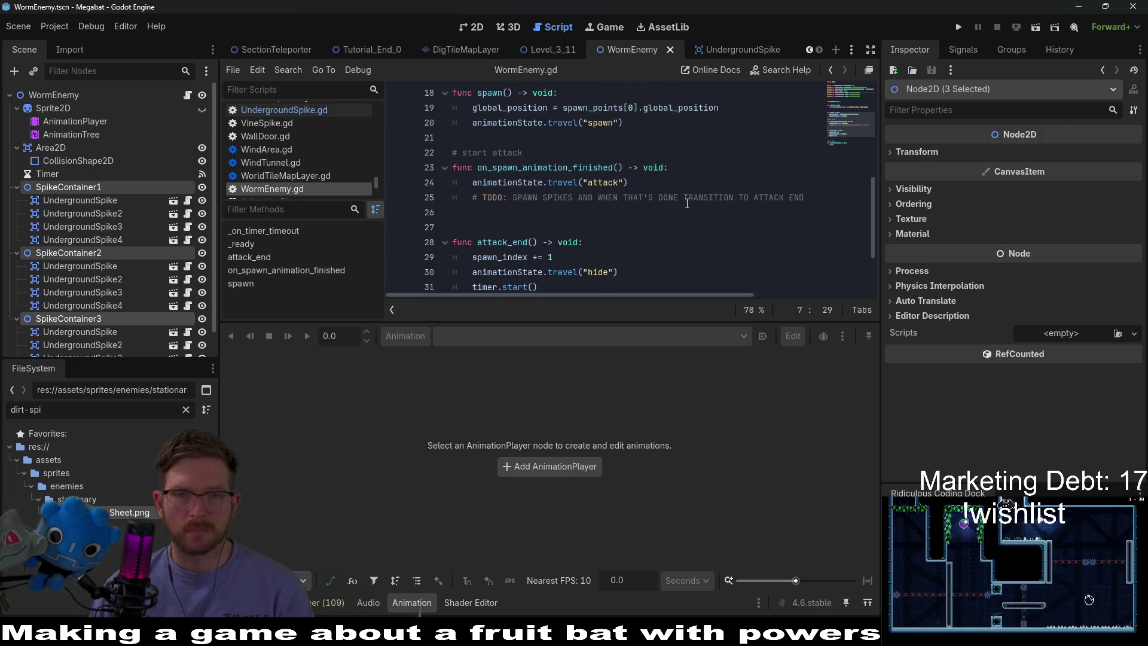
pyautogui.scroll(-2, 687, 204)
pyautogui.scroll(1, 687, 203)
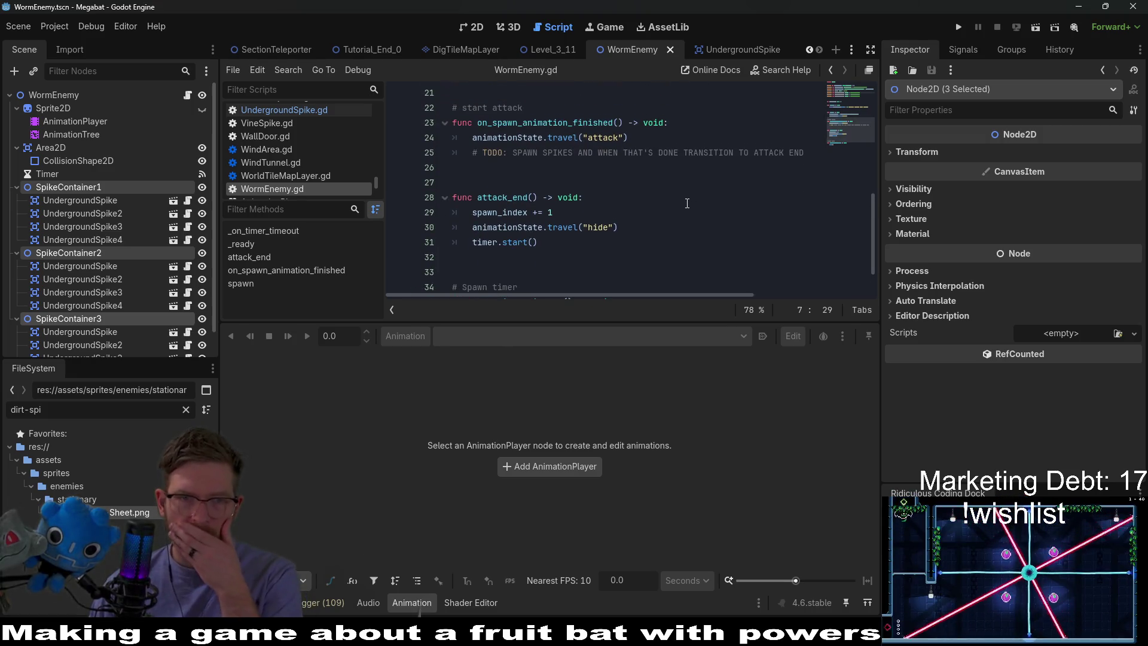
pyautogui.scroll(-1, 687, 203)
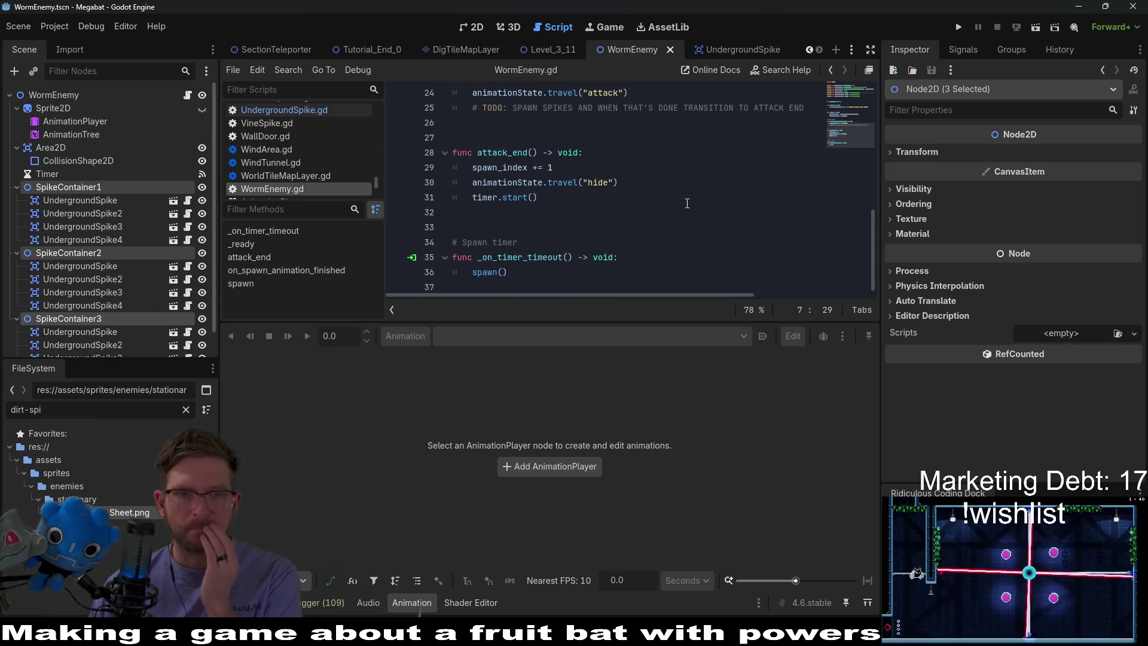
pyautogui.scroll(4, 684, 204)
pyautogui.scroll(-1, 681, 206)
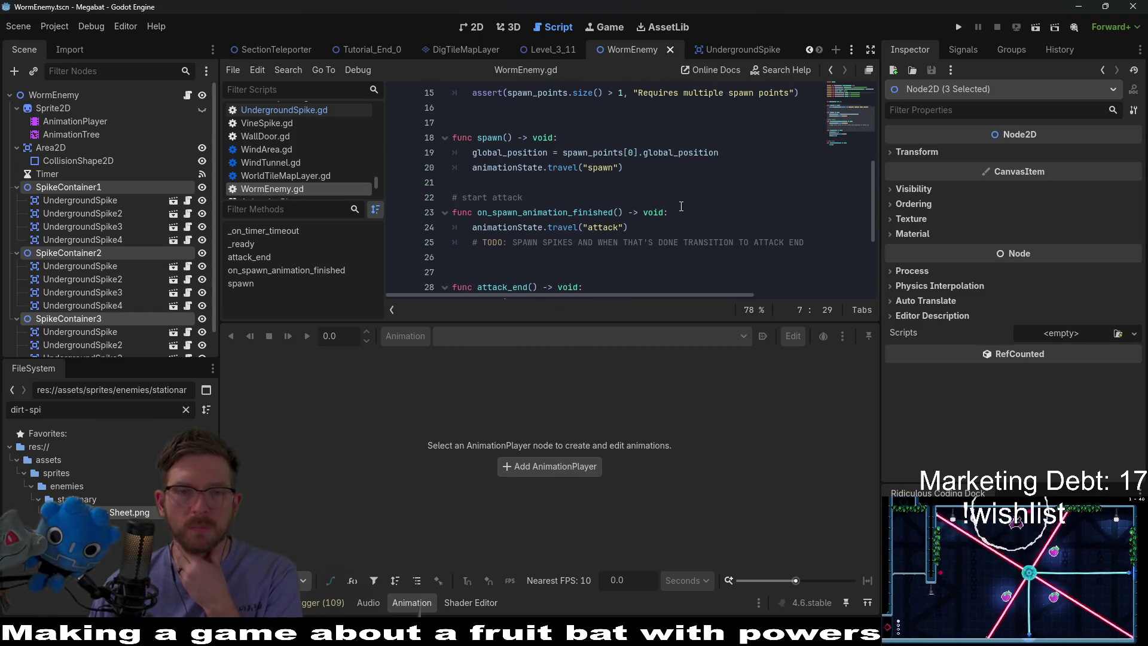
pyautogui.scroll(-2, 681, 207)
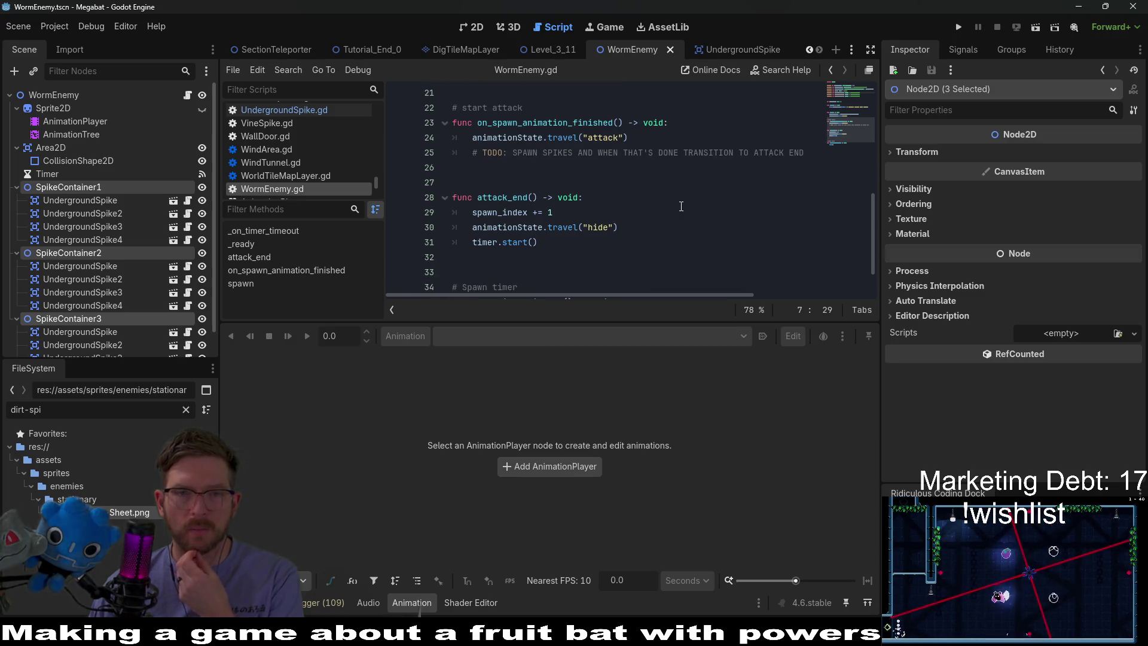
pyautogui.scroll(-1, 681, 206)
pyautogui.scroll(2, 681, 206)
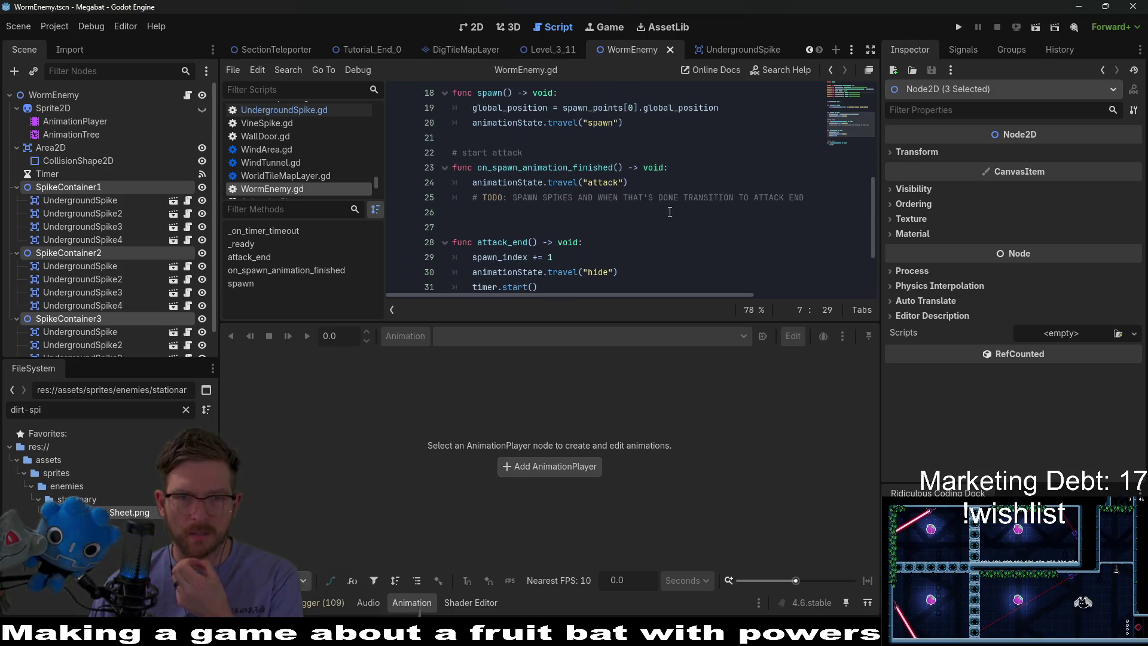
pyautogui.click(642, 209)
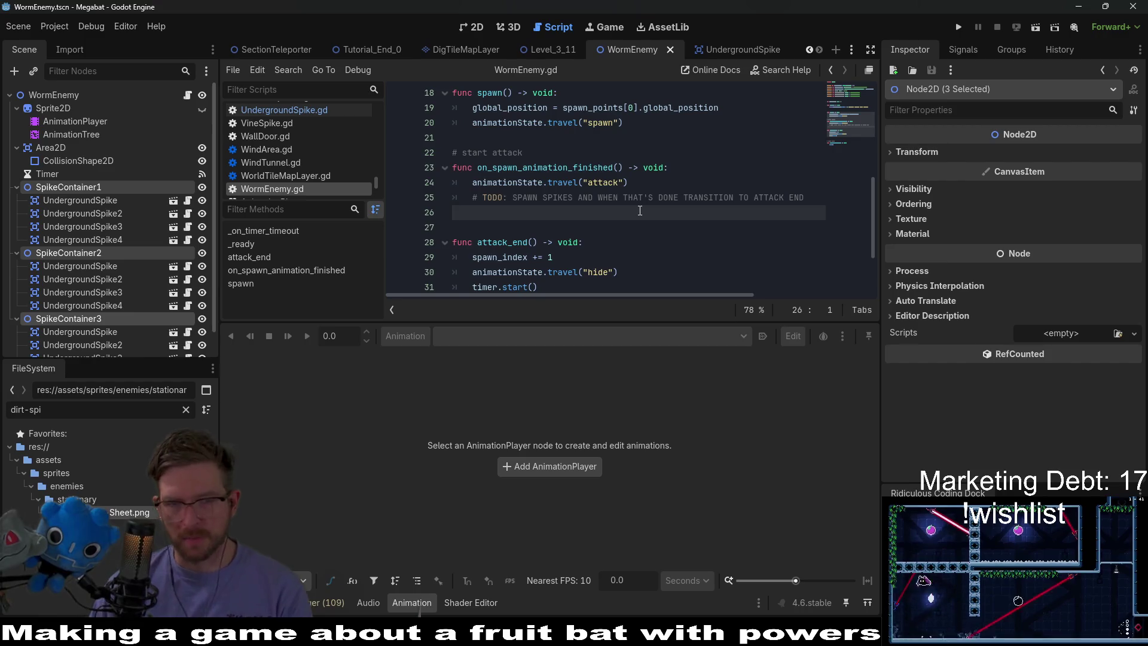
pyautogui.press('Return')
pyautogui.press('Up')
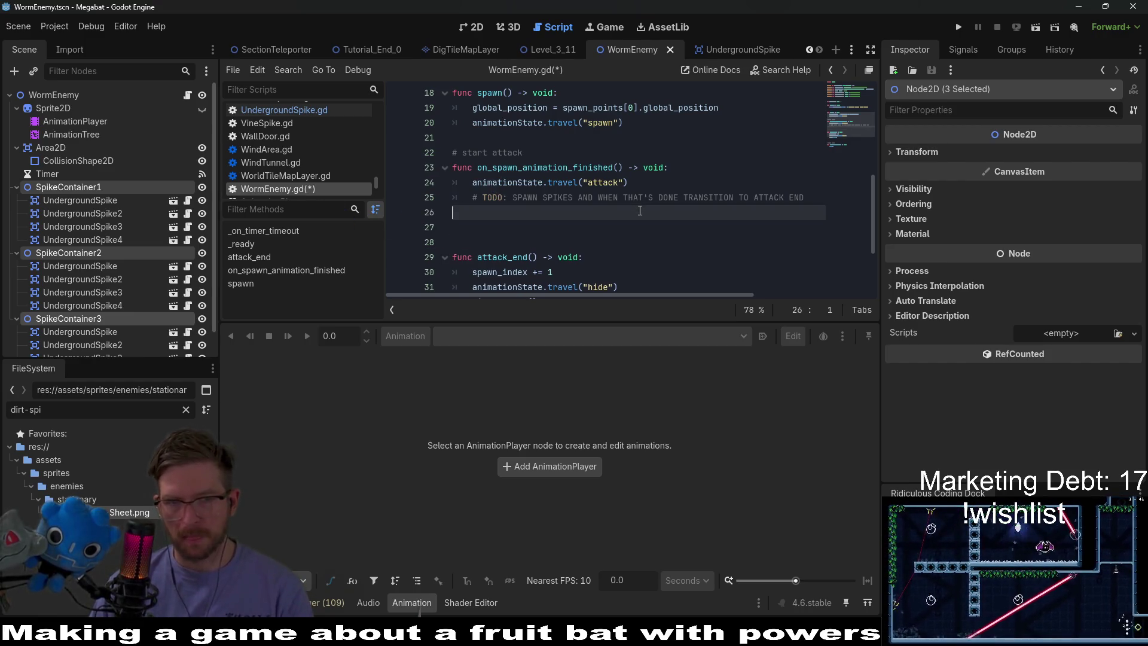
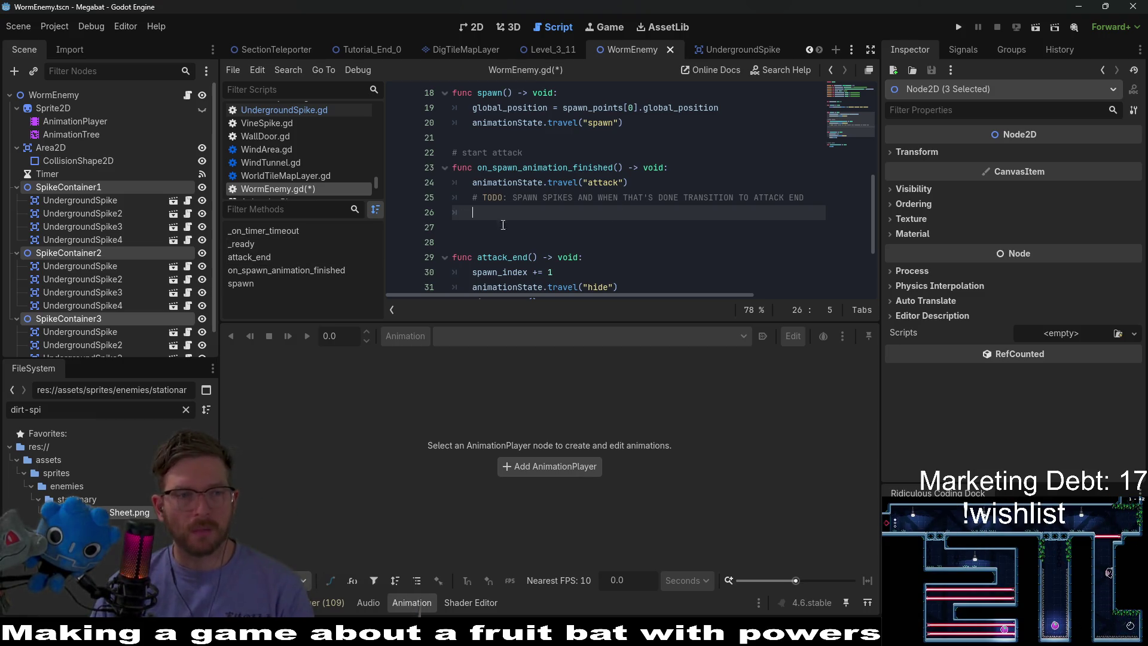
# Delete the leftover blank line under the TODO in WormEnemy.gd
pyautogui.scroll(-3, 513, 208)
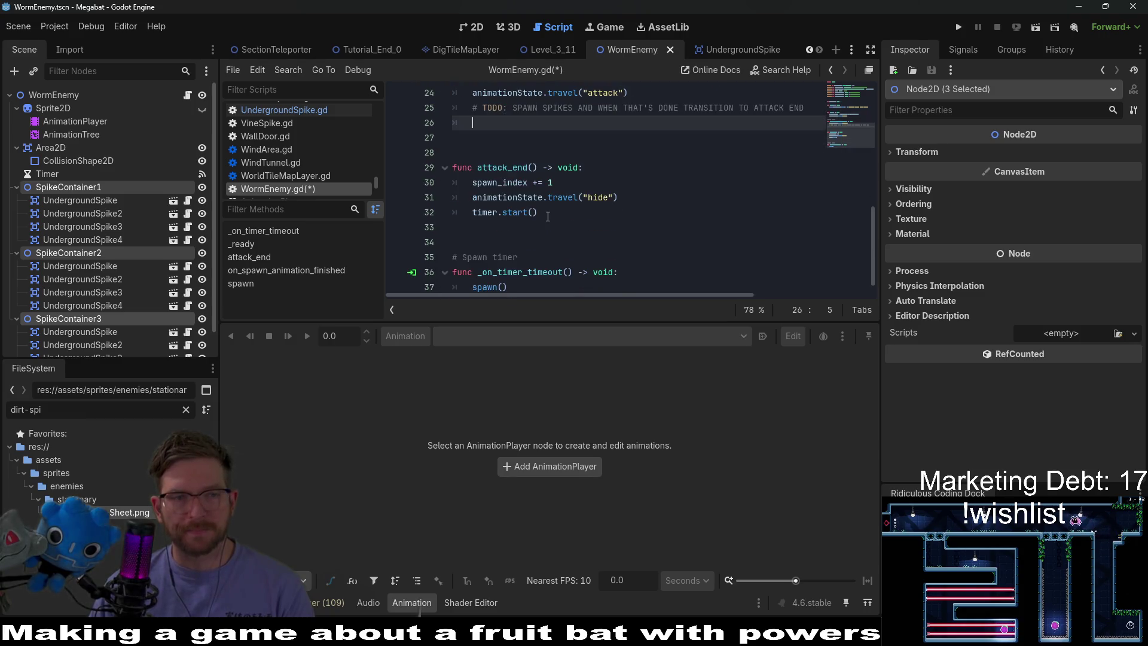
pyautogui.scroll(2, 545, 222)
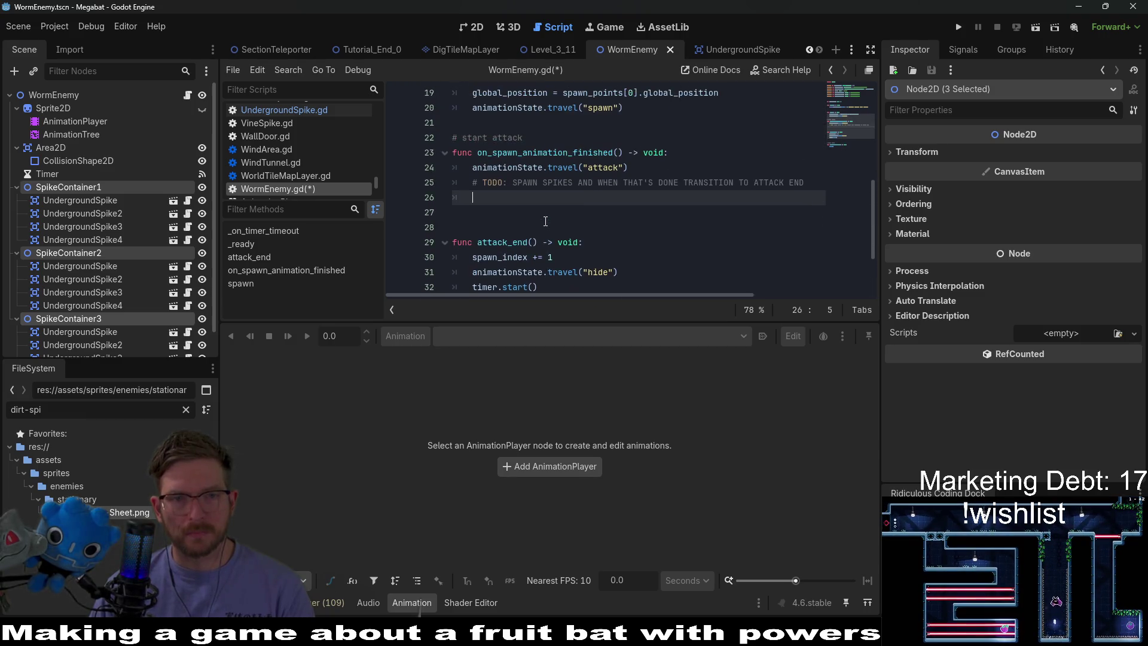
pyautogui.press('BackSpace')
pyautogui.press('BackSpace')
pyautogui.scroll(-2, 526, 222)
# Below attack_end, write a spawn_spikes_by_container() -> void: function with a pass body
pyautogui.click(509, 223)
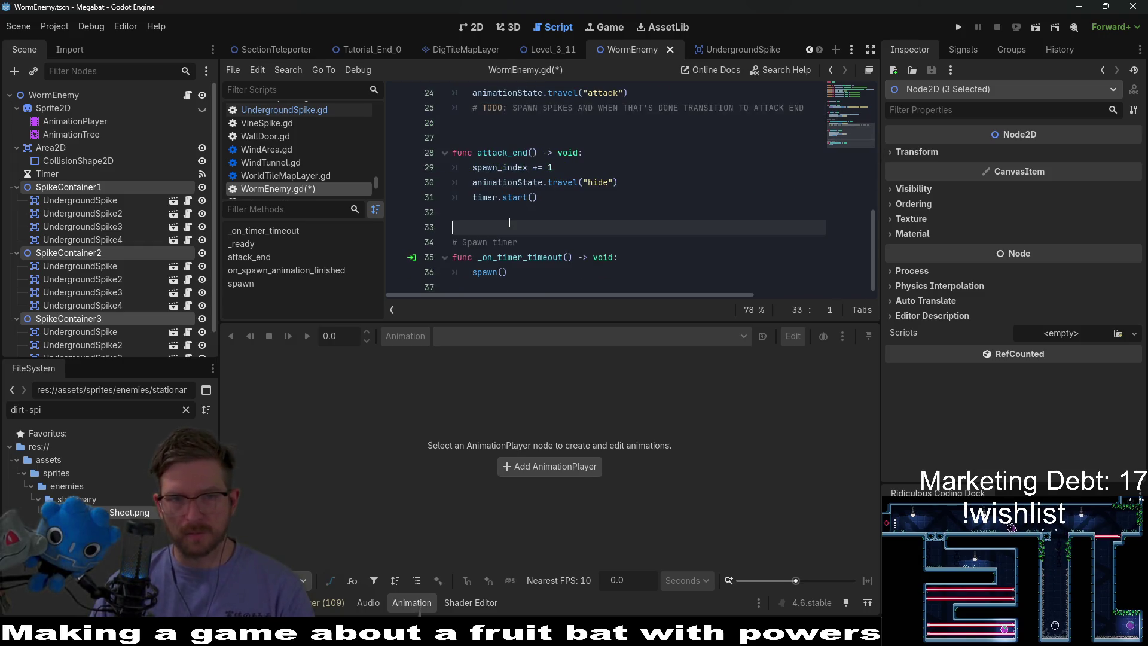
pyautogui.press('Return')
pyautogui.press('Return')
pyautogui.press('Return')
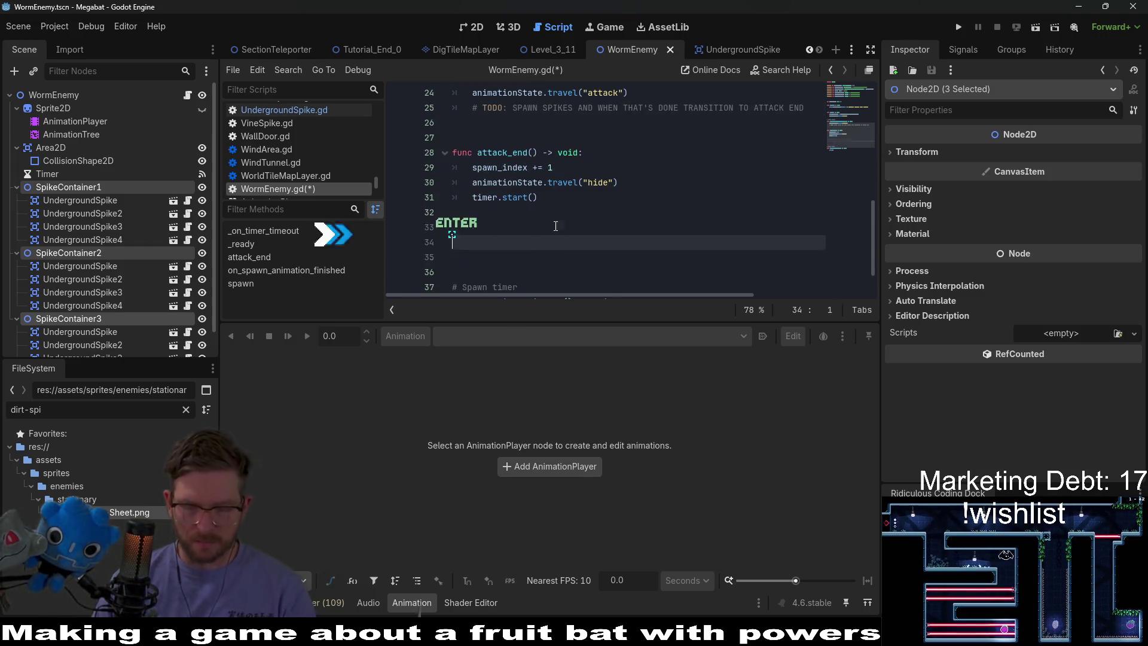
pyautogui.write('func tack_')
pyautogui.press('BackSpace')
pyautogui.press('BackSpace')
pyautogui.press('BackSpace')
pyautogui.press('BackSpace')
pyautogui.press('BackSpace')
pyautogui.press('BackSpace')
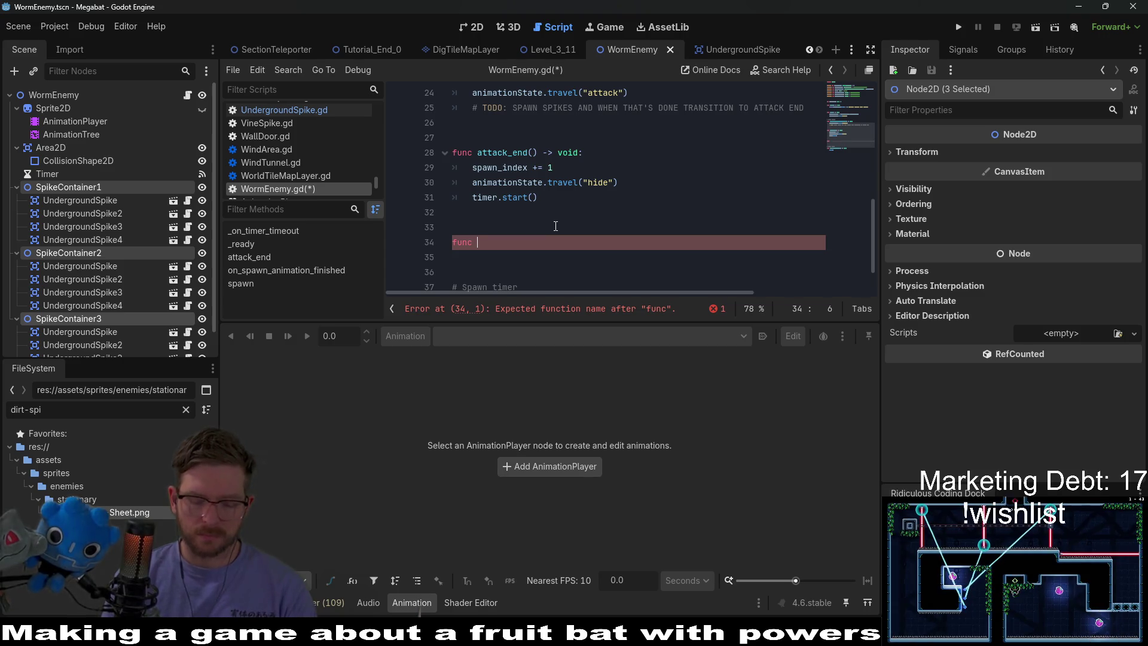
pyautogui.write('_sp')
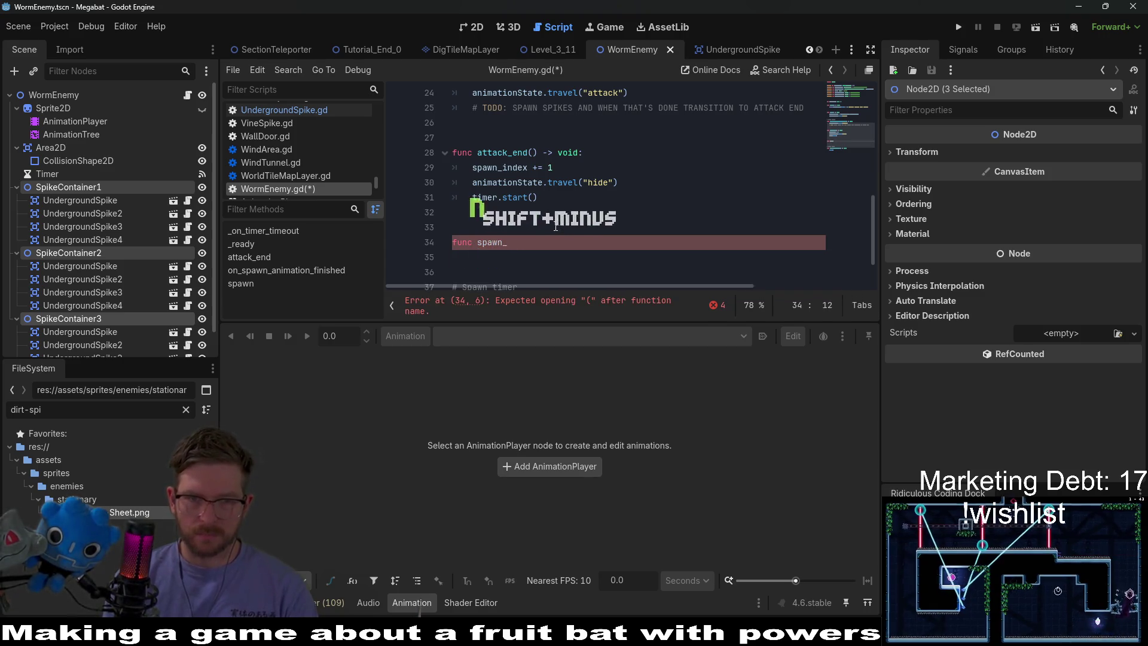
pyautogui.press('BackSpace')
pyautogui.press('BackSpace')
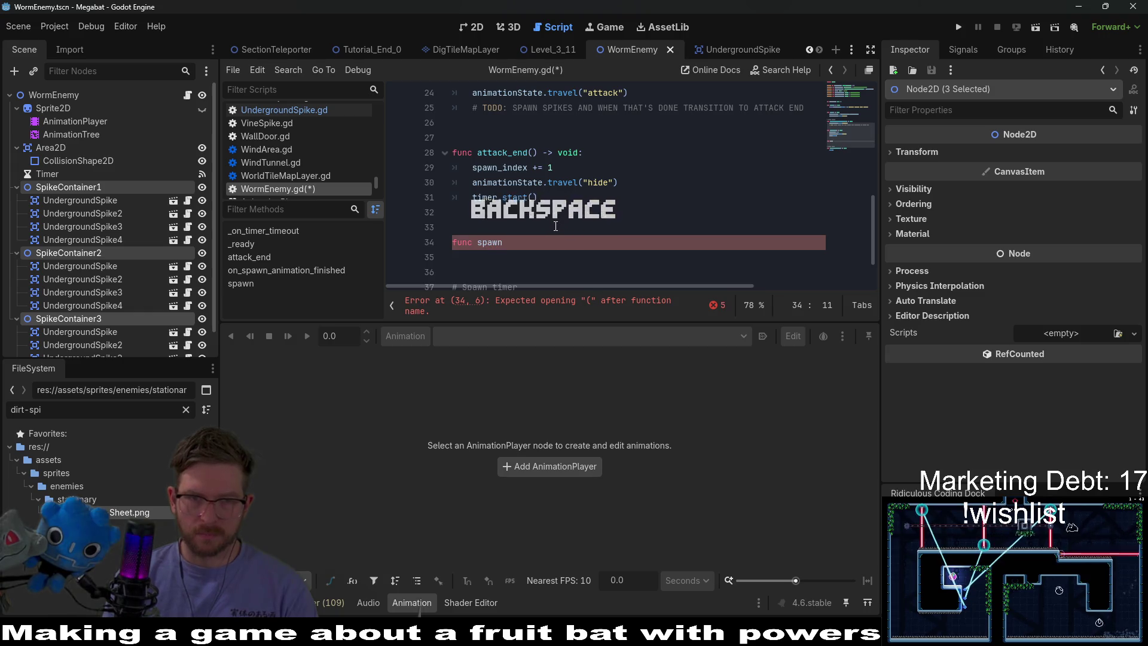
pyautogui.write('_spikes')
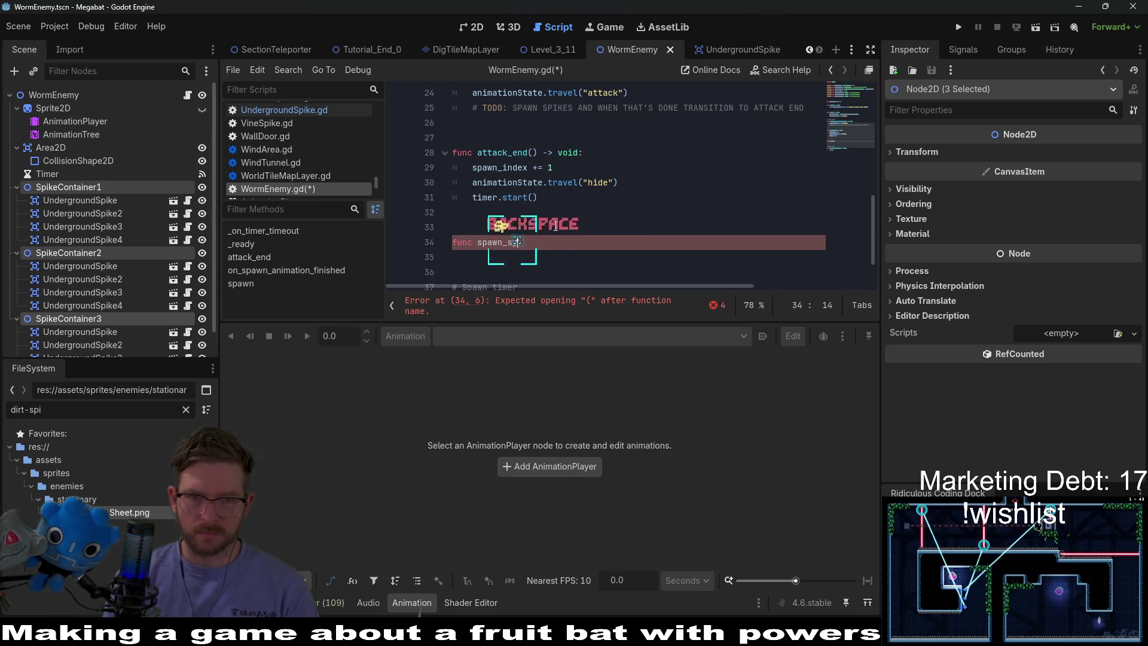
pyautogui.write('_by')
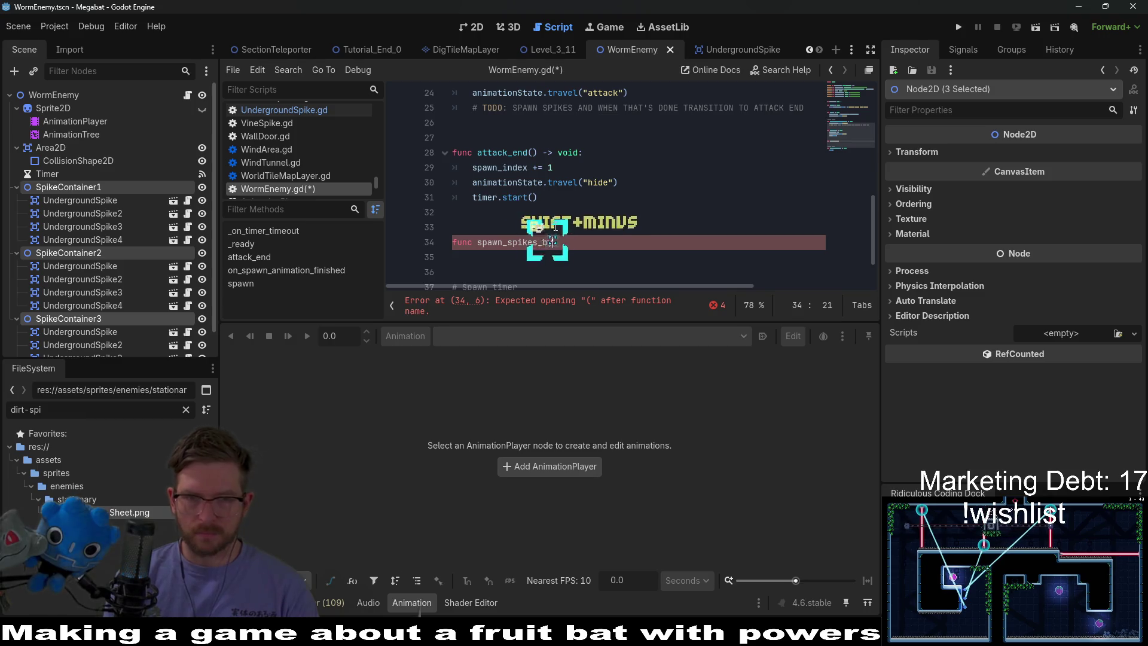
pyautogui.write('_container() -> void')
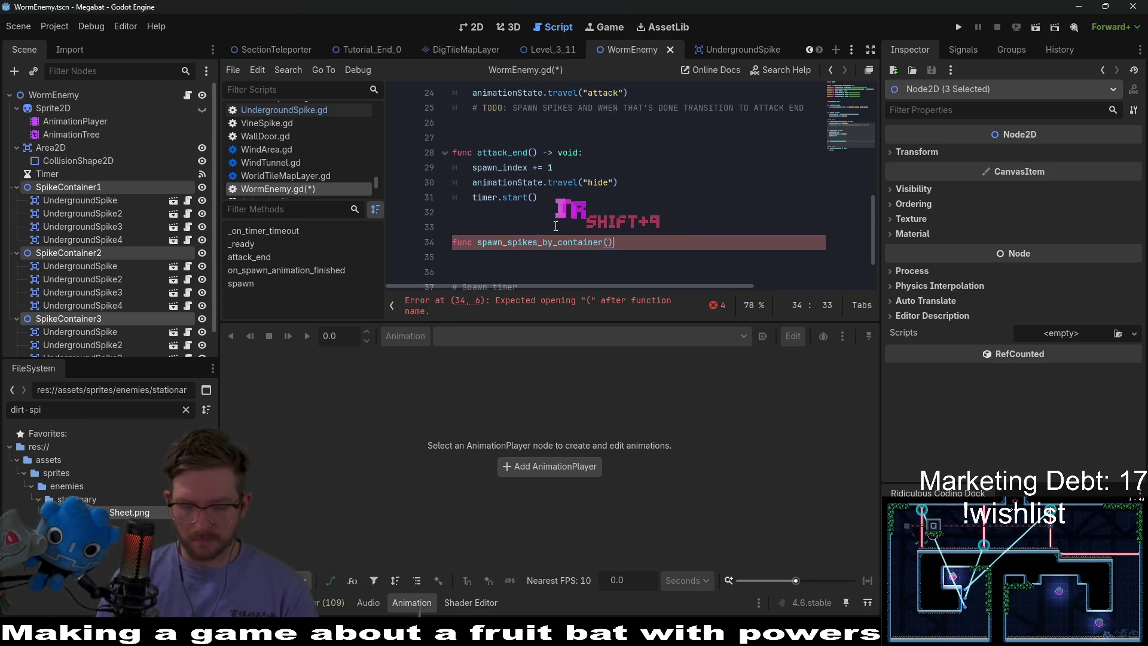
pyautogui.write(':')
pyautogui.press('Return')
pyautogui.write('pass')
# Add a container: Node parameter and replace pass with a 'for child in container:' loop
pyautogui.click(607, 243)
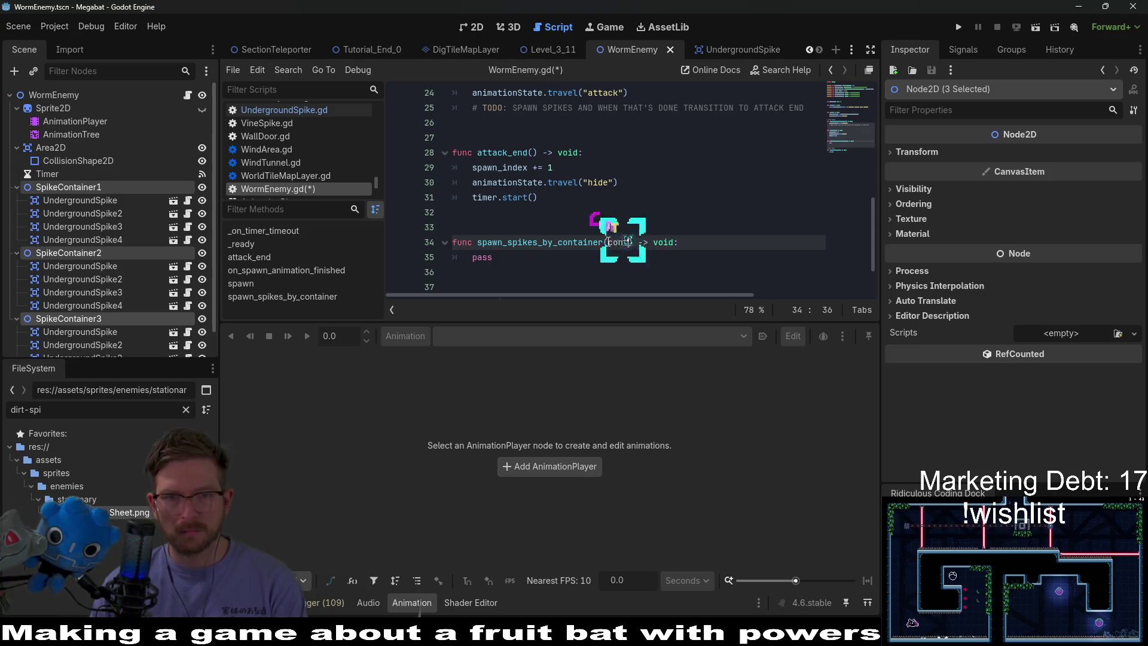
pyautogui.write('ainer:')
pyautogui.press('BackSpace')
pyautogui.press('BackSpace')
pyautogui.write(': Node')
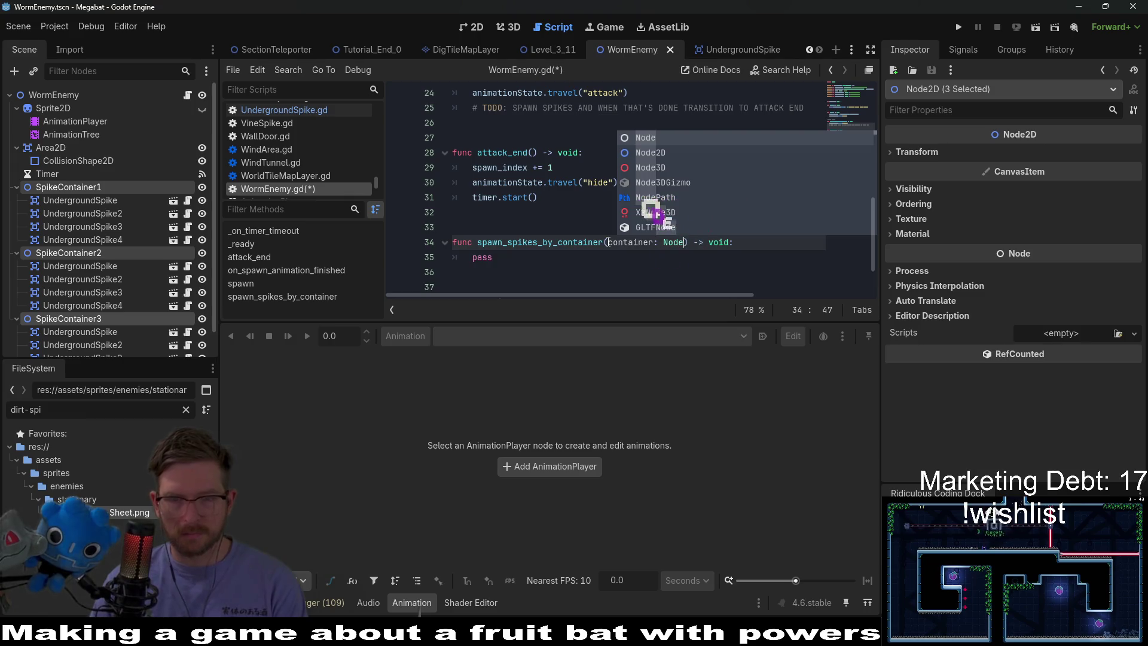
pyautogui.press('Escape')
pyautogui.press('Down')
pyautogui.press('BackSpace')
pyautogui.press('BackSpace')
pyautogui.press('BackSpace')
pyautogui.write('for child')
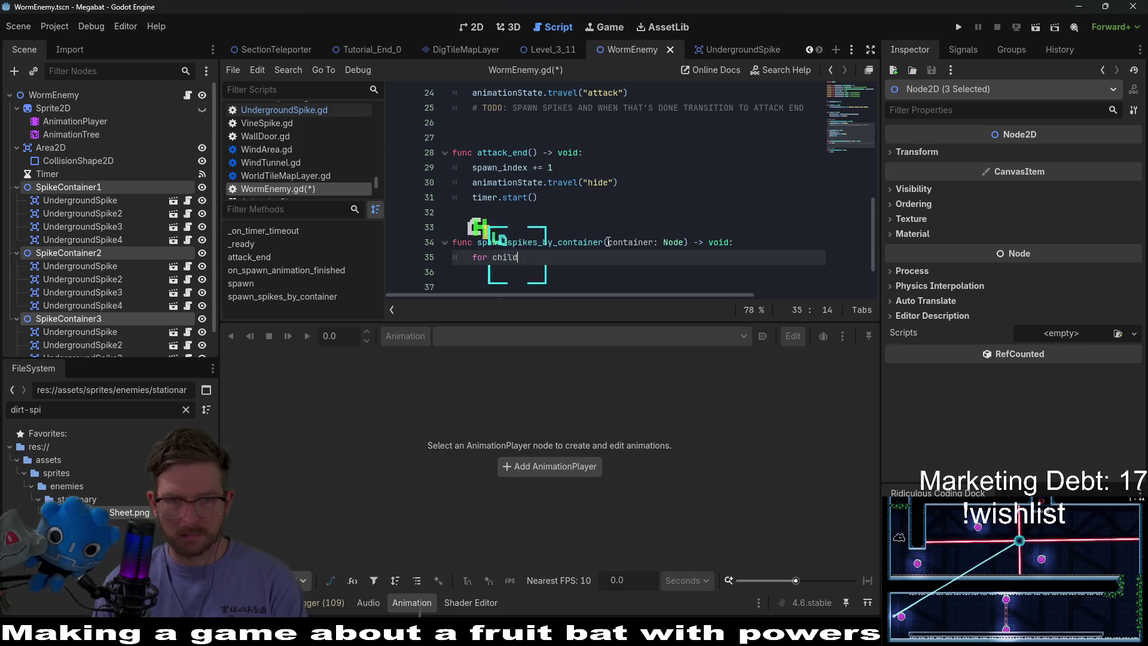
pyautogui.write(' in container')
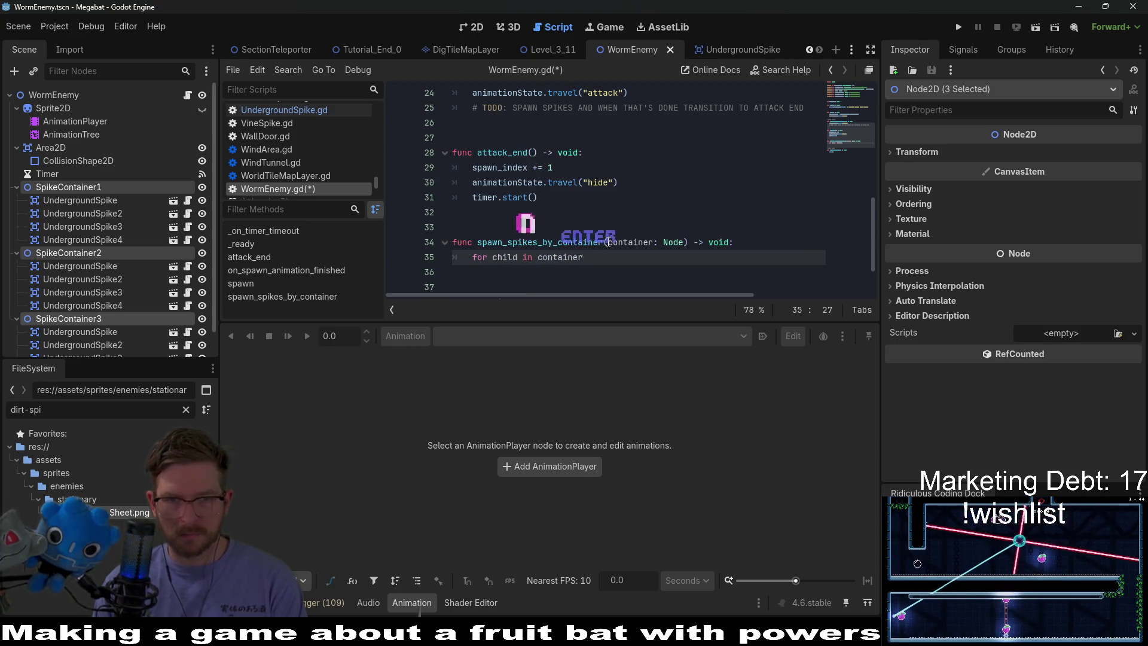
pyautogui.write(':')
pyautogui.press('Return')
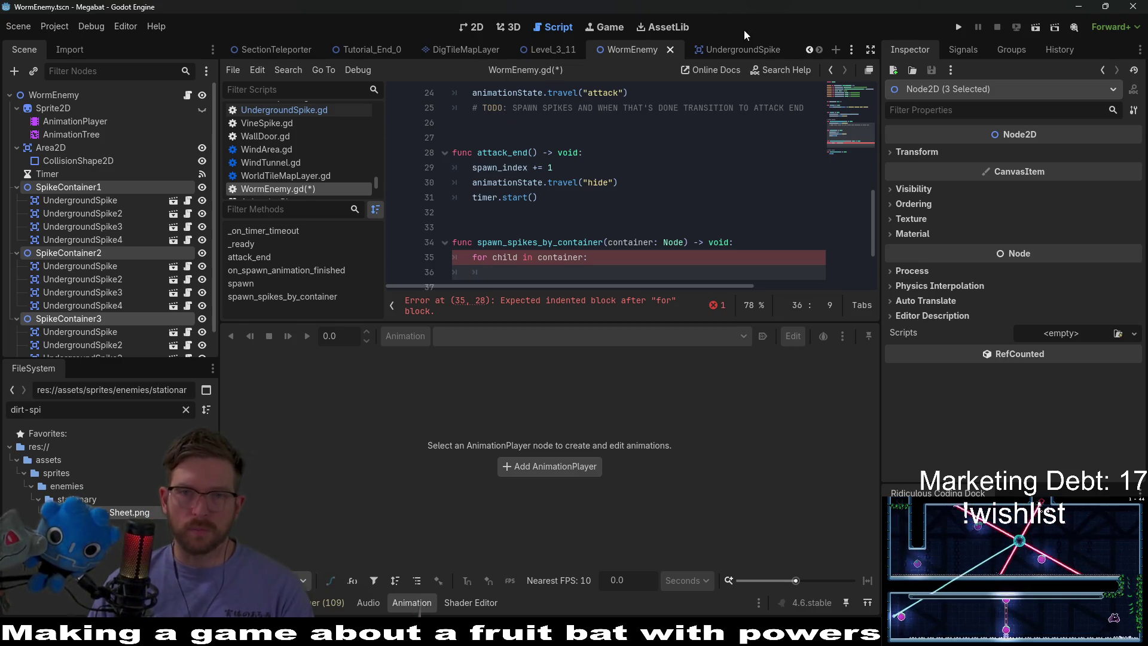
# Declare class_name UndergroundSpike in the UndergroundSpike script and save it
pyautogui.click(739, 49)
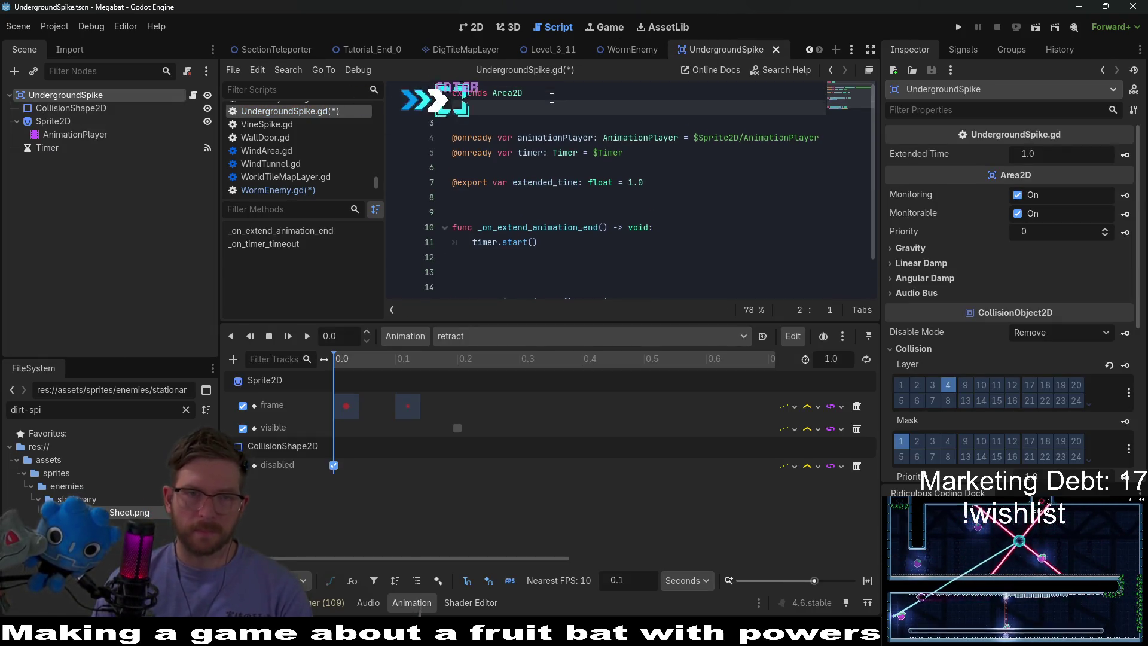
pyautogui.write('vlass_')
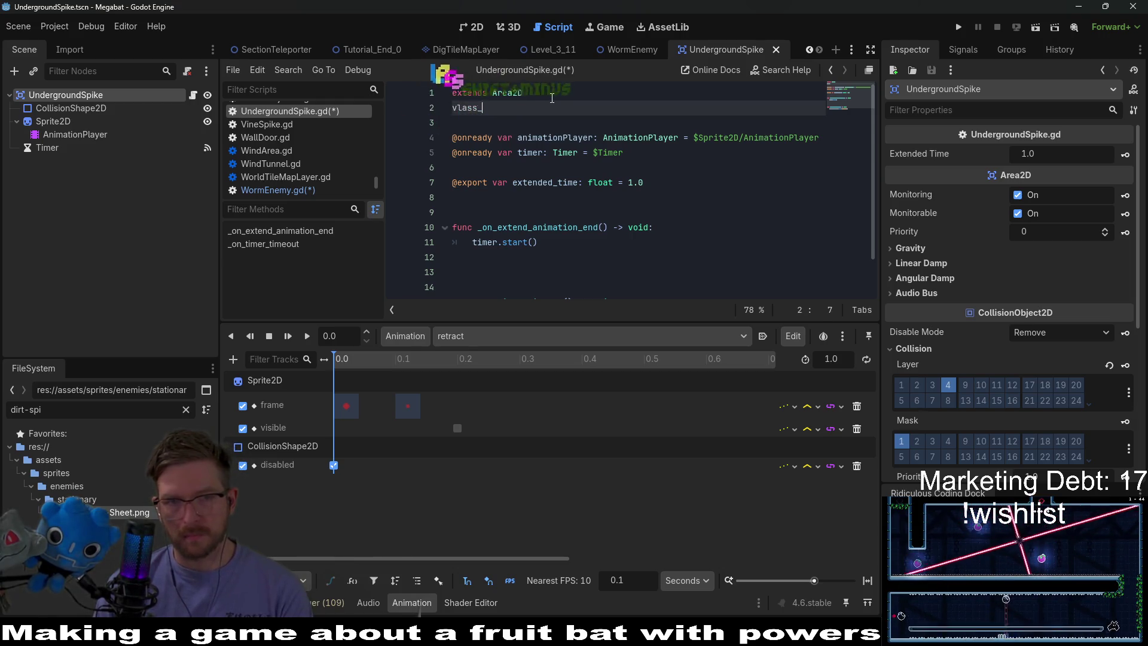
pyautogui.press('BackSpace')
pyautogui.press('BackSpace')
pyautogui.press('BackSpace')
pyautogui.write('class_na')
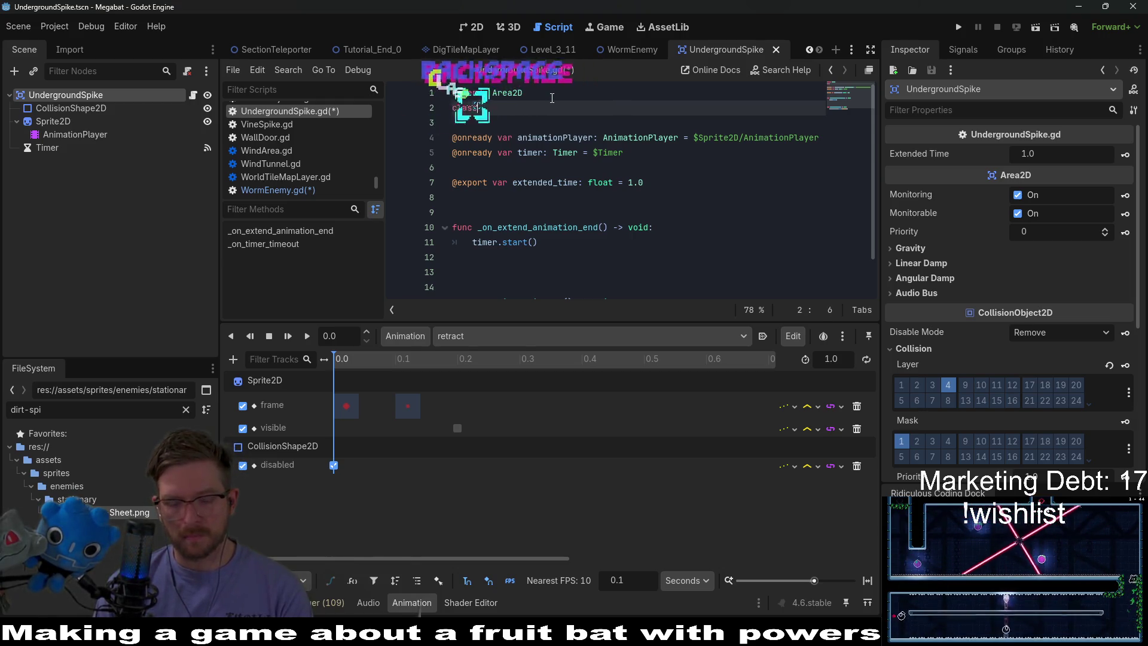
pyautogui.write('me Under')
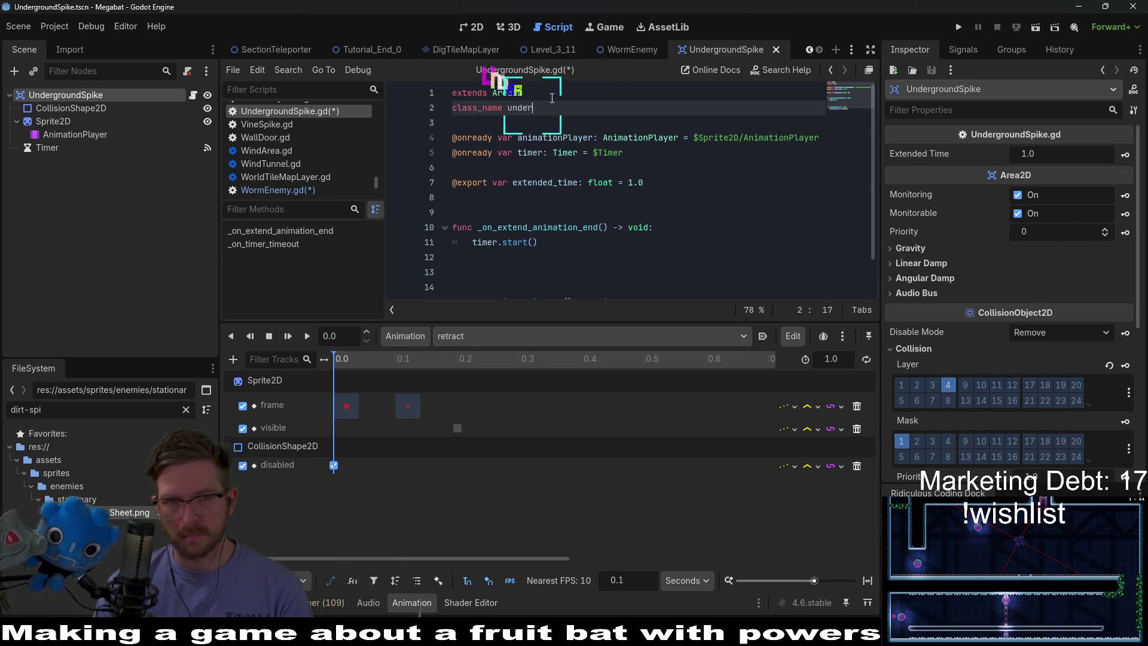
pyautogui.press('BackSpace')
pyautogui.write('UndergroundSpike')
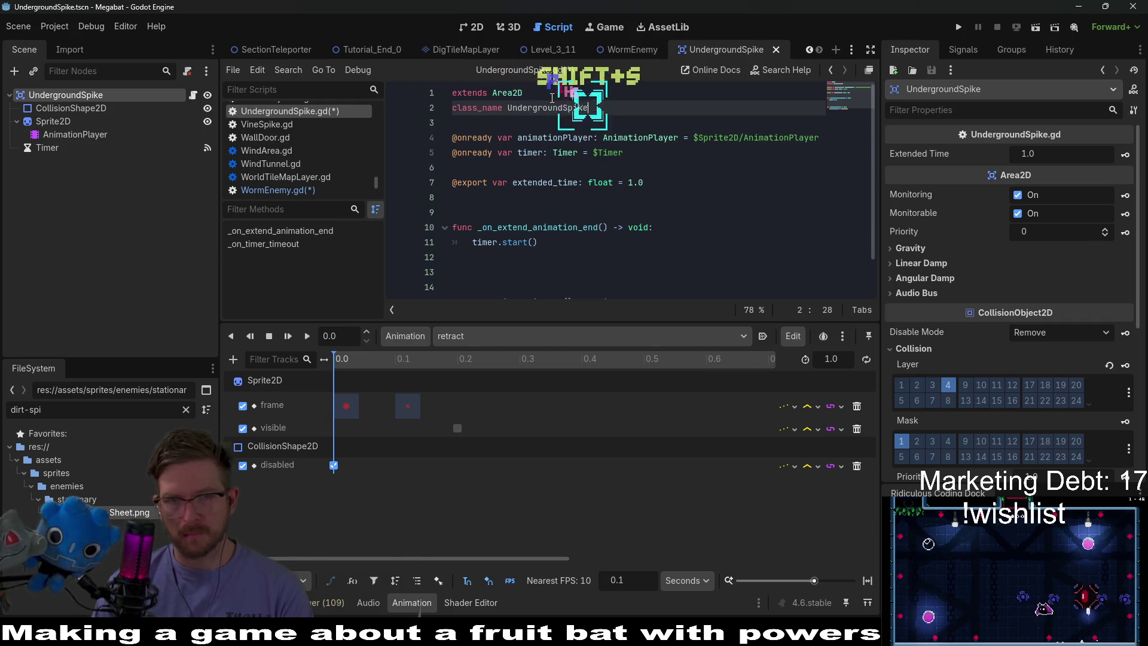
pyautogui.hotkey('ctrl', 's')
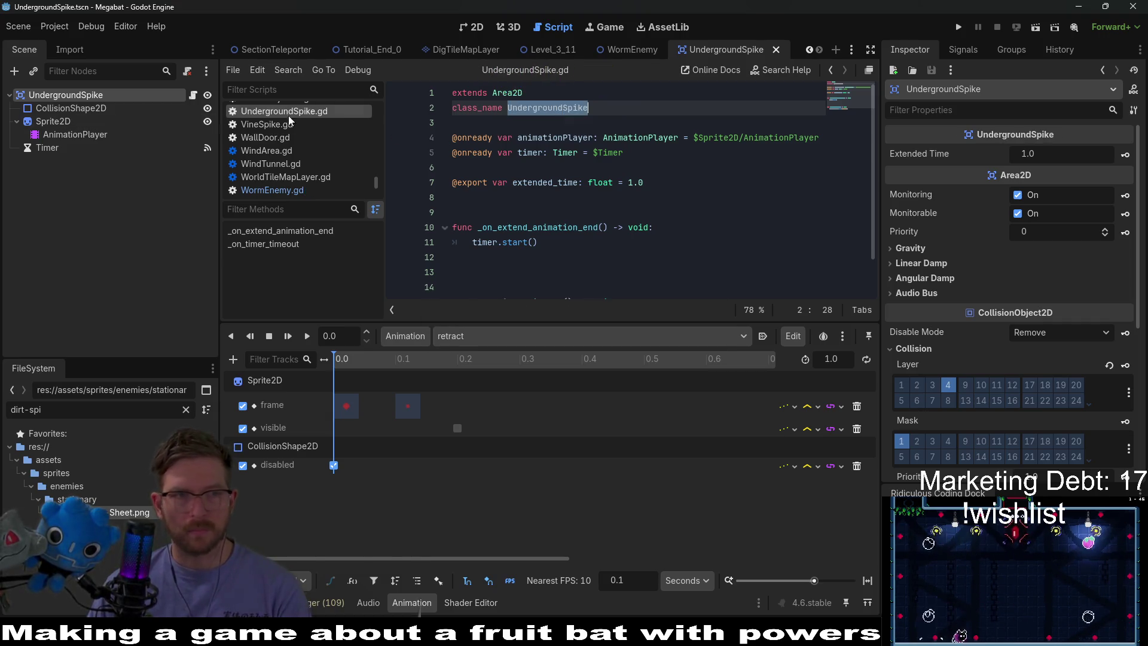
# In WormEnemy's loop, add an 'if child is UndergroundSpike:' check
pyautogui.click(643, 49)
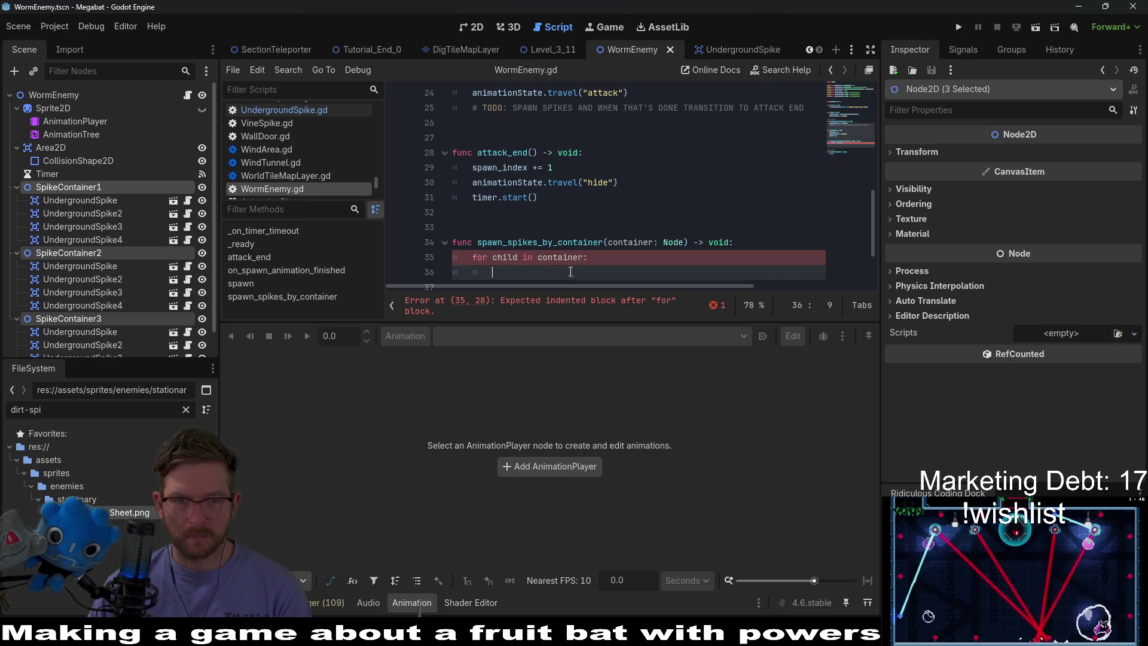
pyautogui.write('if child is')
pyautogui.write('UndergroundSpike')
pyautogui.write(':')
pyautogui.press('Return')
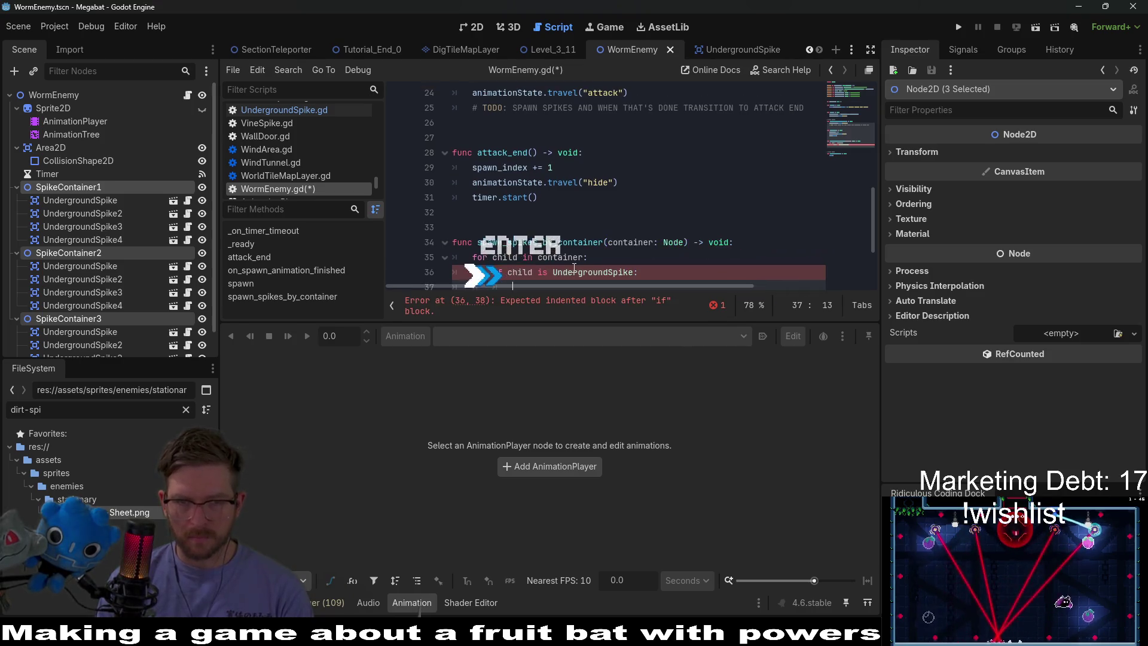
pyautogui.scroll(-2, 575, 248)
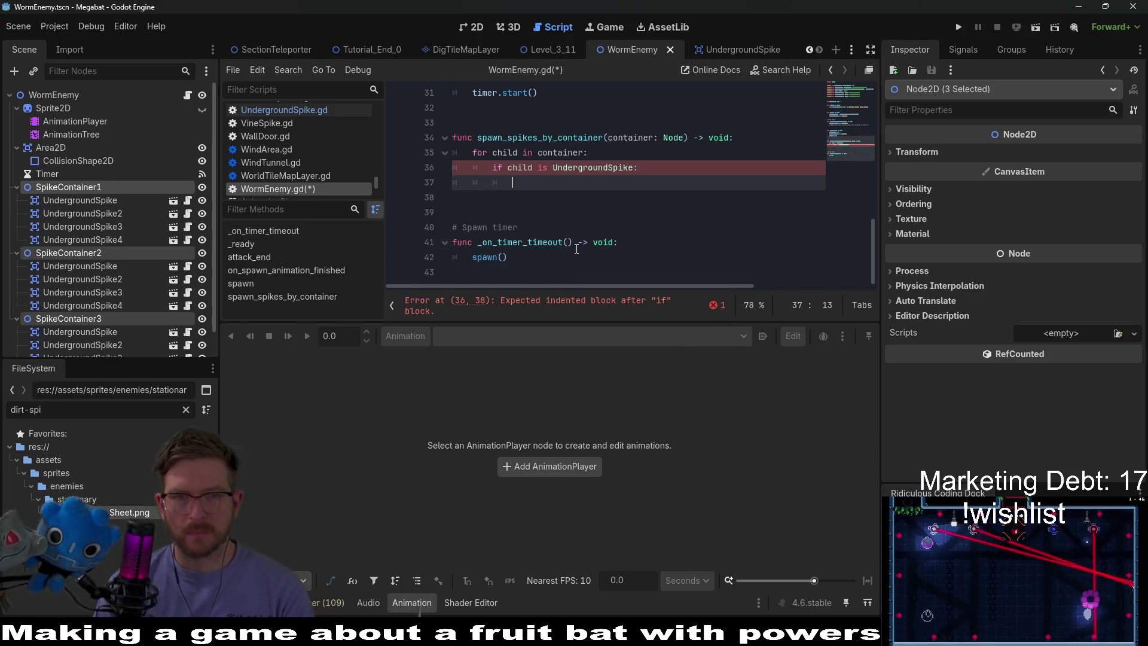
pyautogui.write('child.')
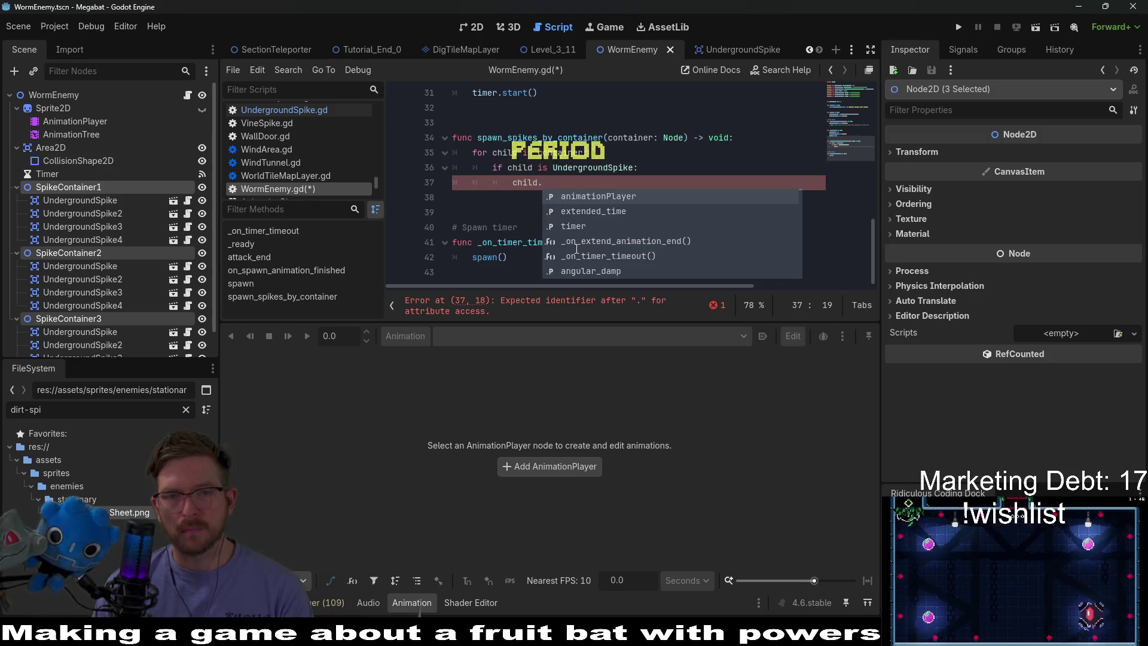
pyautogui.click(733, 55)
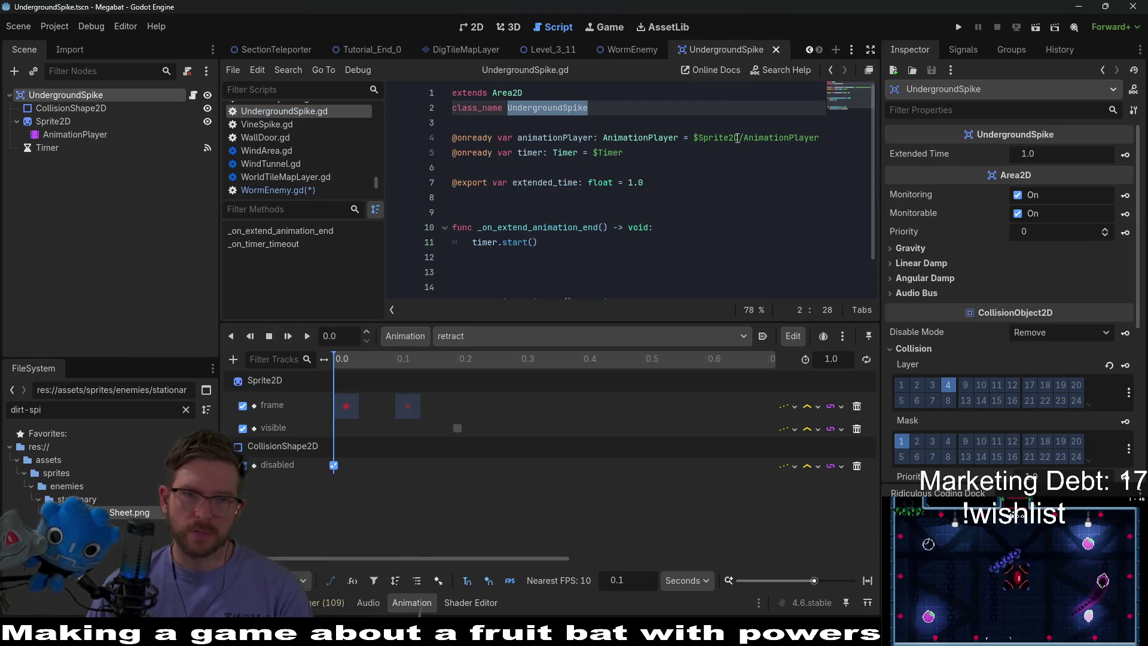
# Add a start() -> void function to UndergroundSpike.gd that plays the "extend" animation
pyautogui.click(536, 219)
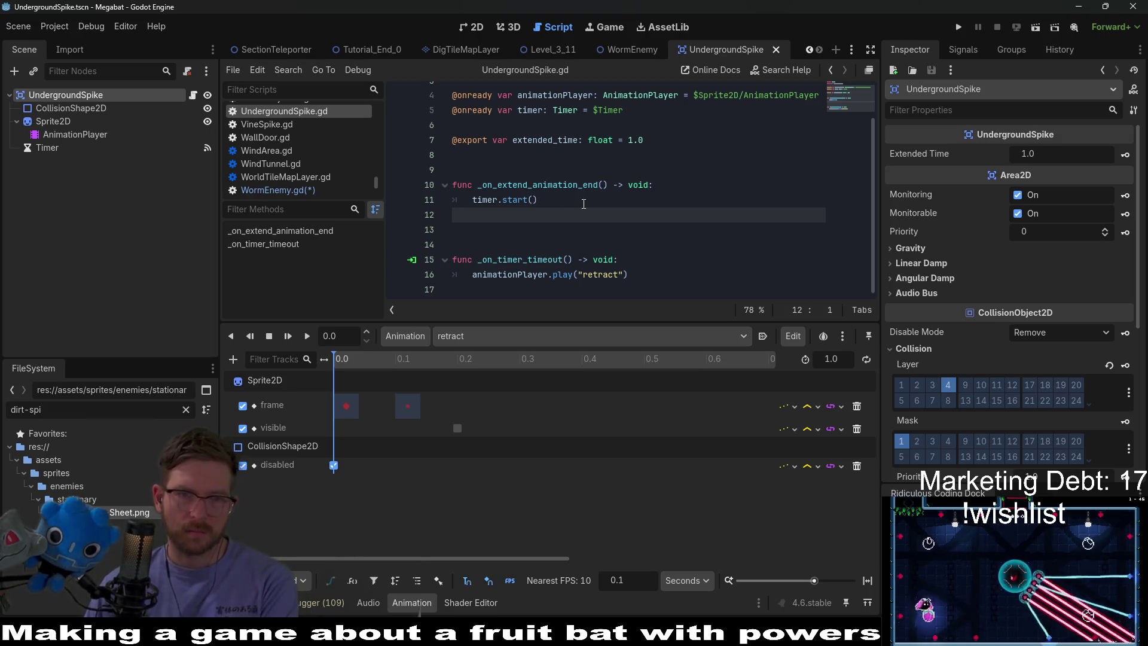
pyautogui.press('BackSpace')
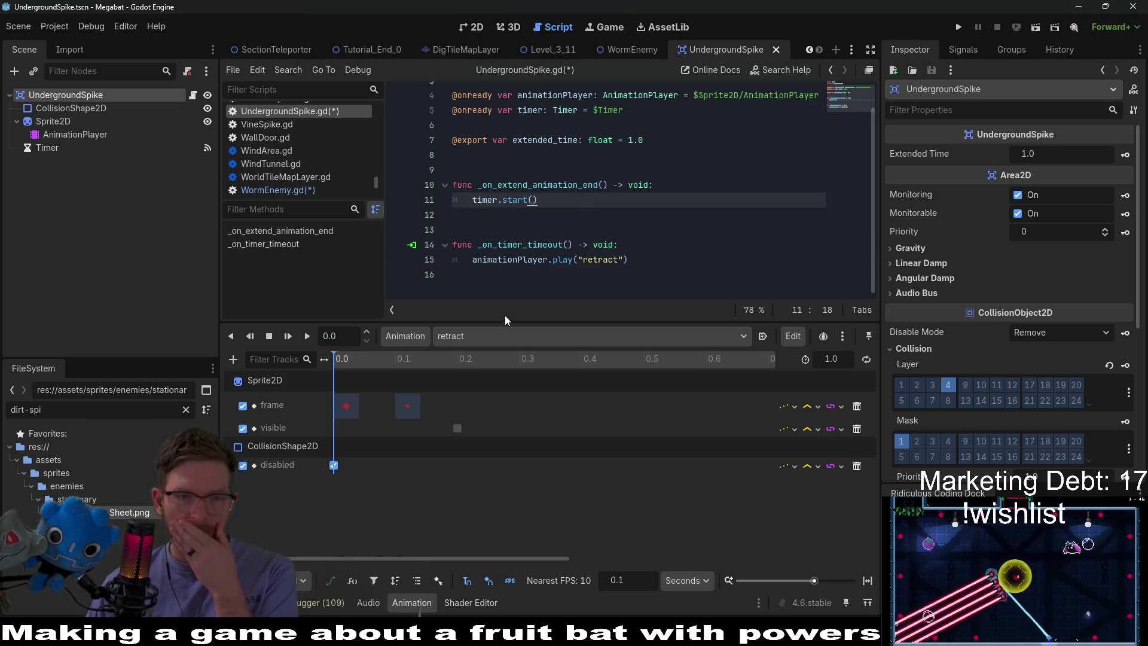
pyautogui.click(511, 156)
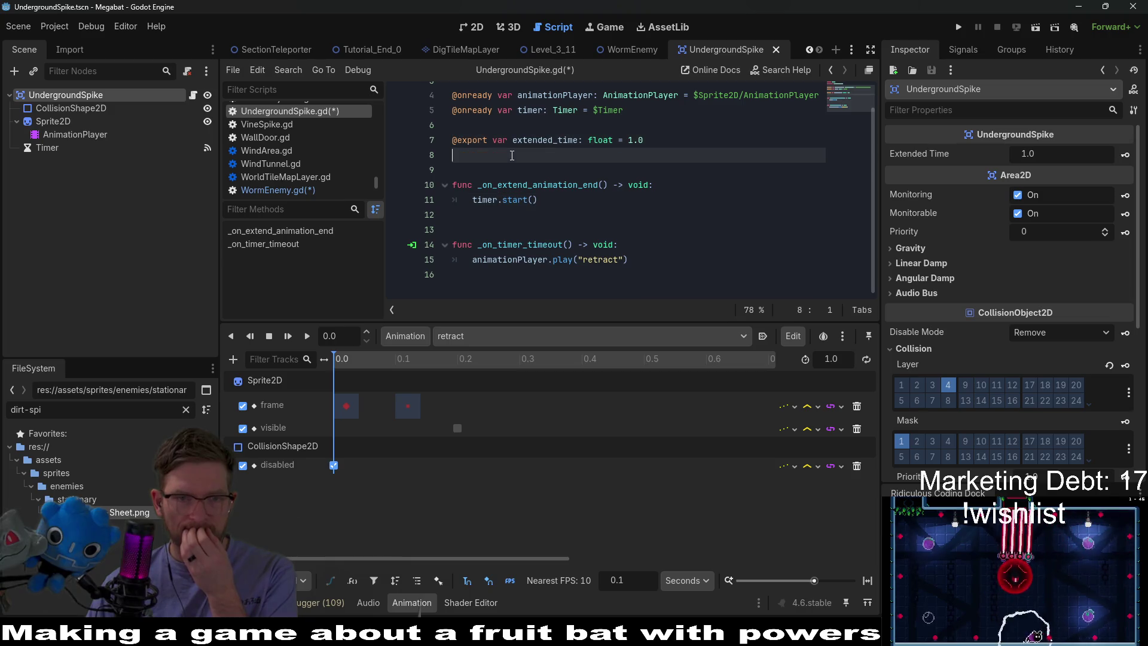
pyautogui.press('Return')
pyautogui.press('Return')
pyautogui.press('Return')
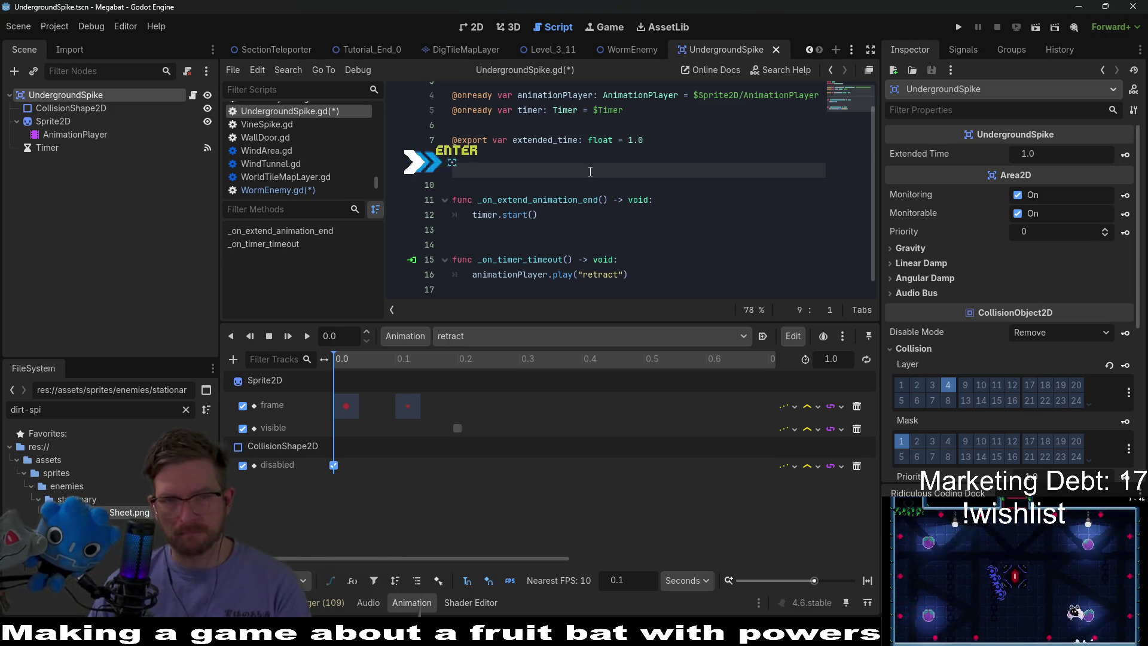
pyautogui.press('Up')
pyautogui.write('func start() -> void:')
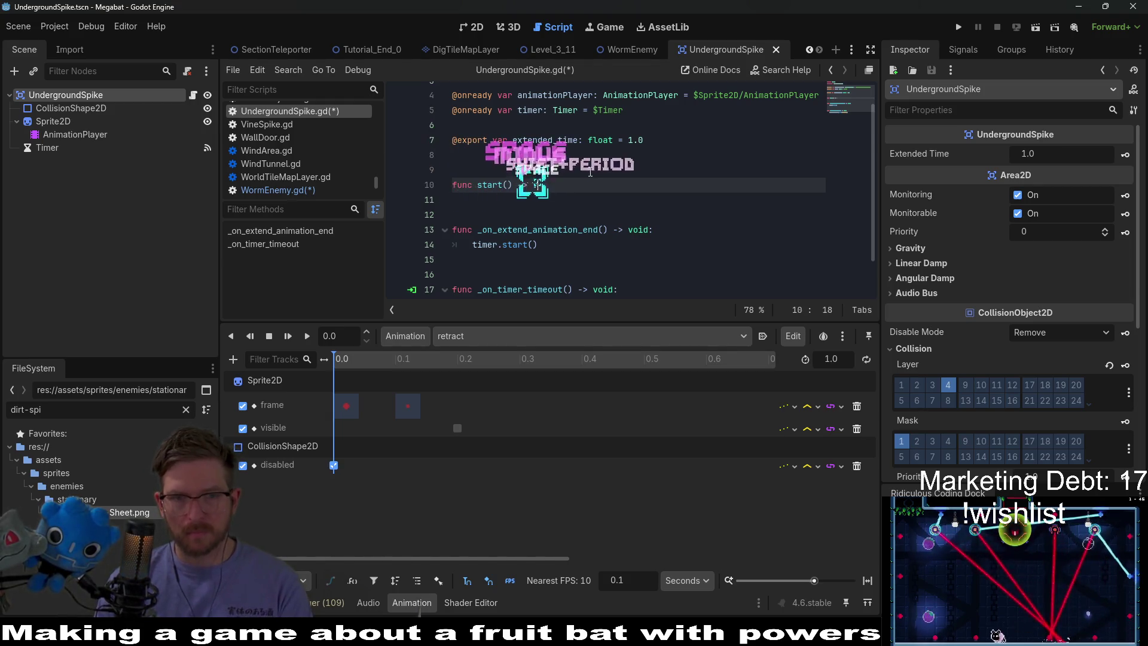
pyautogui.press('Return')
pyautogui.write('$')
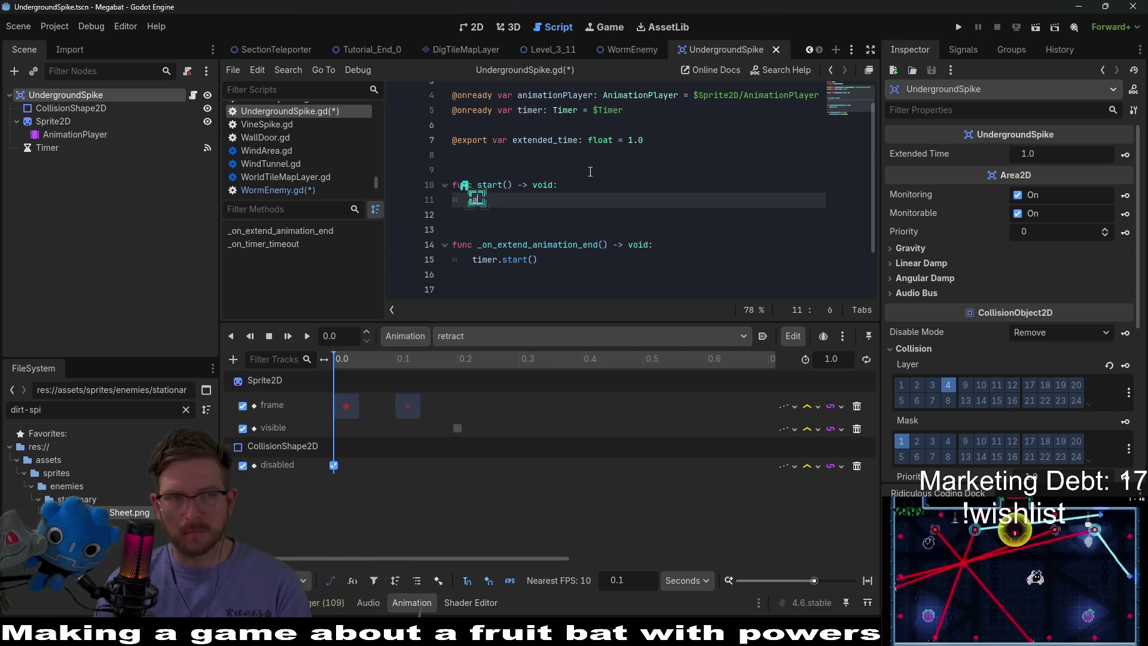
pyautogui.write('on.')
pyautogui.press('BackSpace')
pyautogui.write('Player.st')
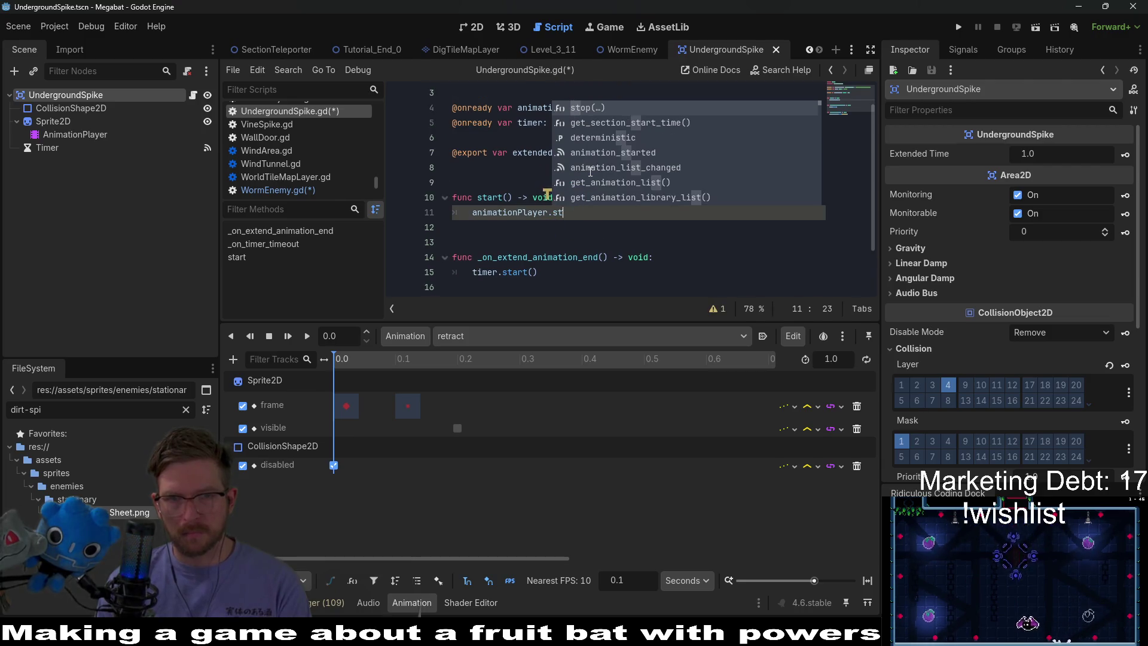
pyautogui.press('BackSpace')
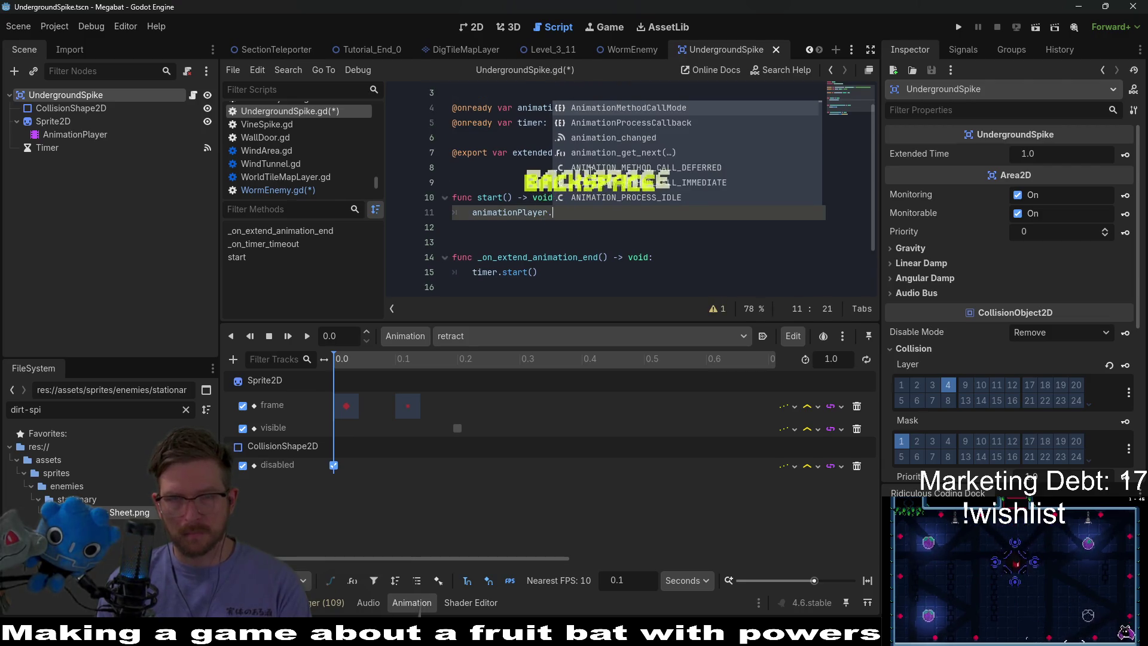
pyautogui.write('play(')
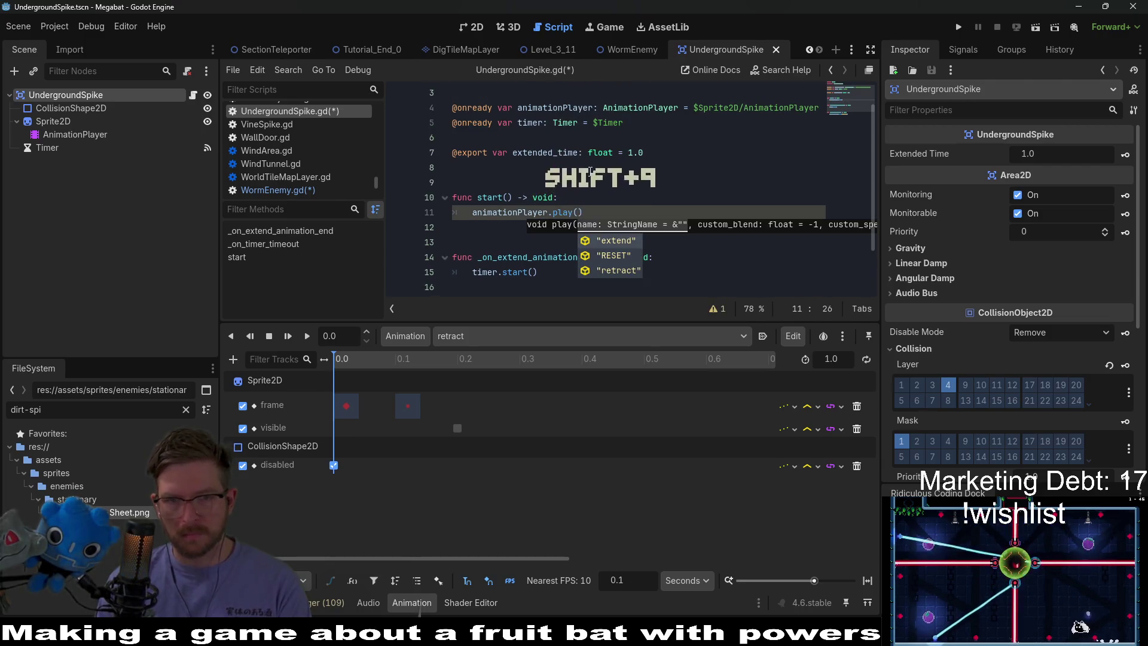
pyautogui.press('Return')
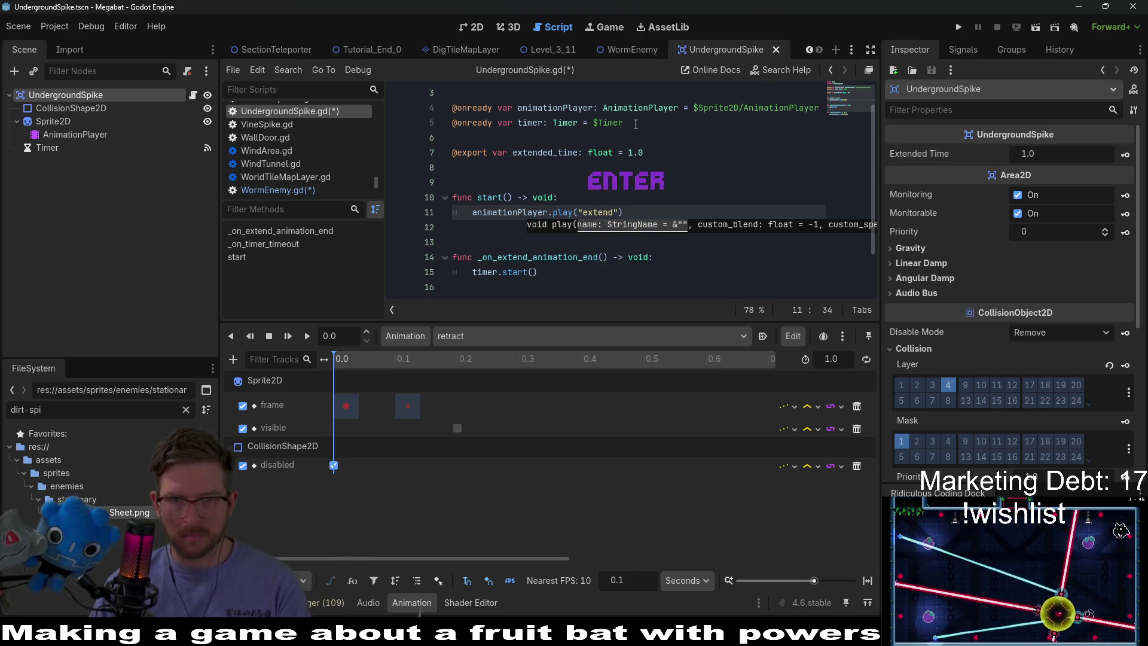
pyautogui.click(628, 152)
pyautogui.click(474, 335)
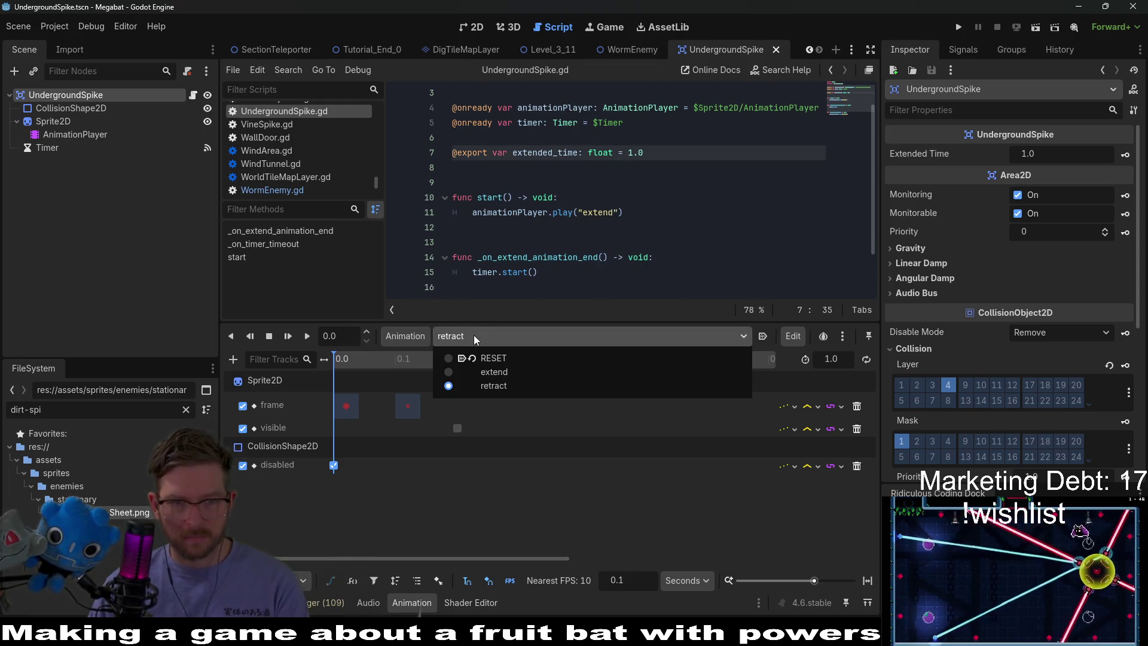
pyautogui.click(506, 374)
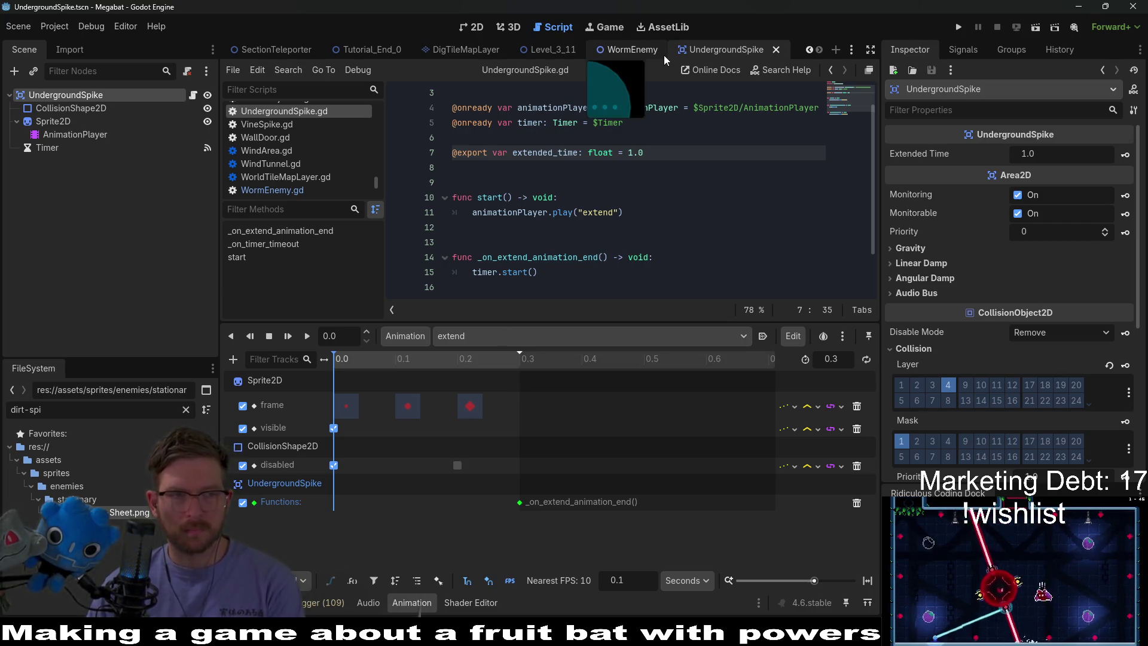
# Add a _ready() function that plays the "RESET" animation, and save the spike script
pyautogui.click(565, 167)
pyautogui.press('Return')
pyautogui.press('Return')
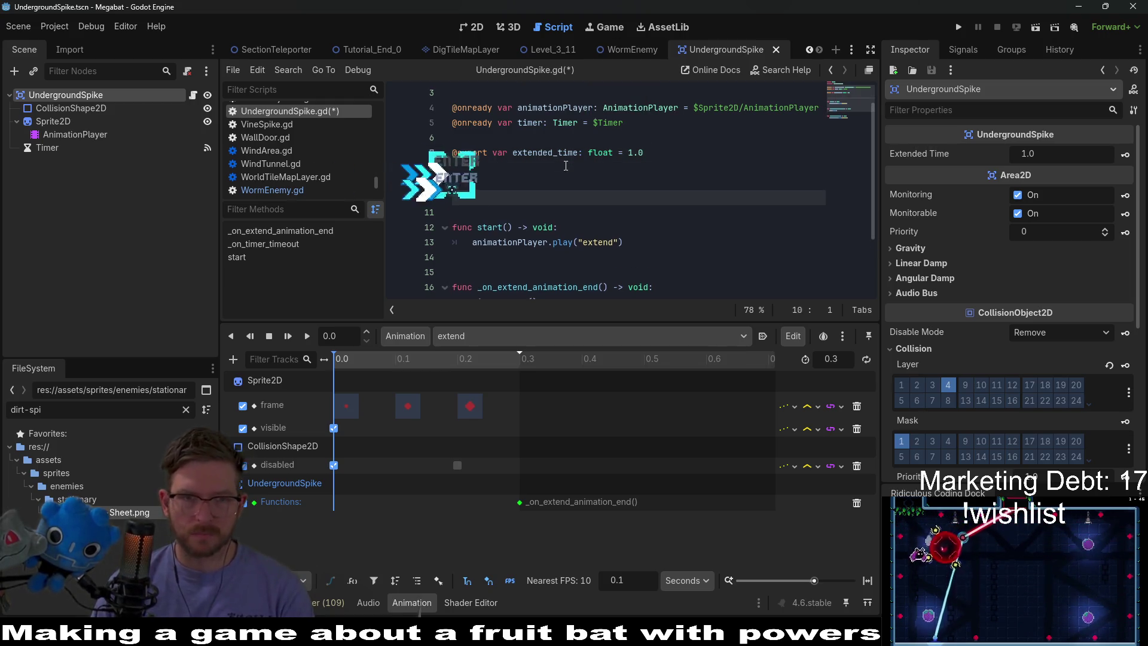
pyautogui.write('func sta')
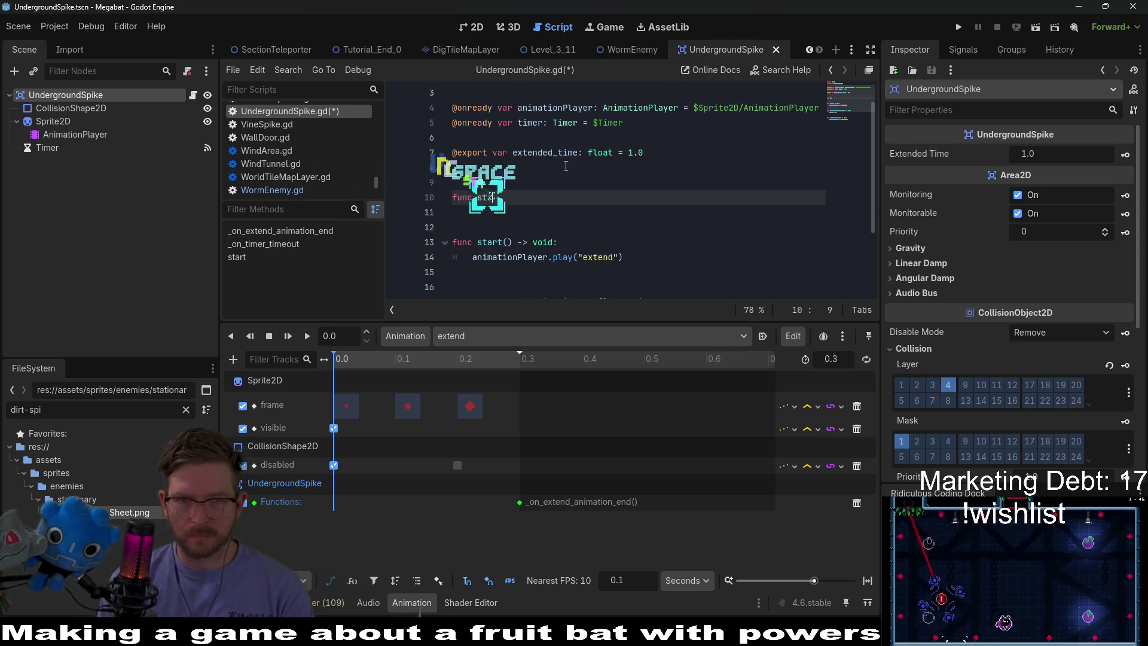
pyautogui.press('BackSpace')
pyautogui.press('BackSpace')
pyautogui.press('BackSpace')
pyautogui.write('_re')
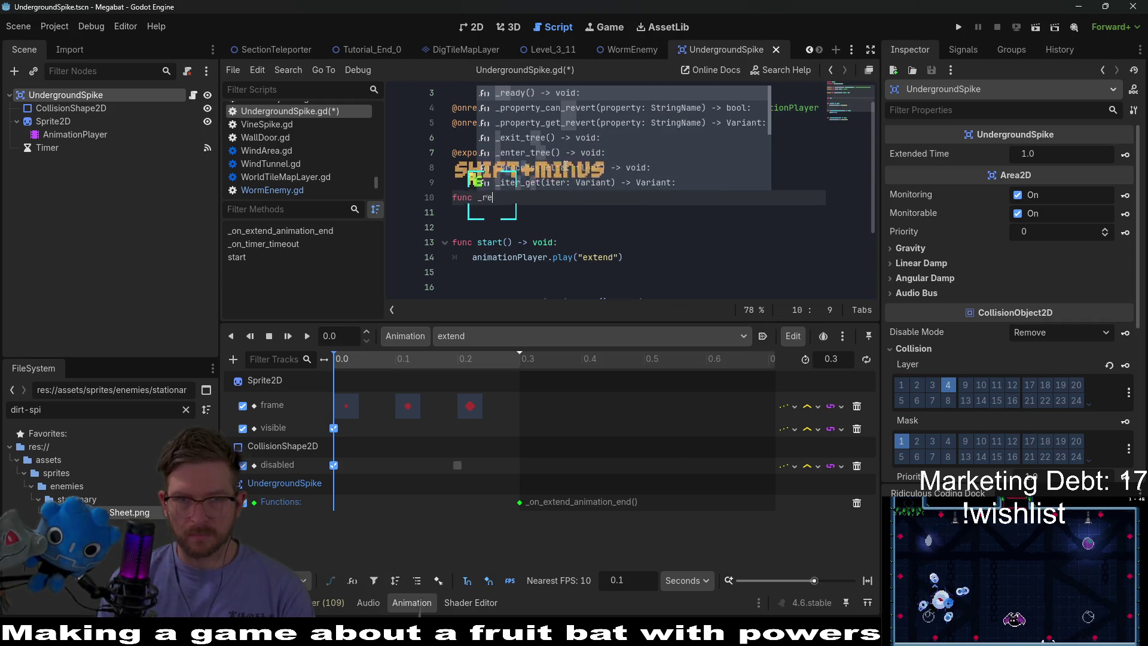
pyautogui.press('Return')
pyautogui.press('Return')
pyautogui.write('animati')
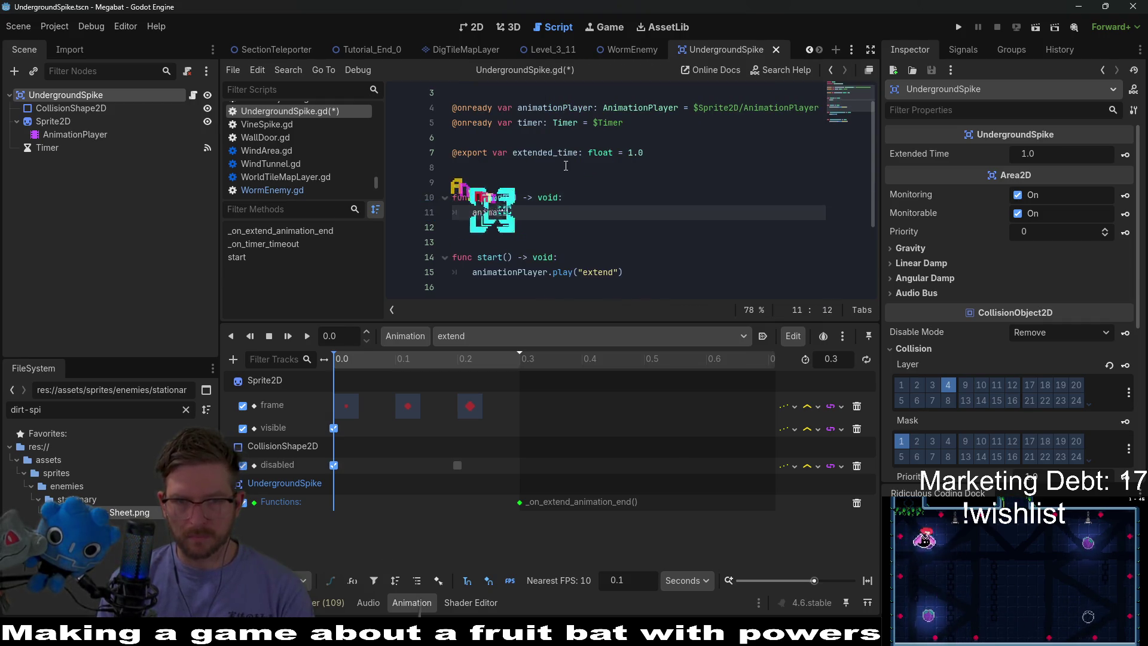
pyautogui.write('onPlayer.st')
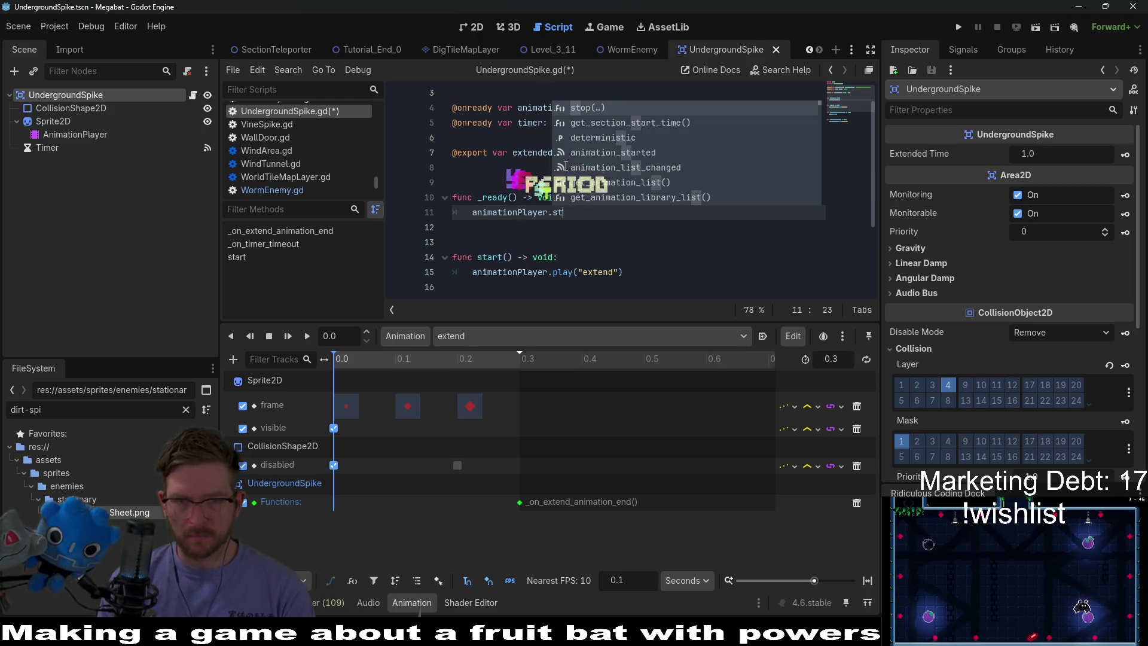
pyautogui.press('BackSpace')
pyautogui.press('BackSpace')
pyautogui.write('pla')
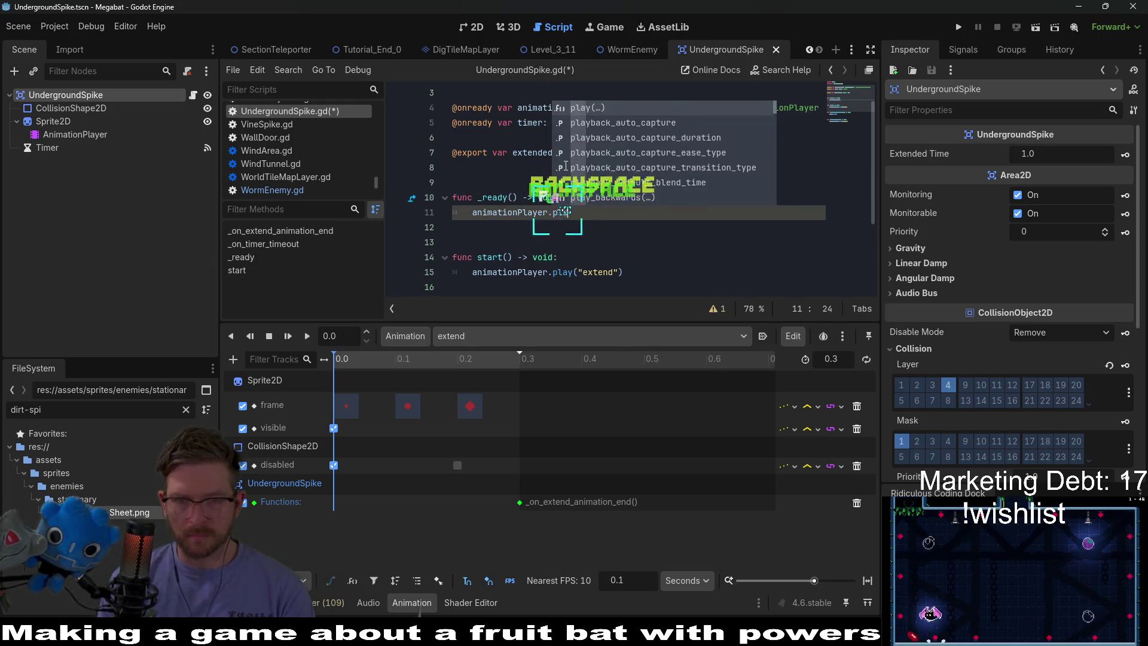
pyautogui.write('y("R')
pyautogui.press('Return')
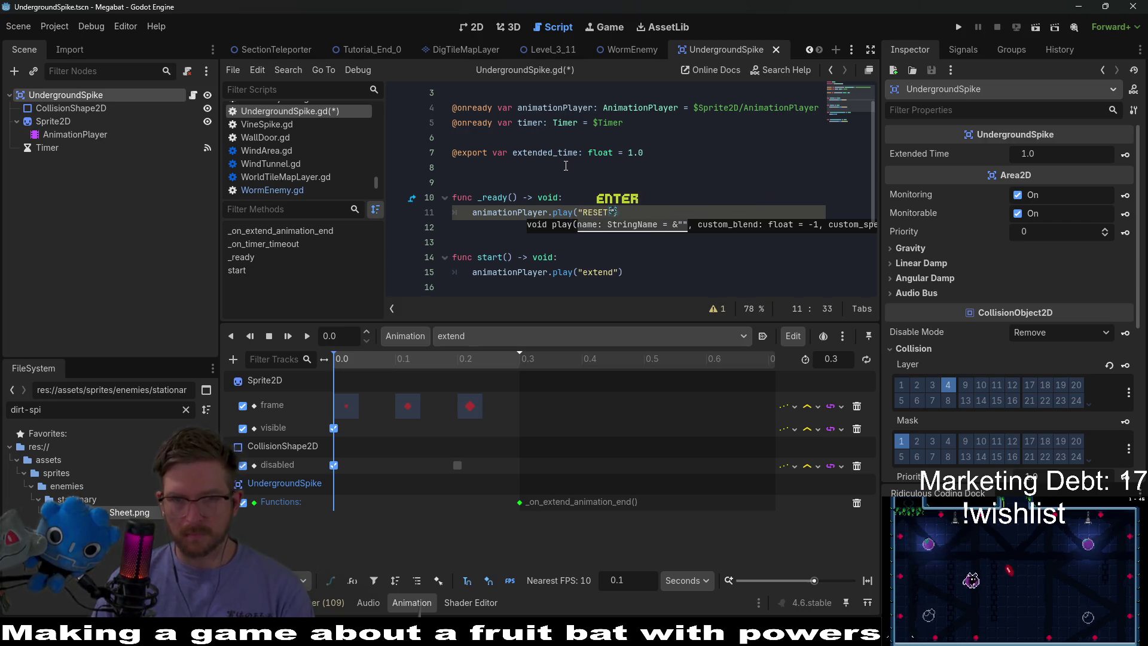
pyautogui.click(633, 166)
pyautogui.hotkey('ctrl', 's')
# Add a 'Just in case' note to _ready, save, and call child.start() in WormEnemy's spike loop
pyautogui.click(646, 212)
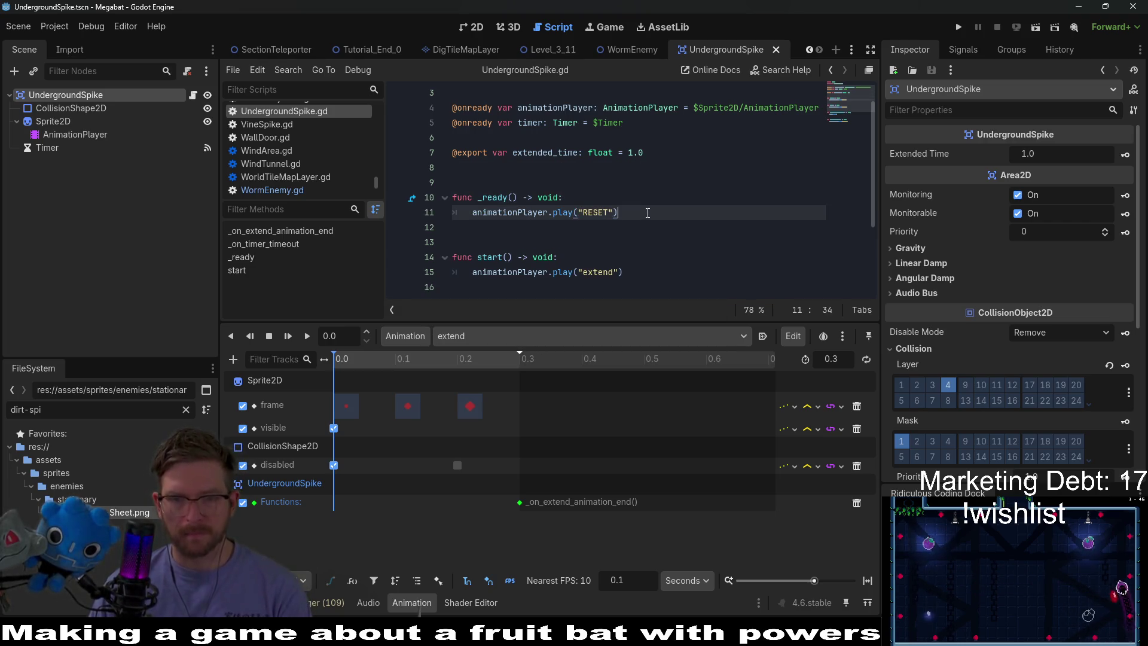
pyautogui.write(' # Just in case')
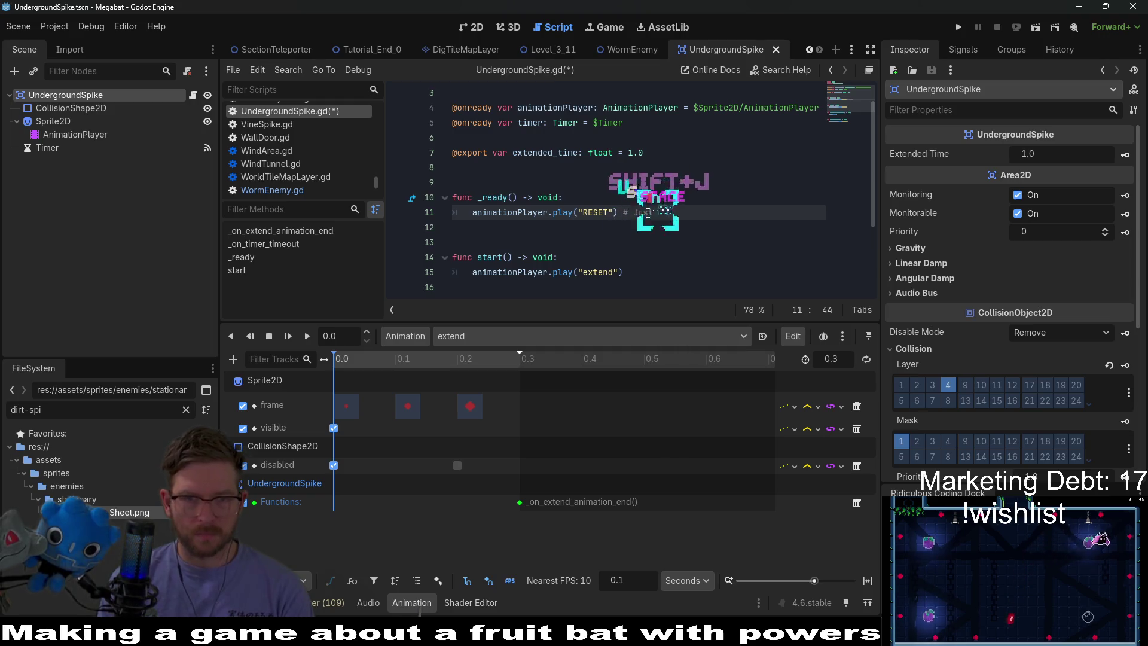
pyautogui.hotkey('ctrl', 's')
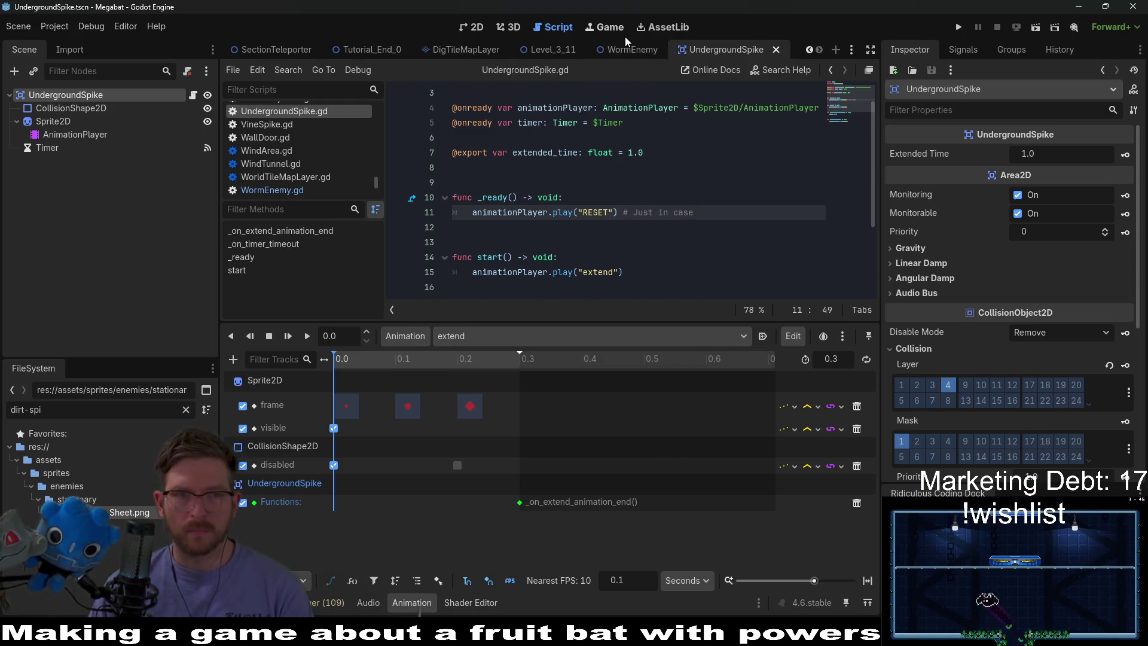
pyautogui.click(632, 49)
pyautogui.write('start()')
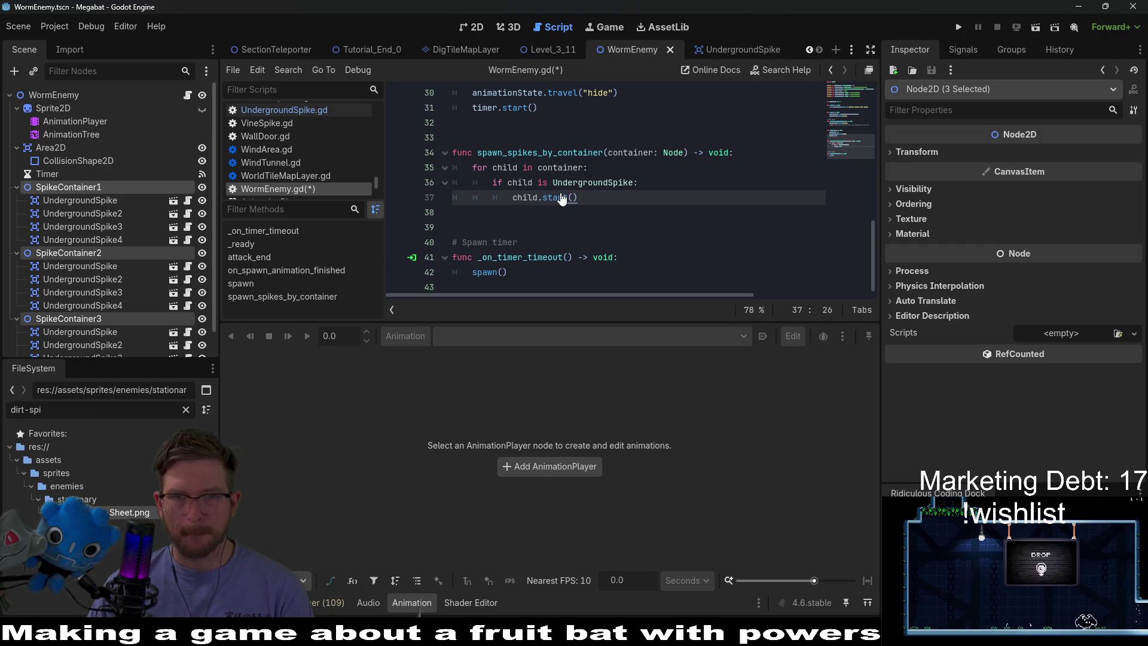
# Add a delay: float = 0 parameter to spawn_spikes_by_container and pass delay into child.start()
pyautogui.click(685, 153)
pyautogui.write(', de')
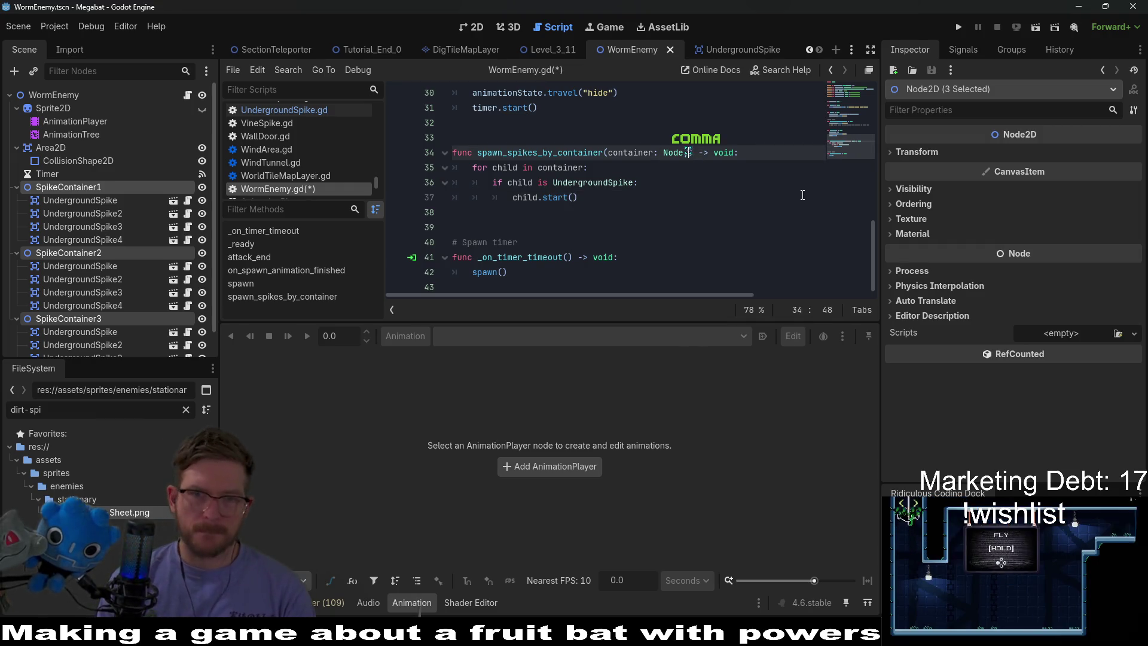
pyautogui.write('lay: time')
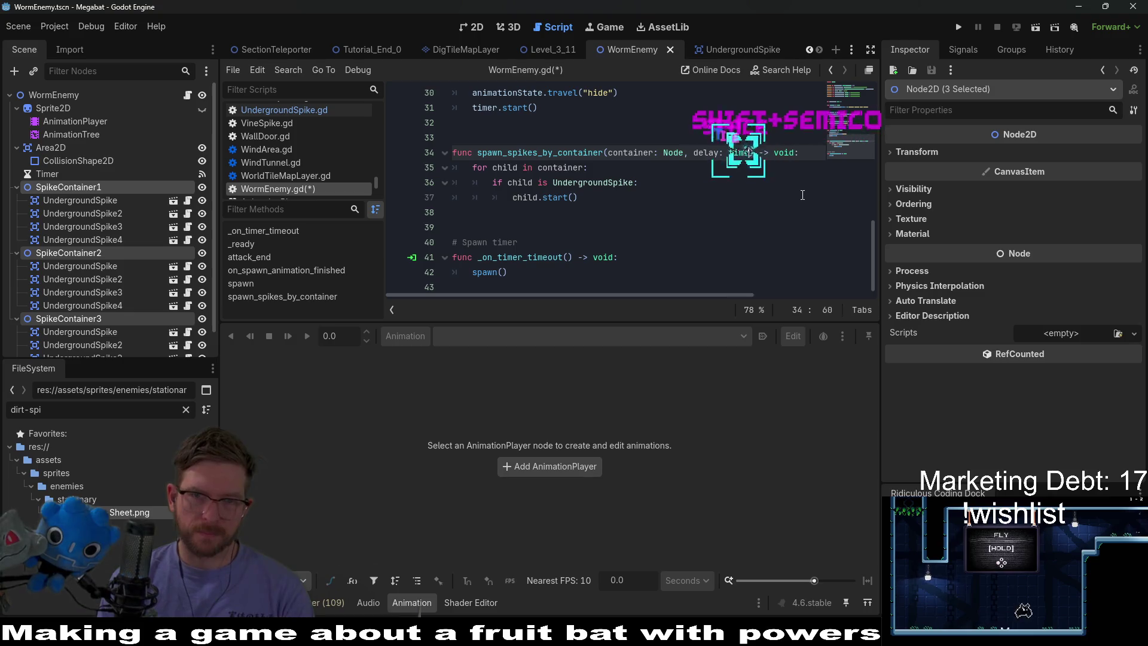
pyautogui.press('BackSpace')
pyautogui.press('BackSpace')
pyautogui.press('BackSpace')
pyautogui.write(':')
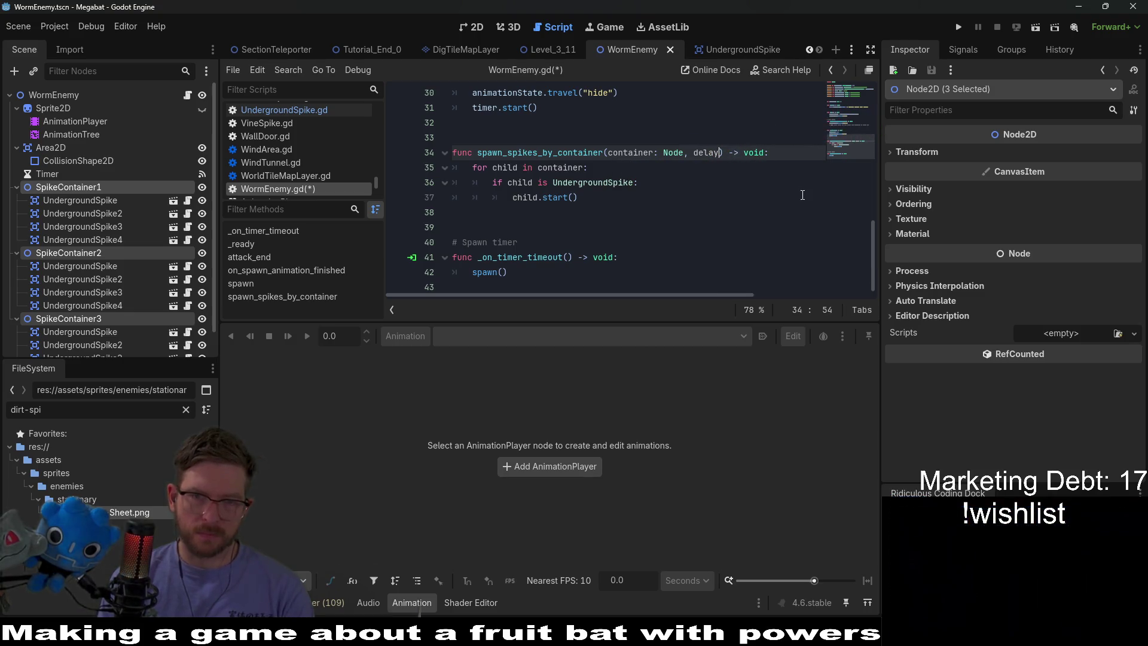
pyautogui.write(' F')
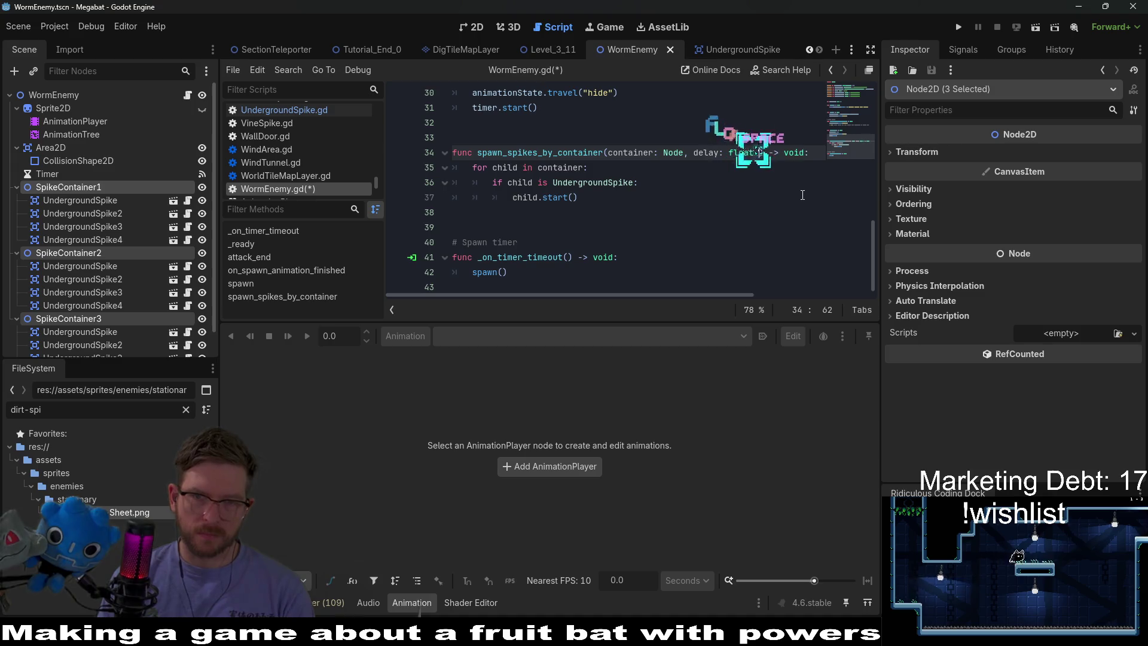
pyautogui.write('= 0')
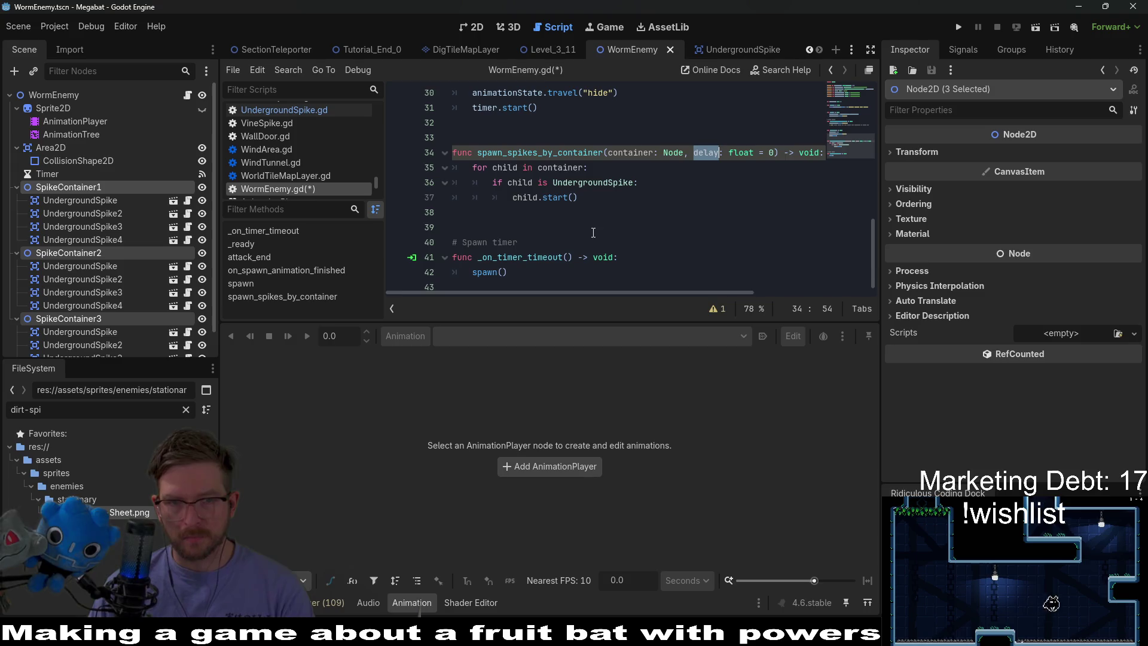
pyautogui.click(578, 198)
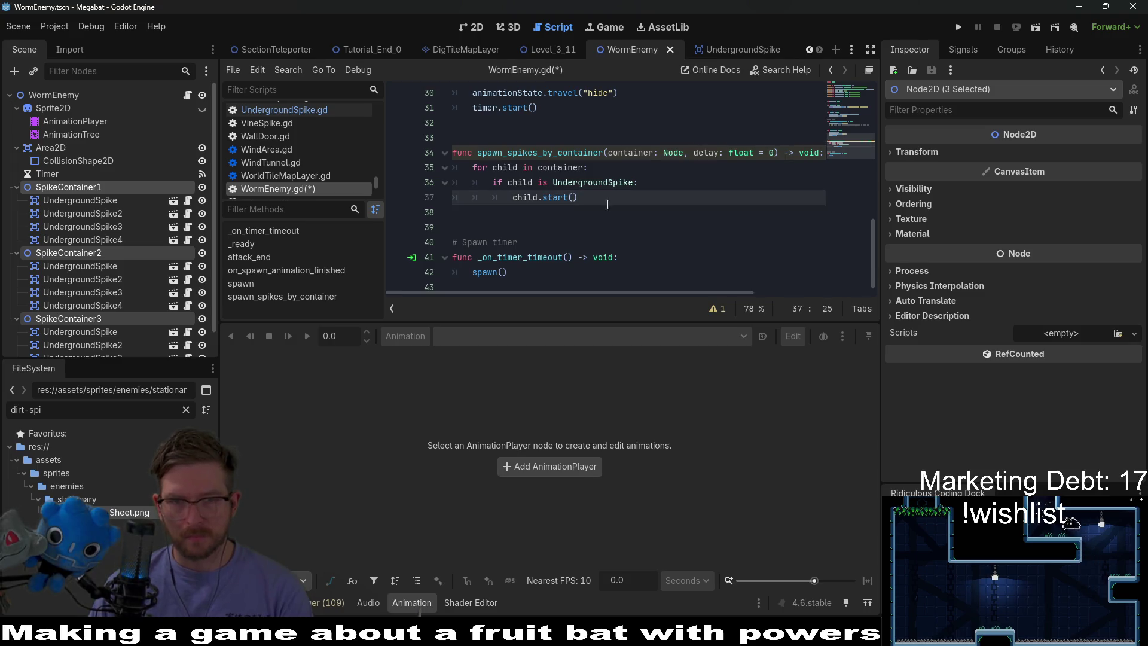
pyautogui.keyDown('ctrl'); pyautogui.click(553, 197); pyautogui.keyUp('ctrl')
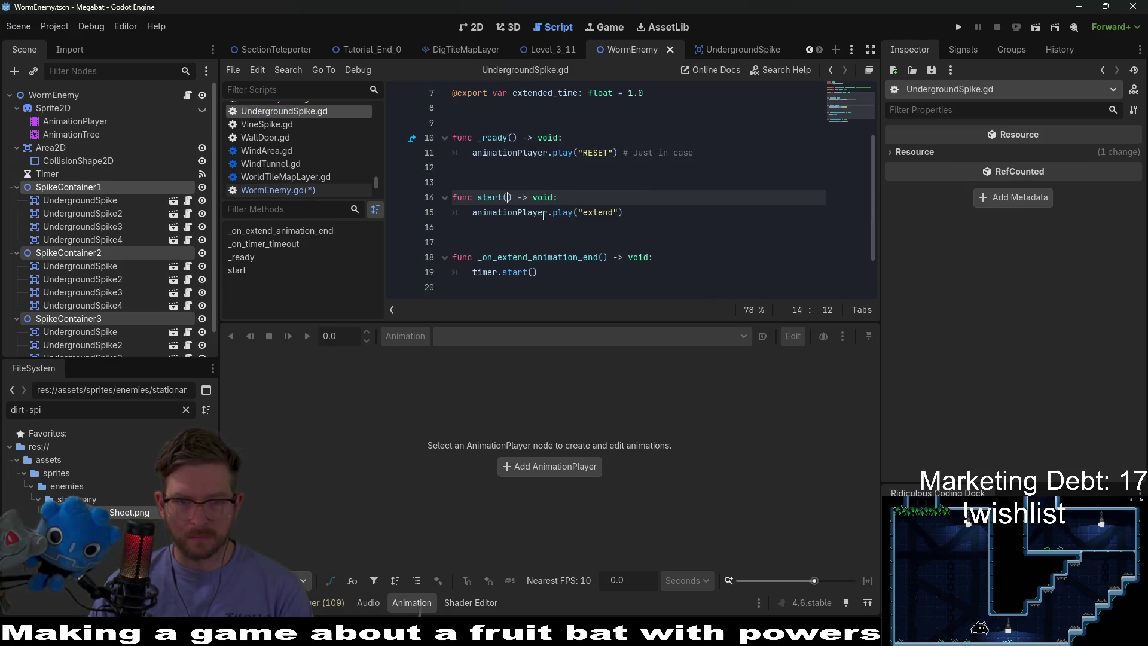
# Give the spike's start function a delay: float parameter
pyautogui.write('delay:')
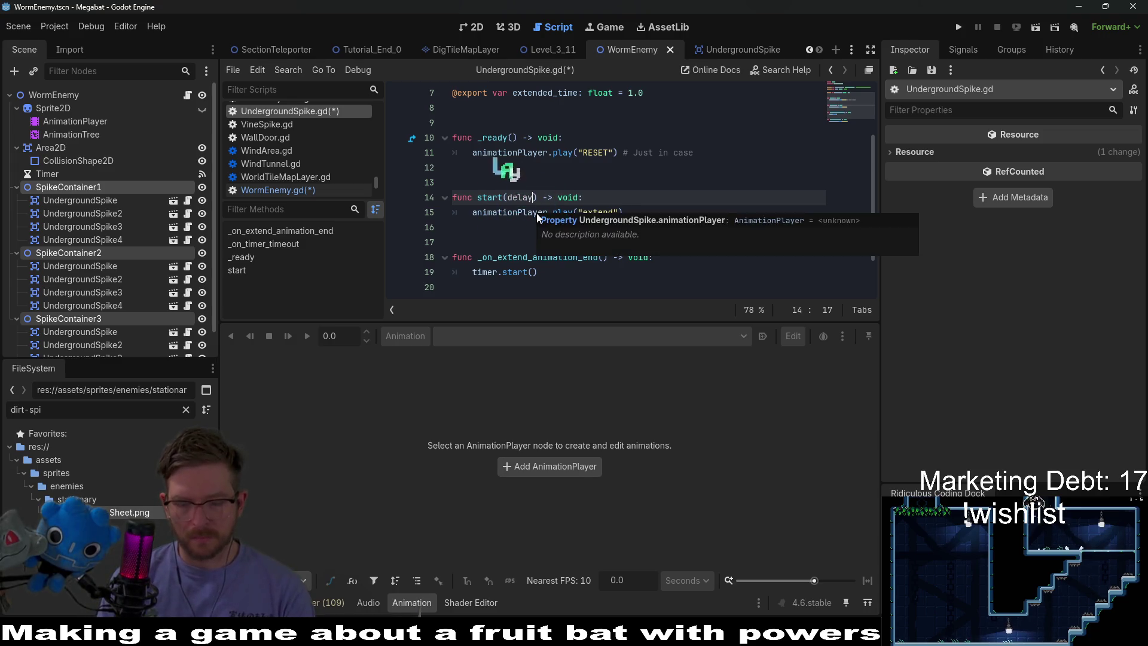
pyautogui.press('BackSpace')
pyautogui.write(': time')
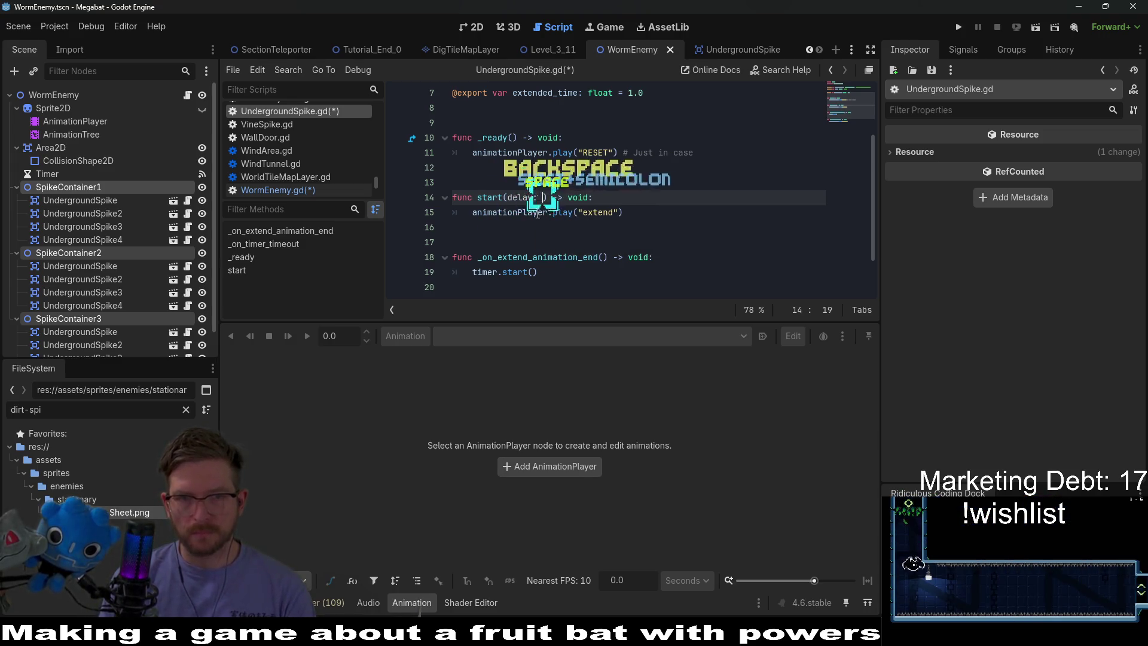
pyautogui.press('BackSpace')
pyautogui.press('BackSpace')
pyautogui.press('BackSpace')
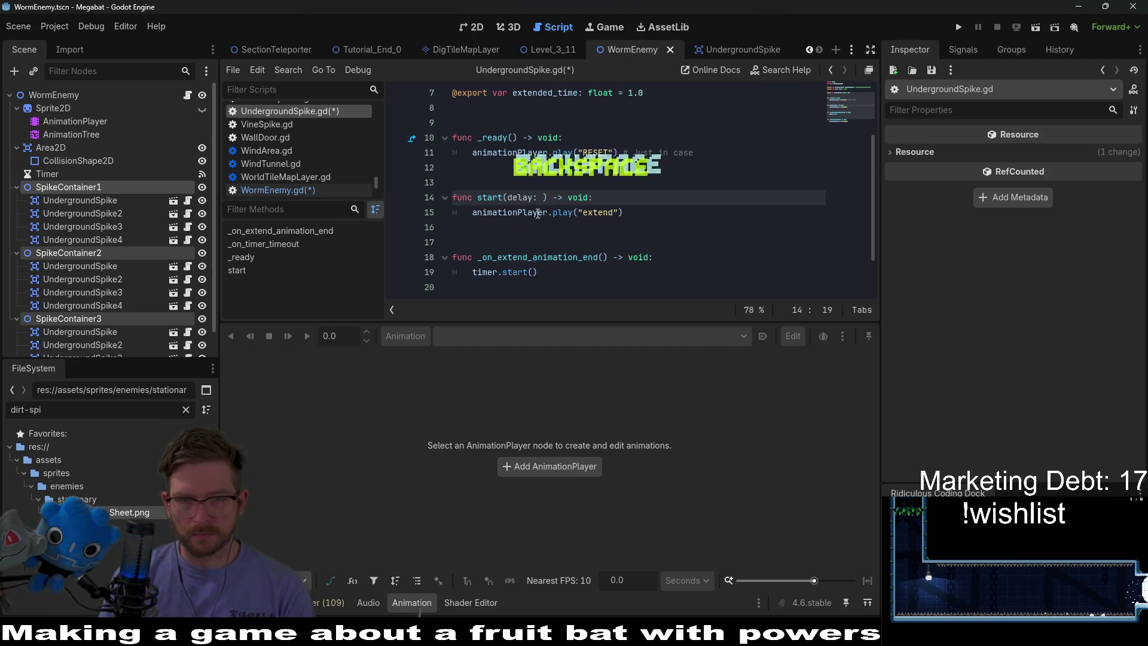
pyautogui.write('float')
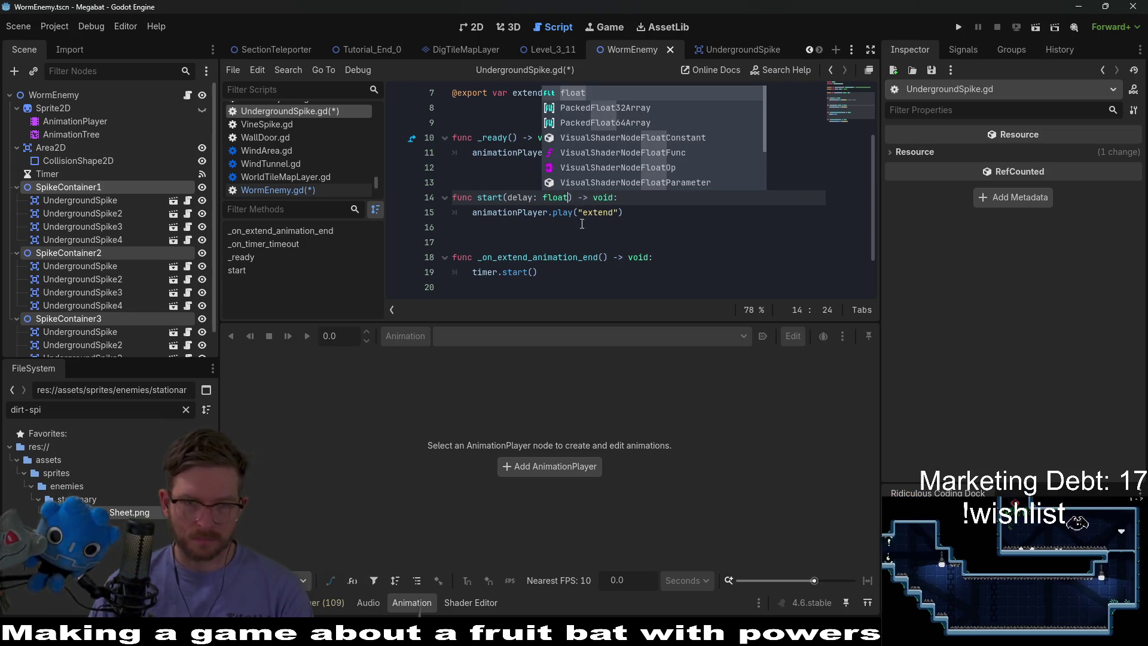
# Add an 'if delay > 0:' branch with pass, and move the extend animation call under else
pyautogui.click(640, 197)
pyautogui.press('Return')
pyautogui.write('if ')
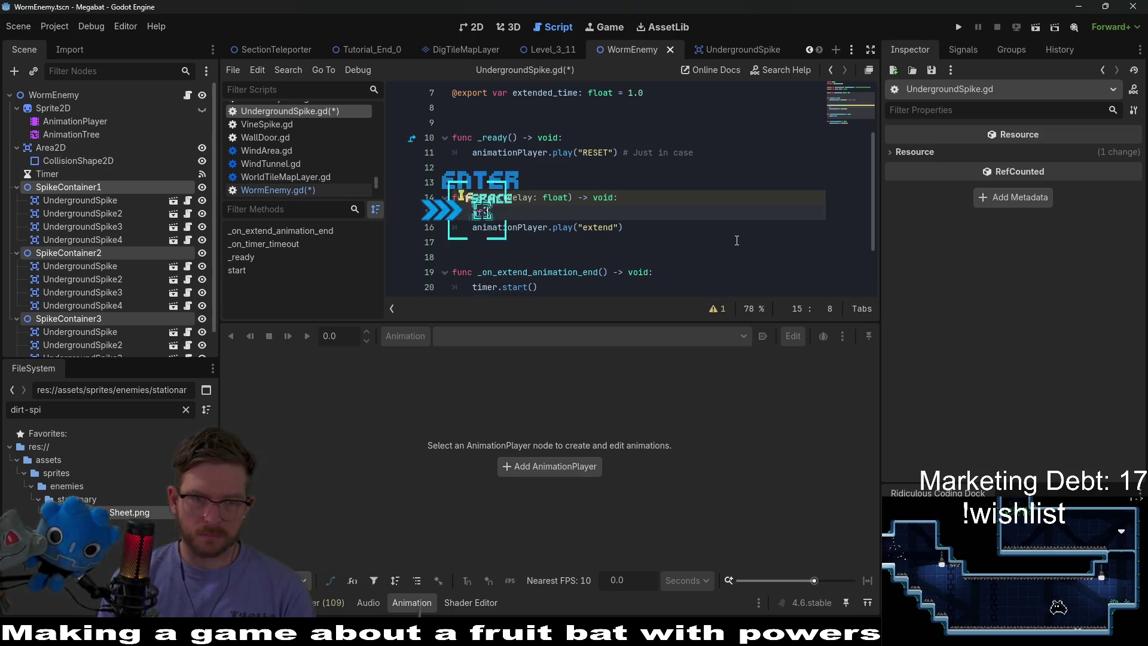
pyautogui.write('delay > 0.')
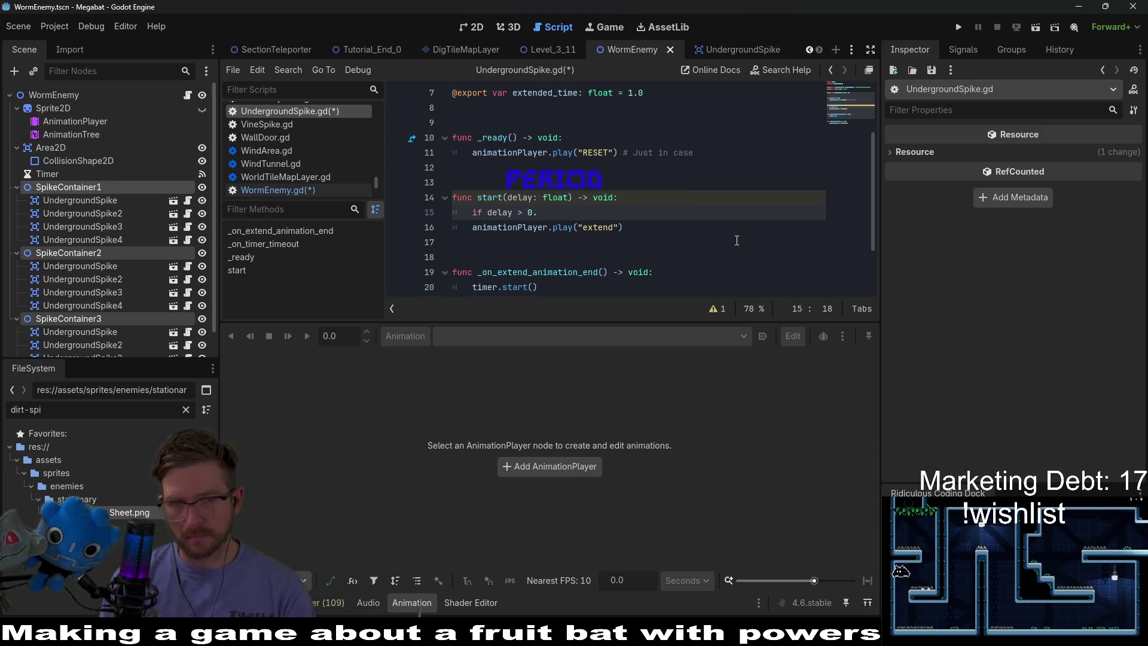
pyautogui.write(':')
pyautogui.press('Return')
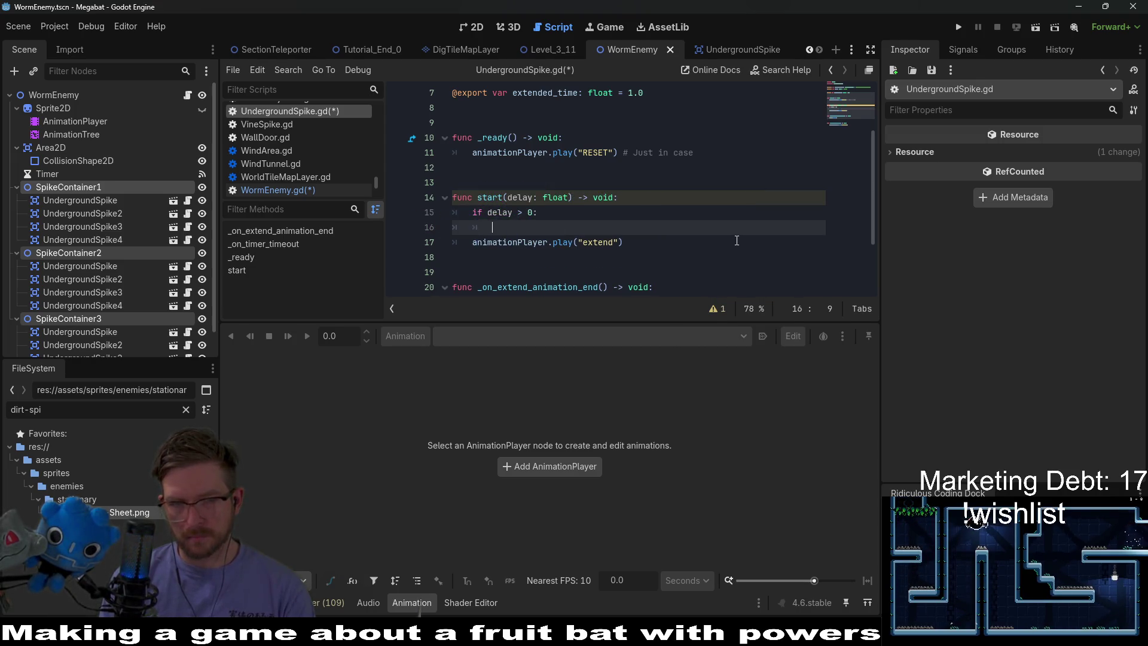
pyautogui.write('s')
pyautogui.press('Return')
pyautogui.press('BackSpace')
pyautogui.write('else:')
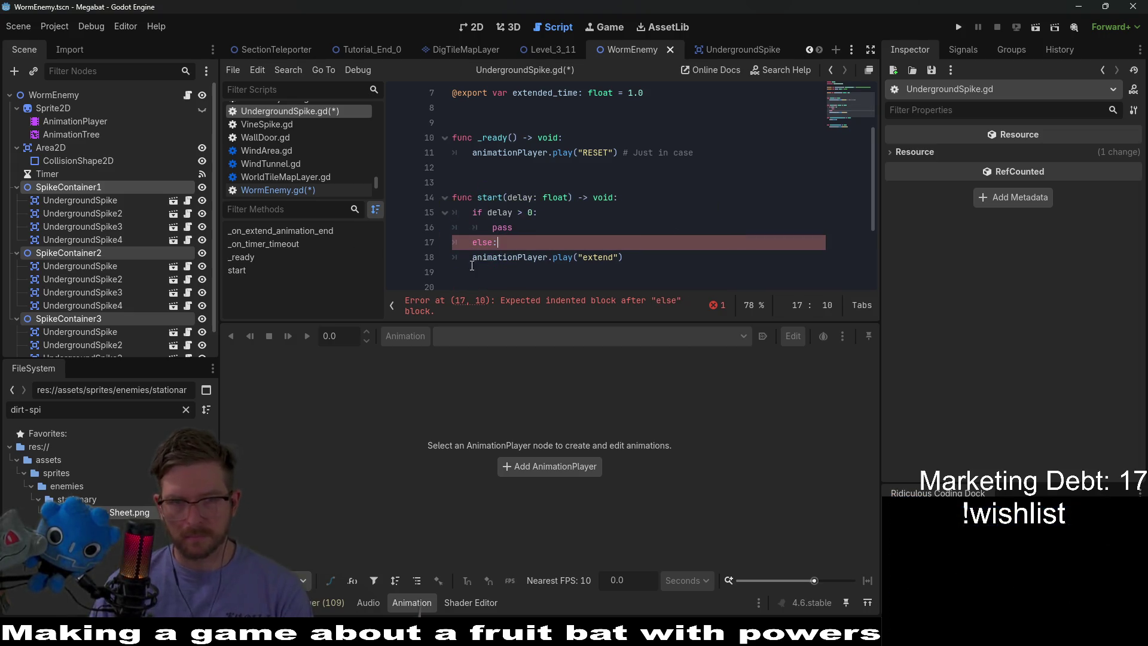
pyautogui.press('Down')
pyautogui.press('Tab')
pyautogui.scroll(2, 529, 228)
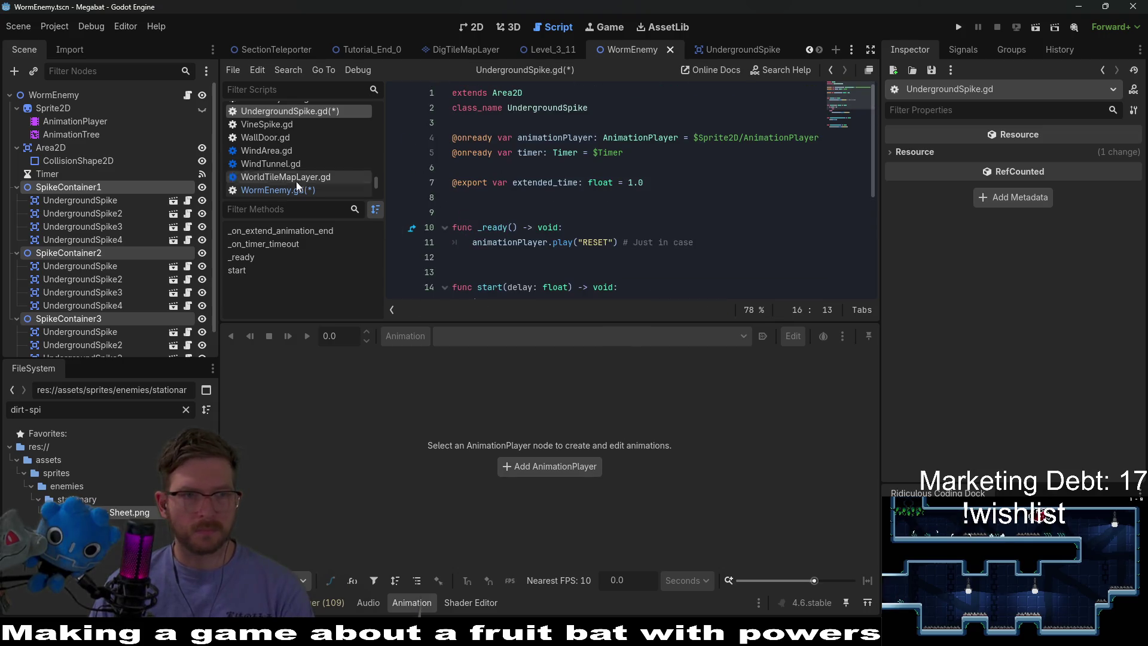
pyautogui.click(472, 27)
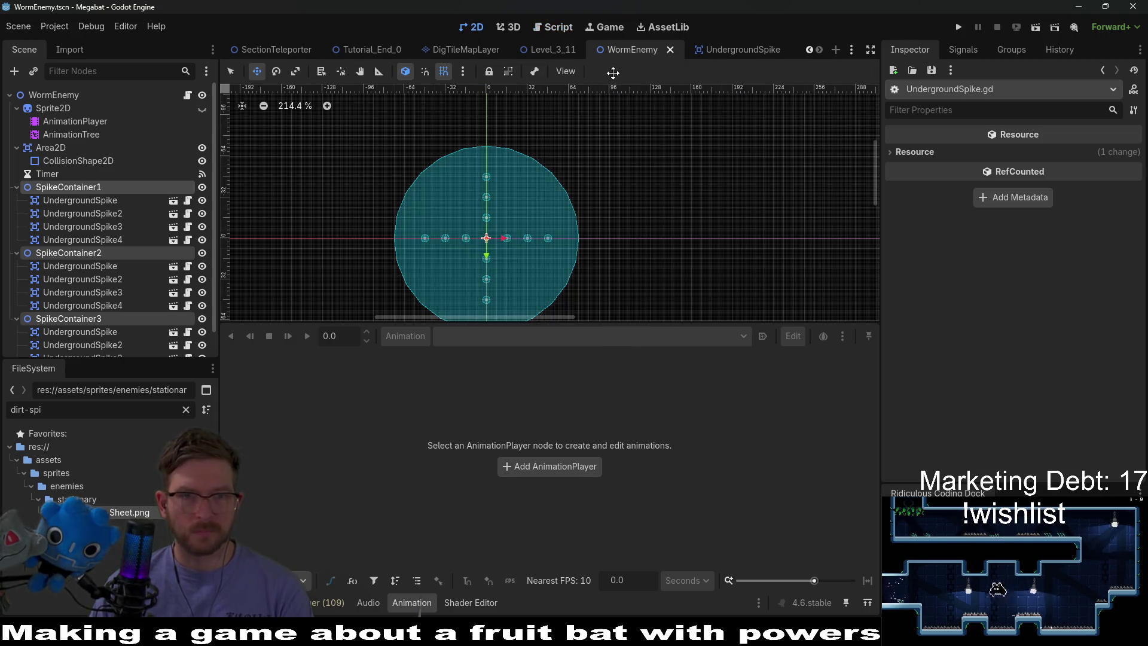
# Add a Timer child node named DelayTimer to the UndergroundSpike scene
pyautogui.click(698, 52)
pyautogui.click(14, 71)
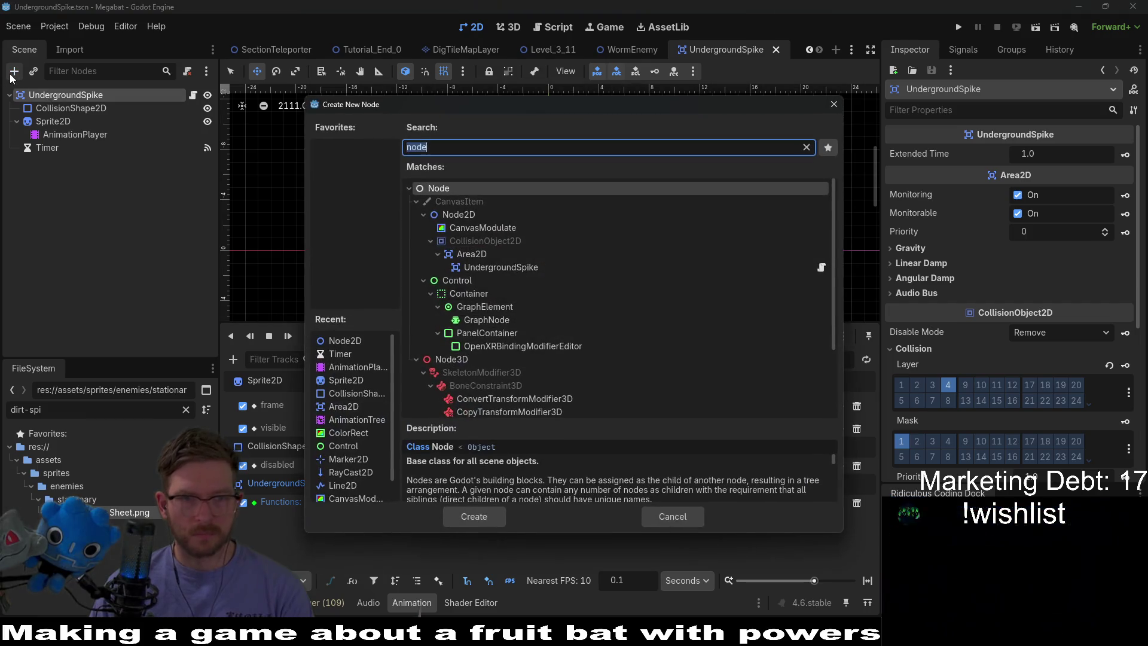
pyautogui.press('Return')
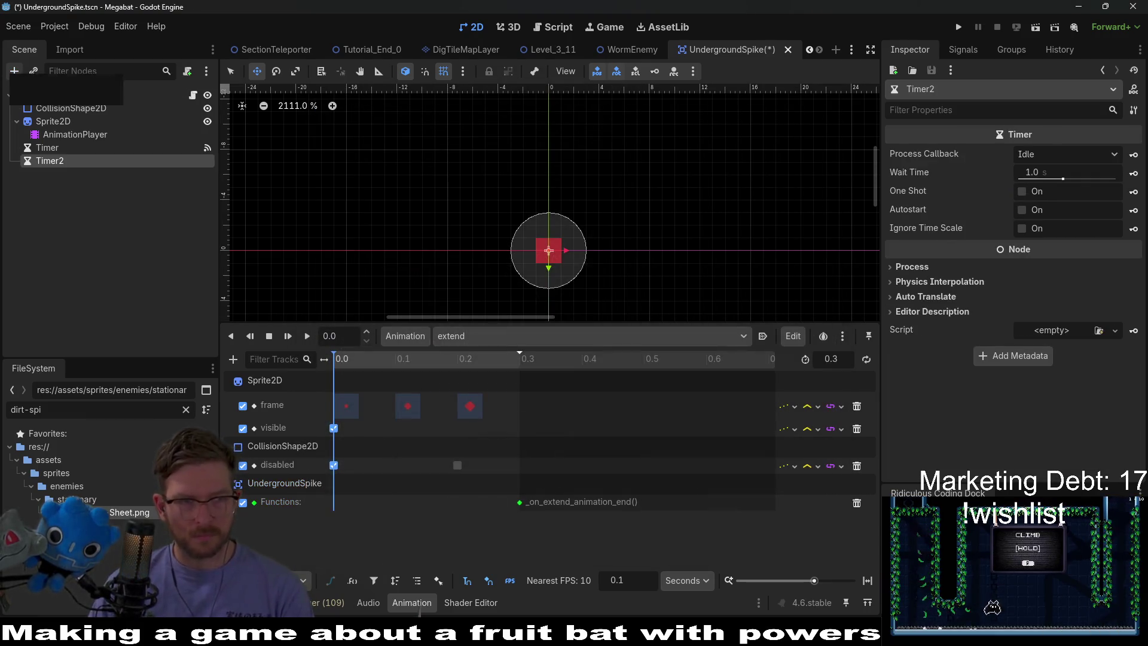
pyautogui.doubleClick(71, 162)
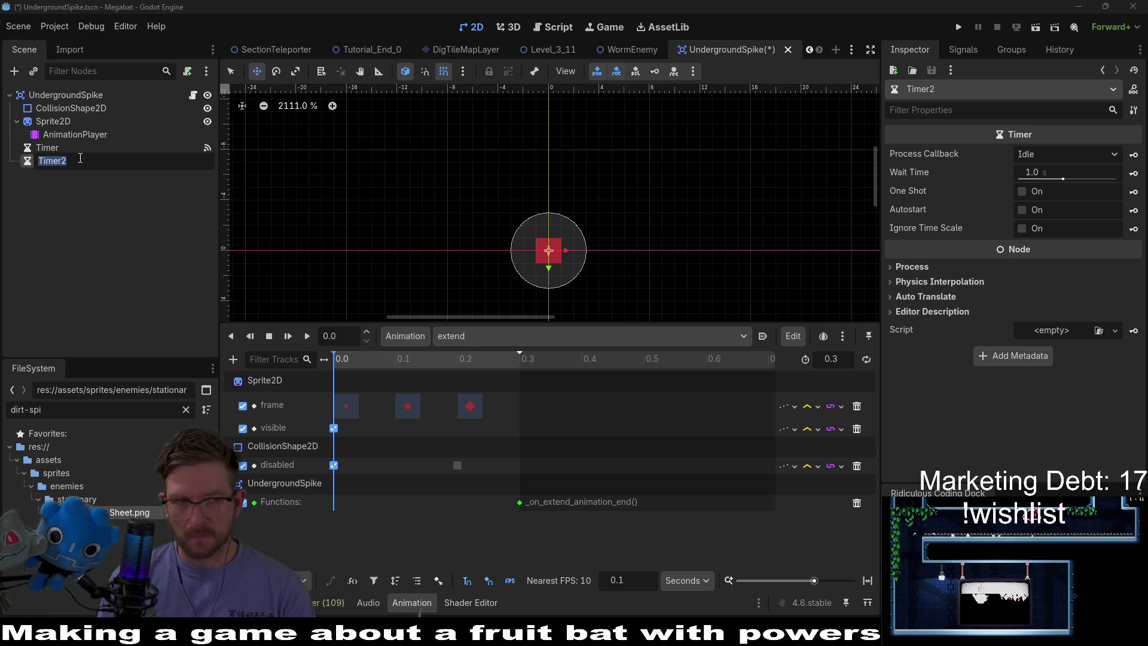
pyautogui.write('DelayTimer')
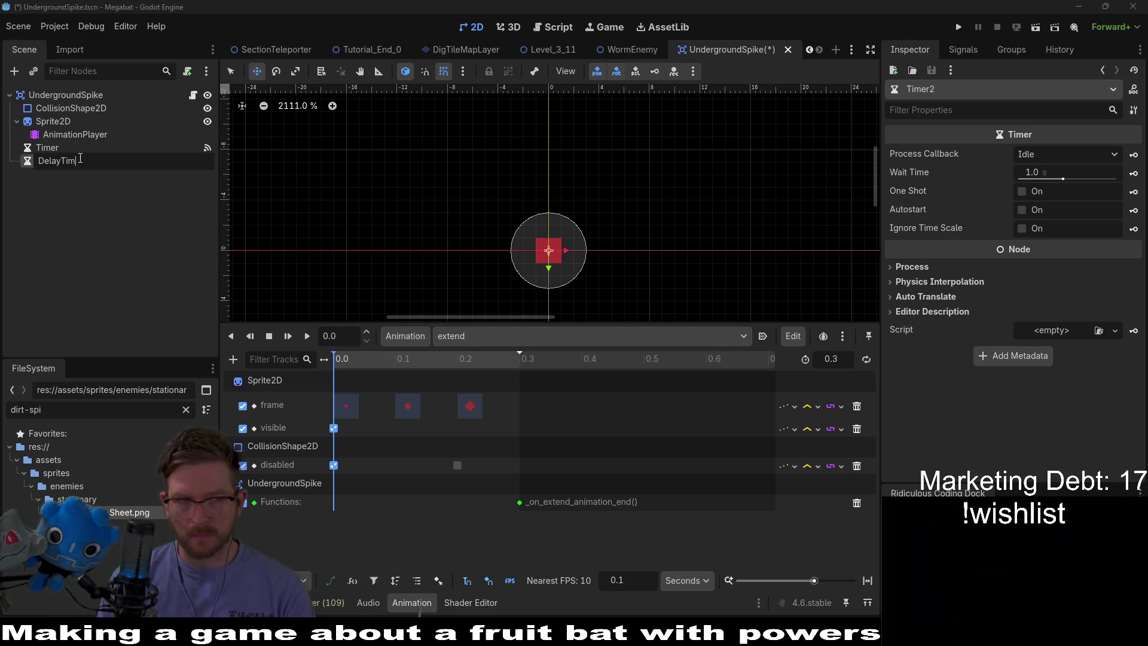
pyautogui.press('Return')
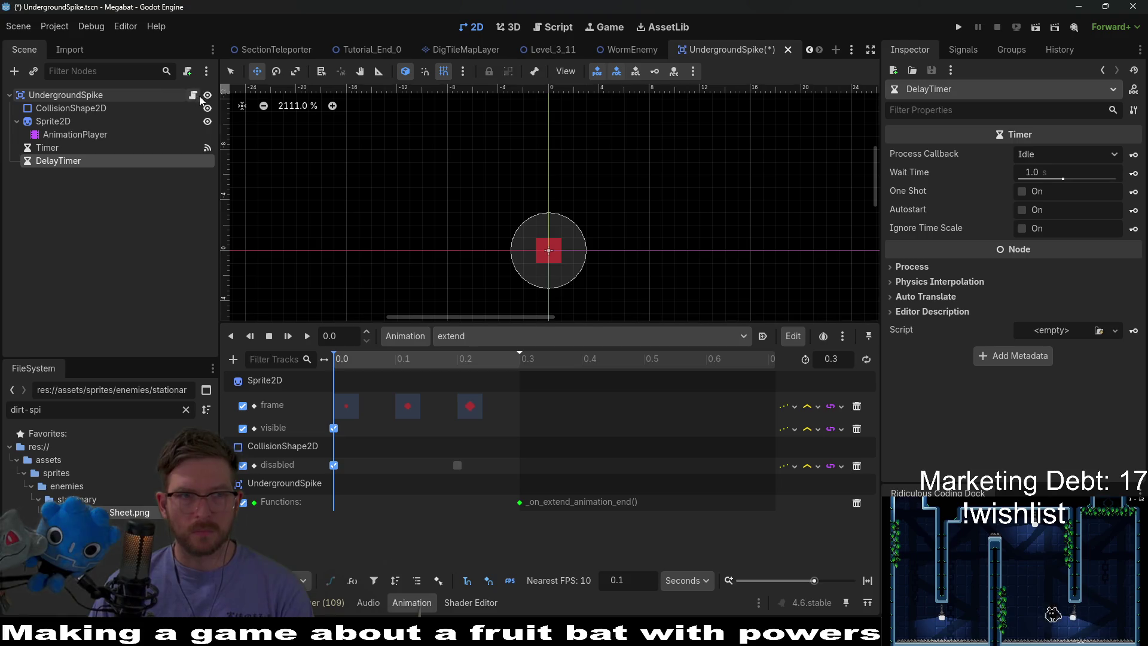
pyautogui.click(193, 96)
pyautogui.moveTo(483, 156); pyautogui.dragTo(484, 167)
pyautogui.doubleClick(545, 167)
# Name the variable delayTimer and replace the delay > 0 branch's pass with delayTimer.start(), then save
pyautogui.write('imer')
pyautogui.hotkey('ctrl', 's')
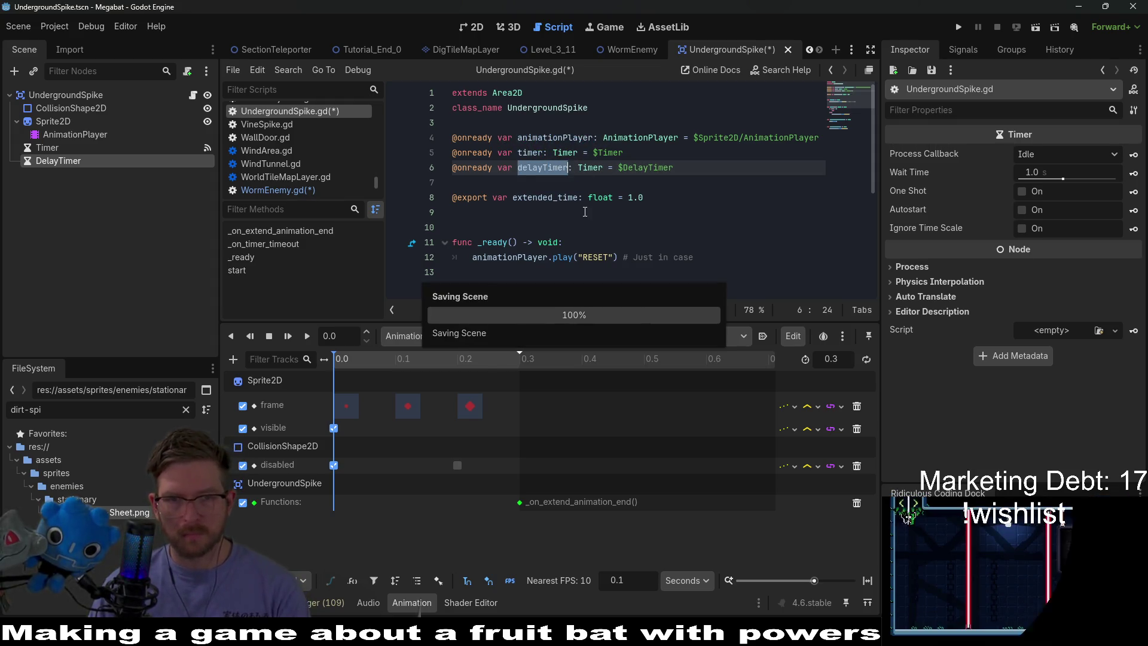
pyautogui.scroll(-4, 538, 179)
pyautogui.moveTo(492, 152); pyautogui.dragTo(534, 154)
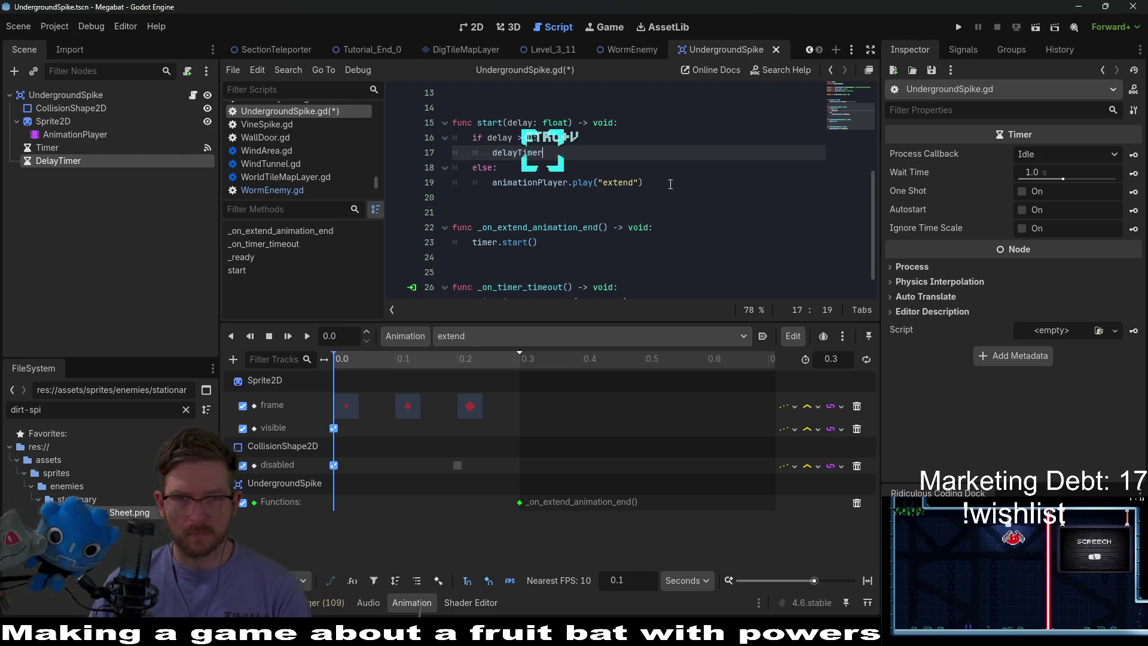
pyautogui.write('.start()')
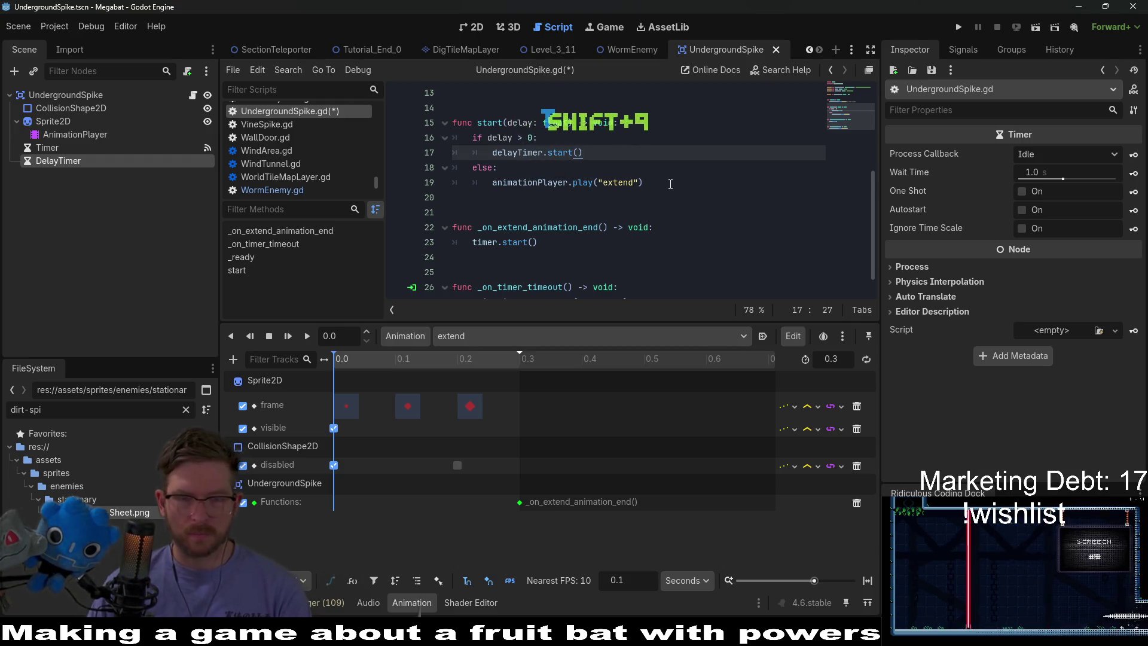
pyautogui.scroll(-1, 670, 184)
pyautogui.click(556, 216)
pyautogui.hotkey('ctrl', 's')
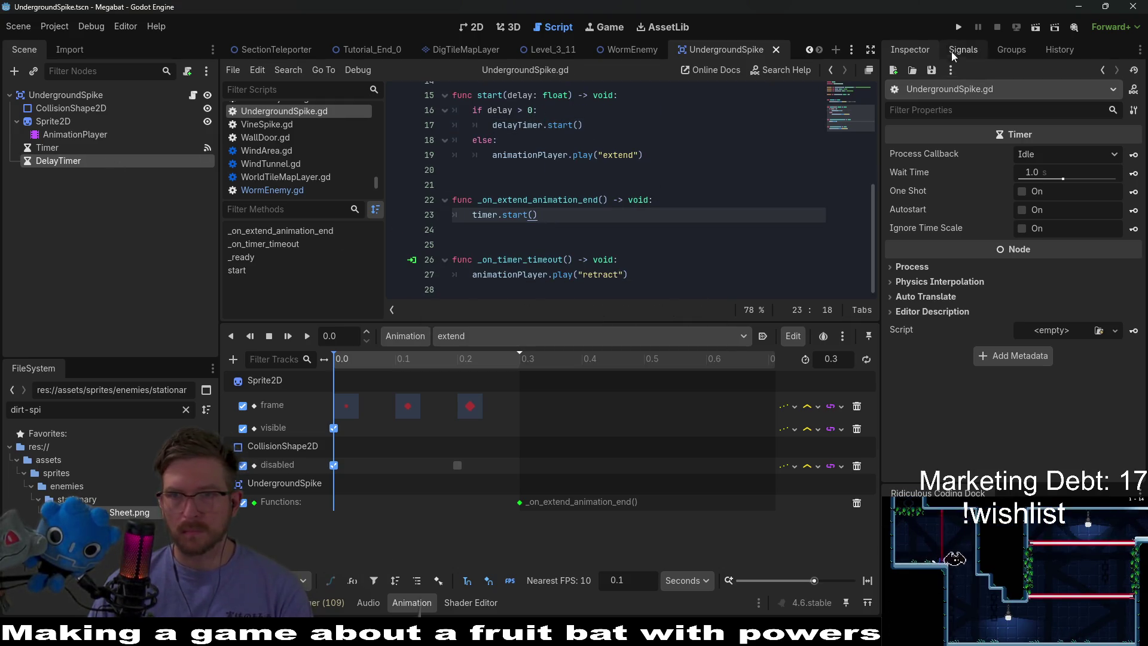
pyautogui.click(960, 51)
# Connect DelayTimer's timeout signal to a new _on_delay_timer_timeout handler and save
pyautogui.doubleClick(955, 108)
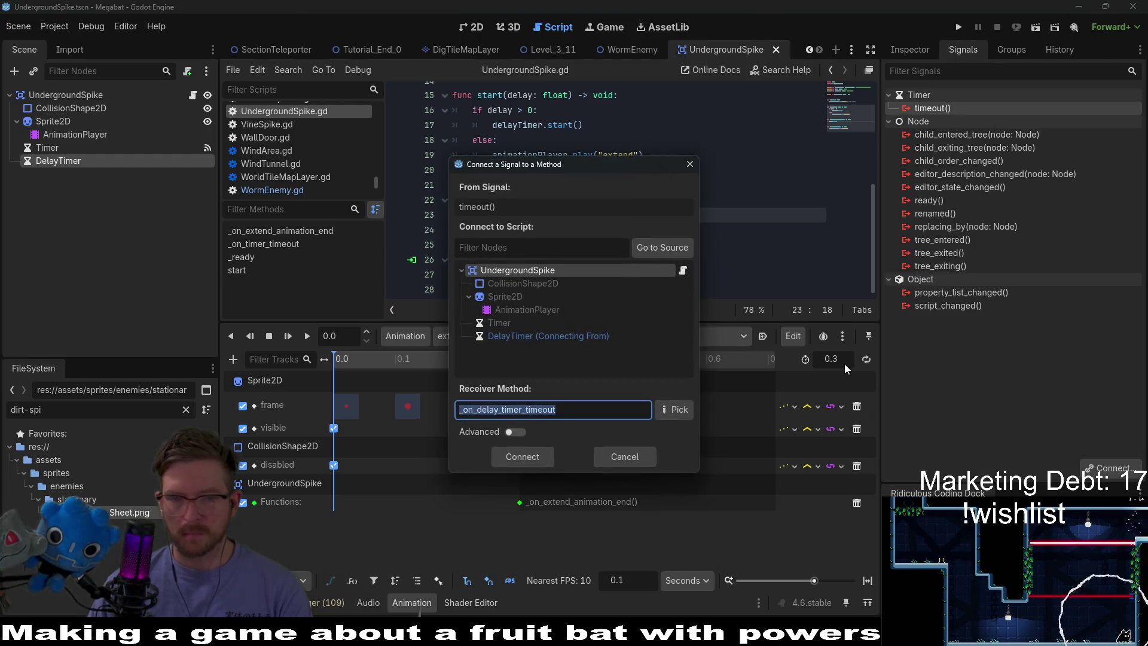
pyautogui.press('Return')
pyautogui.hotkey('ctrl', 's')
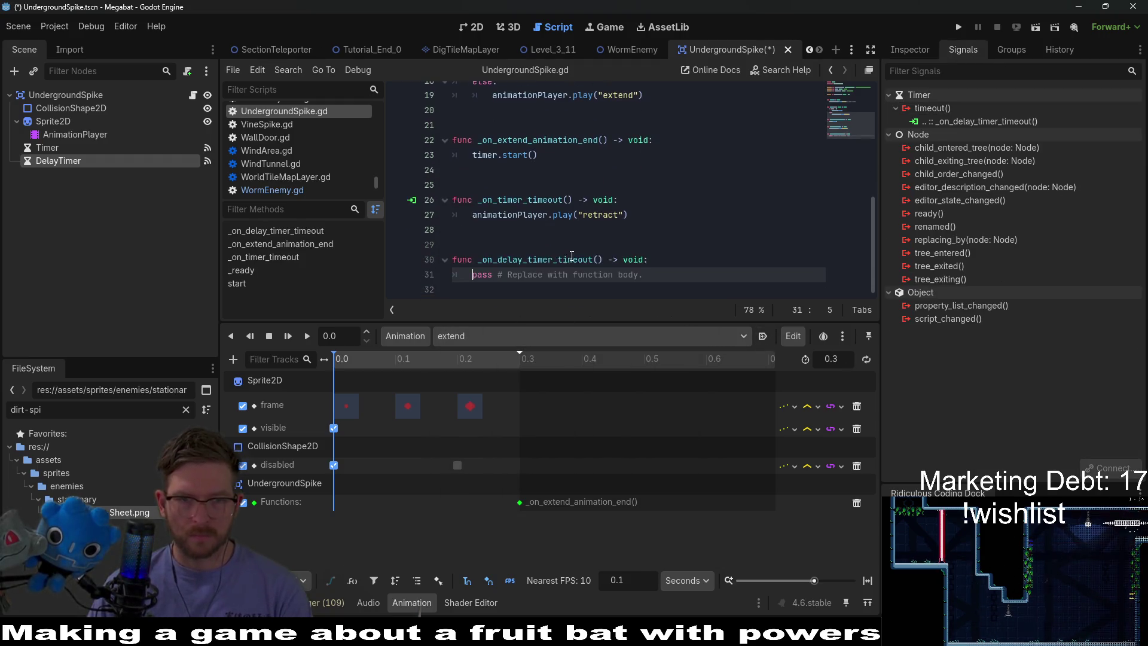
# Make the handler play the "extend" animation instead of pass, and save the script
pyautogui.moveTo(642, 275); pyautogui.dragTo(471, 274)
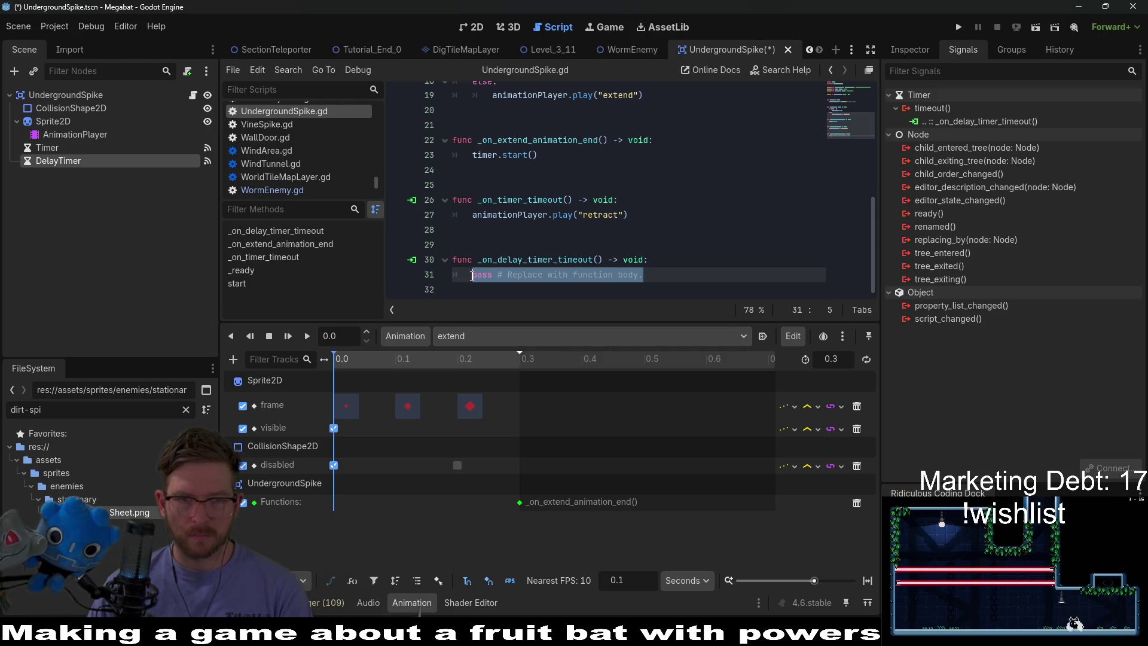
pyautogui.write('animationPlayer.play("ex')
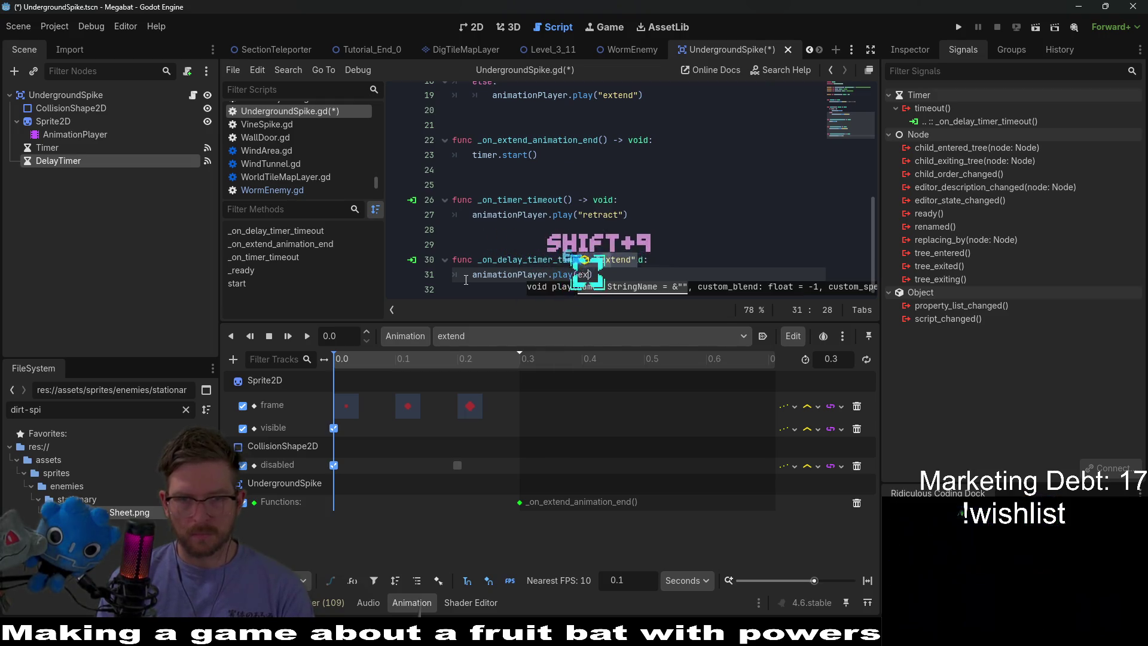
pyautogui.write('e')
pyautogui.press('BackSpace')
pyautogui.write('"e')
pyautogui.press('Return')
pyautogui.hotkey('ctrl', 's')
pyautogui.scroll(5, 562, 194)
pyautogui.scroll(-1, 562, 195)
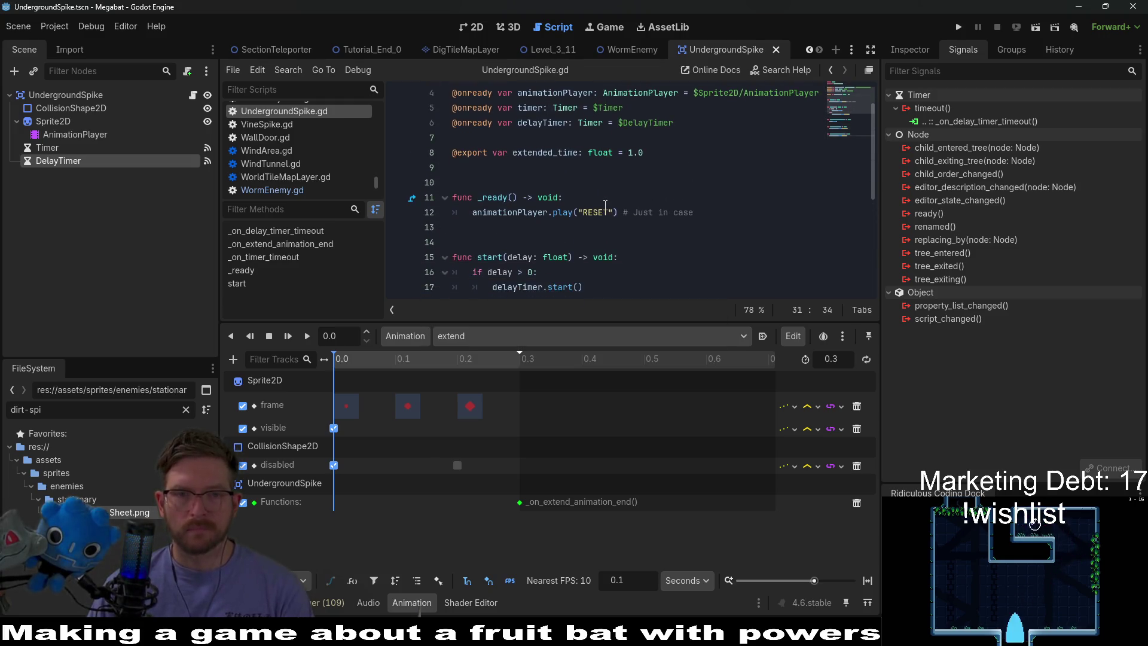
pyautogui.click(530, 186)
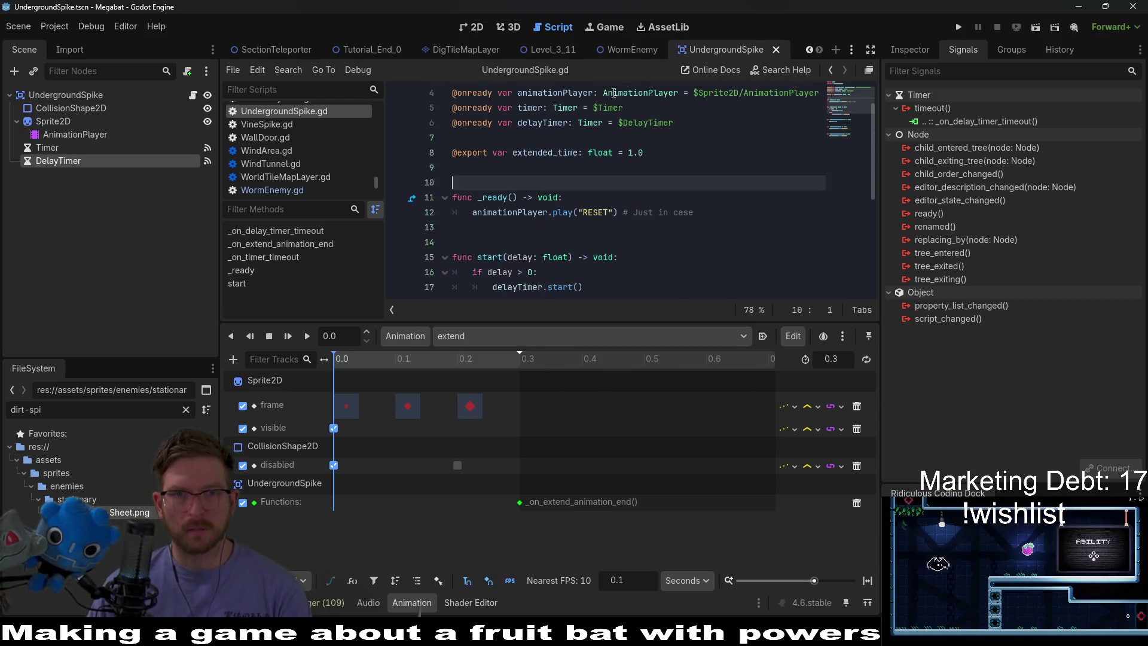
pyautogui.click(630, 55)
# Make an indented empty line 26 under the TODO in on_spawn_animation_finished
pyautogui.scroll(1, 722, 175)
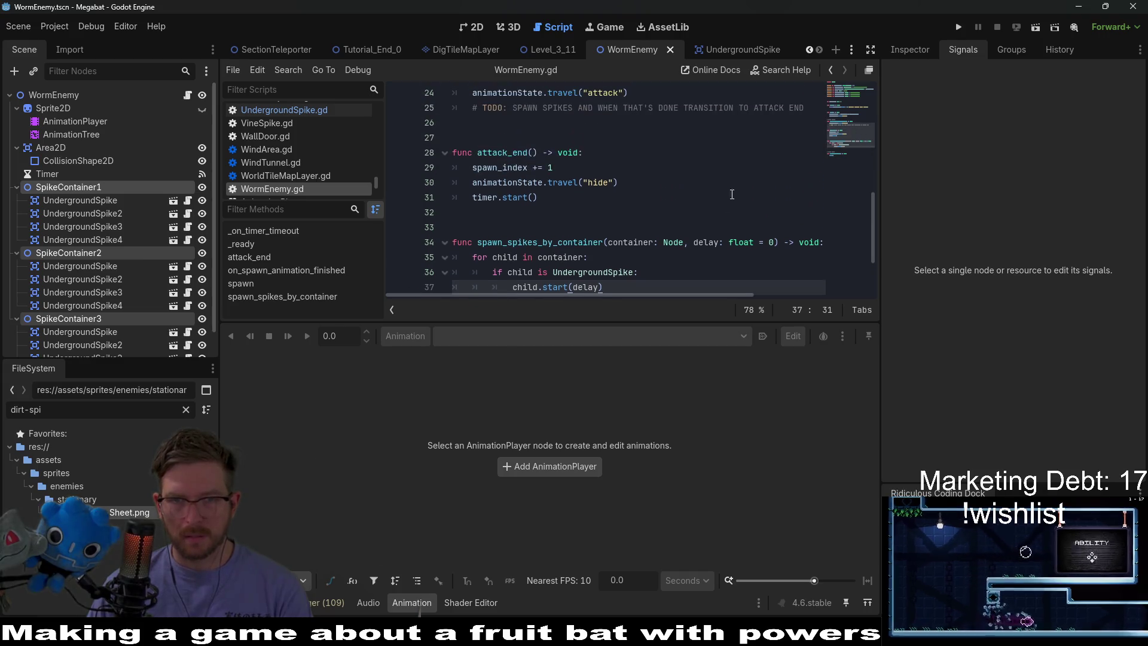
pyautogui.click(701, 203)
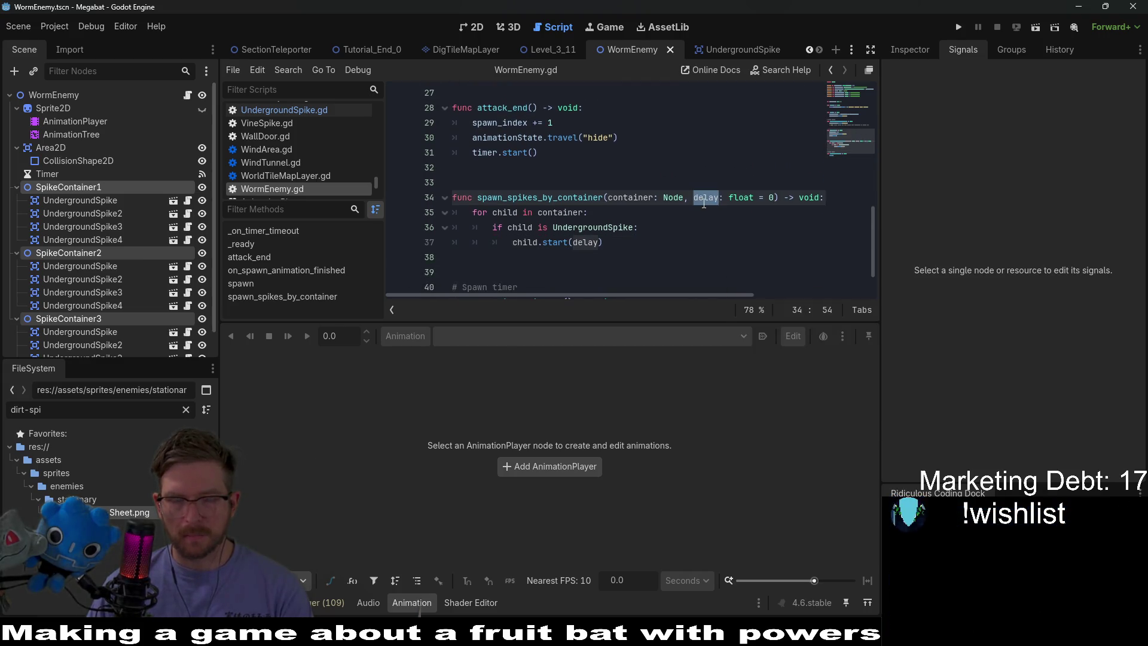
pyautogui.click(562, 168)
pyautogui.scroll(2, 558, 240)
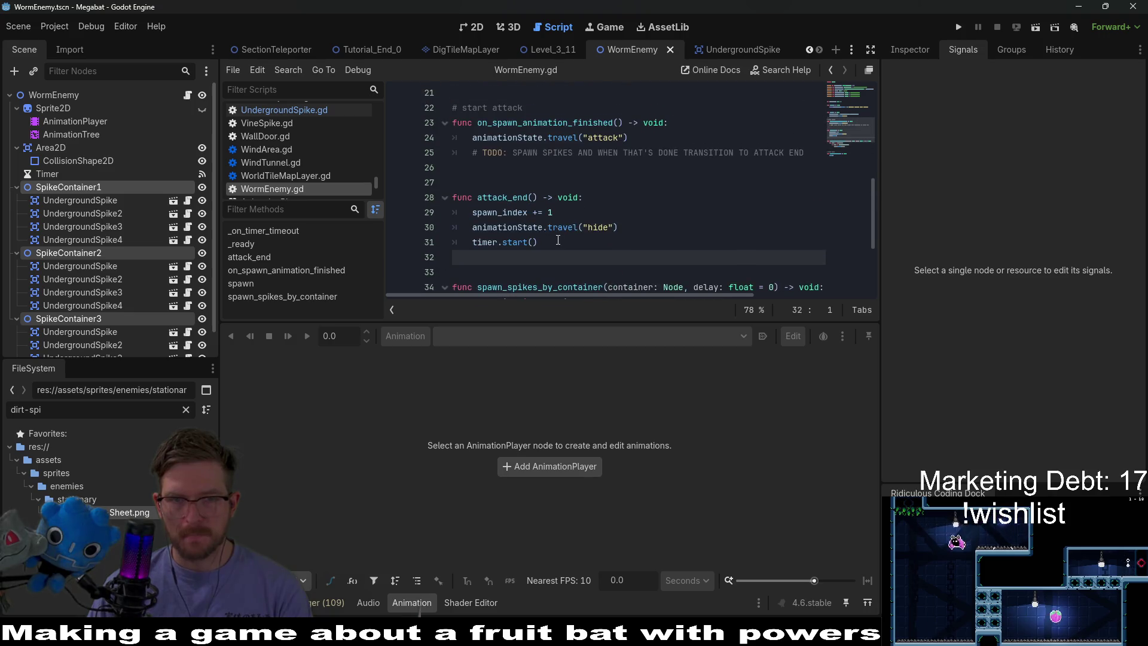
pyautogui.scroll(-1, 558, 240)
pyautogui.press('Left')
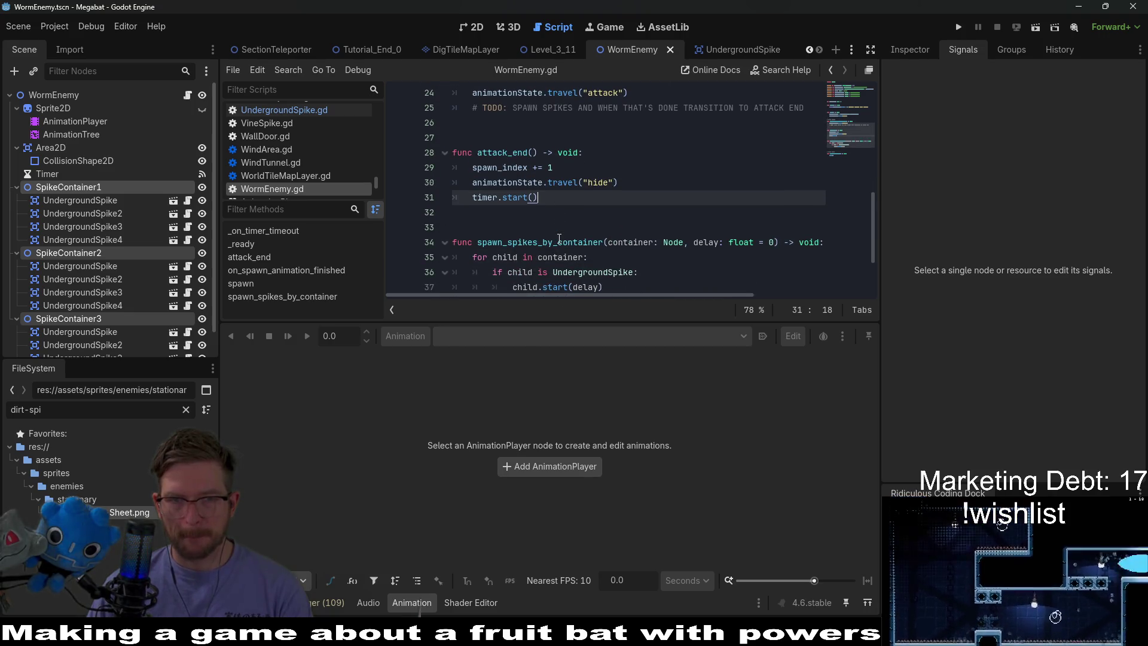
pyautogui.scroll(1, 559, 239)
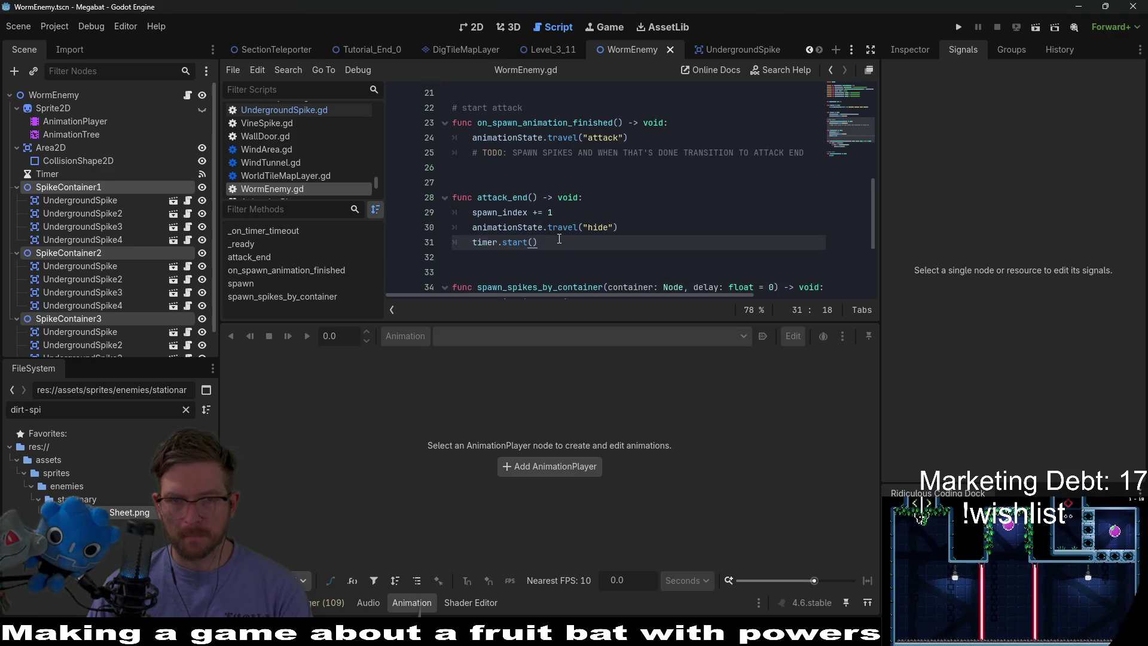
pyautogui.click(515, 166)
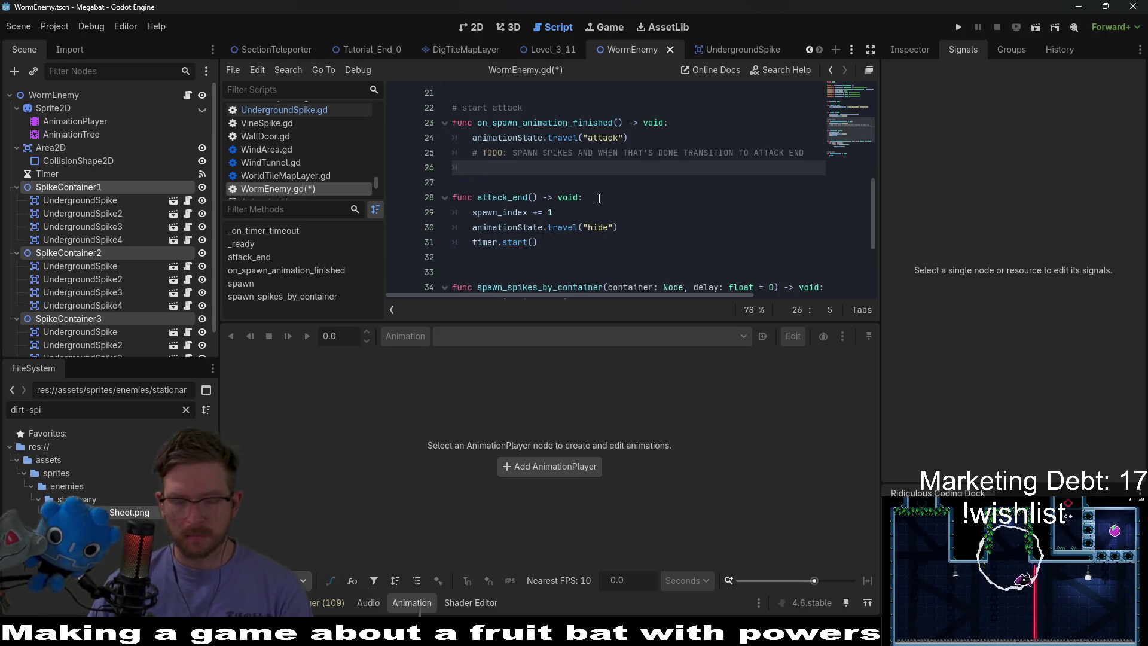
pyautogui.press('BackSpace')
pyautogui.press('Return')
pyautogui.press('Tab')
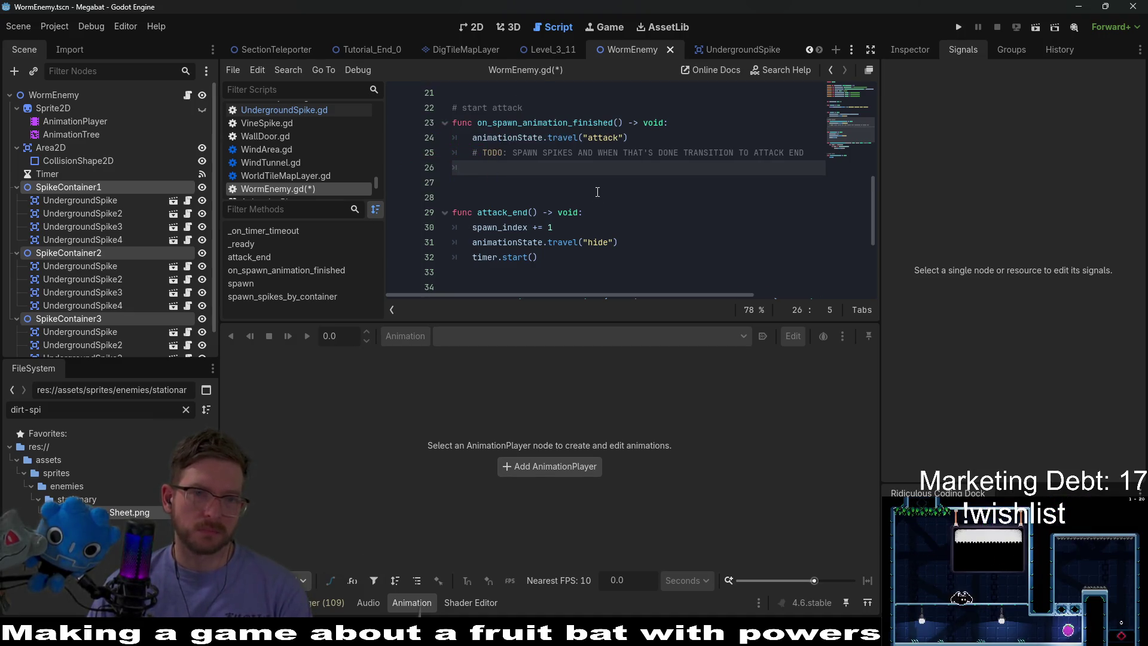
# Copy the spawn_spikes_by_container name, paste it on line 26 and open its parentheses
pyautogui.scroll(-3, 597, 192)
pyautogui.click(540, 167)
pyautogui.hotkey('ctrl', 'c')
pyautogui.scroll(3, 556, 168)
pyautogui.click(657, 168)
pyautogui.hotkey('ctrl', 'v')
pyautogui.write('(')
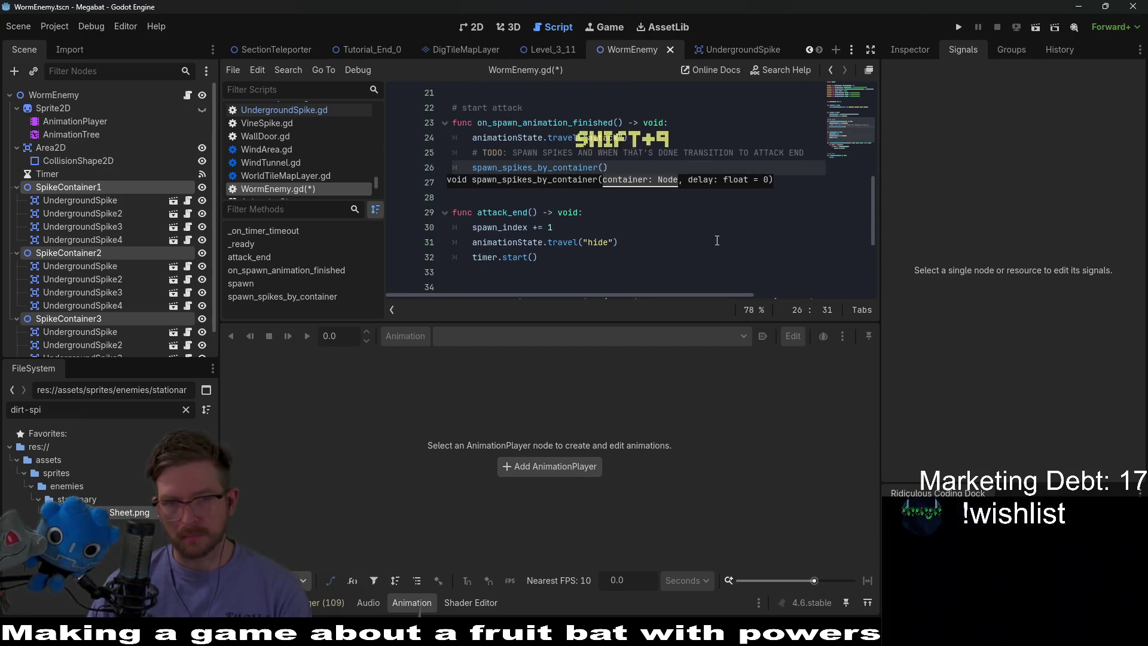
pyautogui.scroll(7, 717, 240)
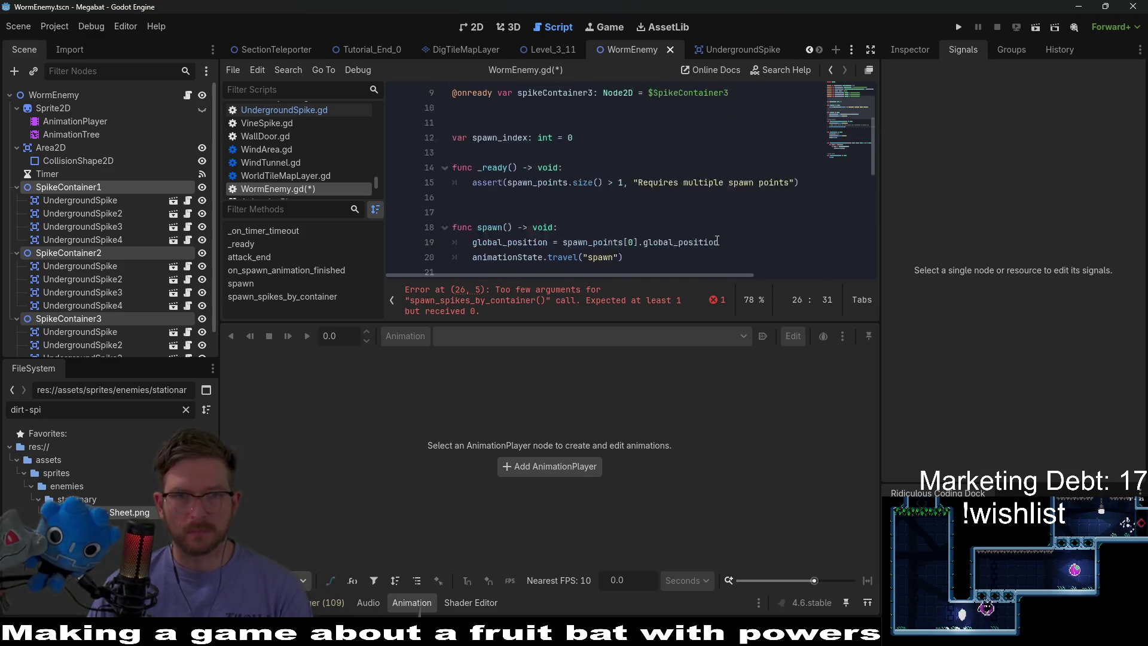
pyautogui.scroll(-6, 718, 240)
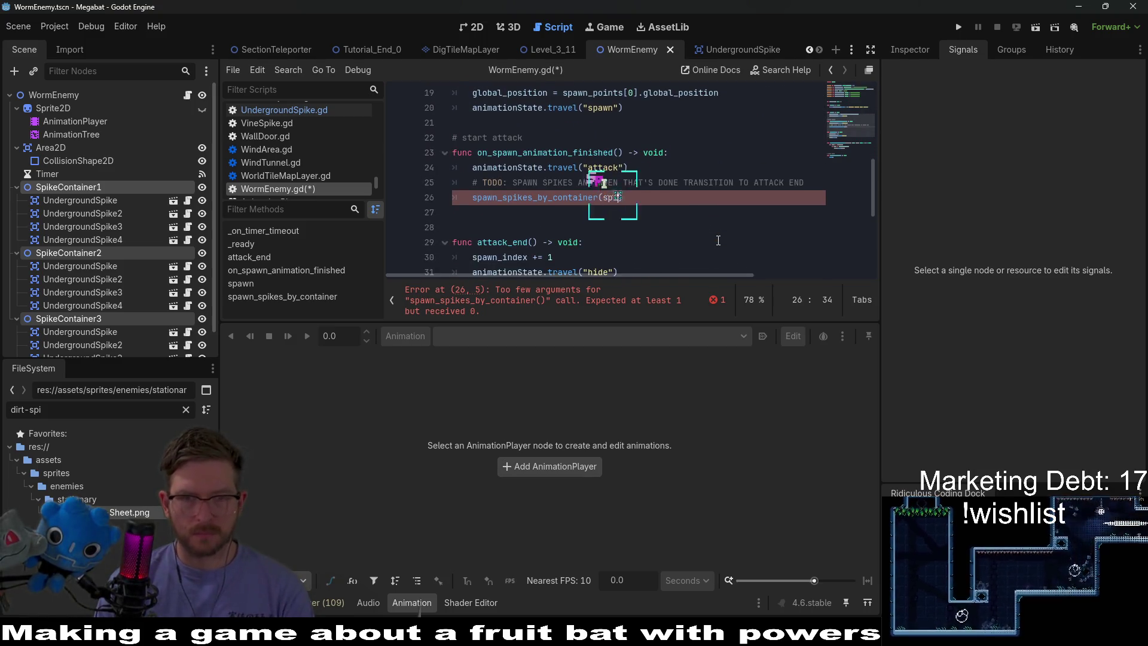
# Complete the call with spikeContainer1 and duplicate the spawn call line twice
pyautogui.write('spikeC')
pyautogui.press('Return')
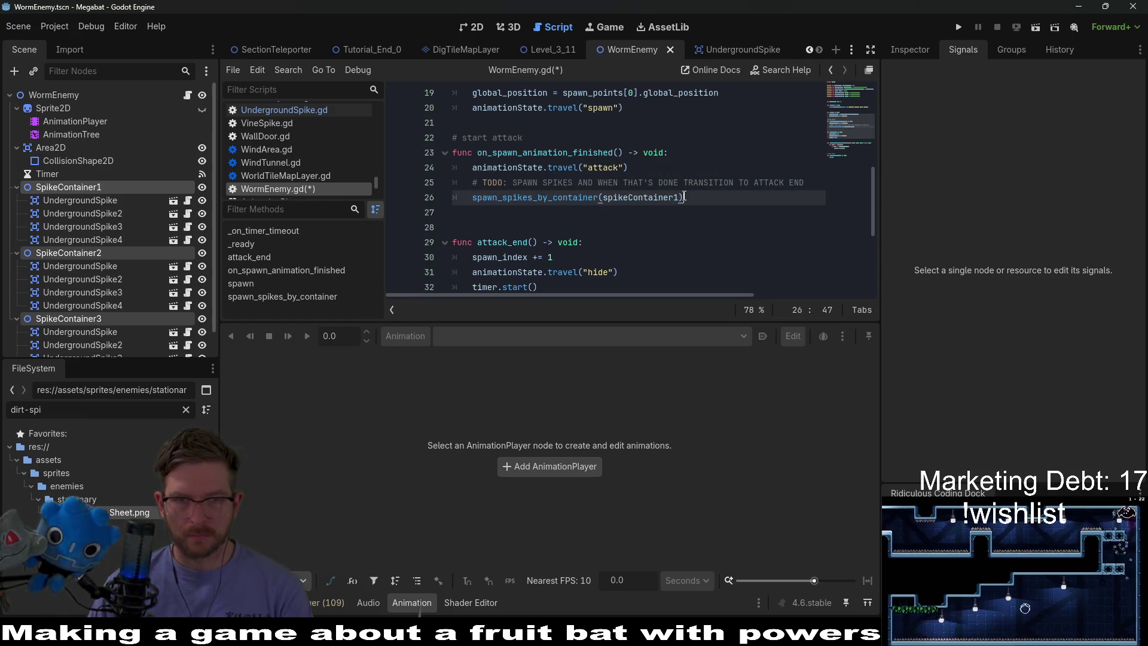
pyautogui.moveTo(688, 197); pyautogui.dragTo(472, 197)
pyautogui.click(638, 226)
pyautogui.click(654, 207)
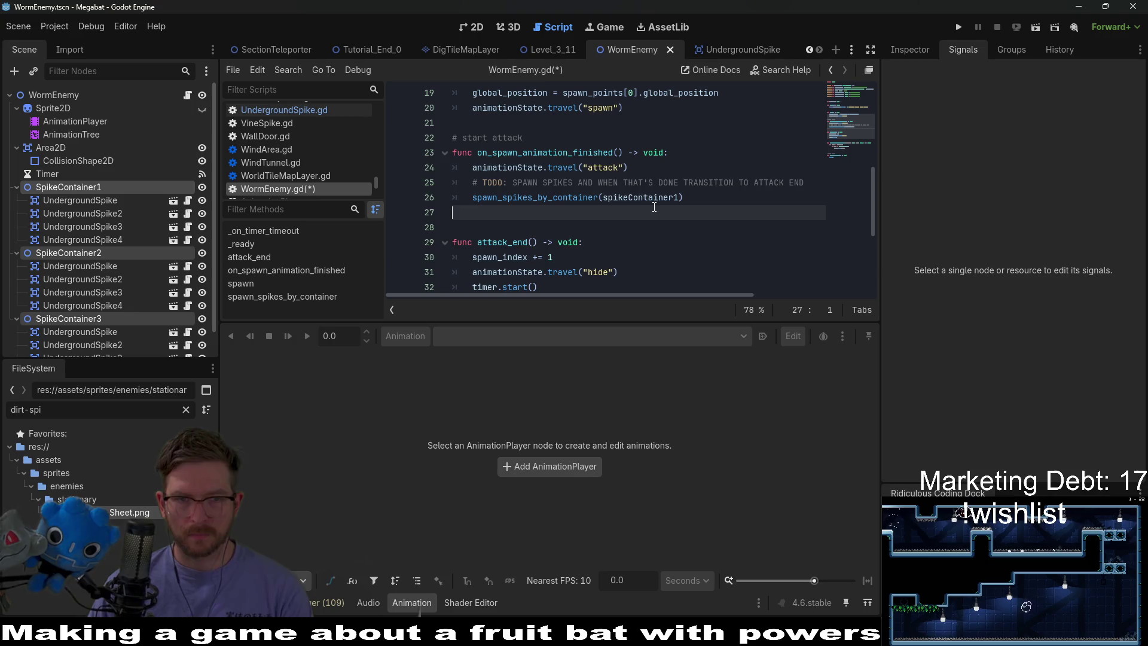
pyautogui.hotkey('shift', 'Up')
pyautogui.hotkey('shift', 'Up')
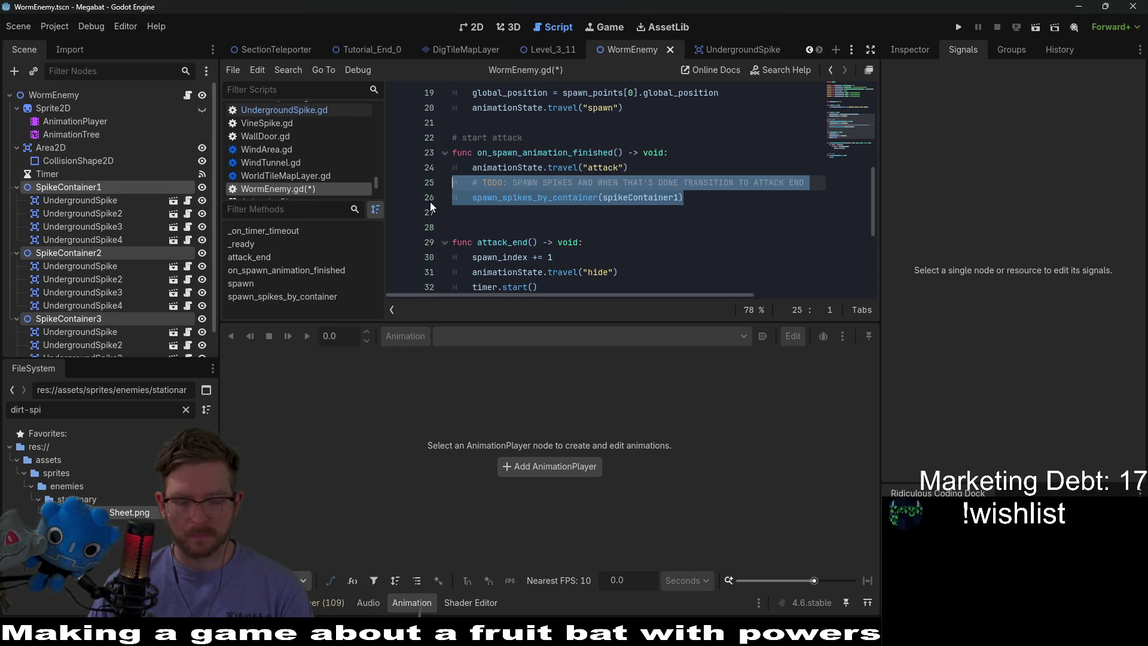
pyautogui.hotkey('shift', 'Down')
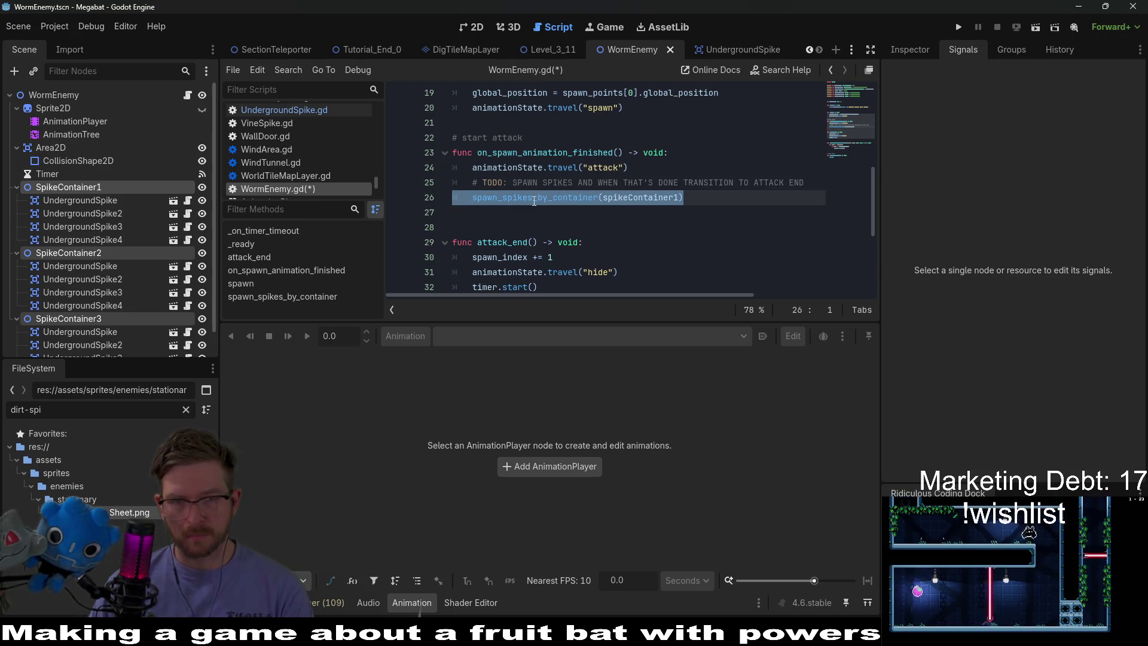
pyautogui.click(522, 209)
pyautogui.press('Return')
pyautogui.hotkey('ctrl', 'v')
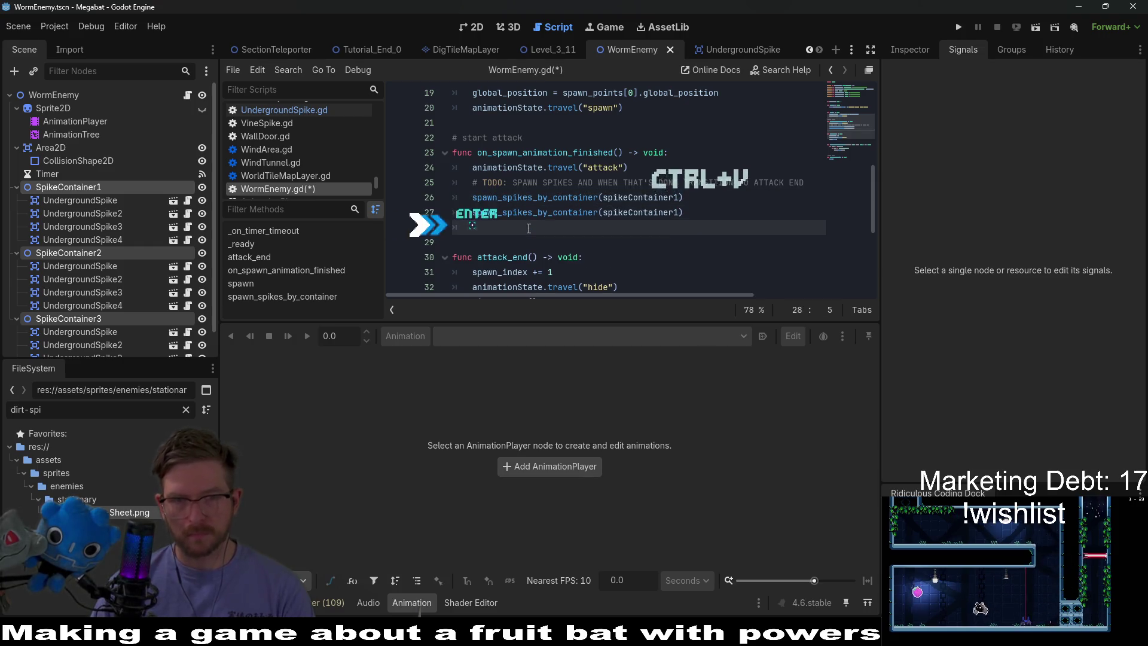
pyautogui.press('BackSpace')
pyautogui.press('Return')
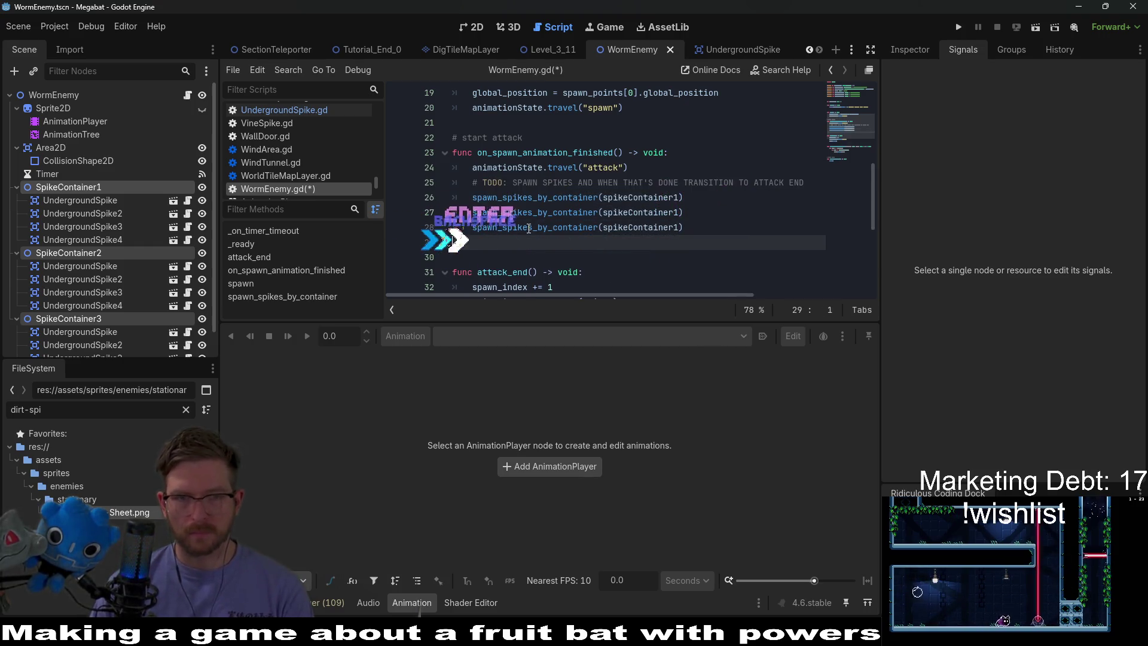
# Add delay 0.5 to the second call and 1.0 to the third, then save WormEnemy.gd
pyautogui.click(680, 213)
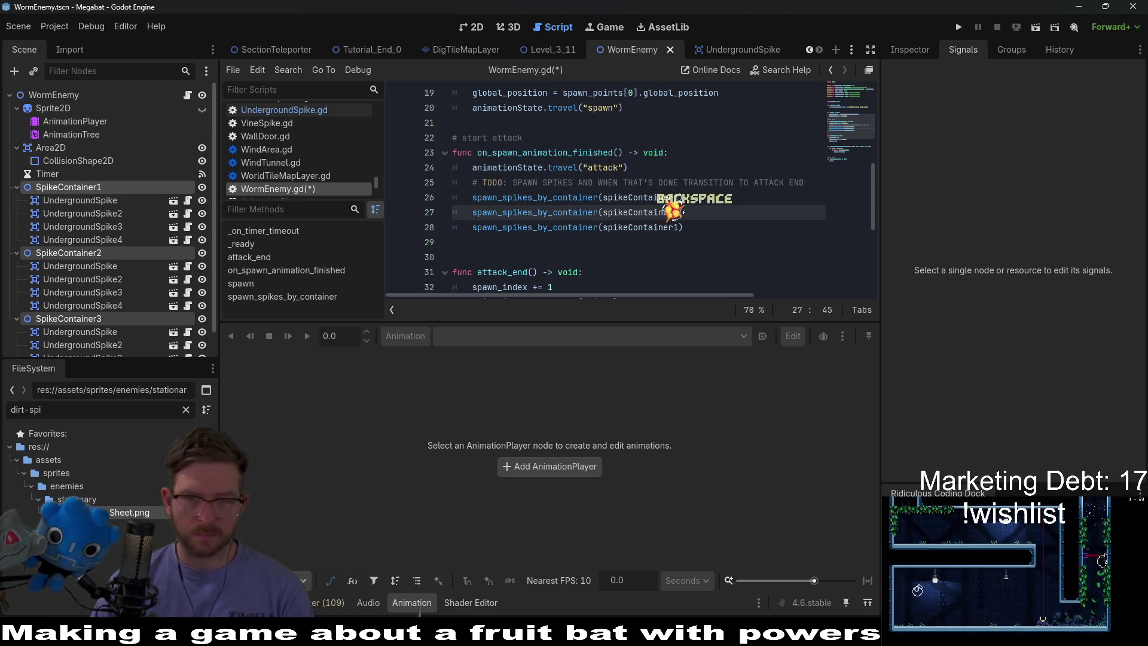
pyautogui.write('2, 0.2')
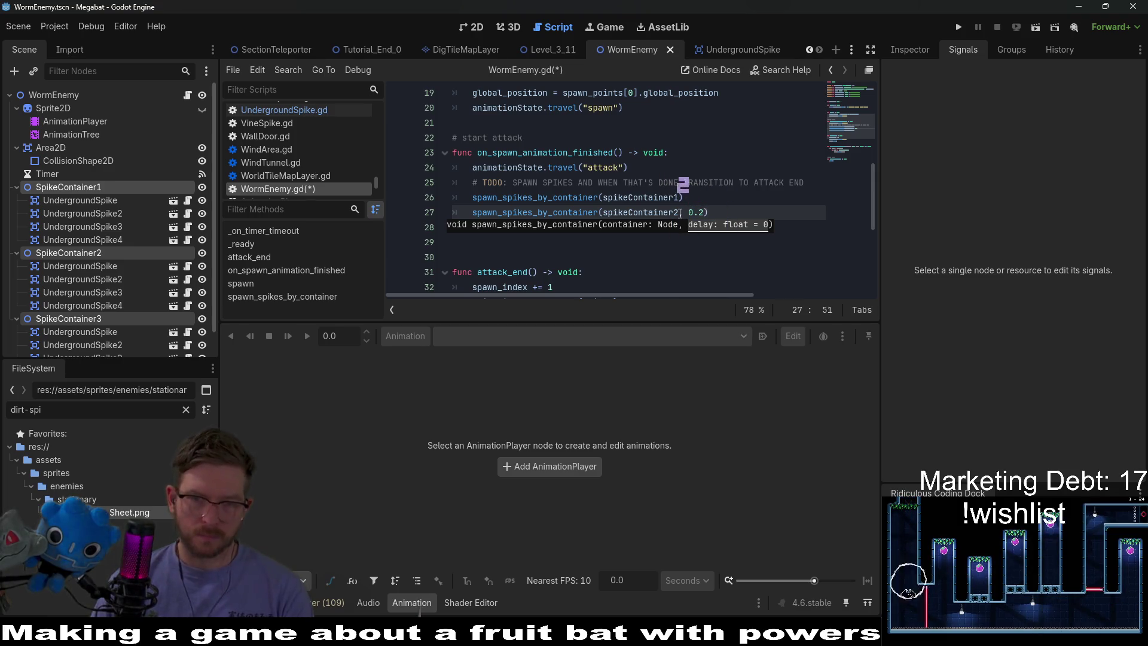
pyautogui.write('5')
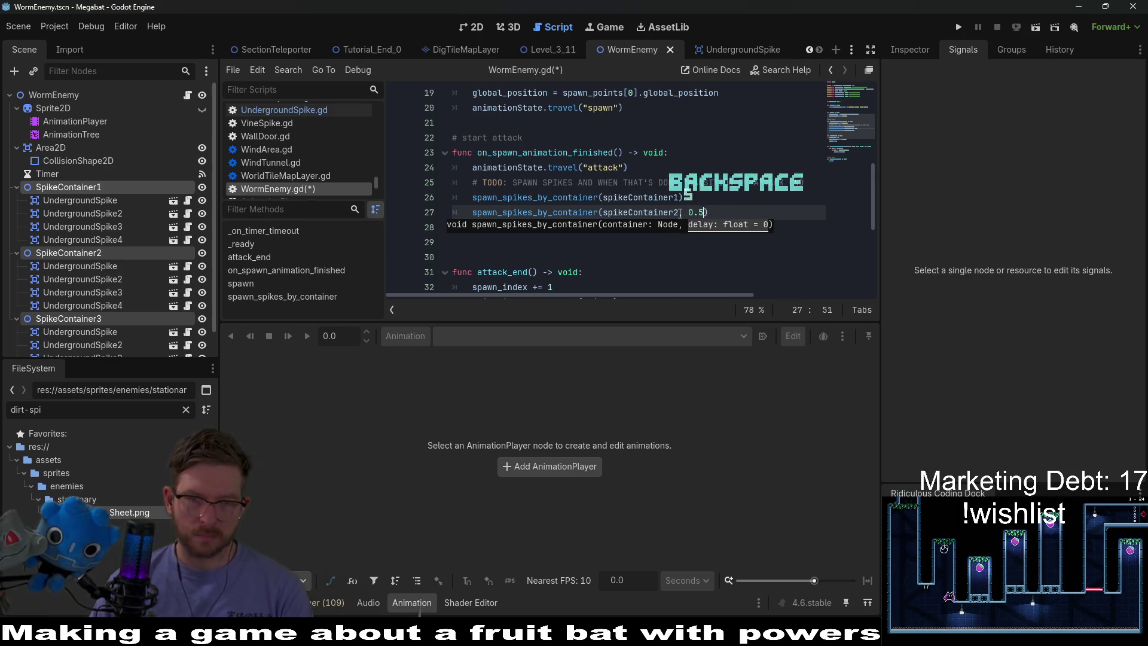
pyautogui.press('Down')
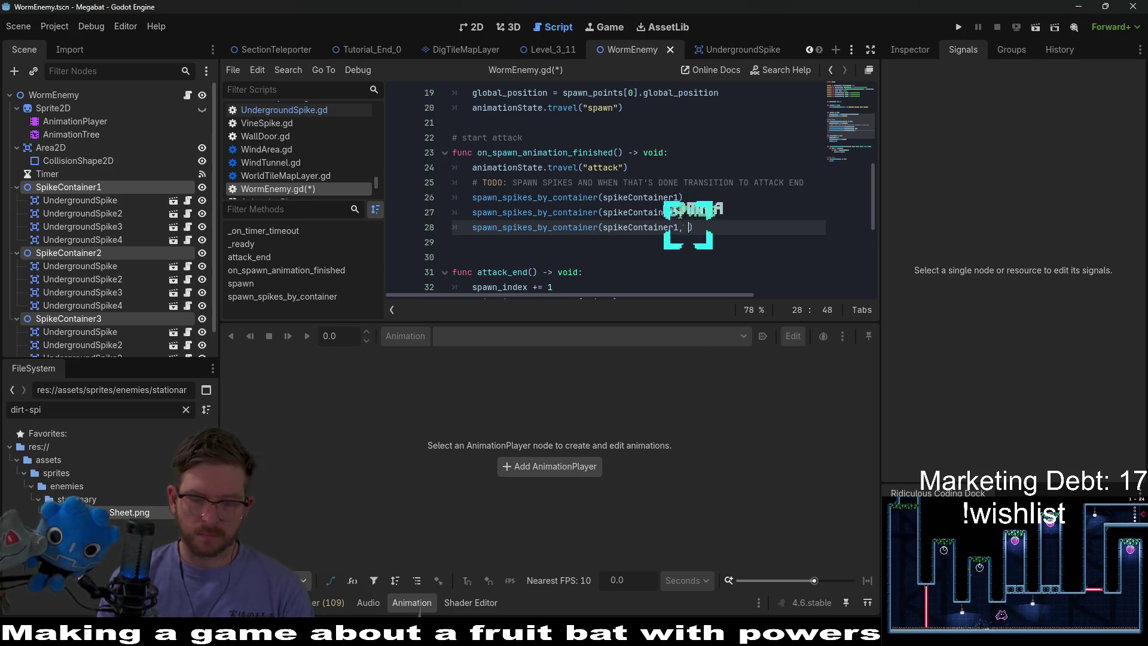
pyautogui.write(', ')
pyautogui.write('1.0')
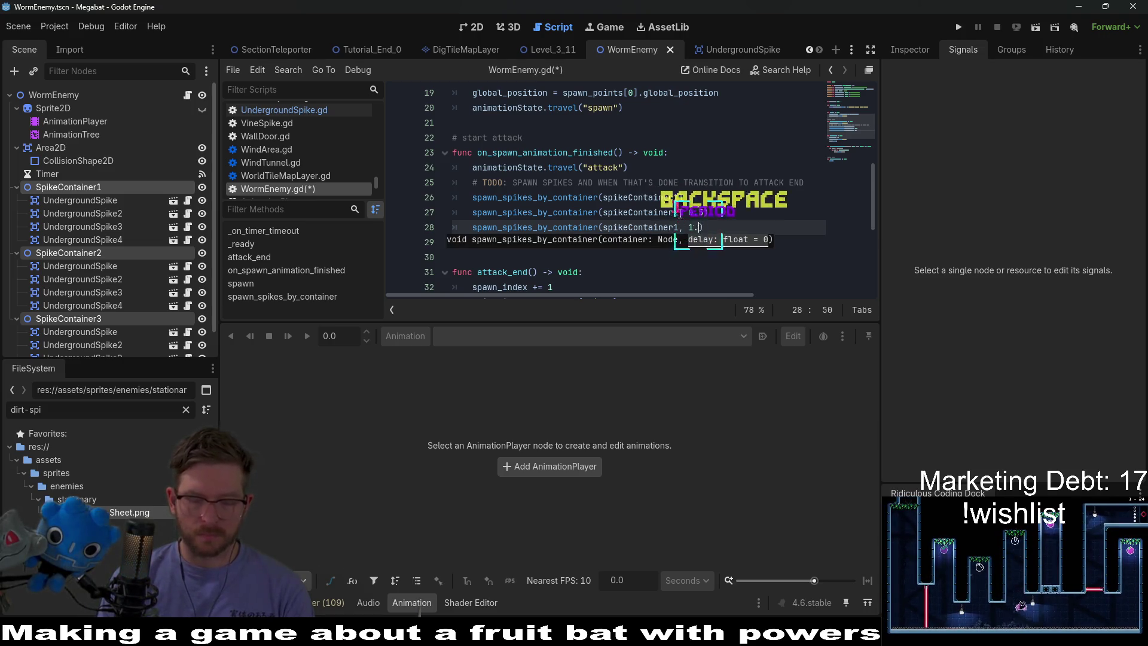
pyautogui.click(754, 199)
pyautogui.hotkey('ctrl', 's')
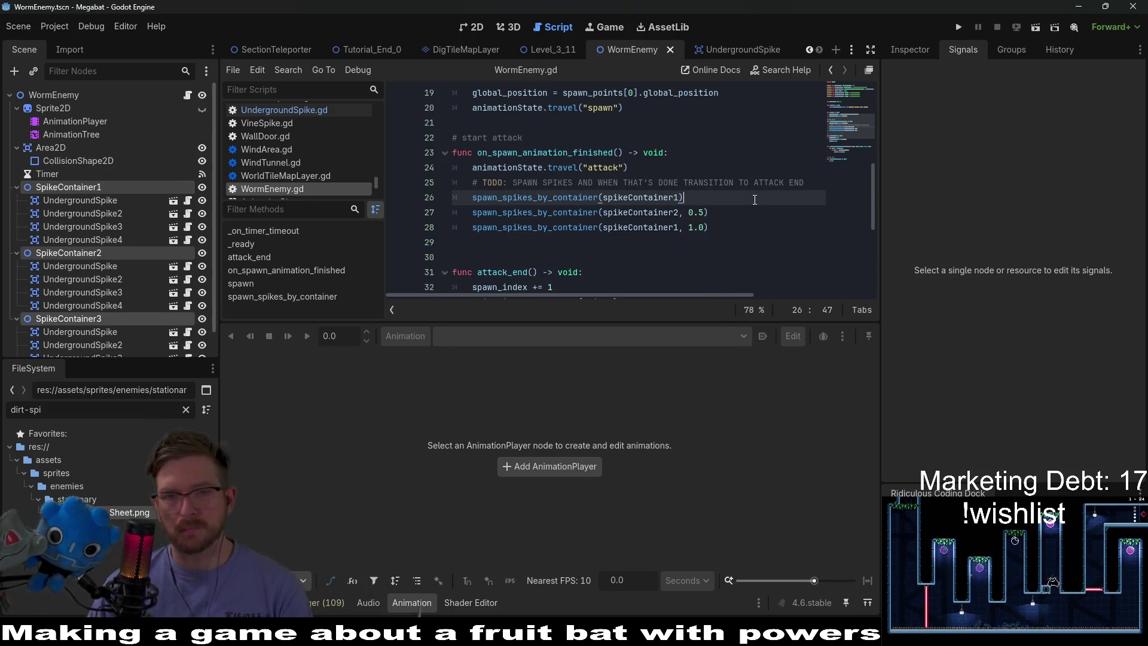
pyautogui.scroll(-5, 755, 200)
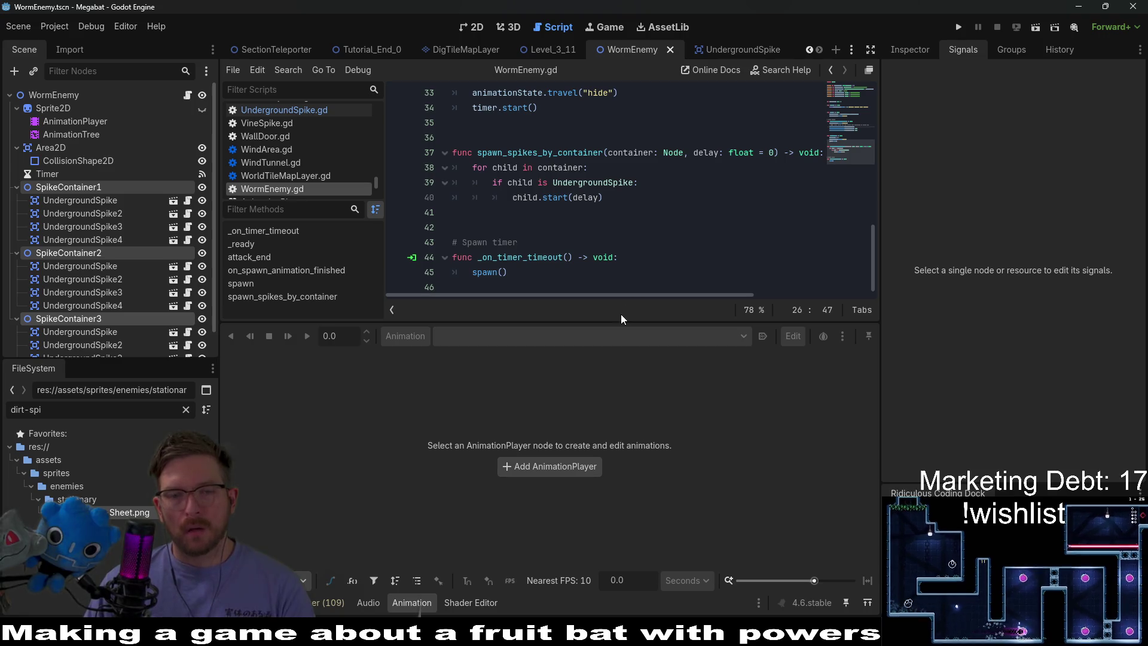
pyautogui.moveTo(621, 321); pyautogui.dragTo(640, 460)
# Check the UndergroundSpike and WormEnemy tabs, then bring up the Level_3_11 scene
pyautogui.scroll(2, 616, 280)
pyautogui.scroll(3, 616, 280)
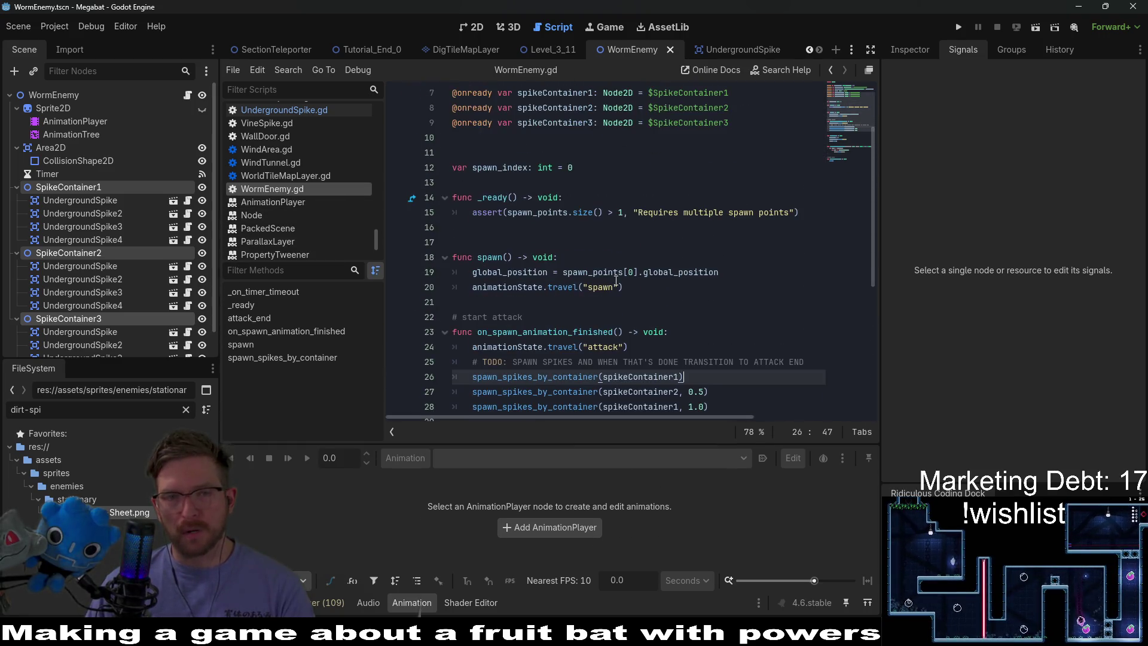
pyautogui.scroll(-1, 615, 280)
pyautogui.click(734, 48)
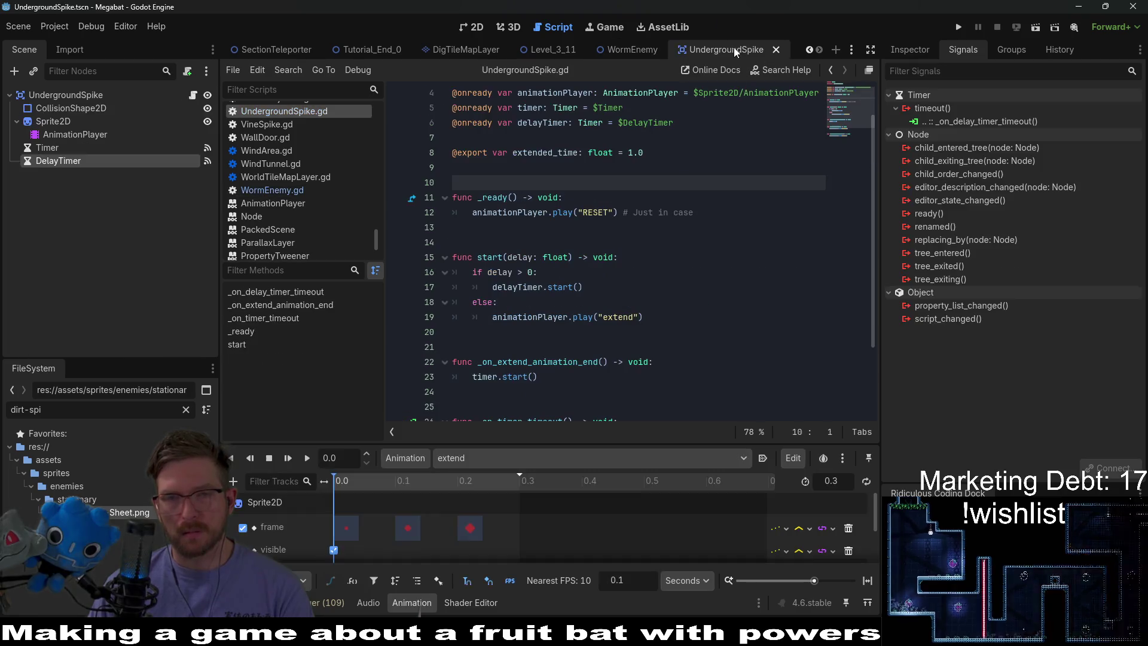
pyautogui.click(628, 49)
pyautogui.click(549, 48)
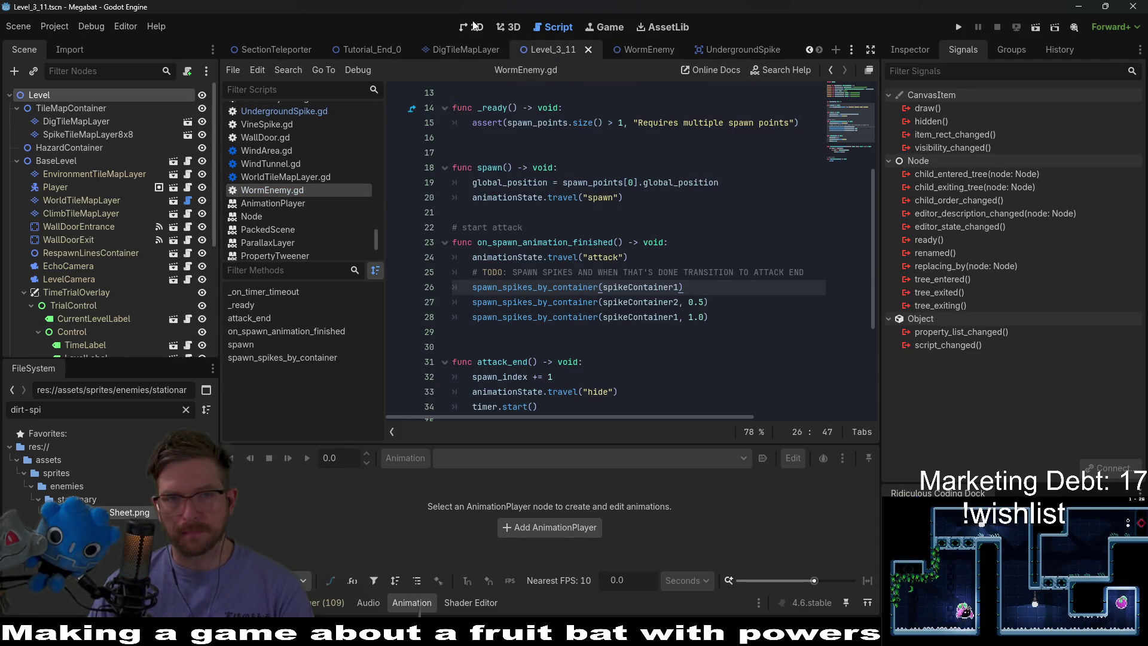
pyautogui.scroll(-3, 138, 173)
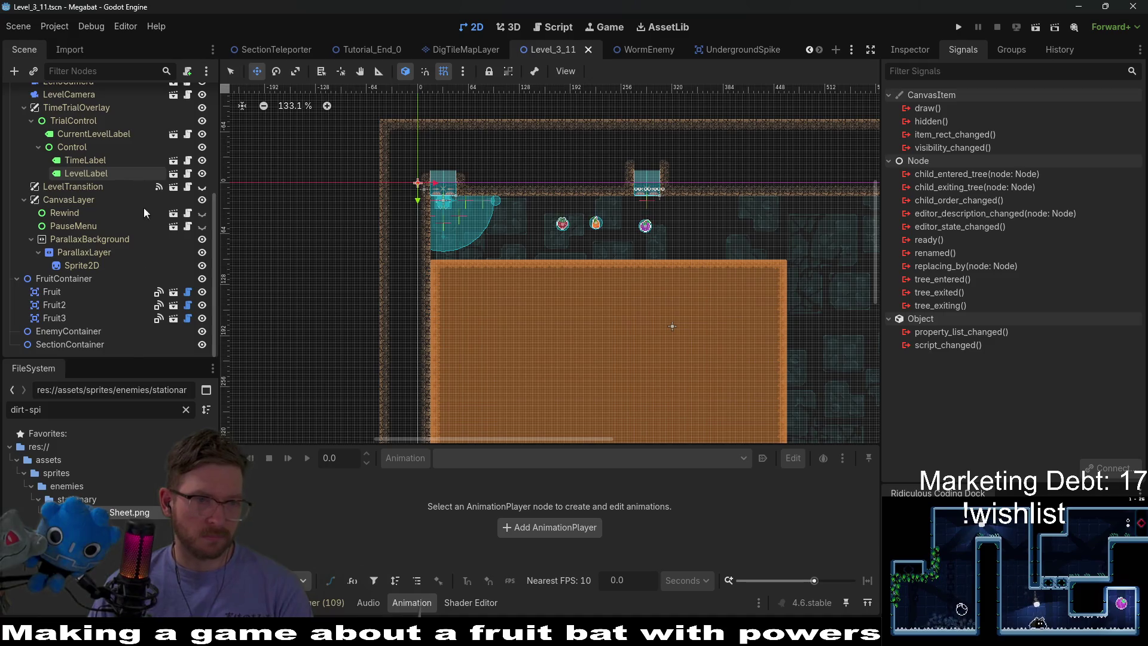
pyautogui.rightClick(71, 330)
# Instance WormEnemy.tscn under EnemyContainer and drag it into the orange room
pyautogui.press('Escape')
pyautogui.hotkey('ctrl', 'shift', 'a')
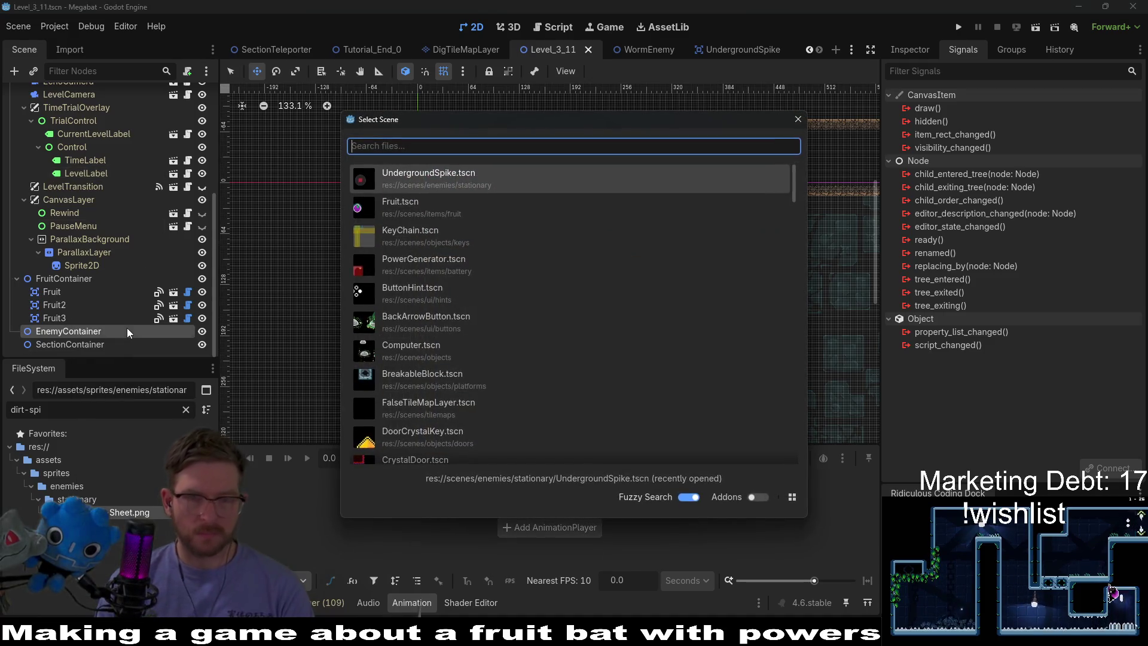
pyautogui.write('wormenemy')
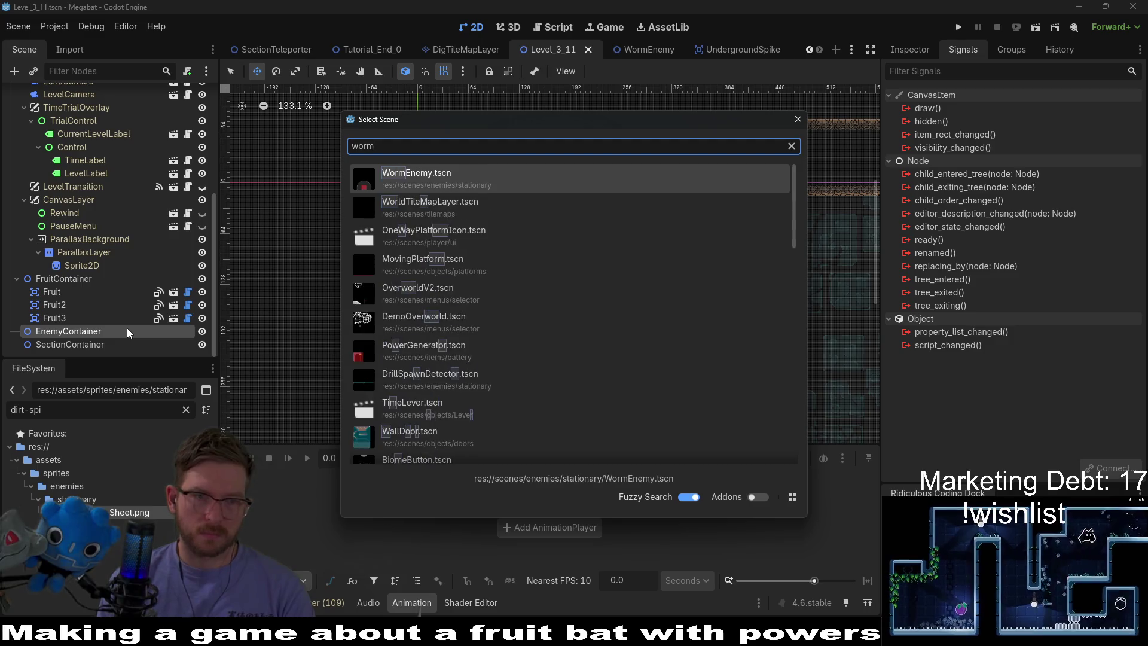
pyautogui.press('Return')
pyautogui.moveTo(493, 303)
pyautogui.mouseDown()
pyautogui.moveTo(590, 397)
pyautogui.moveTo(628, 349)
pyautogui.mouseUp()
pyautogui.scroll(5, 622, 358)
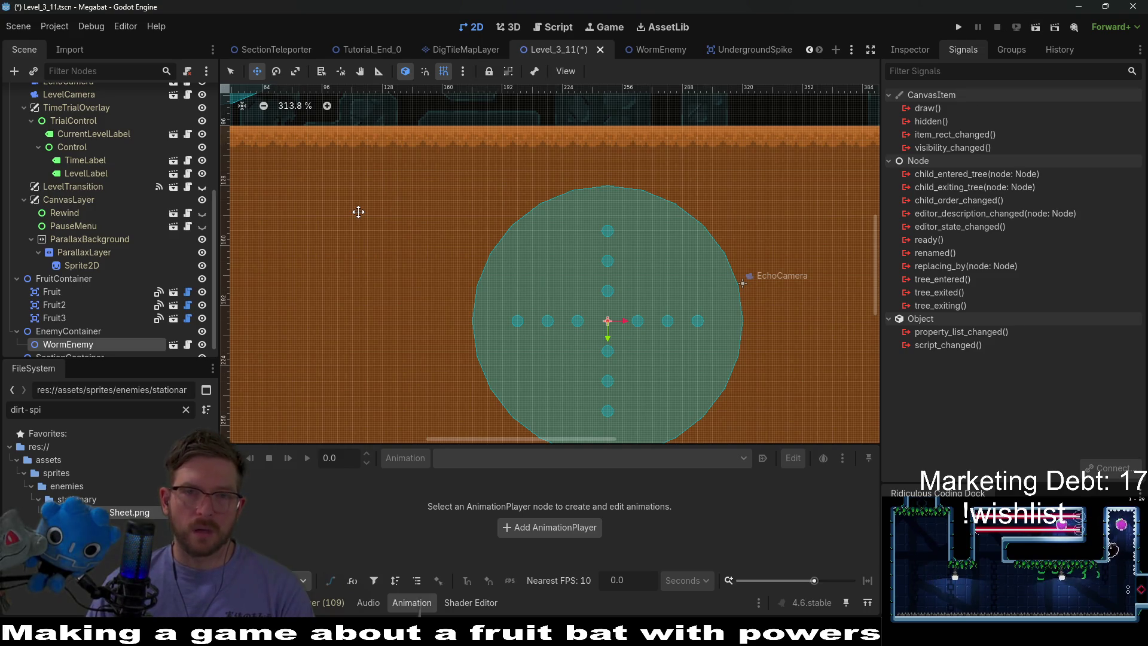
pyautogui.scroll(-1, 51, 301)
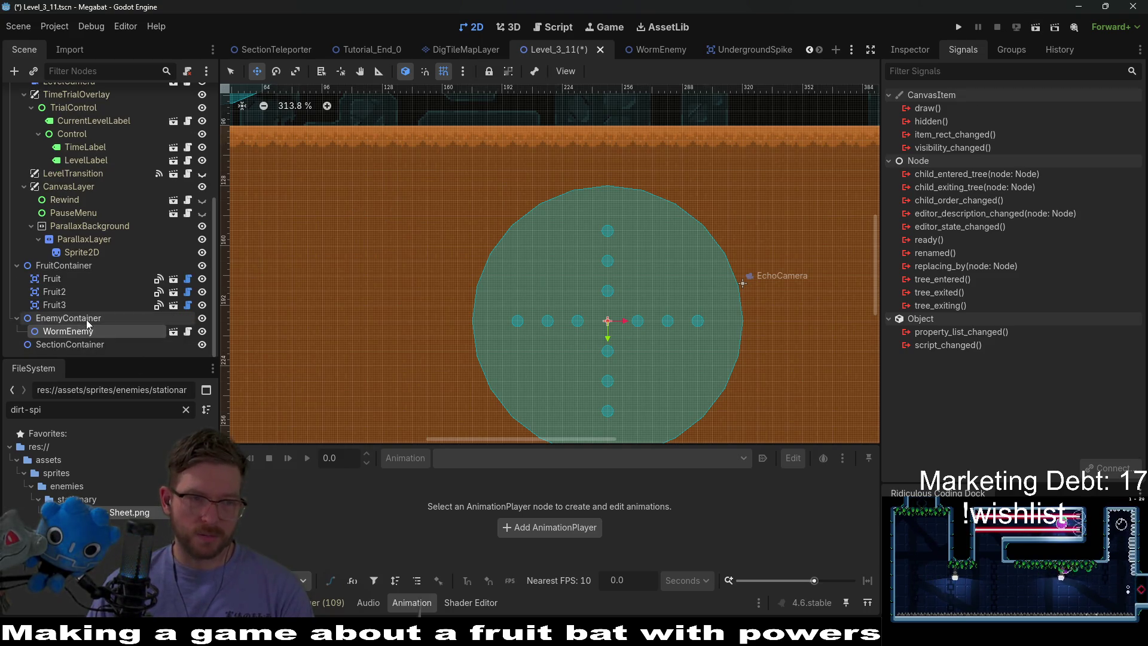
# Add a Marker2D under EnemyContainer and duplicate it twice, placing the markers in the dirt area
pyautogui.rightClick(88, 319)
pyautogui.click(154, 314)
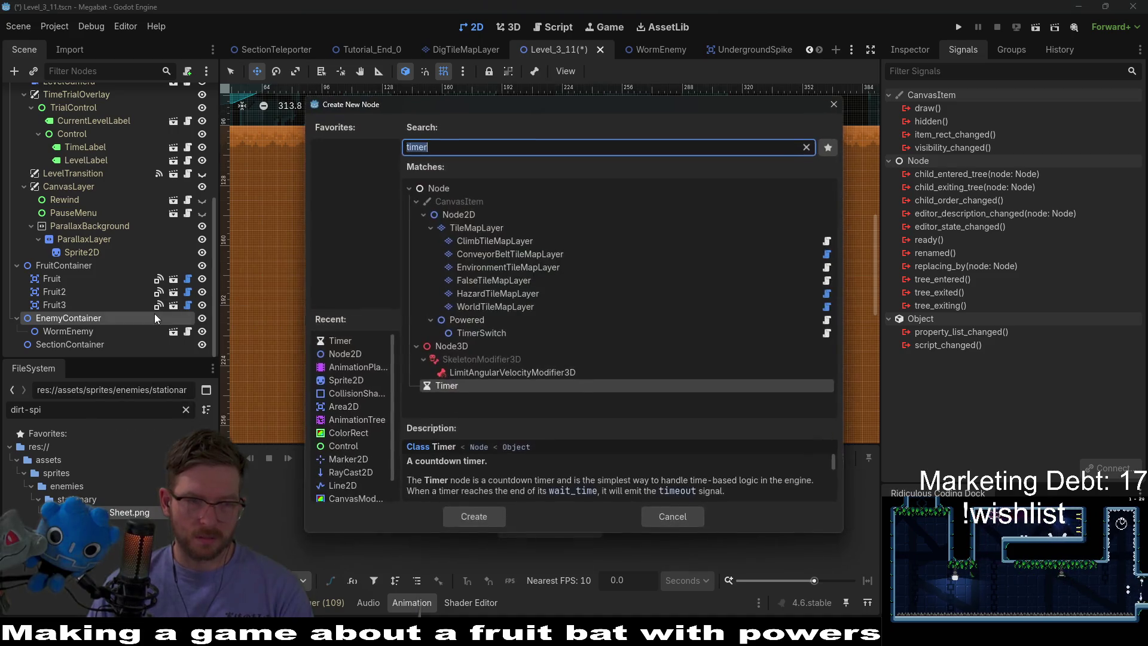
pyautogui.write('marker')
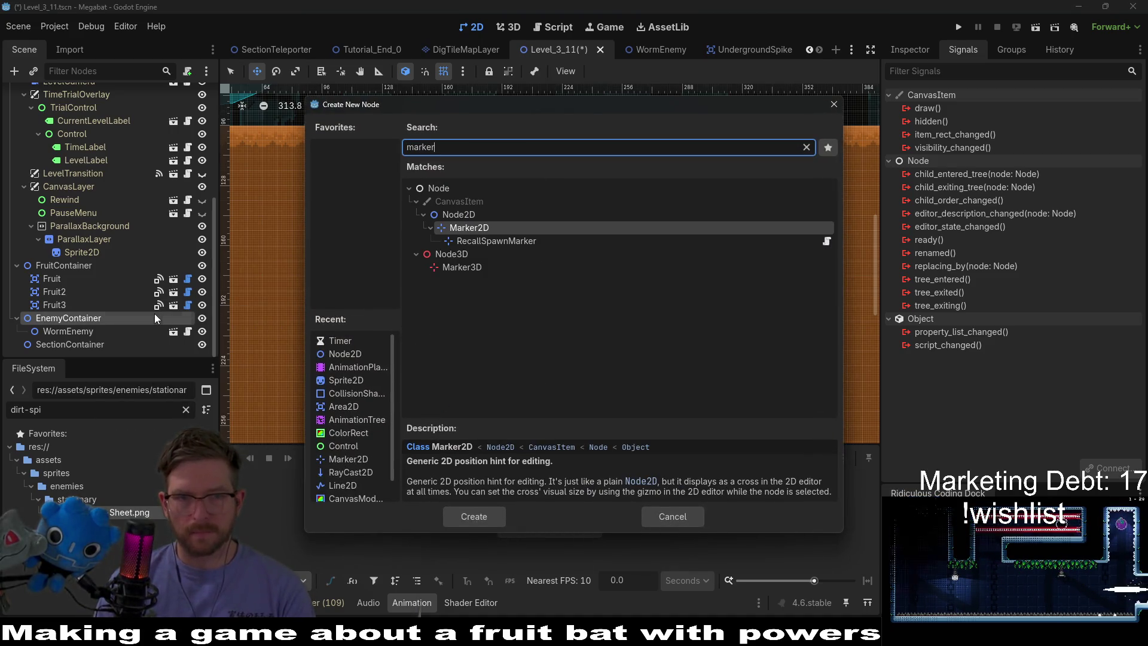
pyautogui.press('Return')
pyautogui.scroll(-3, 561, 297)
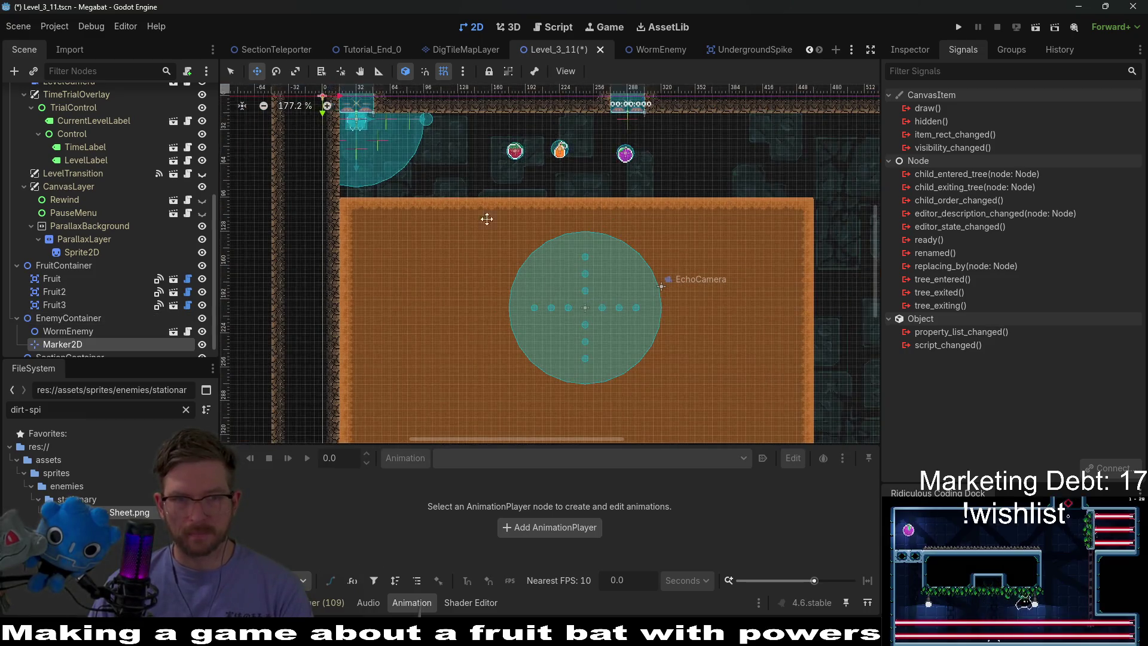
pyautogui.moveTo(528, 341)
pyautogui.mouseDown()
pyautogui.moveTo(482, 339)
pyautogui.moveTo(465, 374)
pyautogui.moveTo(493, 359)
pyautogui.mouseUp()
pyautogui.scroll(2, 443, 335)
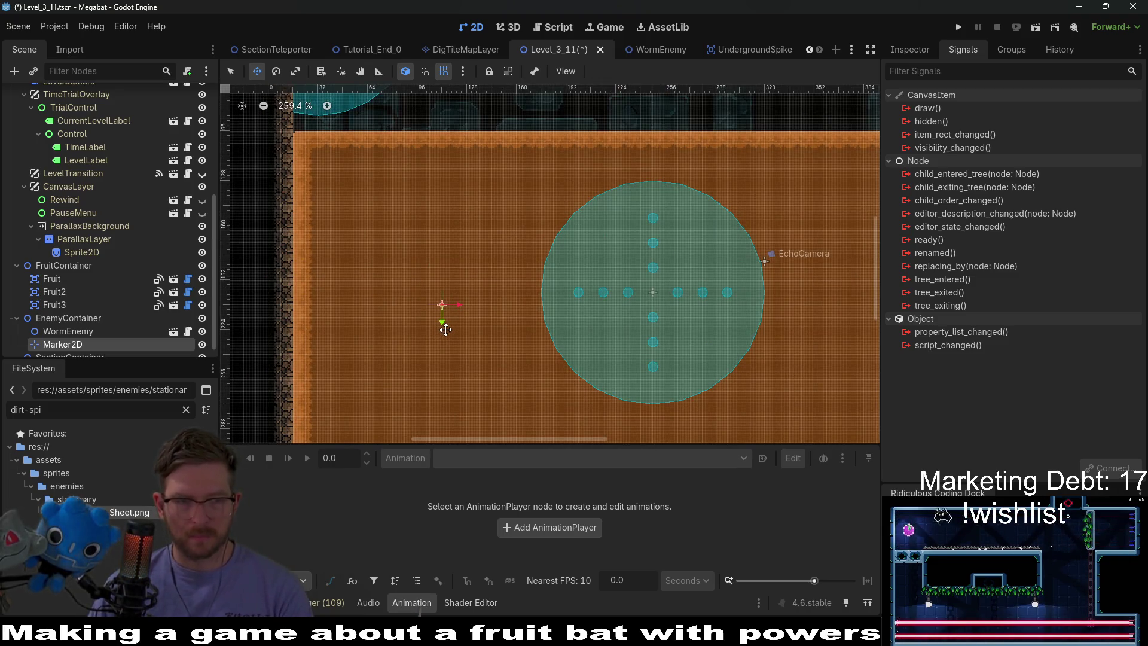
pyautogui.scroll(-2, 417, 316)
pyautogui.hotkey('ctrl', 'd')
pyautogui.moveTo(361, 282)
pyautogui.mouseDown()
pyautogui.moveTo(441, 299)
pyautogui.moveTo(607, 239)
pyautogui.moveTo(636, 263)
pyautogui.moveTo(661, 256)
pyautogui.moveTo(612, 378)
pyautogui.moveTo(602, 330)
pyautogui.mouseUp()
pyautogui.hotkey('ctrl', 'd')
pyautogui.scroll(-2, 661, 328)
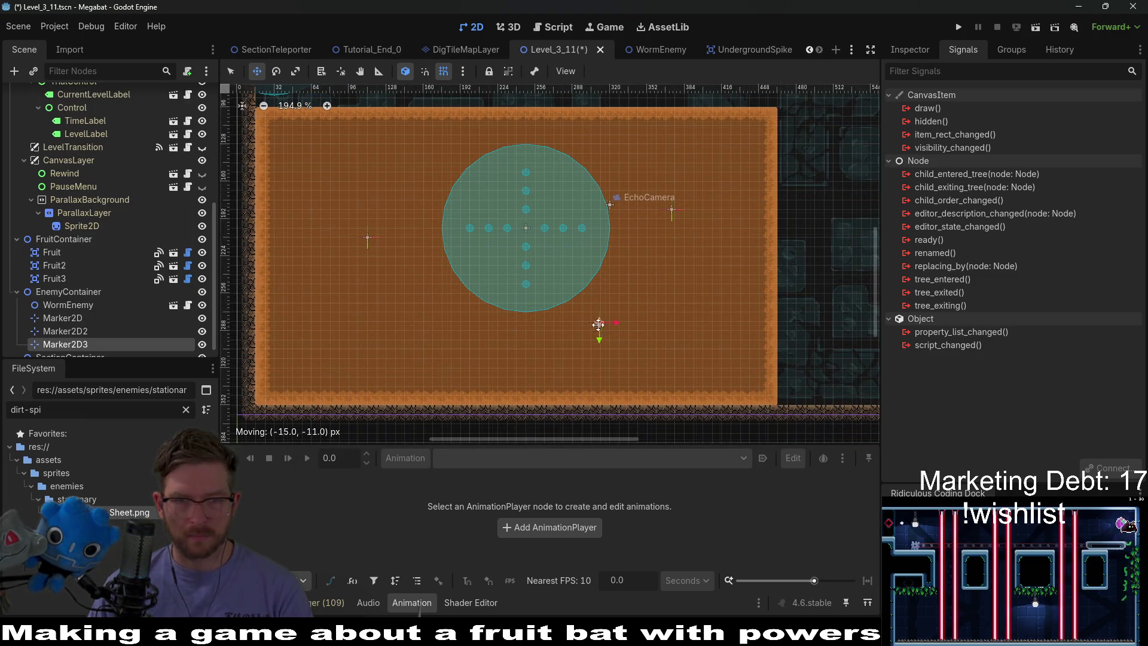
# Move the WormEnemy to the left side of the orange dirt room
pyautogui.click(67, 305)
pyautogui.scroll(3, 466, 233)
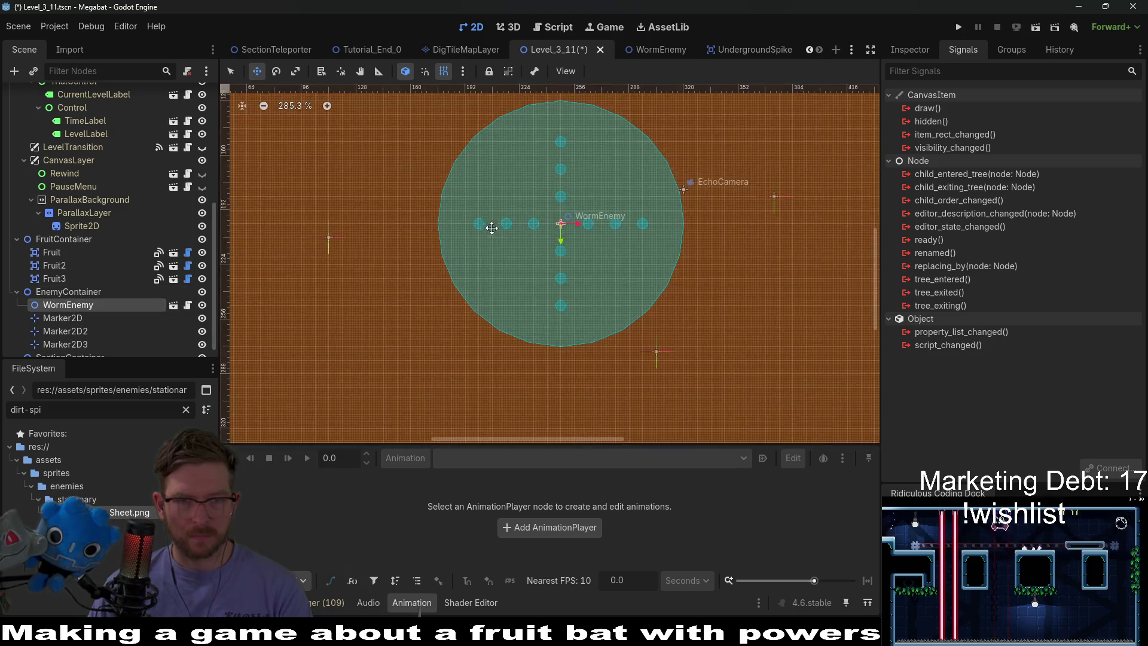
pyautogui.moveTo(583, 240); pyautogui.dragTo(323, 251)
pyautogui.scroll(3, 312, 258)
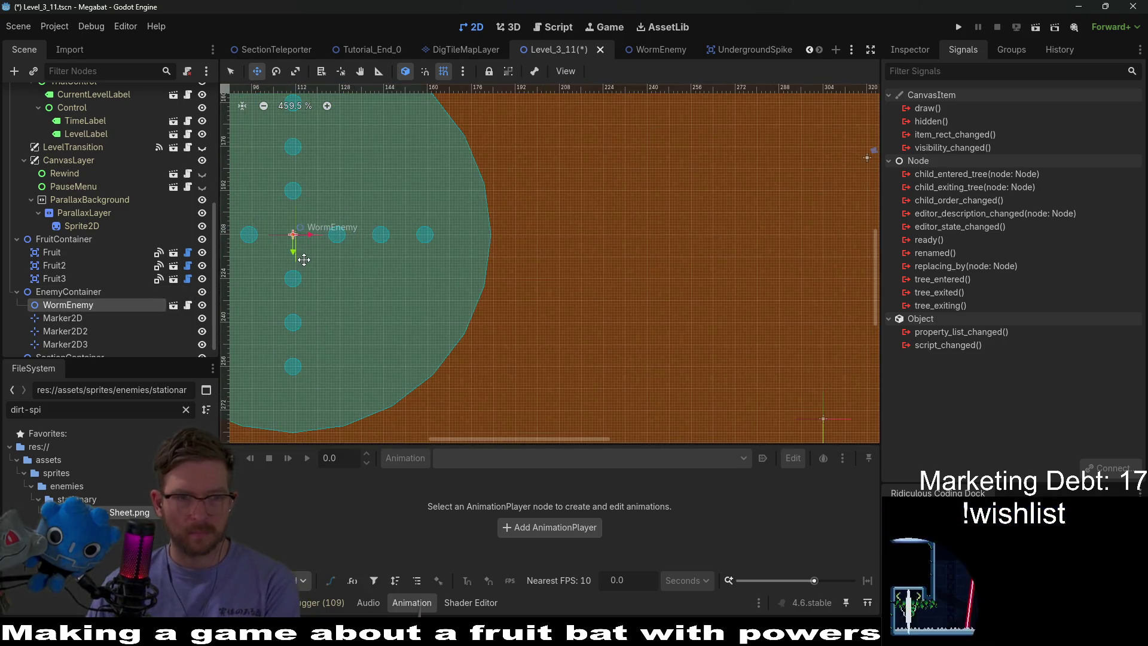
pyautogui.scroll(-12, 312, 258)
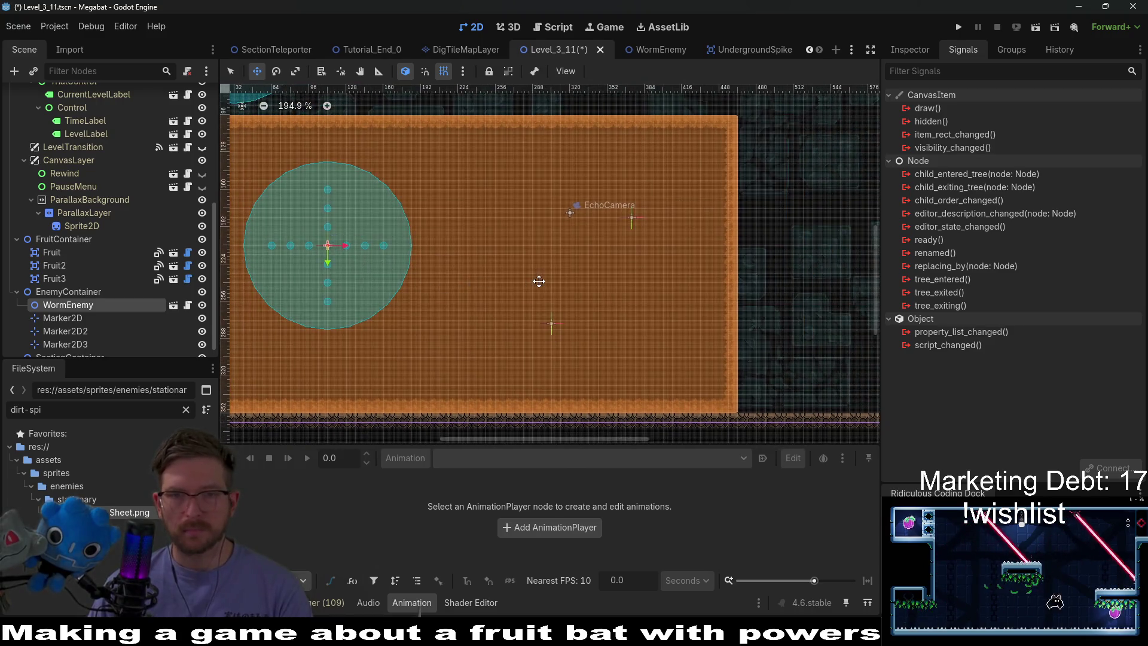
pyautogui.moveTo(373, 274)
pyautogui.mouseDown()
pyautogui.moveTo(608, 254)
pyautogui.moveTo(538, 338)
pyautogui.moveTo(375, 281)
pyautogui.moveTo(381, 272)
pyautogui.mouseUp()
pyautogui.scroll(2, 381, 272)
pyautogui.scroll(1, 380, 272)
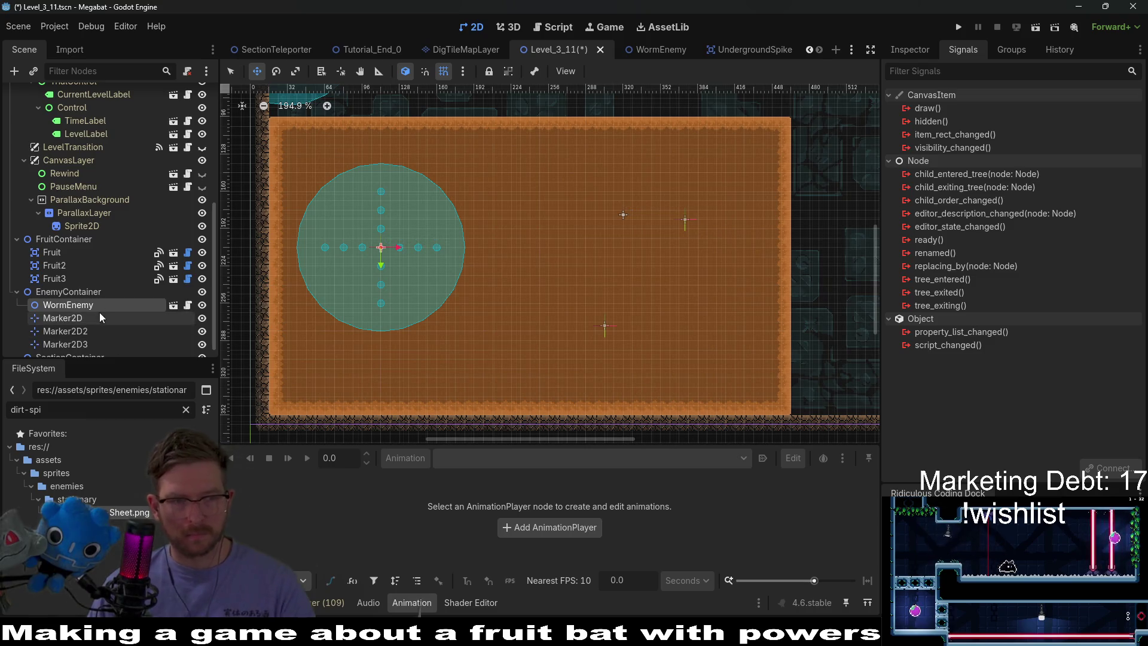
pyautogui.scroll(8, 396, 253)
pyautogui.scroll(4, 397, 253)
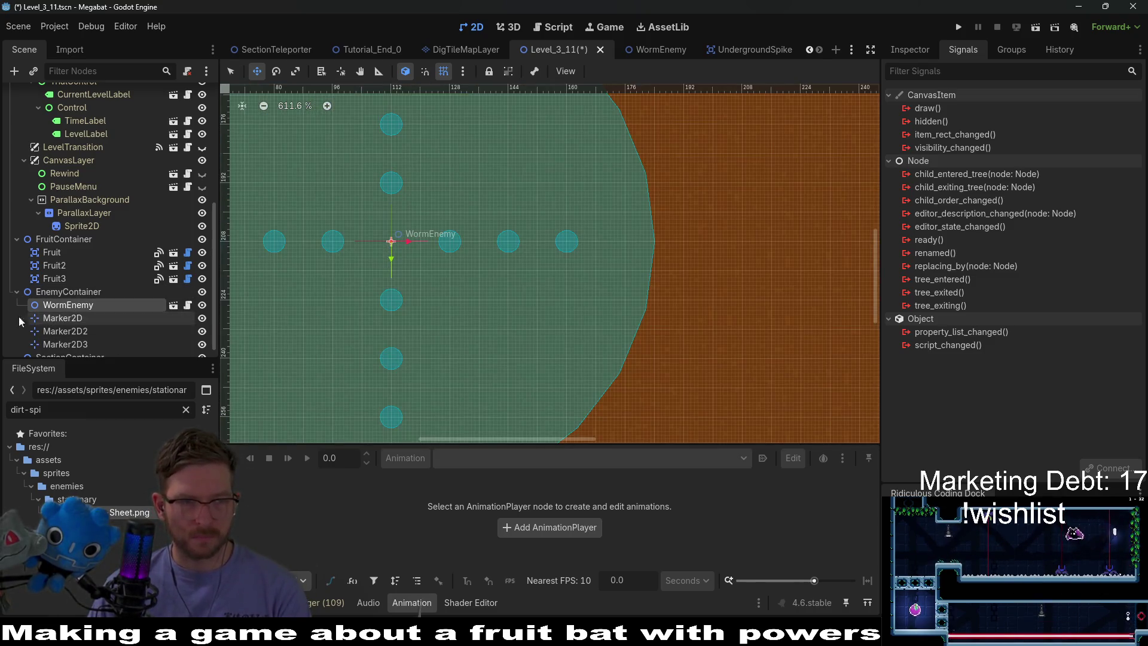
# Expand WormEnemy's Spawn Points array in the Inspector and grow it to three slots
pyautogui.click(909, 49)
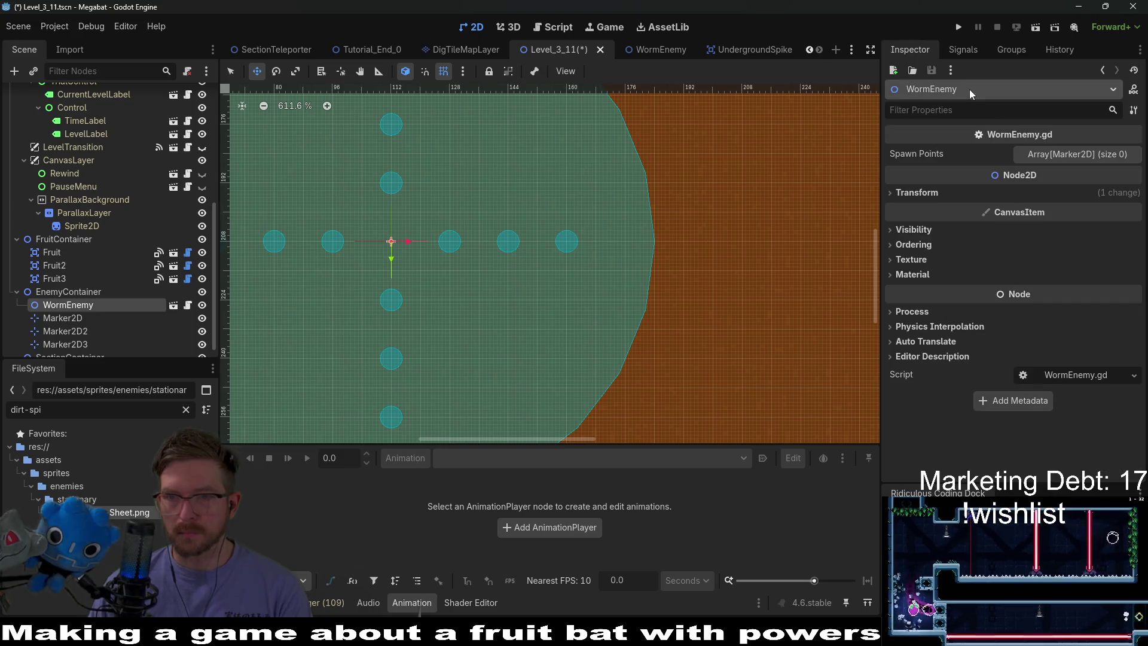
pyautogui.click(1064, 154)
pyautogui.click(1031, 211)
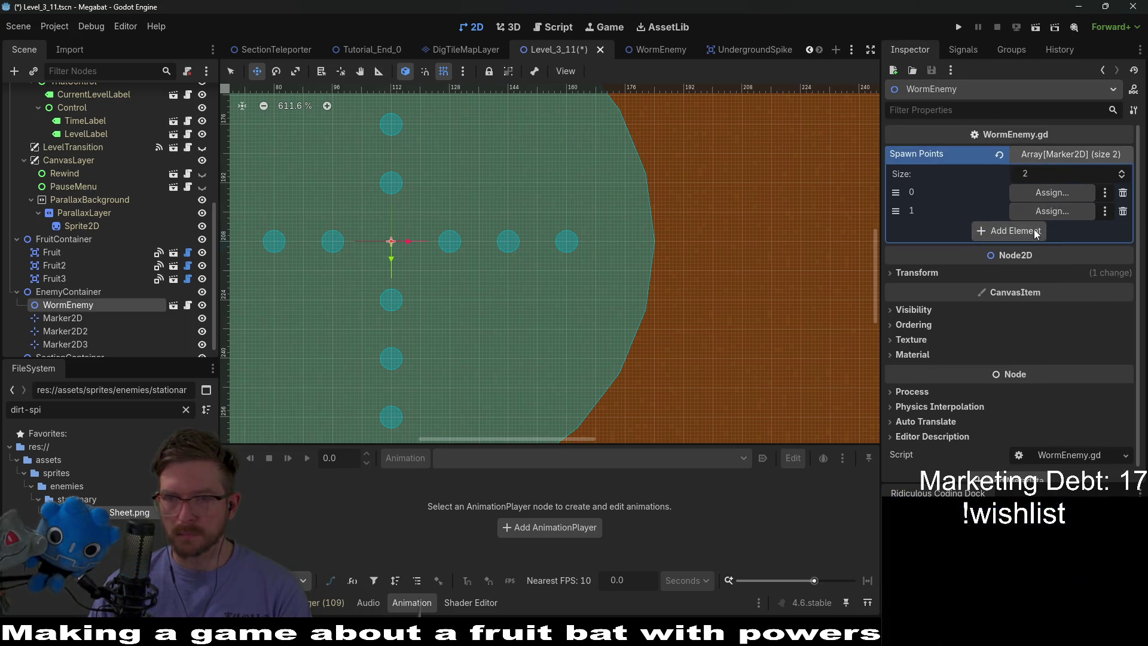
pyautogui.click(1034, 230)
# Assign Marker2D, Marker2D2 and Marker2D3 to the spawn points and save Level_3_11
pyautogui.click(1047, 194)
pyautogui.doubleClick(530, 201)
pyautogui.click(1047, 210)
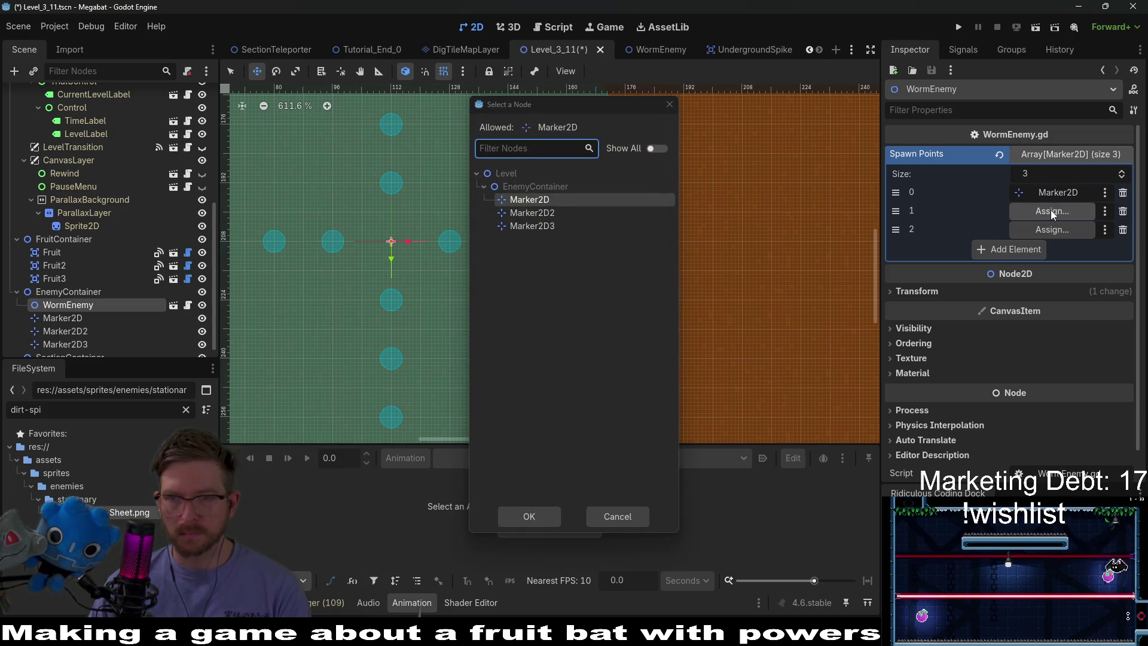
pyautogui.click(668, 105)
pyautogui.click(1028, 219)
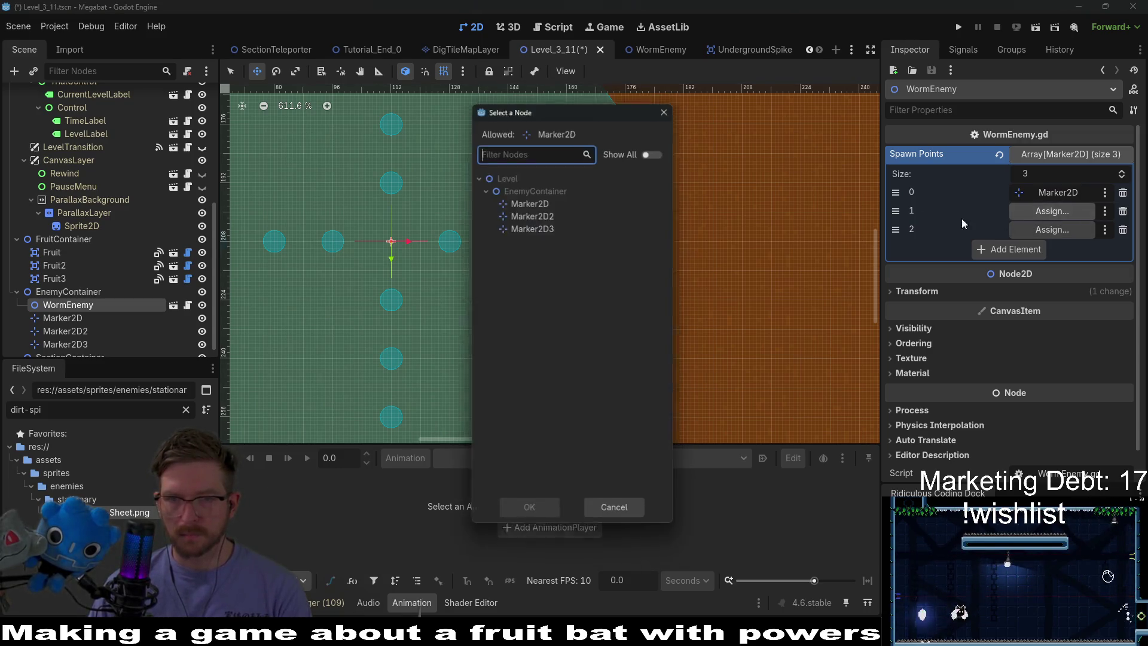
pyautogui.doubleClick(511, 216)
pyautogui.click(1050, 231)
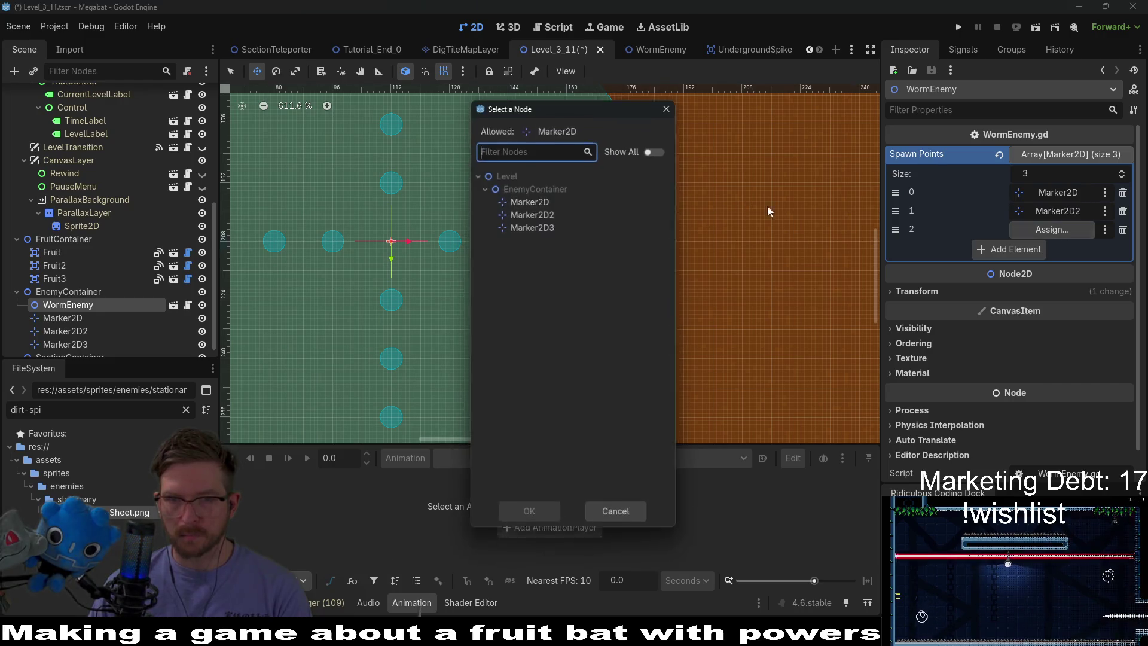
pyautogui.doubleClick(533, 226)
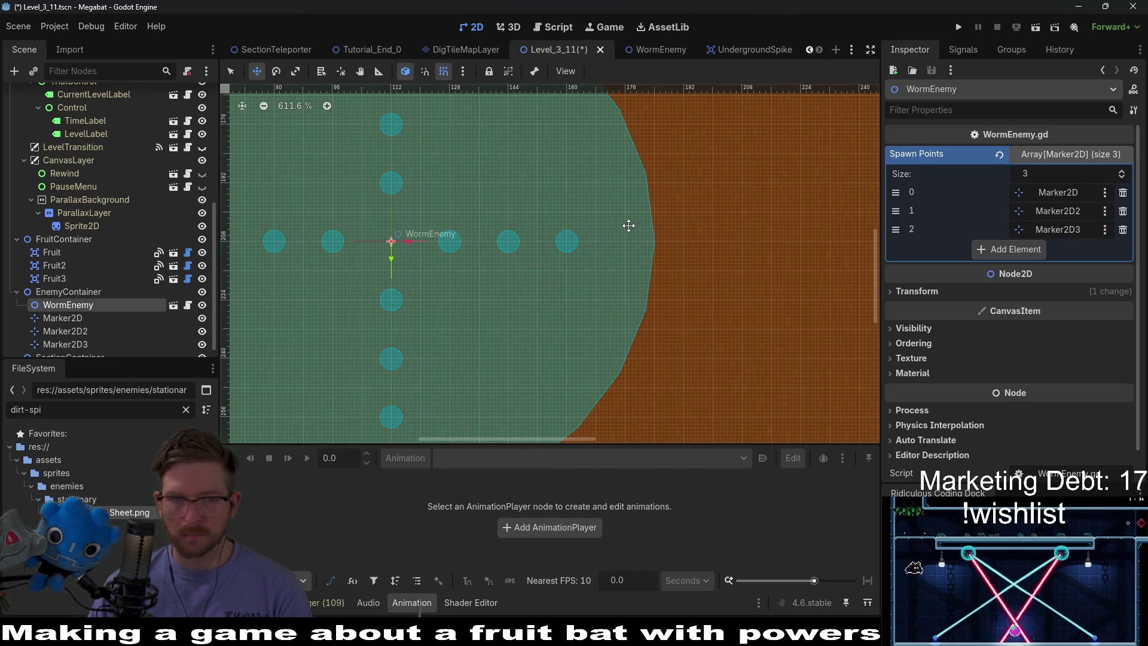
pyautogui.scroll(-3, 628, 225)
pyautogui.hotkey('ctrl', 's')
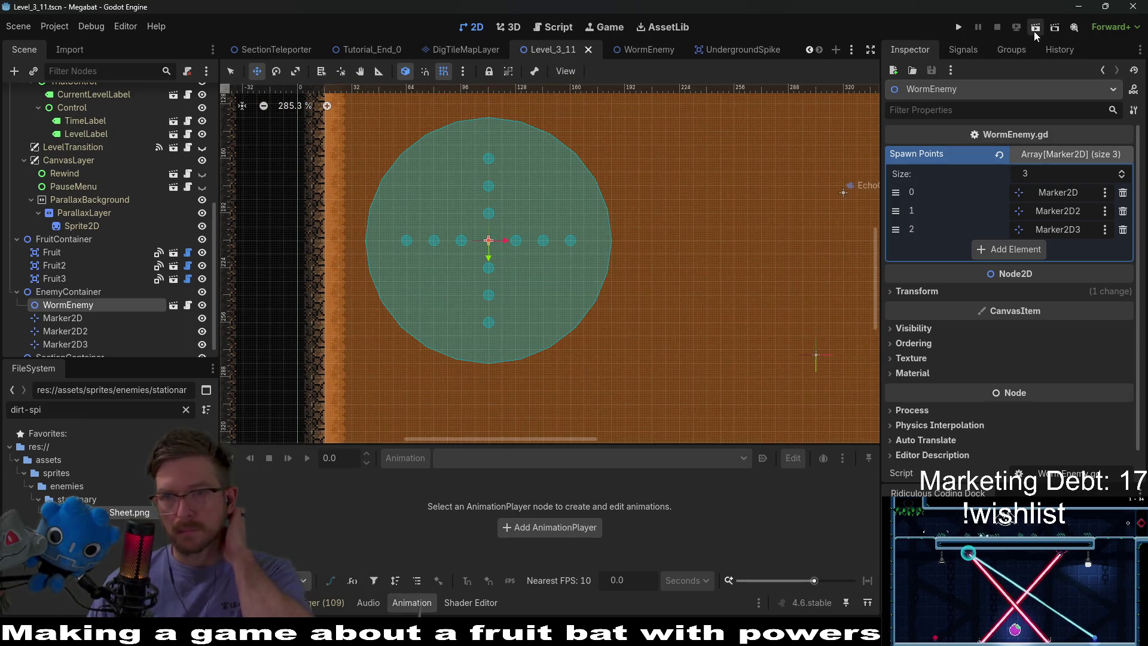
pyautogui.click(1034, 31)
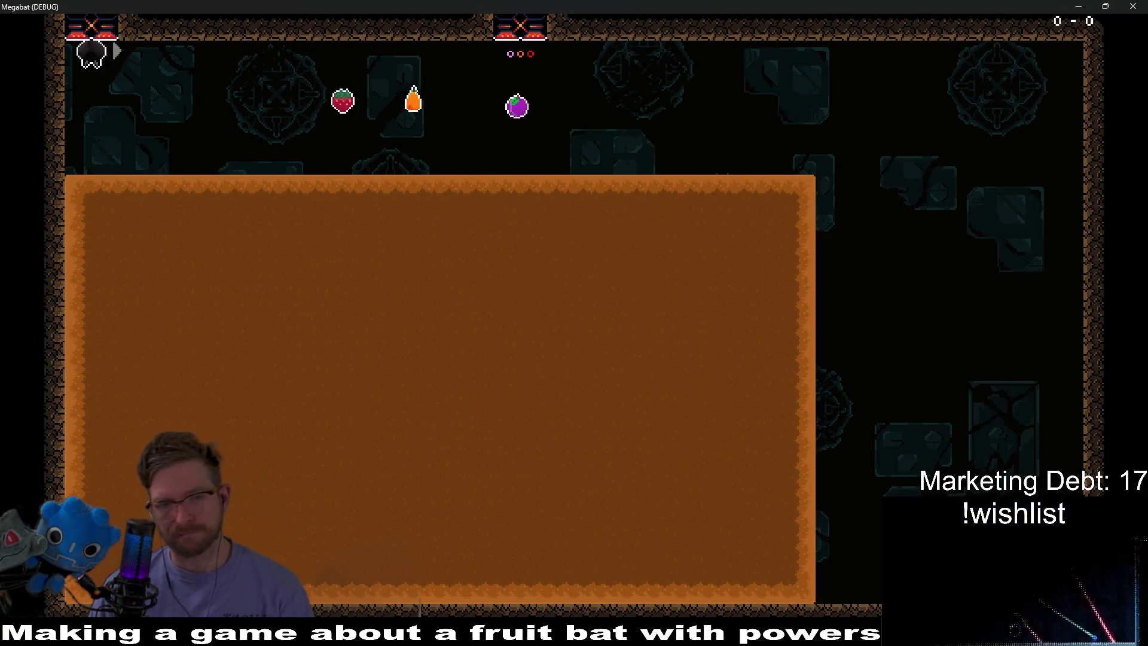
pyautogui.press('F8')
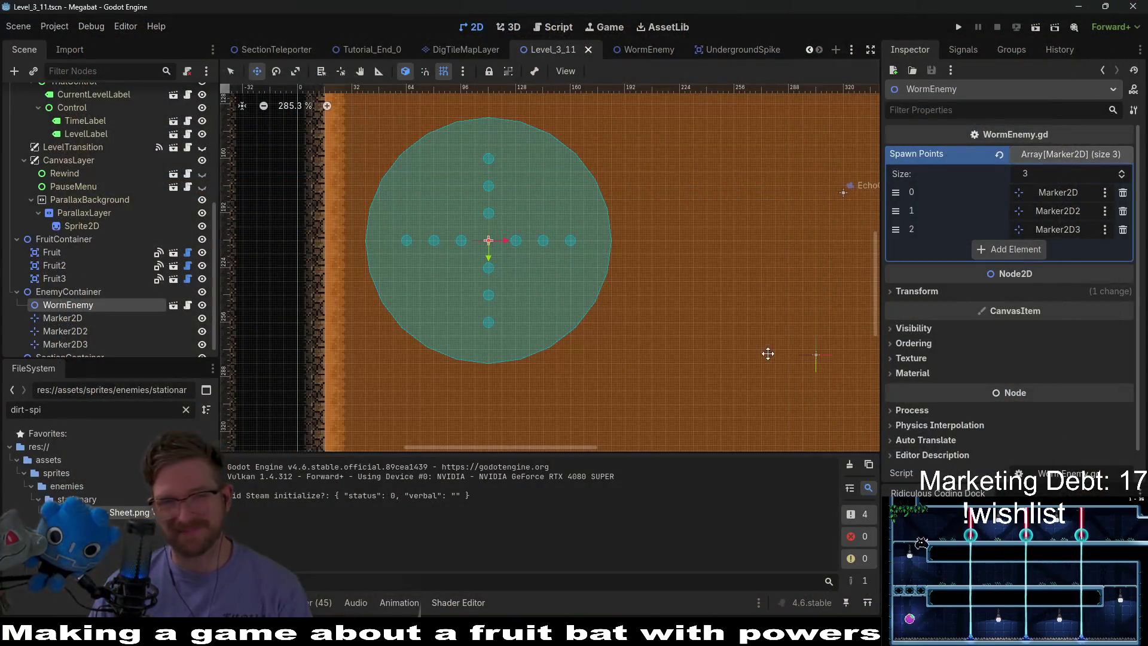
pyautogui.scroll(-3, 667, 307)
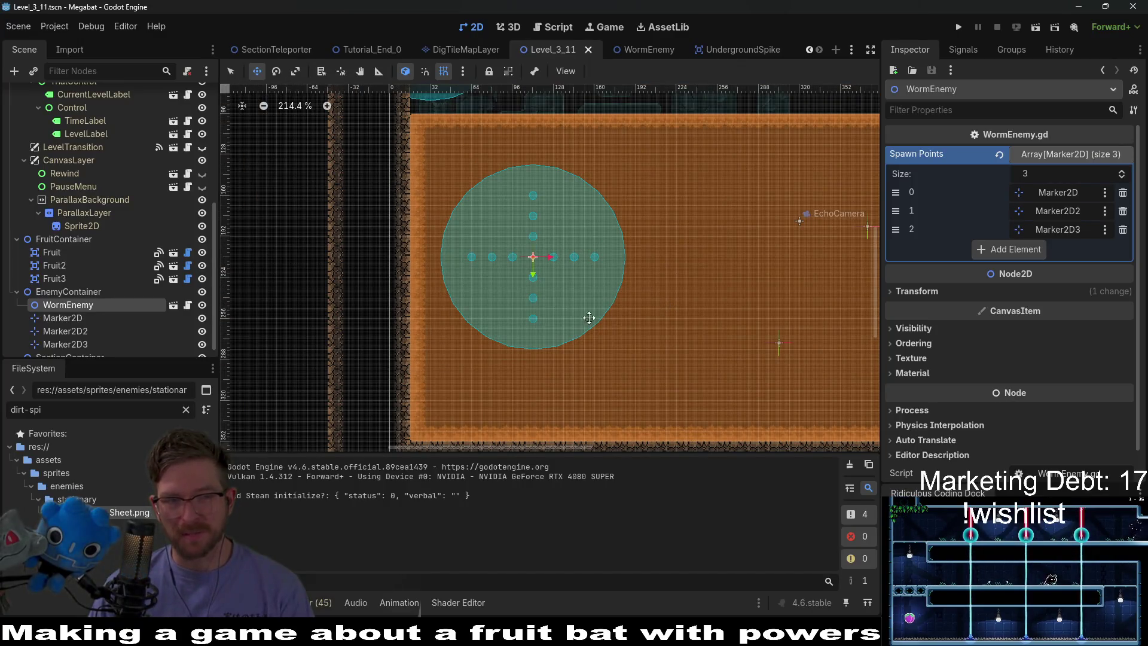
pyautogui.click(73, 291)
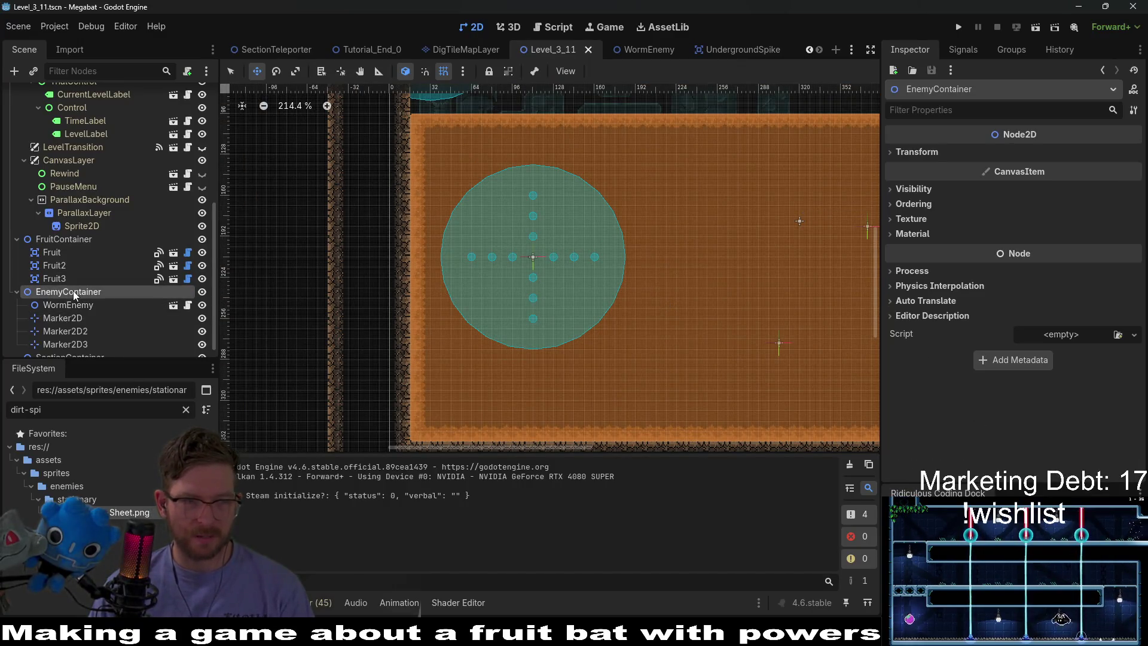
pyautogui.click(78, 307)
pyautogui.moveTo(77, 297)
pyautogui.mouseDown()
pyautogui.moveTo(114, 92)
pyautogui.moveTo(74, 106)
pyautogui.mouseUp()
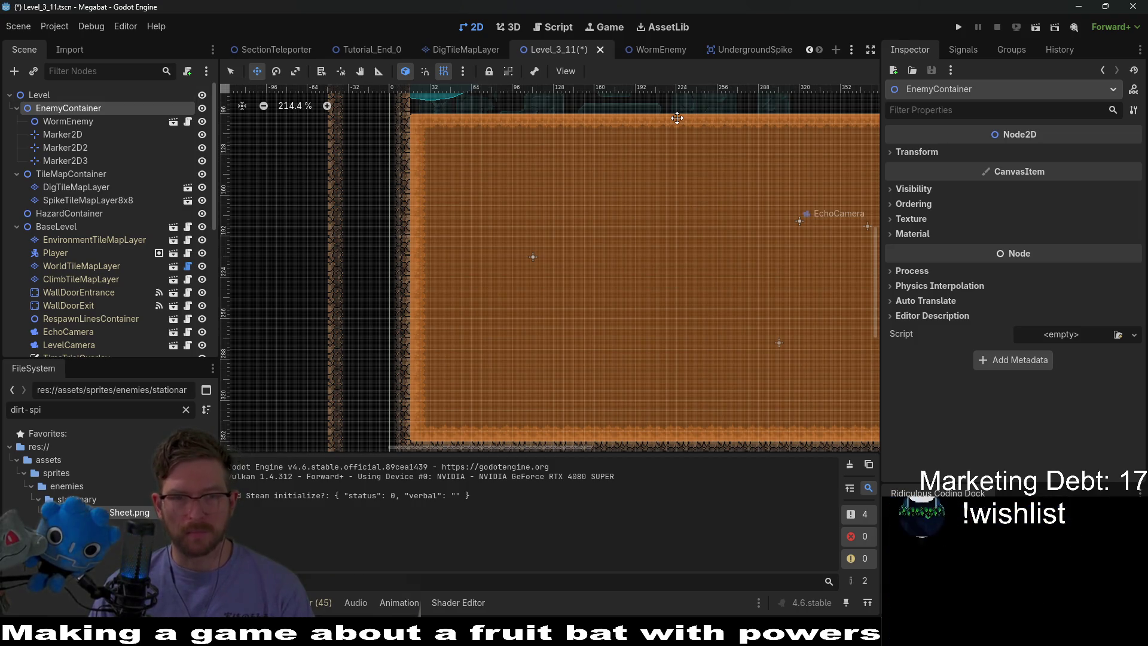
pyautogui.hotkey('ctrl', 'z')
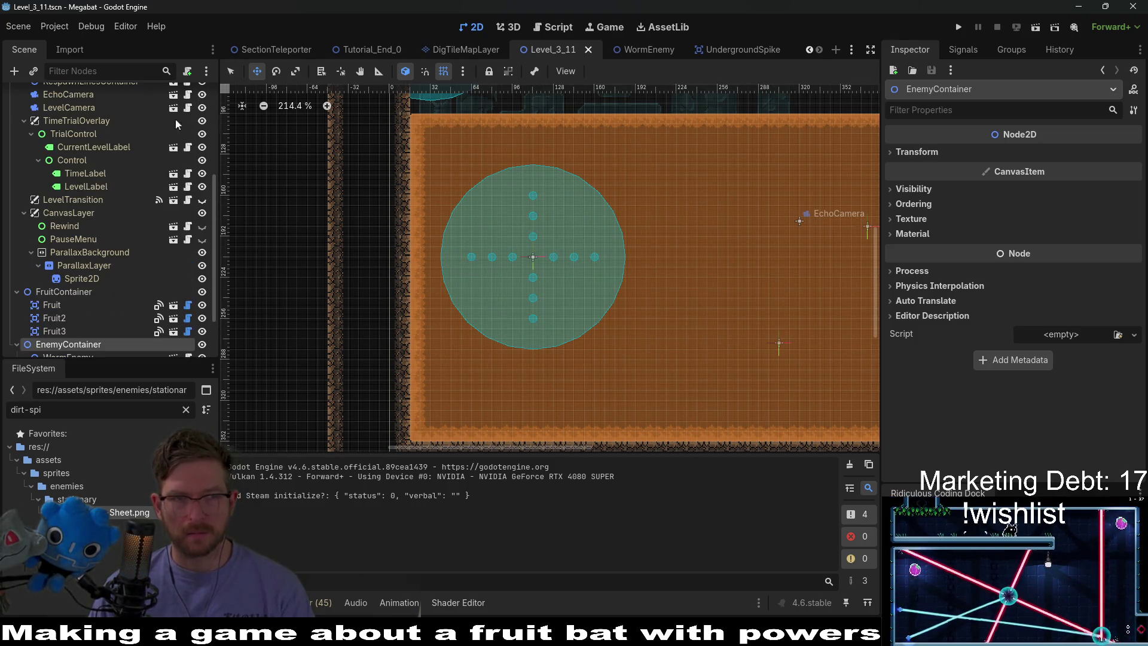
pyautogui.scroll(-3, 180, 274)
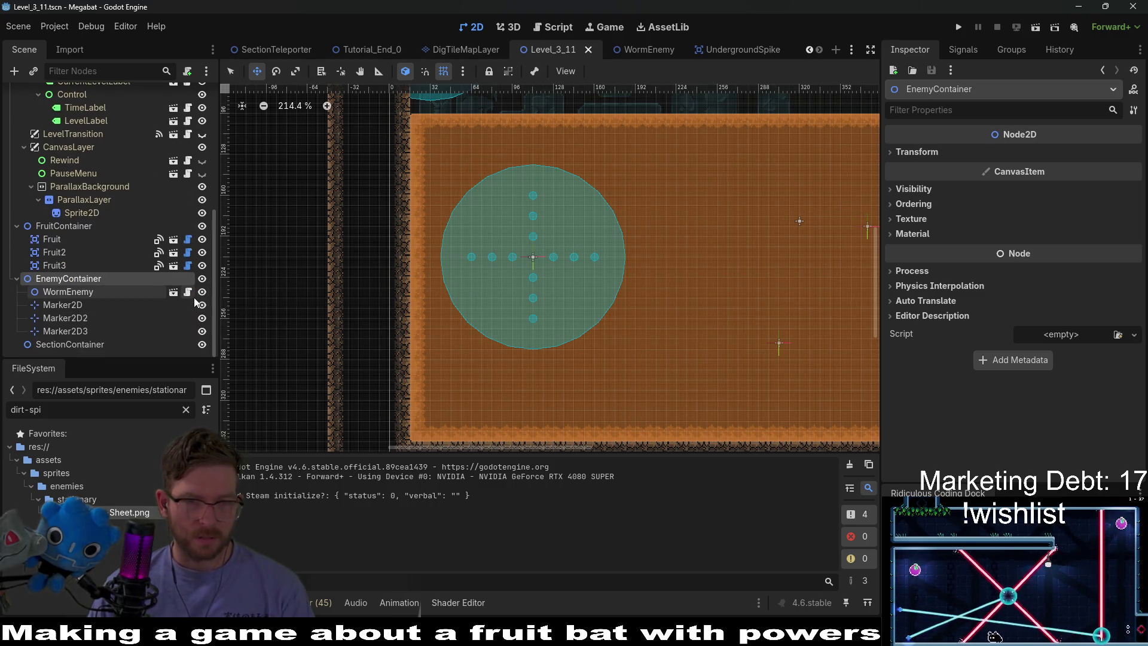
pyautogui.click(190, 293)
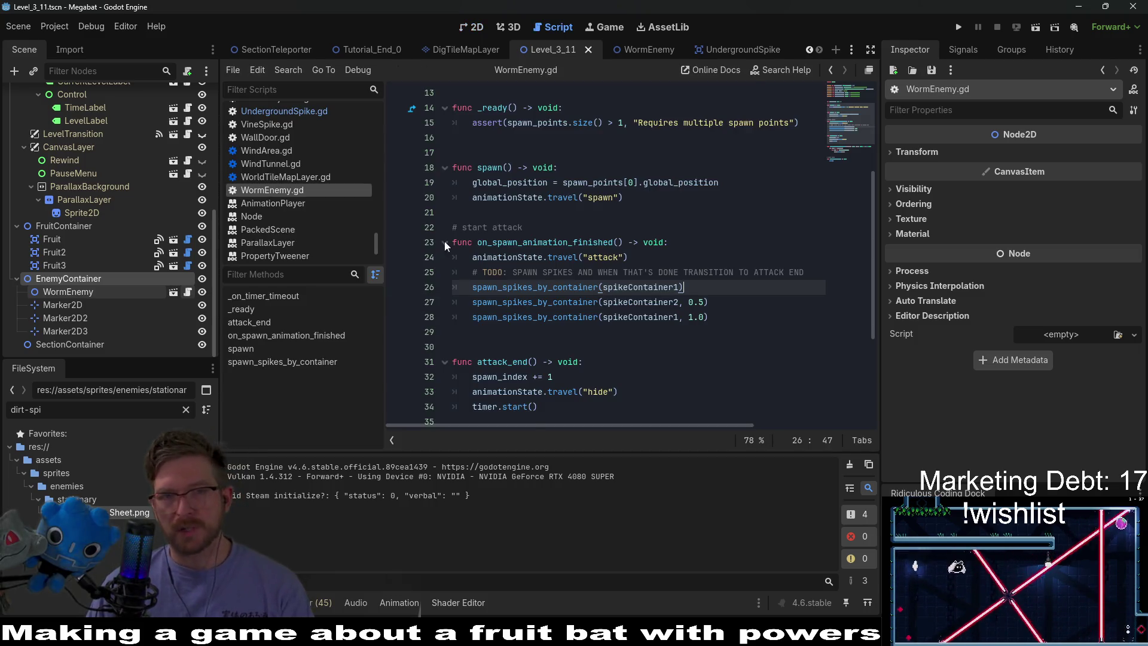
# Add a spawn() call after the spawn points assertion in _ready and save the script
pyautogui.scroll(4, 544, 209)
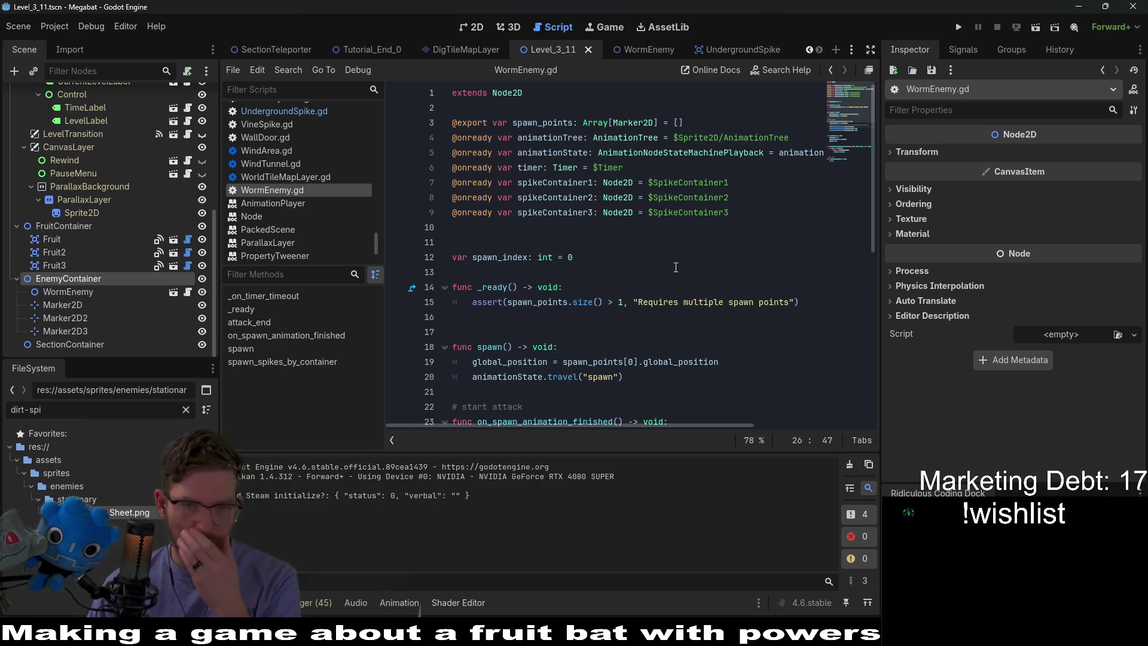
pyautogui.click(501, 347)
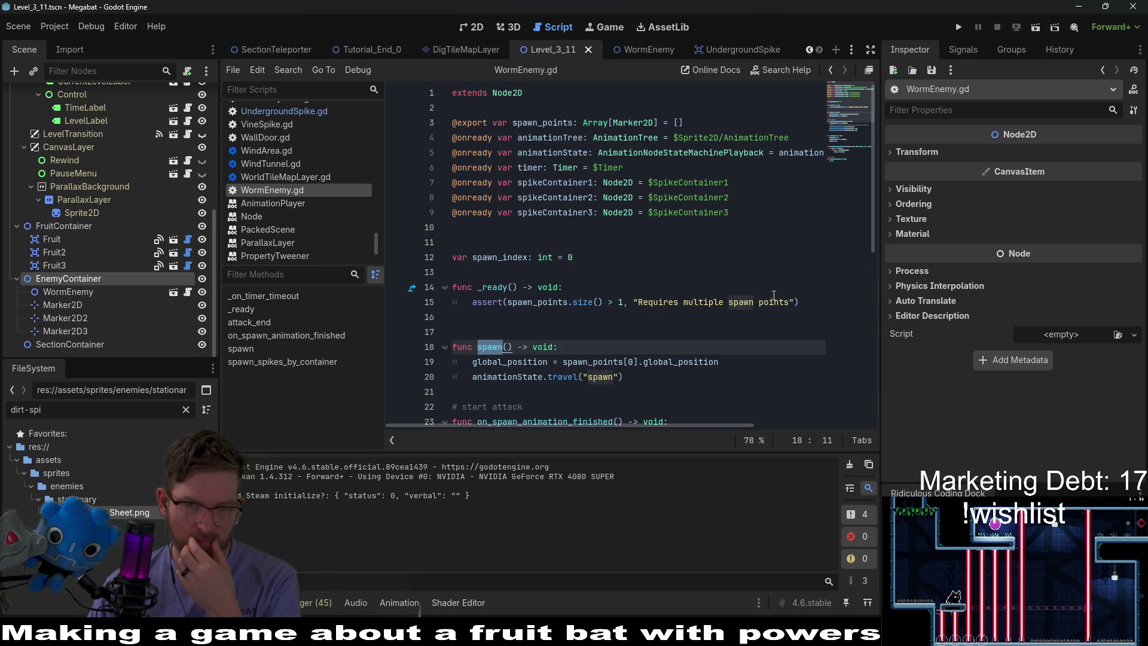
pyautogui.click(799, 297)
pyautogui.press('Return')
pyautogui.write('spaw')
pyautogui.press('Return')
pyautogui.hotkey('ctrl', 's')
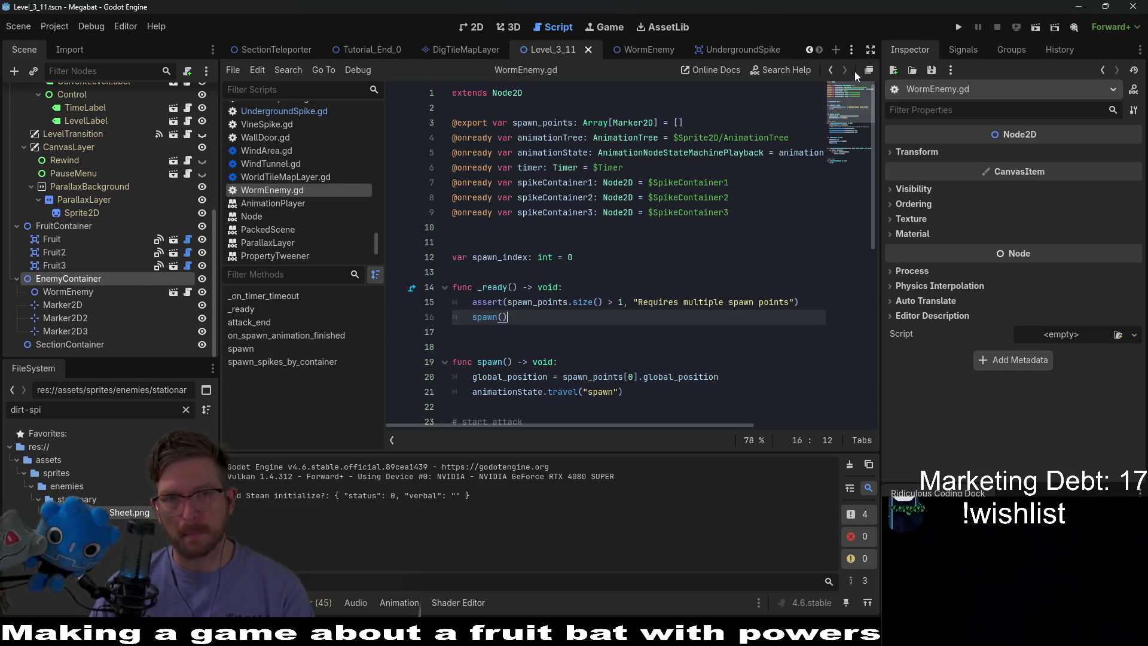
# Test-run the level, then review the spawn animation line and spawn_spikes_by_container function
pyautogui.click(1035, 28)
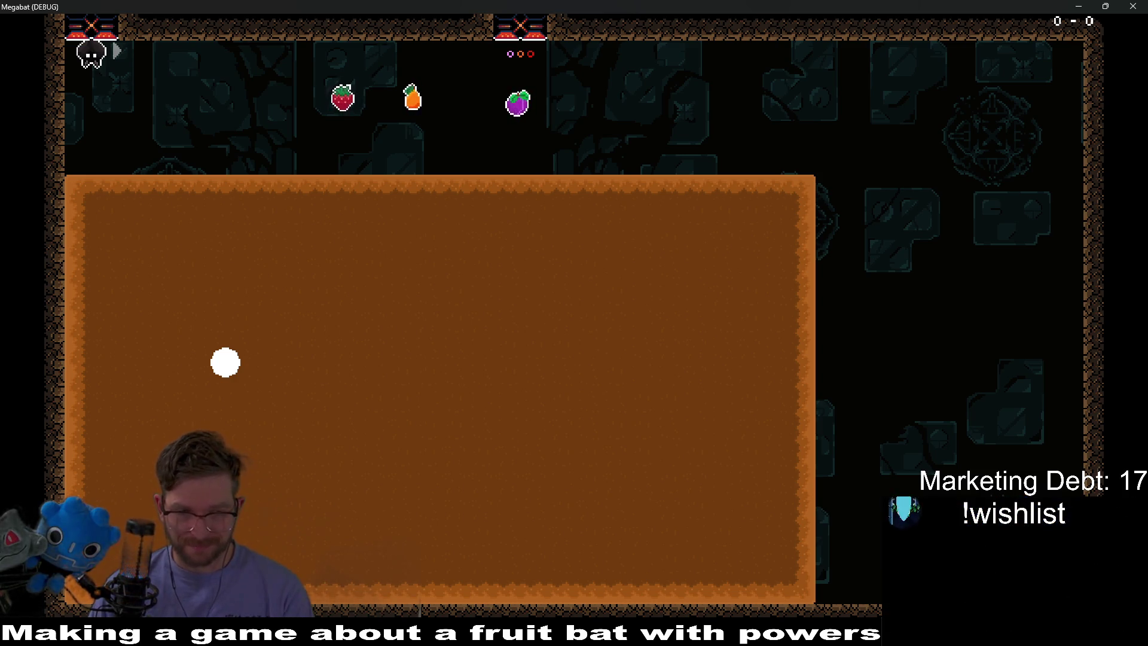
pyautogui.hotkey('alt', 'F4')
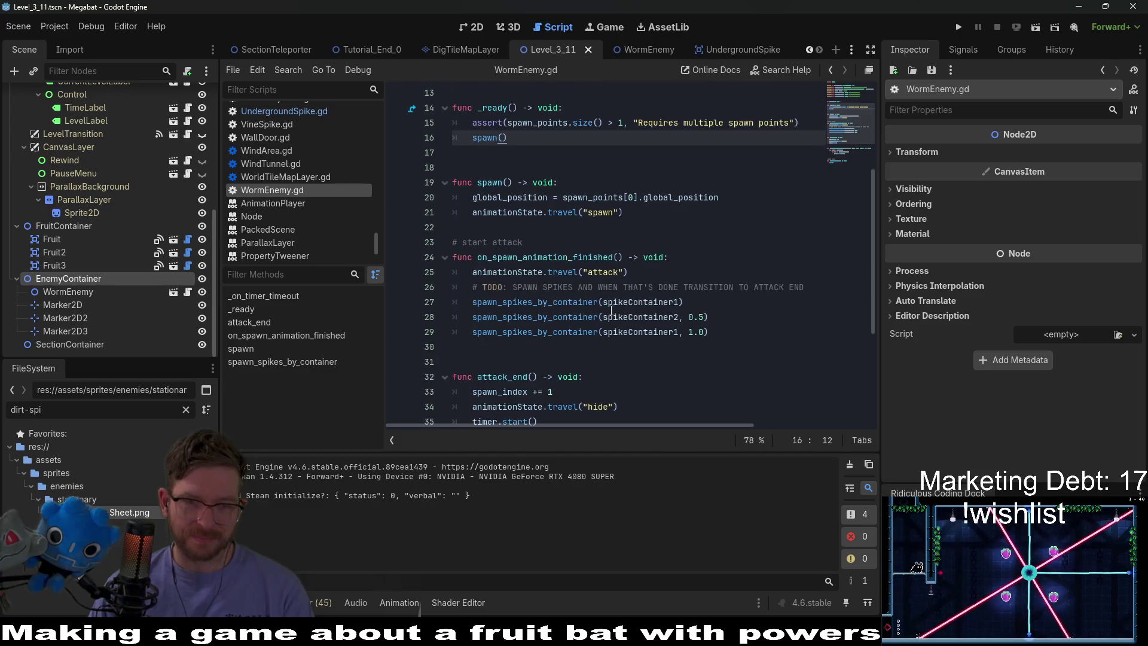
pyautogui.click(635, 240)
pyautogui.click(653, 209)
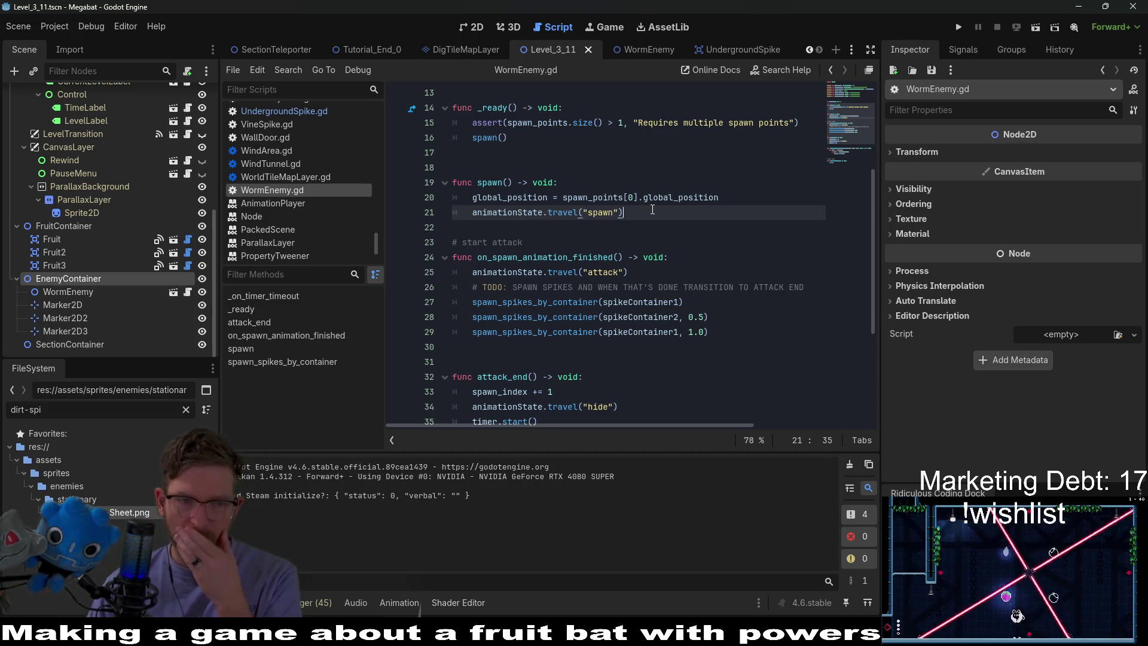
pyautogui.scroll(-1, 652, 209)
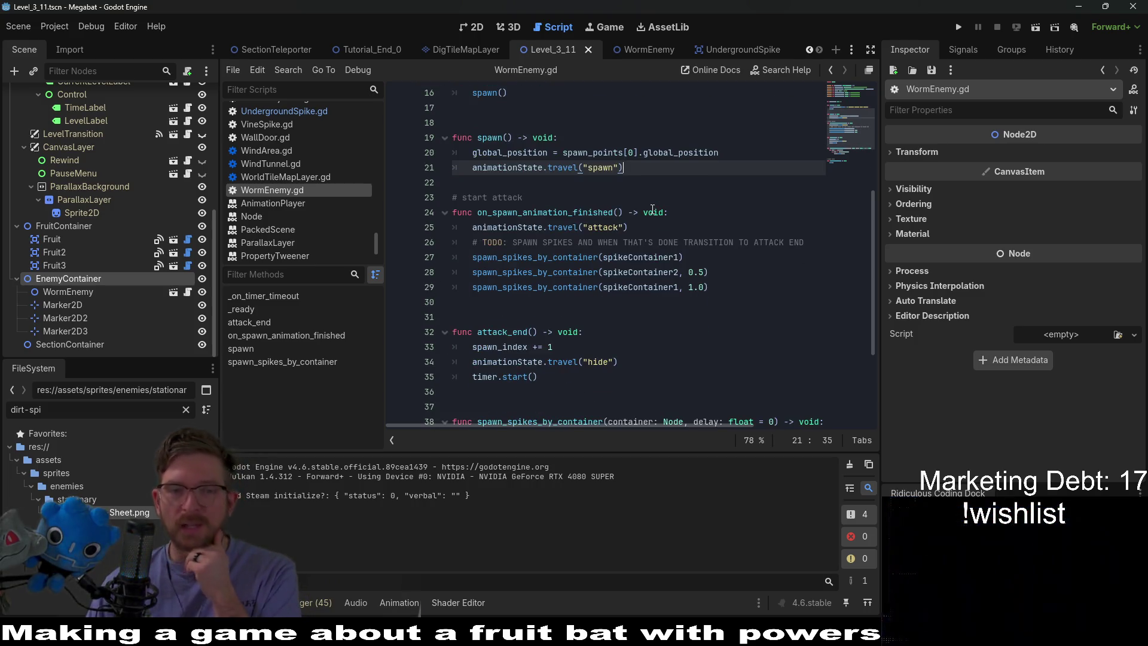
pyautogui.scroll(-1, 652, 209)
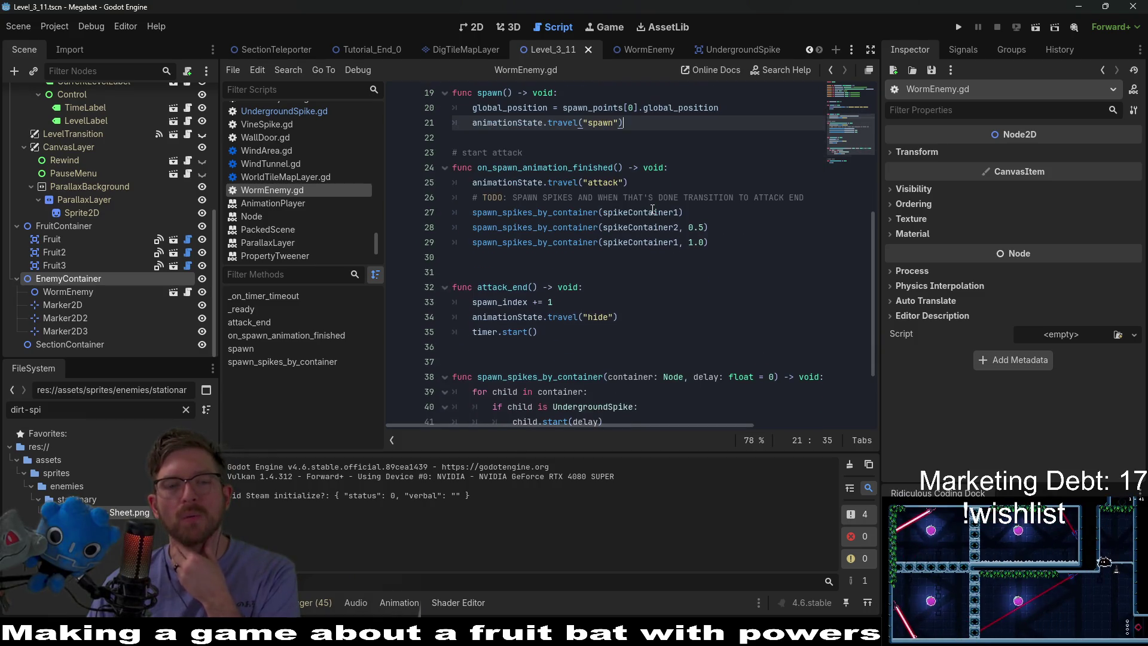
pyautogui.scroll(-2, 652, 210)
pyautogui.doubleClick(589, 285)
pyautogui.scroll(2, 633, 239)
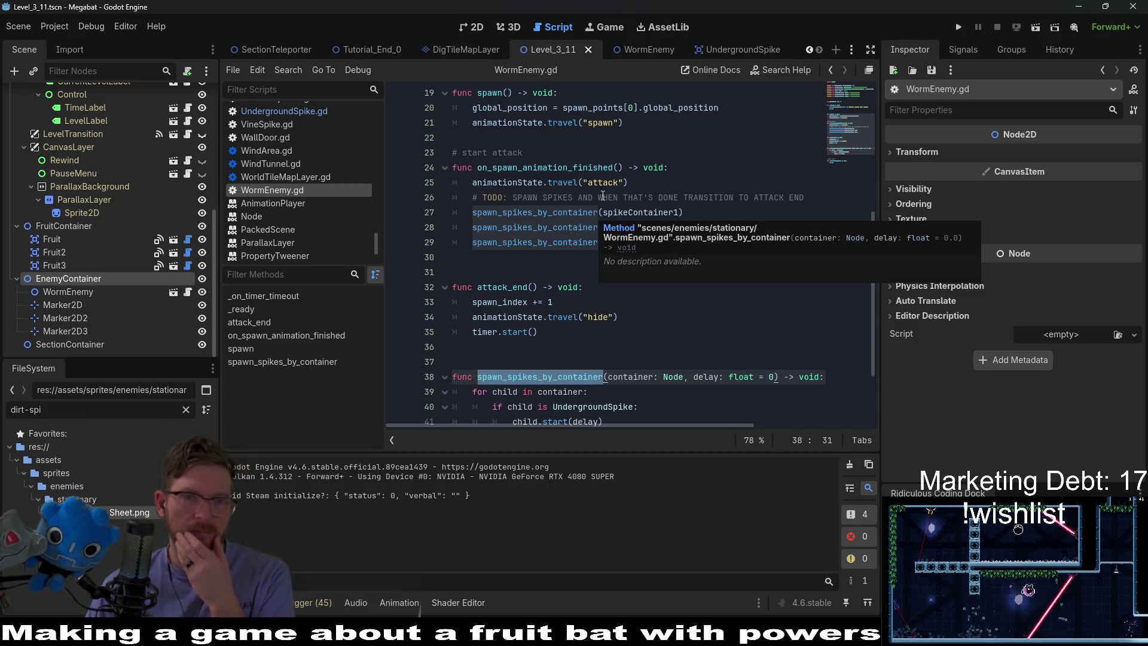
pyautogui.scroll(2, 606, 157)
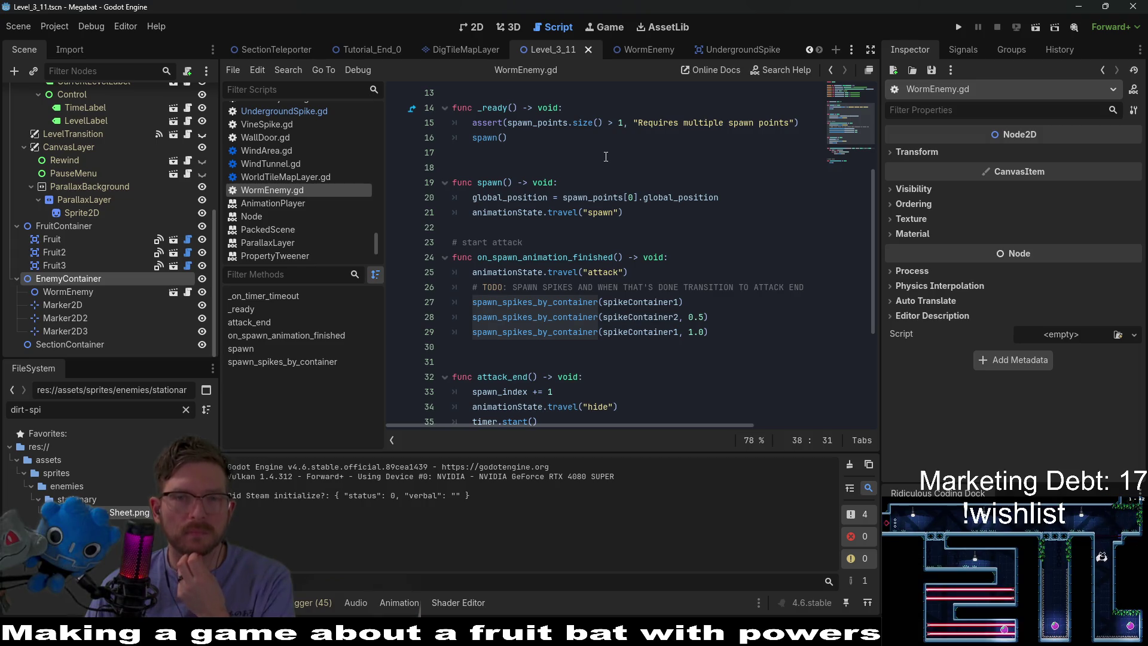
# Inspect WormEnemy's AnimationTree and AnimationPlayer and the list of available animations
pyautogui.click(640, 43)
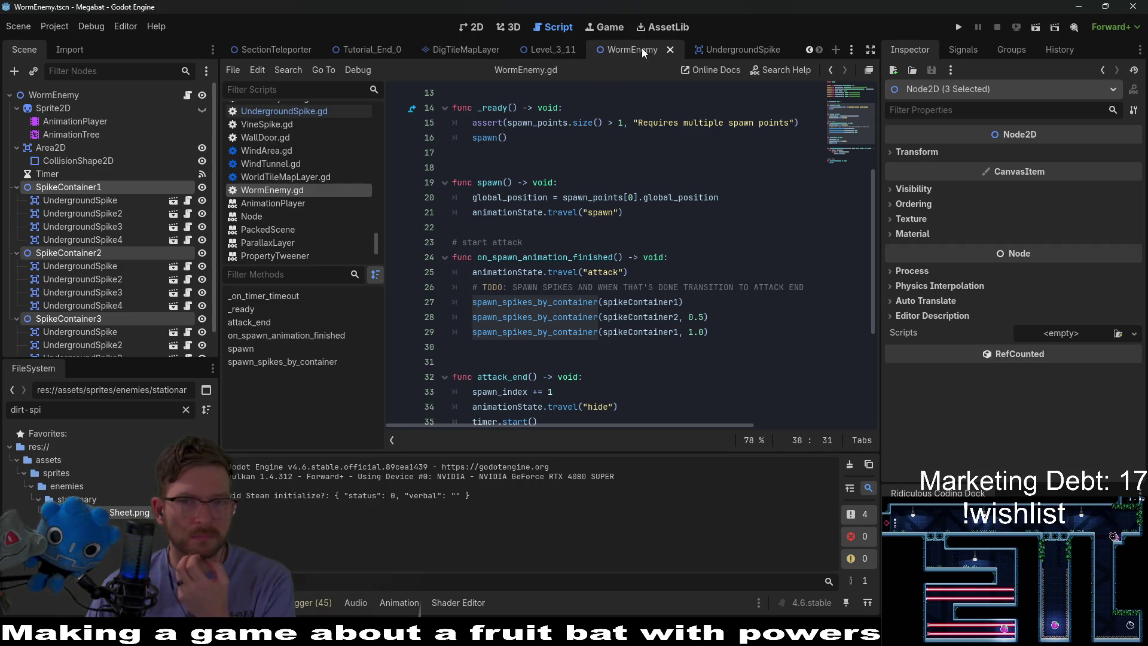
pyautogui.click(716, 49)
pyautogui.click(630, 52)
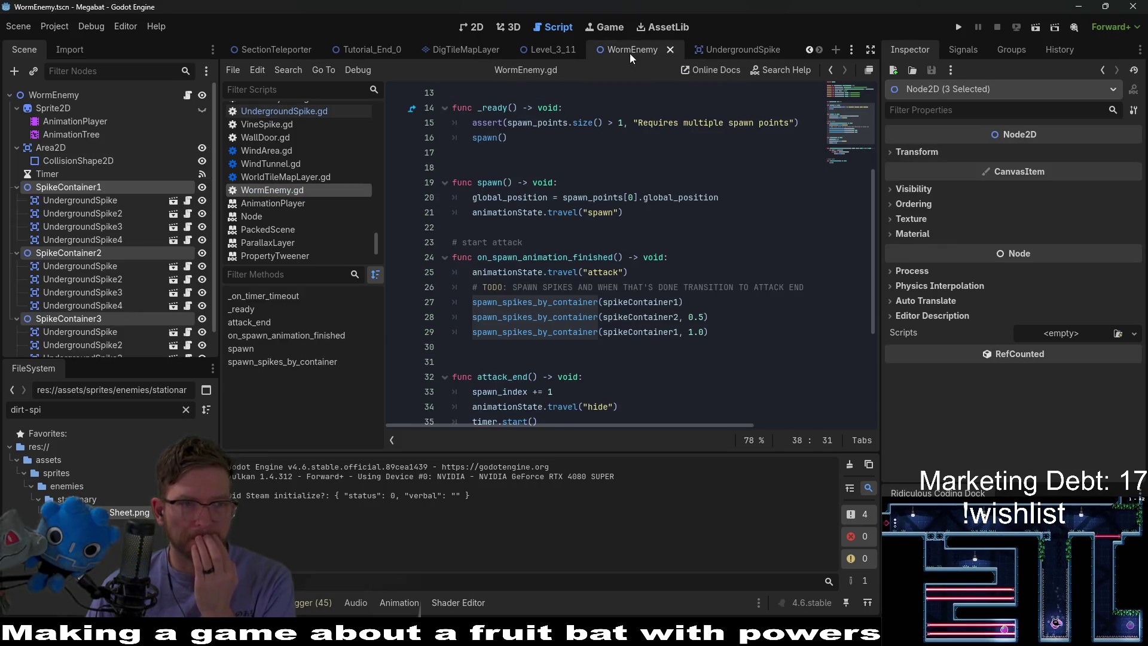
pyautogui.click(80, 134)
pyautogui.click(89, 123)
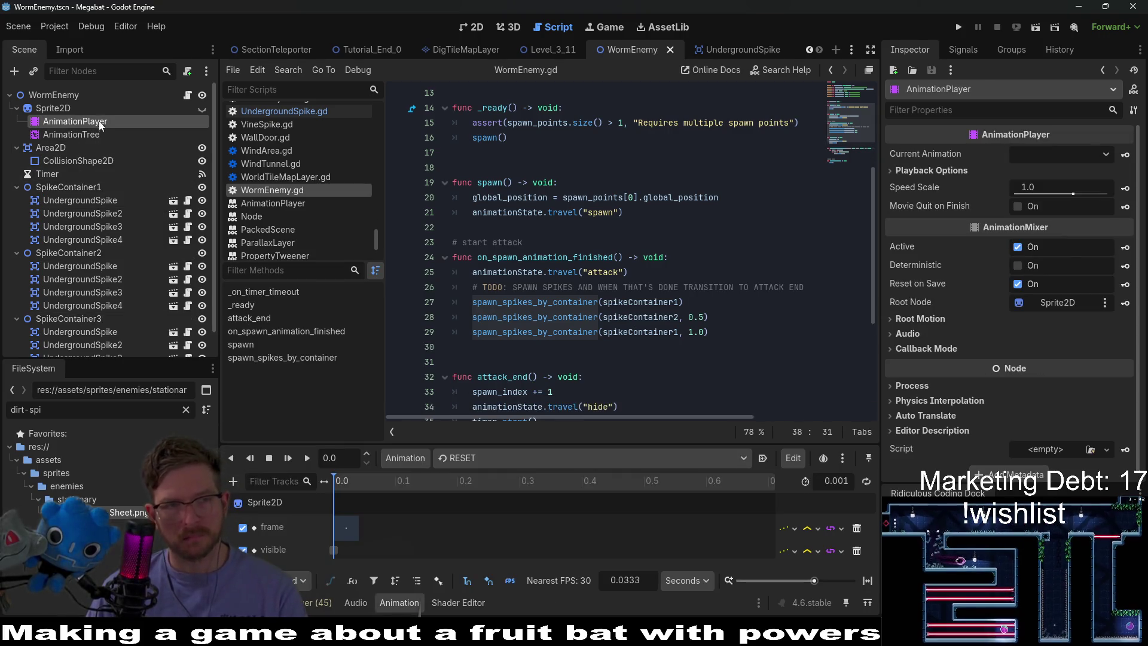
pyautogui.click(523, 461)
pyautogui.scroll(-2, 566, 288)
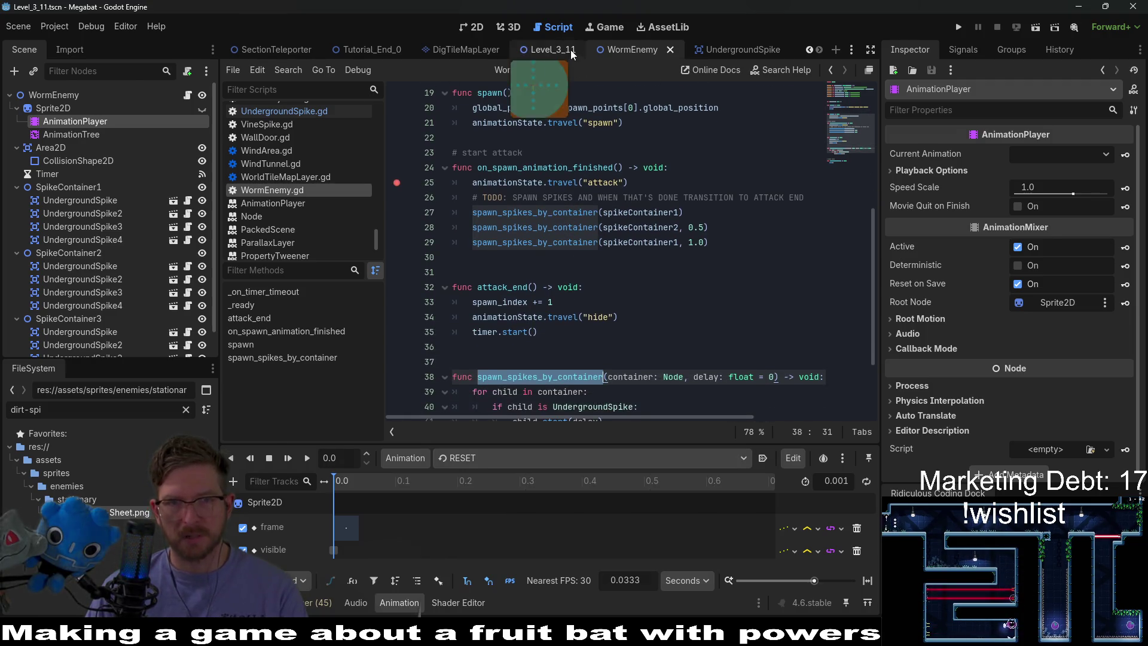
# Run the Level_3_11 scene for a quick test and close the game window
pyautogui.click(548, 49)
pyautogui.click(1036, 27)
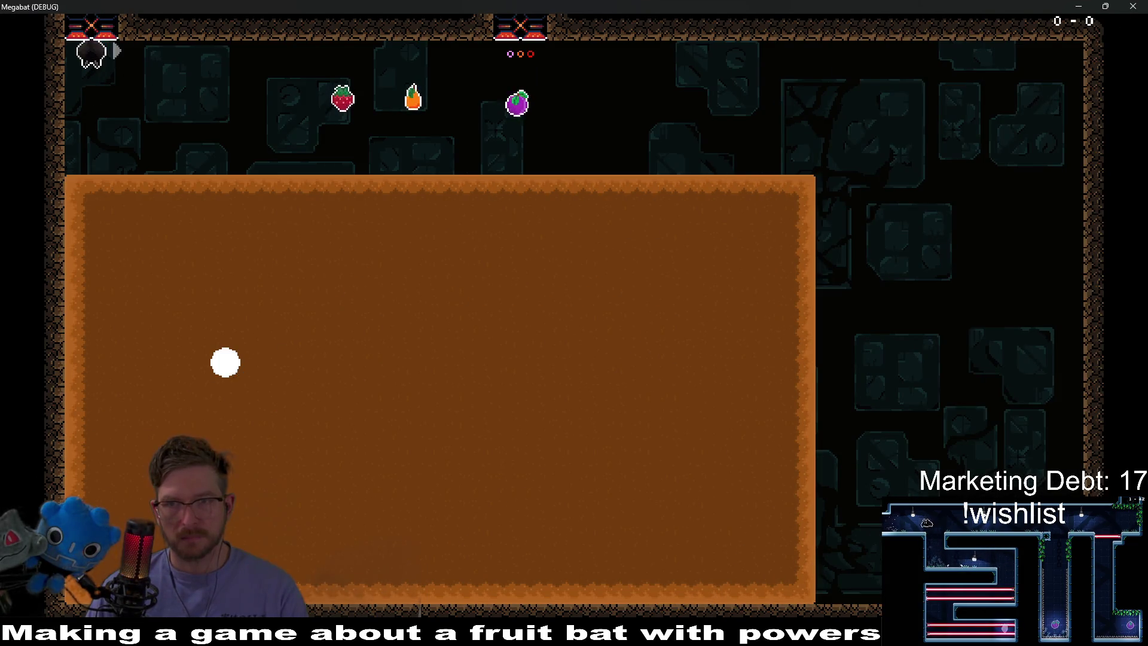
pyautogui.click(1133, 6)
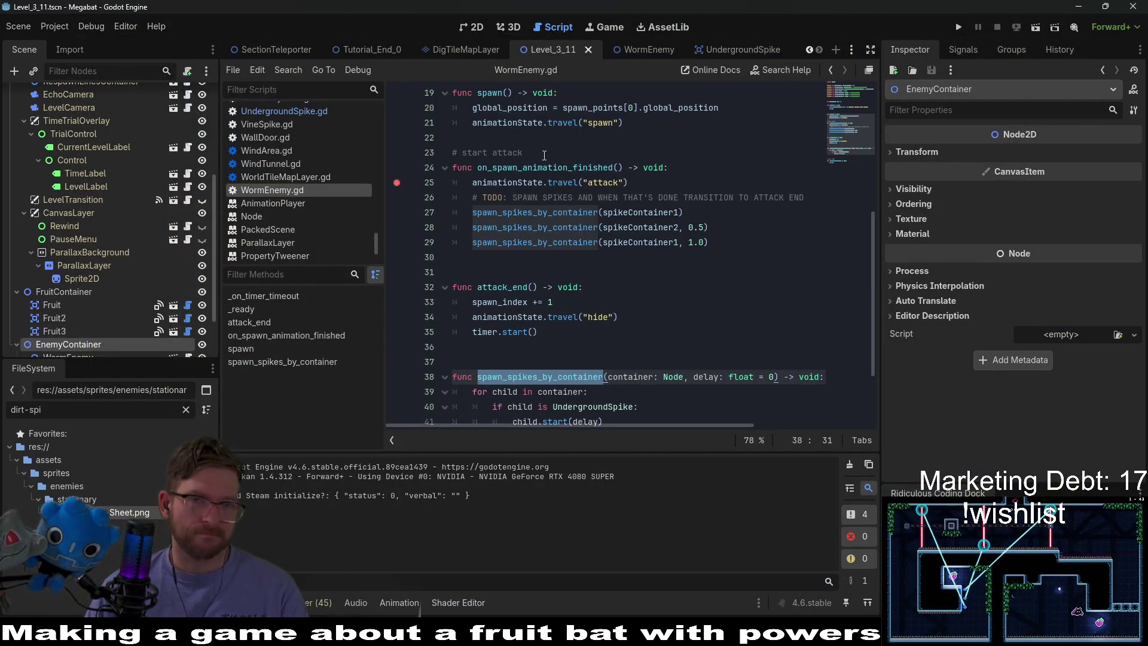
# Set the spawn animation's method call to on_spawn_animation_finished and save WormEnemy
pyautogui.click(652, 50)
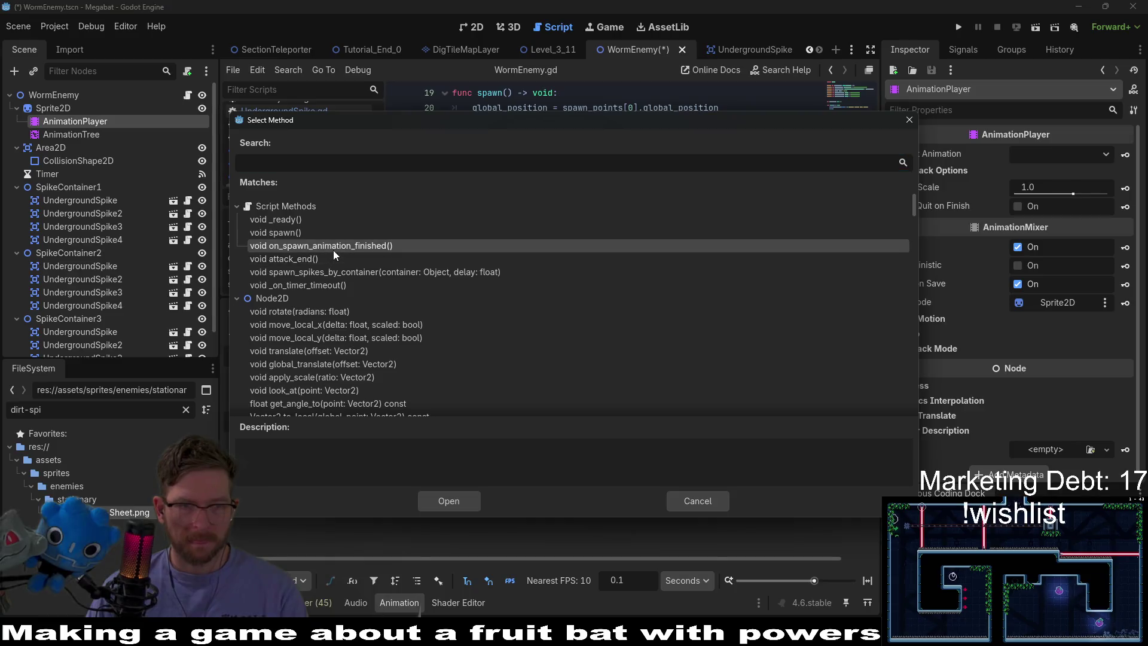
pyautogui.doubleClick(332, 250)
pyautogui.hotkey('ctrl', 's')
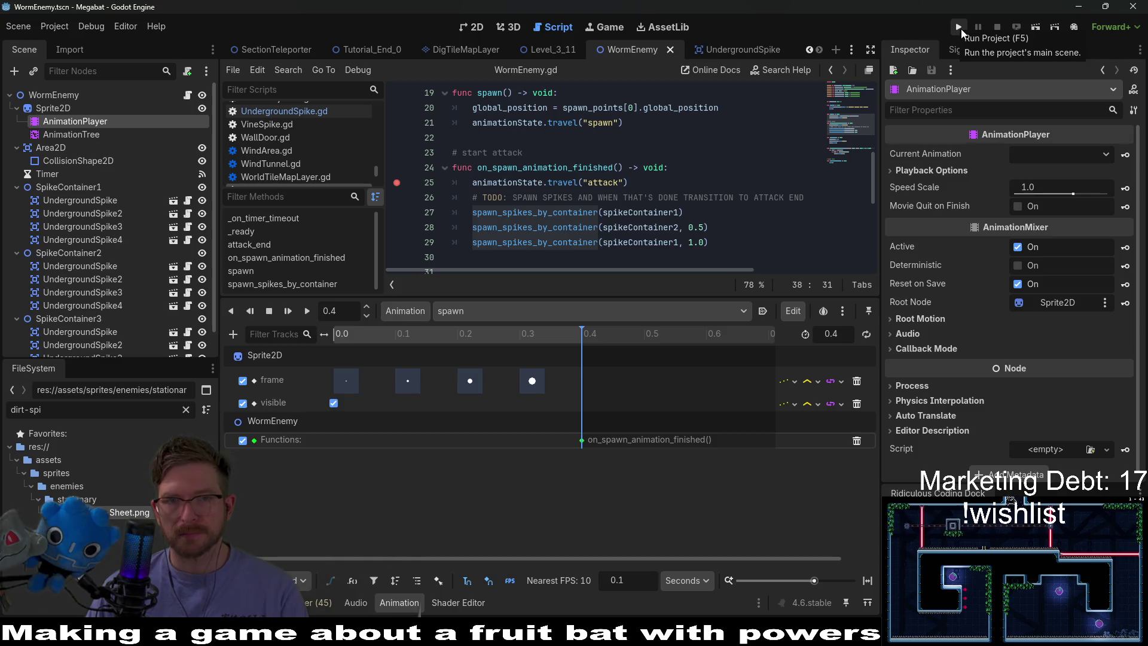
pyautogui.click(559, 52)
# Run Level_3_11, remove the line 25 breakpoint, and continue execution in the debugger
pyautogui.click(471, 27)
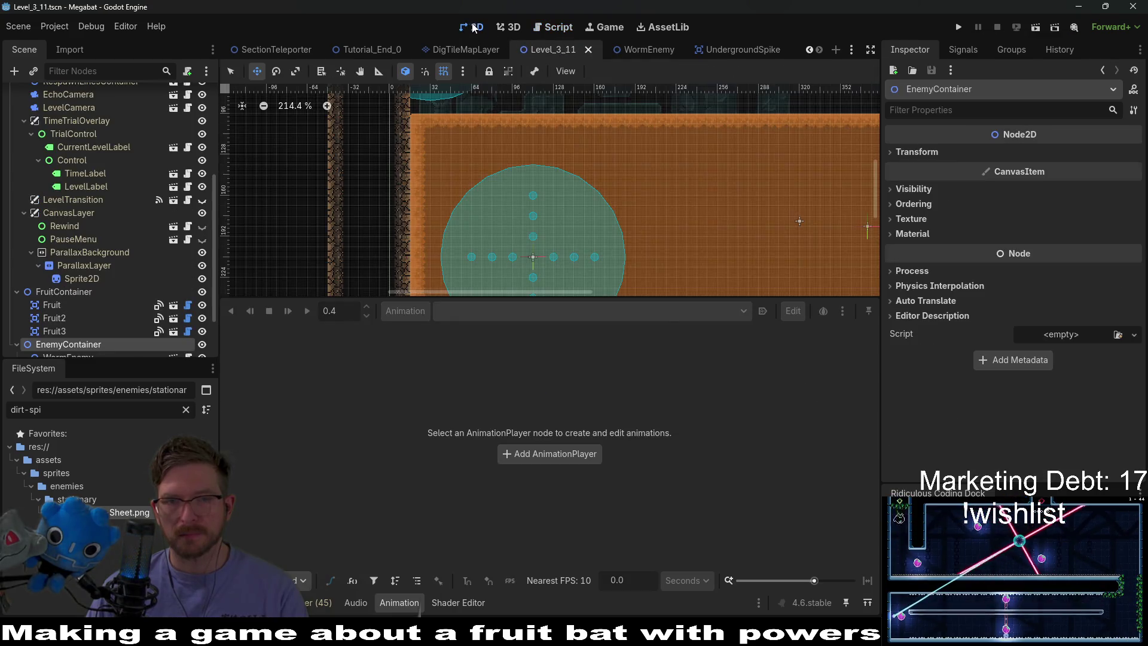
pyautogui.click(1035, 27)
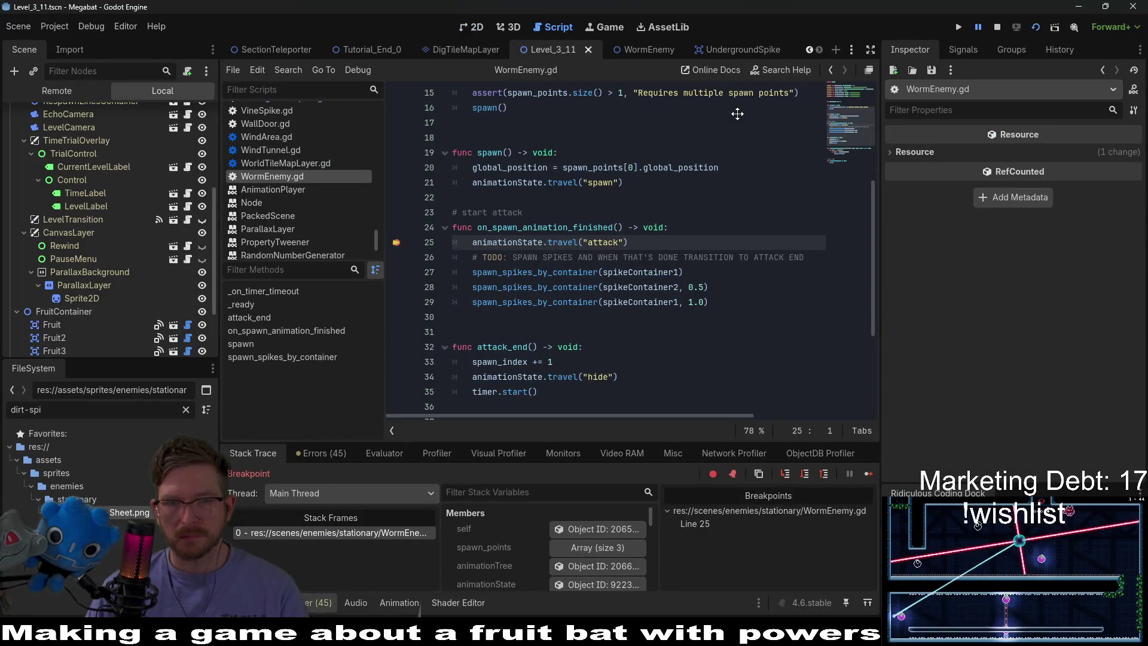
pyautogui.click(394, 243)
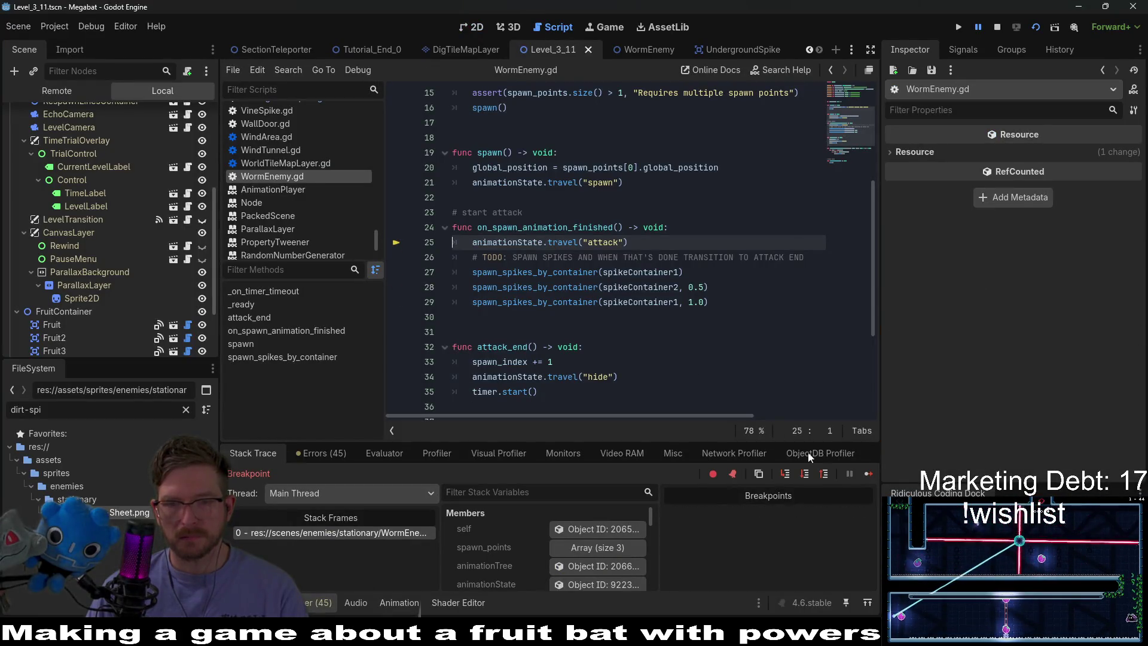
pyautogui.click(867, 474)
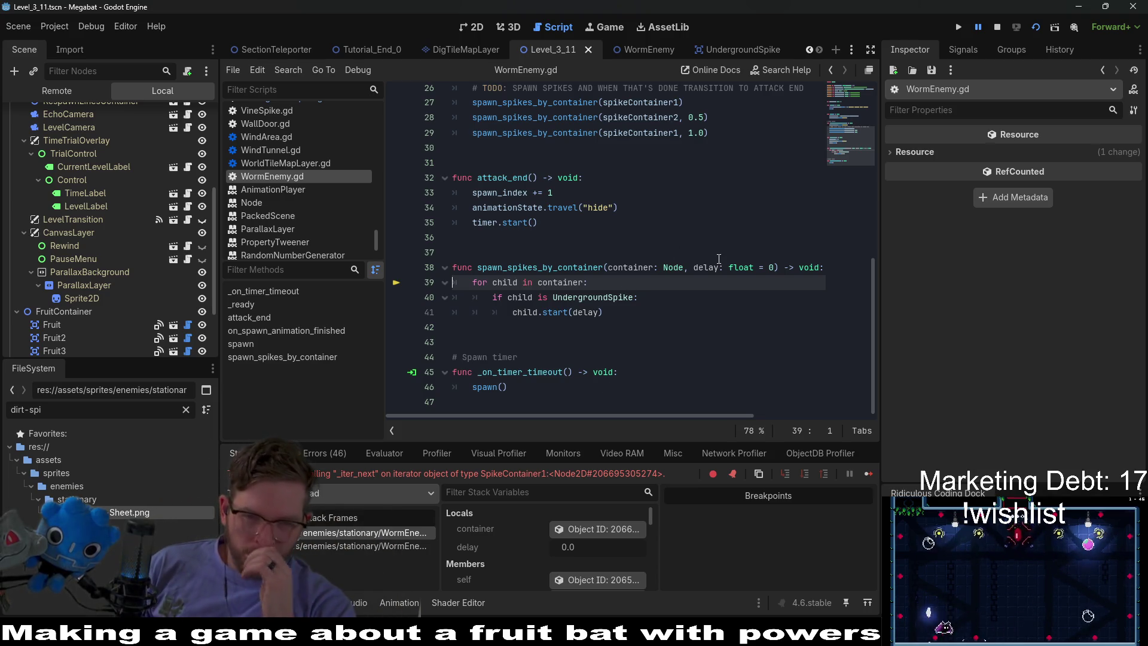
# Stop the game, change the loop to container.get_children(), save, and run again
pyautogui.click(996, 28)
pyautogui.write('.get')
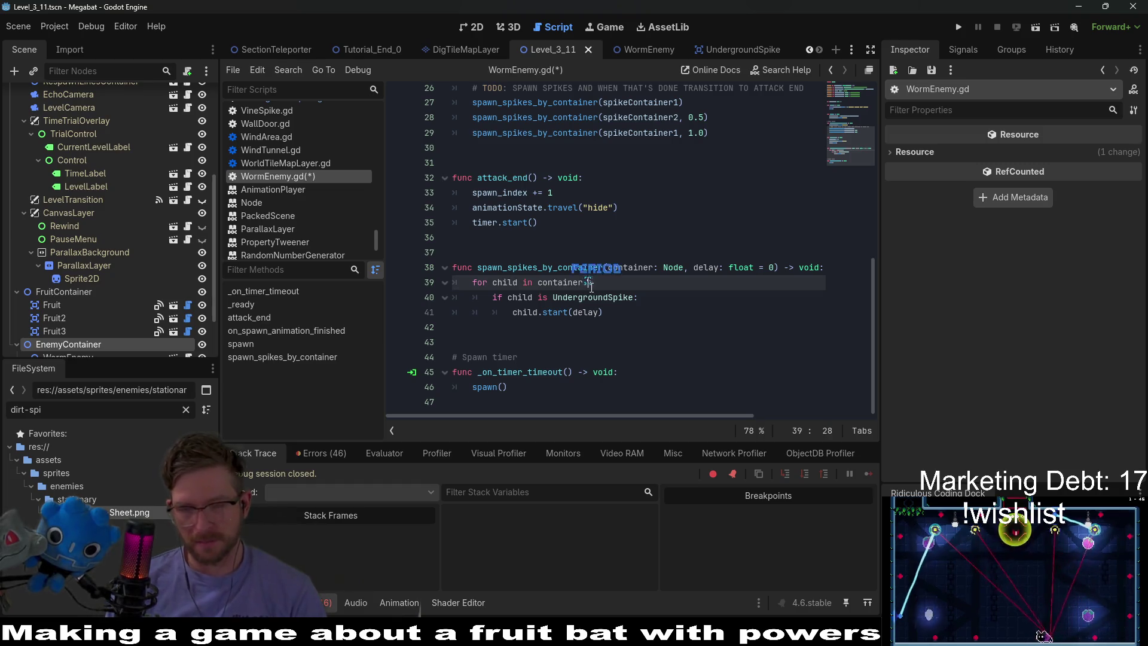
pyautogui.press('Down')
pyautogui.press('Down')
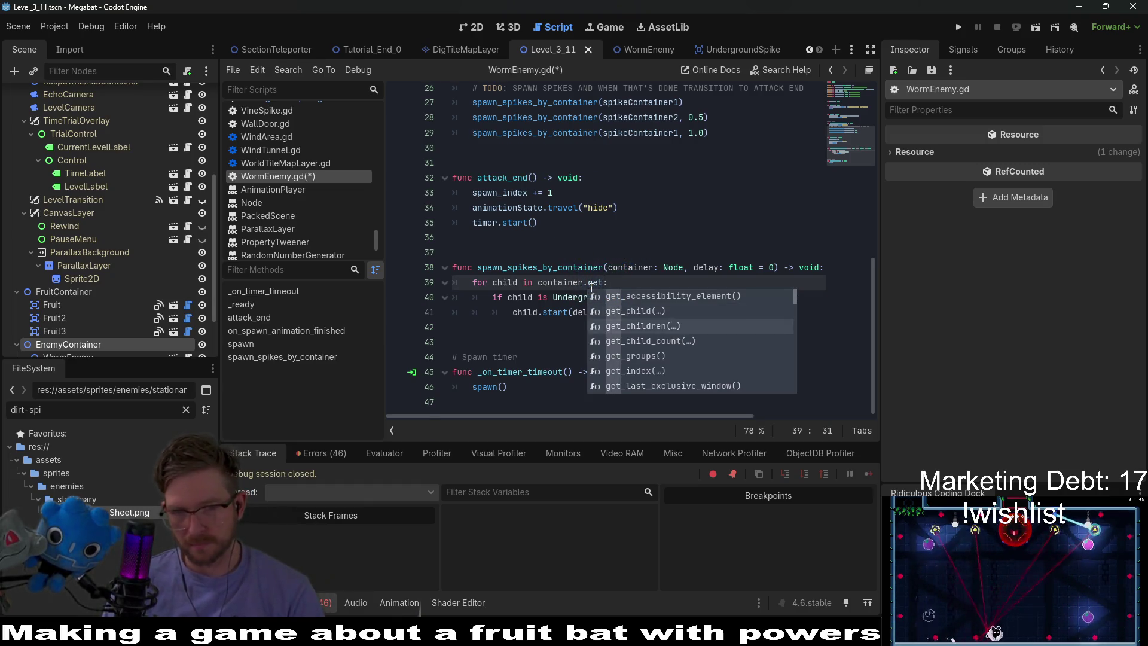
pyautogui.press('Return')
pyautogui.hotkey('ctrl', 's')
pyautogui.click(1036, 27)
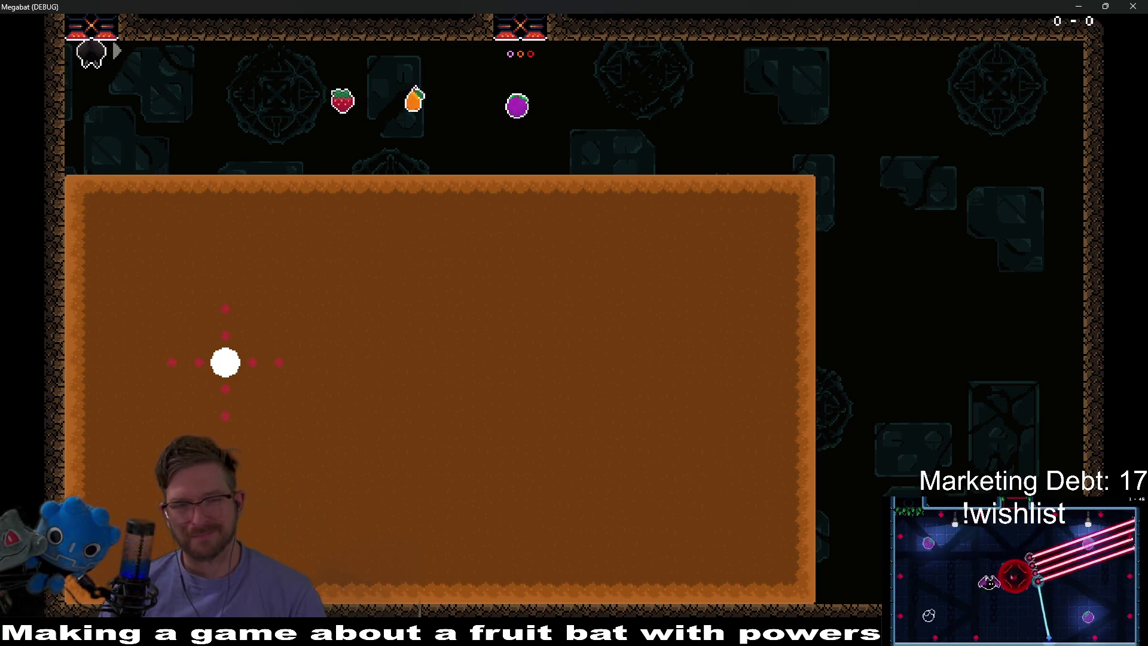
# Close the running game and look over the attack_end function in WormEnemy.gd
pyautogui.click(1132, 6)
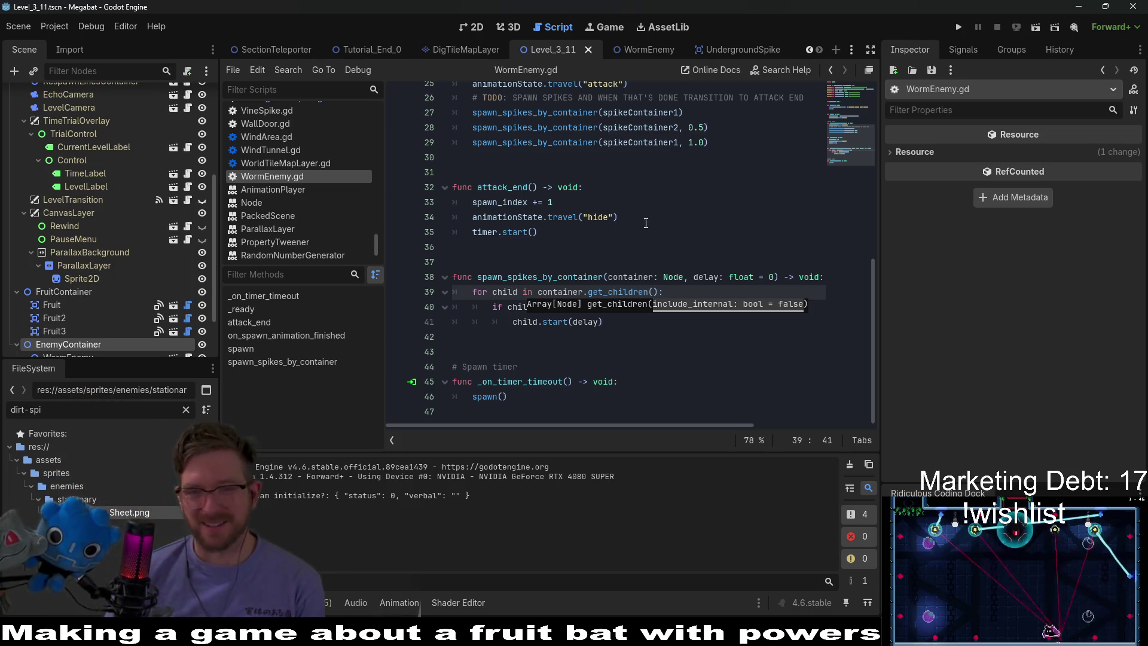
pyautogui.click(544, 354)
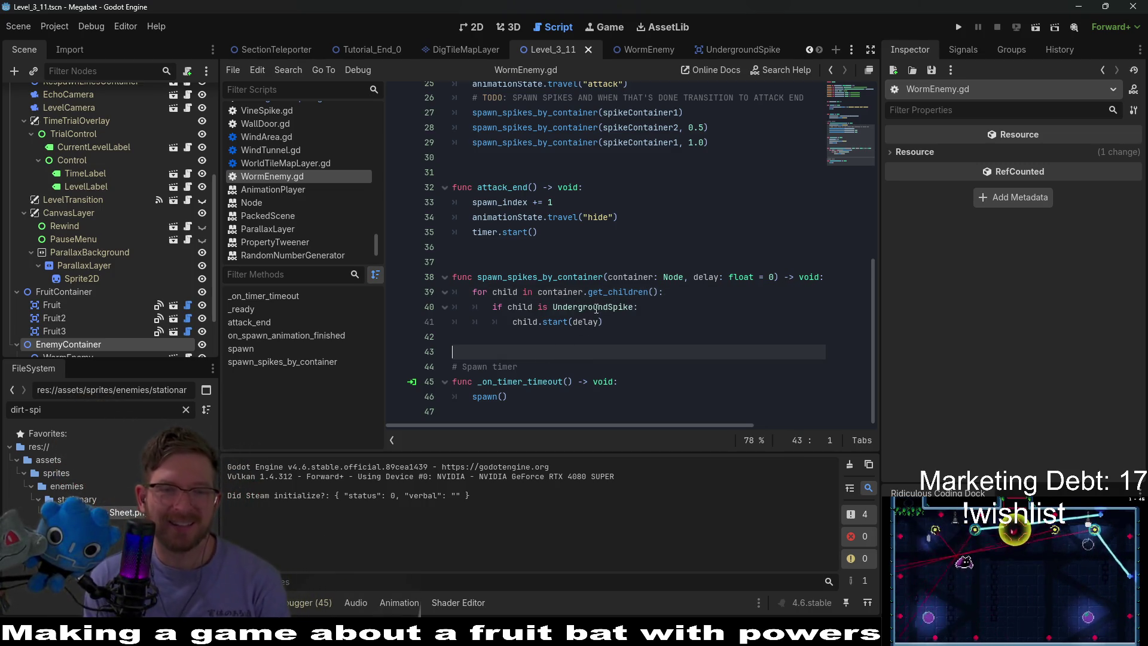
pyautogui.scroll(5, 604, 315)
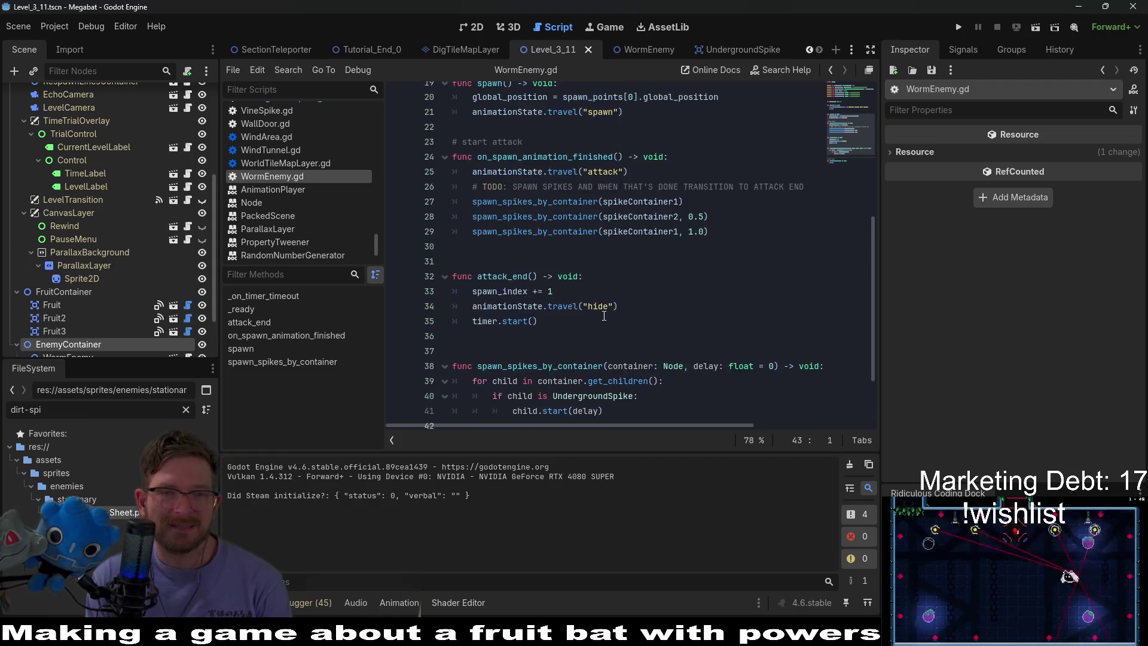
pyautogui.scroll(-2, 604, 316)
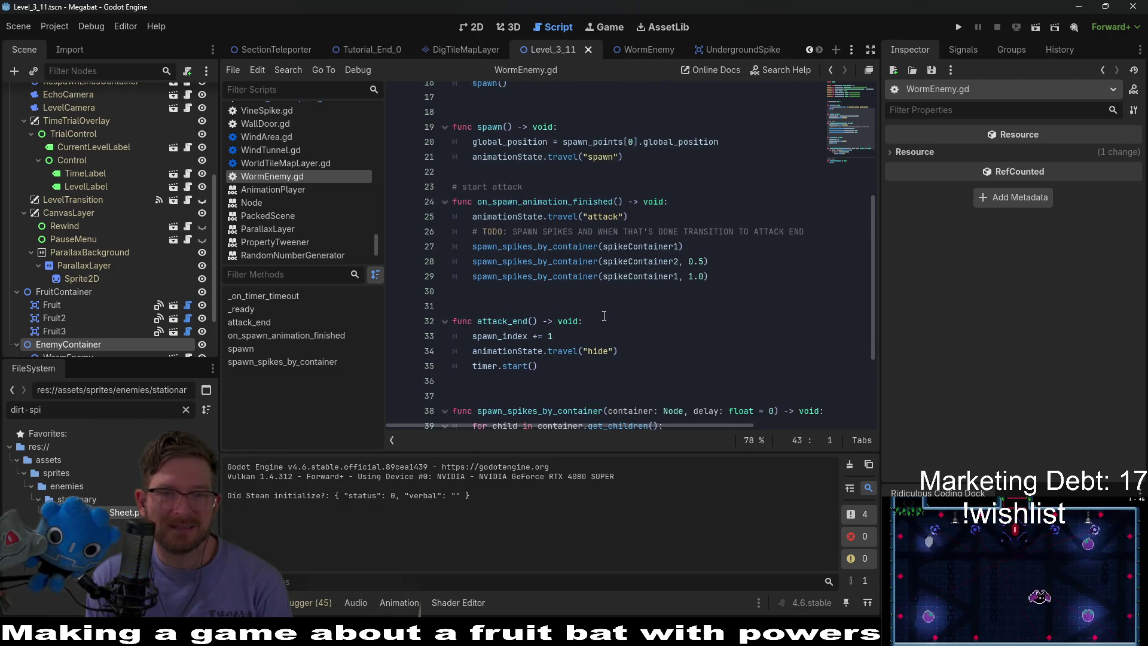
pyautogui.doubleClick(520, 321)
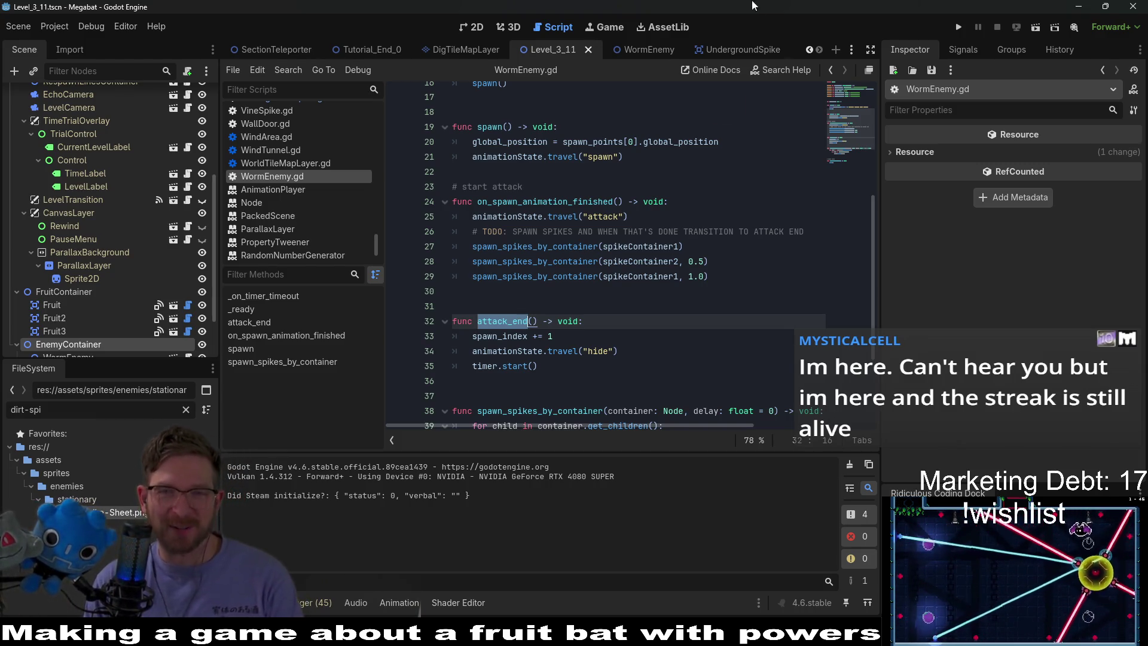
# Inspect the EnemyContainer spawn markers in 2D, then return to WormEnemy.gd and its scene
pyautogui.click(471, 27)
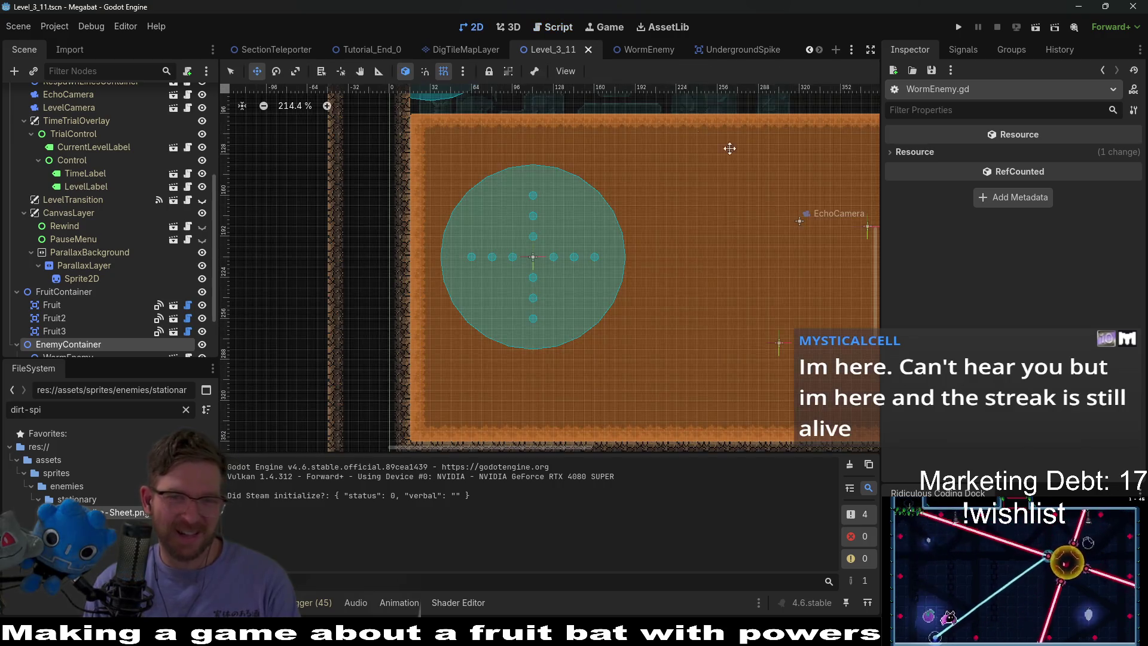
pyautogui.scroll(-4, 616, 214)
pyautogui.scroll(-3, 117, 284)
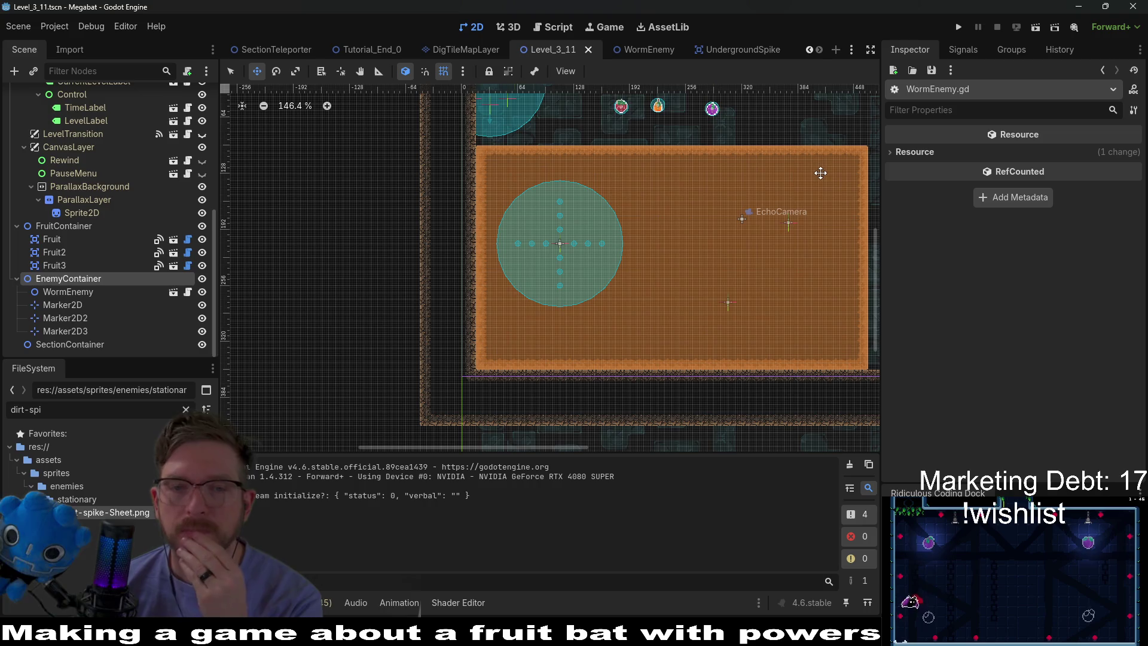
pyautogui.click(561, 28)
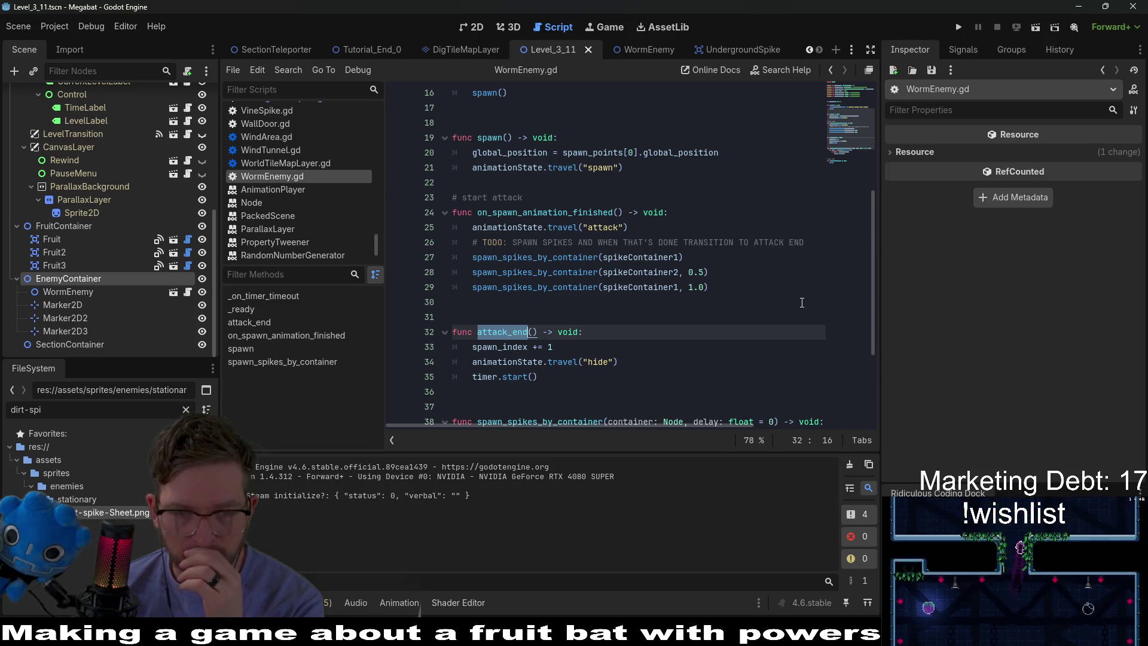
pyautogui.scroll(-2, 802, 302)
pyautogui.scroll(-2, 802, 303)
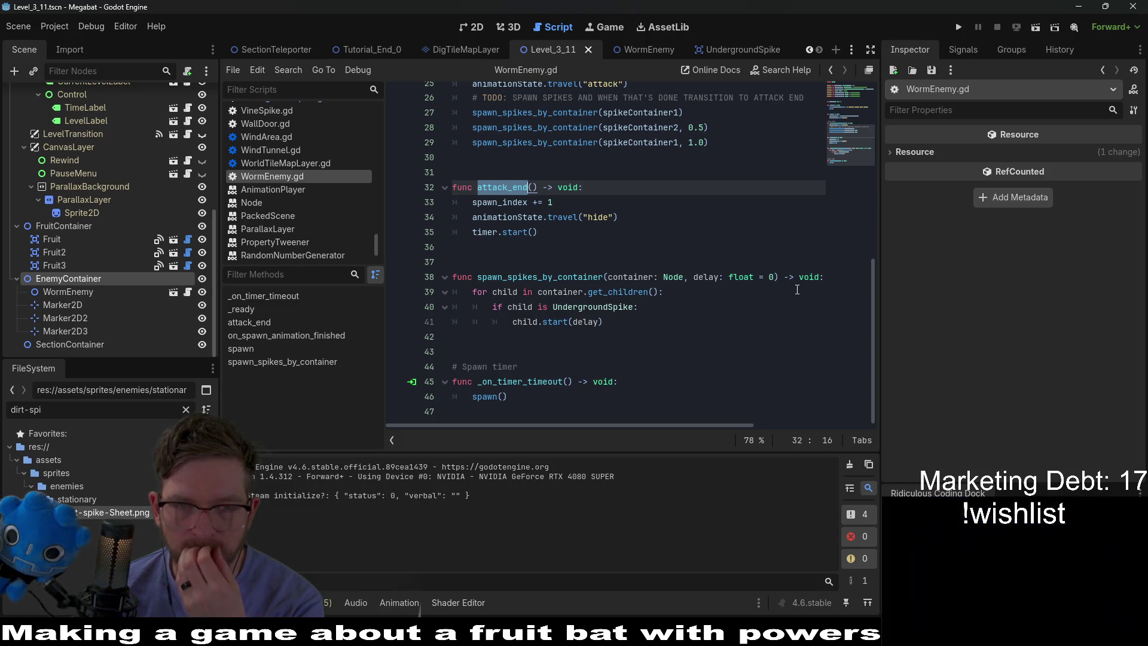
pyautogui.scroll(4, 717, 180)
pyautogui.click(636, 48)
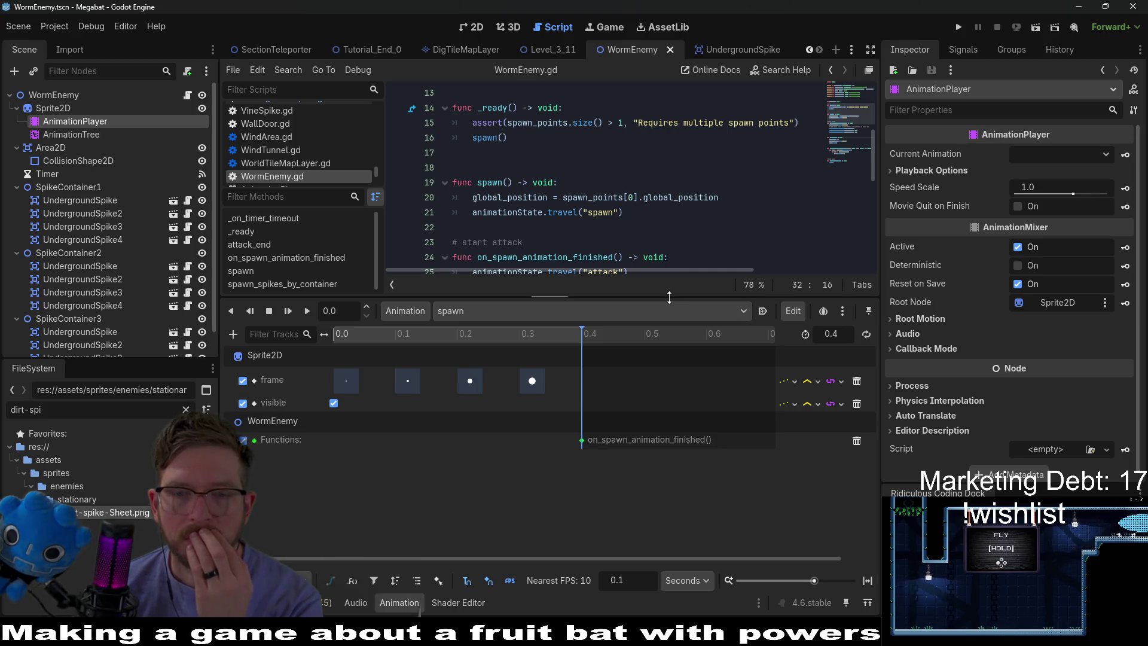
# Enlarge the script area and review on_spawn_animation_finished and attack_end
pyautogui.moveTo(670, 294); pyautogui.dragTo(664, 442)
pyautogui.moveTo(676, 204)
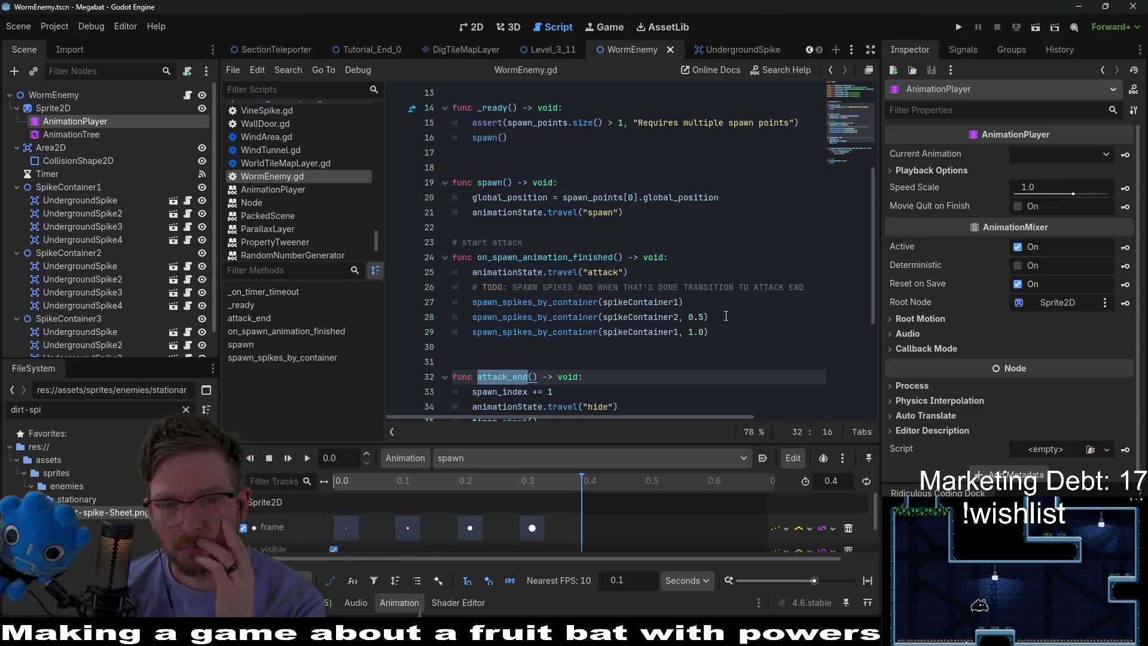
pyautogui.doubleClick(571, 258)
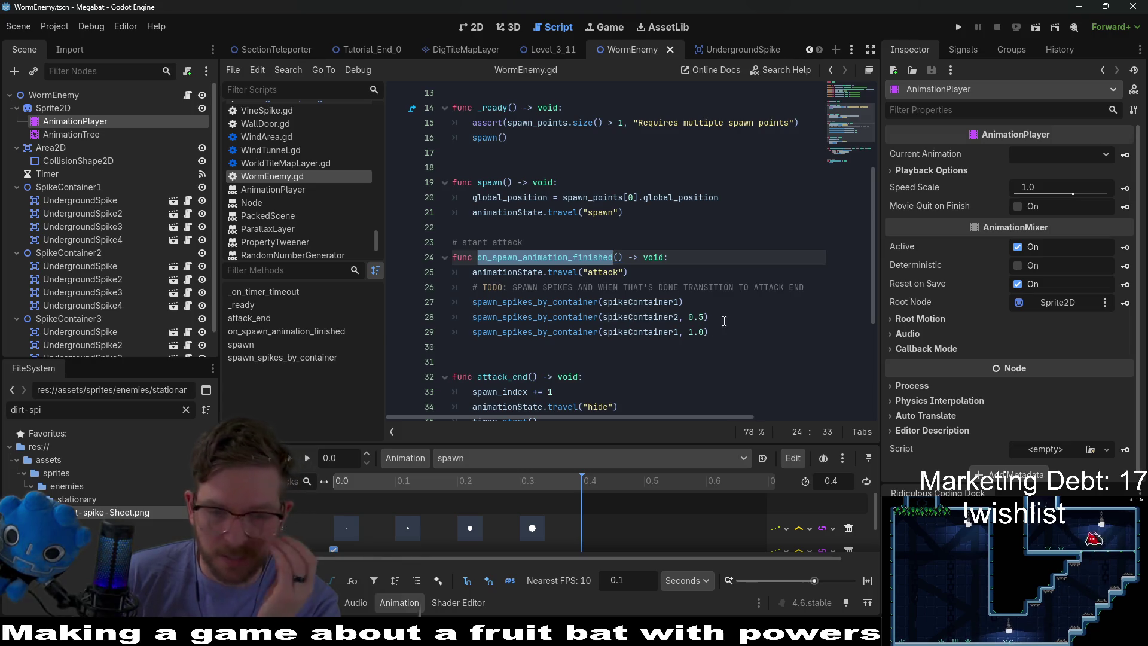
pyautogui.scroll(-2, 719, 324)
pyautogui.doubleClick(502, 287)
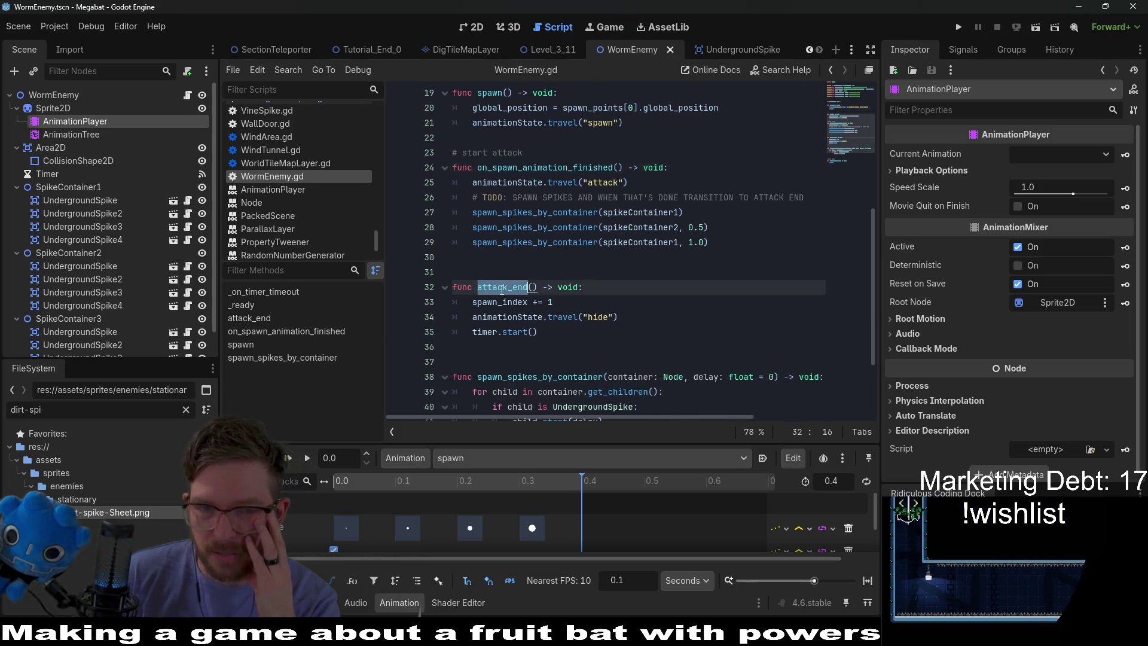
# Show WormEnemy's attack animation, then select the AnimationTree state graph
pyautogui.click(535, 457)
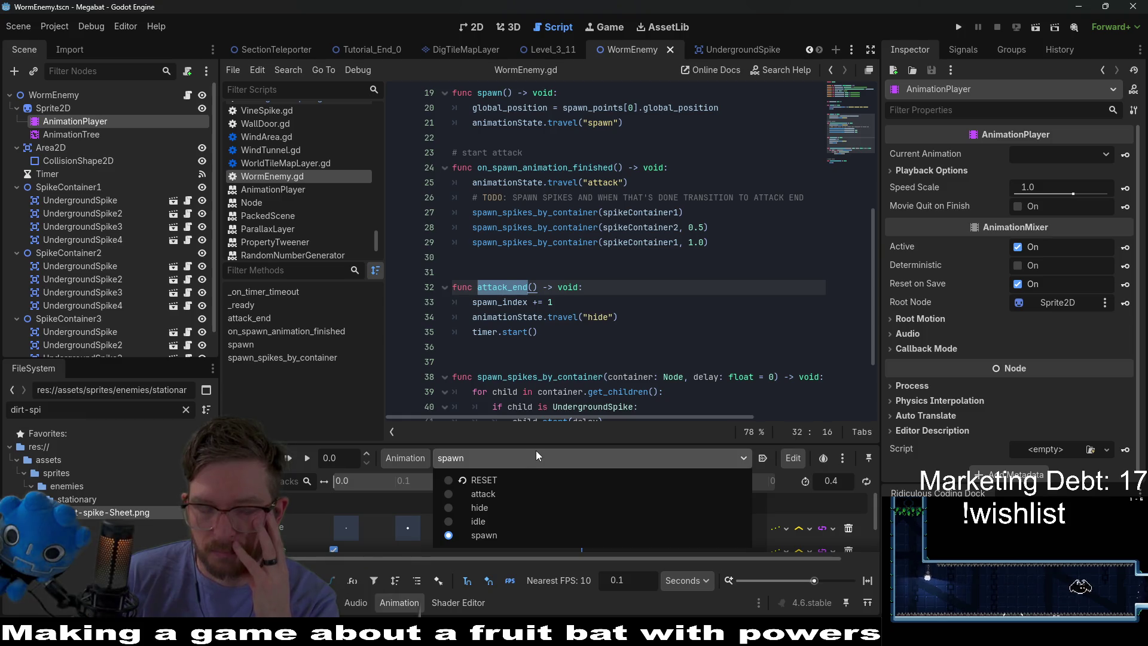
pyautogui.click(508, 493)
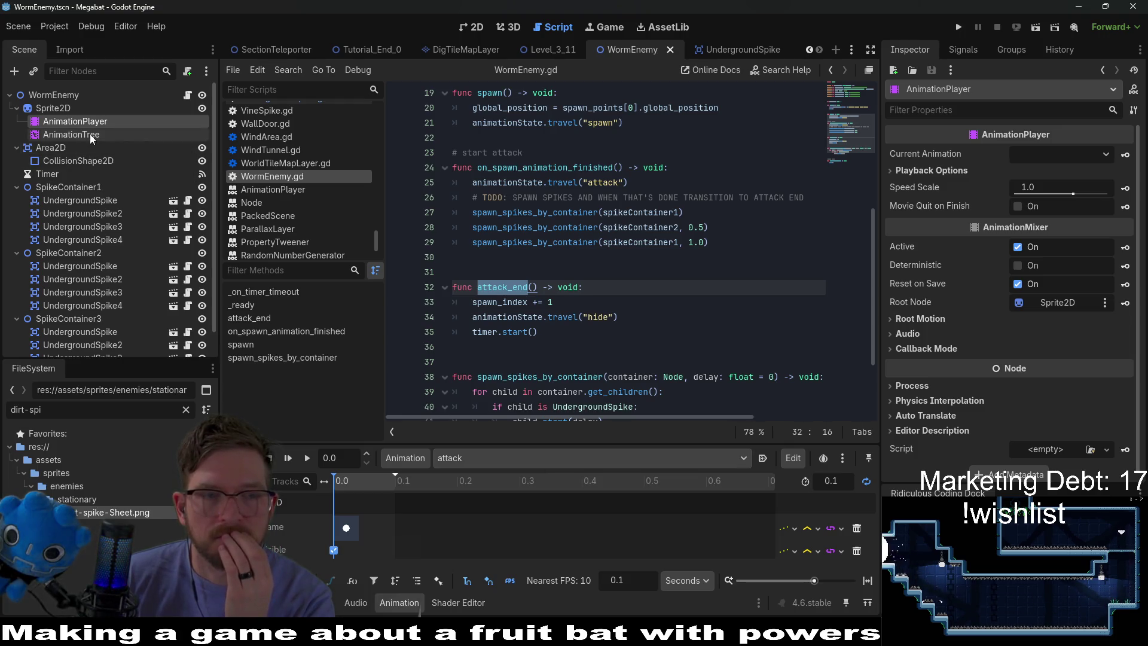
pyautogui.click(71, 134)
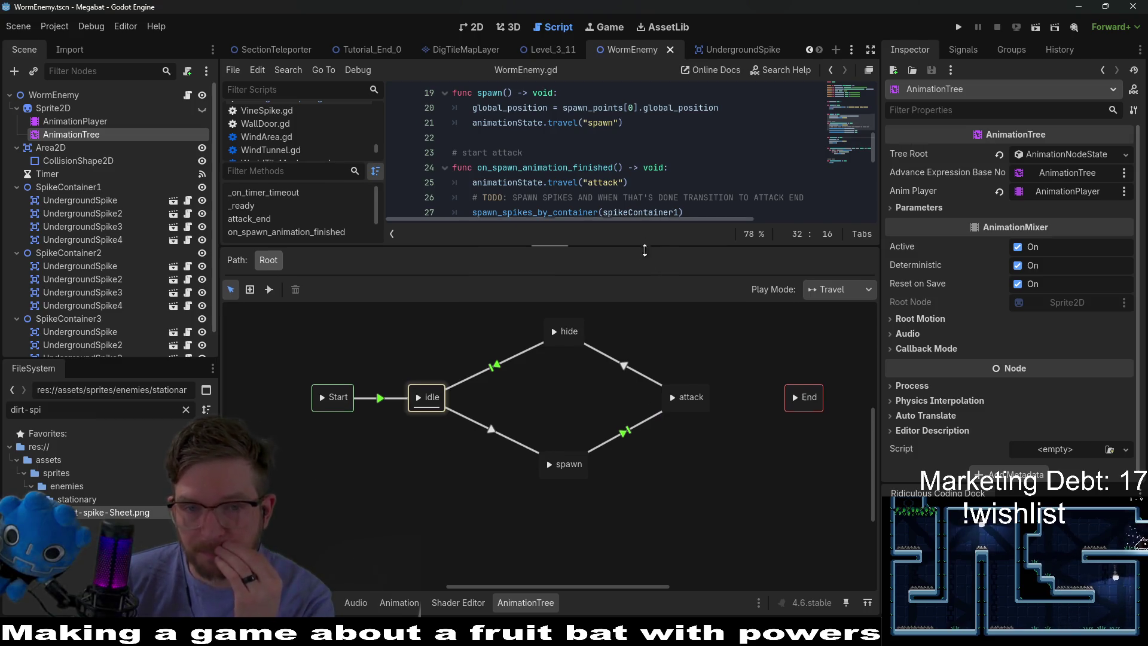
pyautogui.moveTo(658, 246); pyautogui.dragTo(659, 508)
pyautogui.scroll(-1, 627, 257)
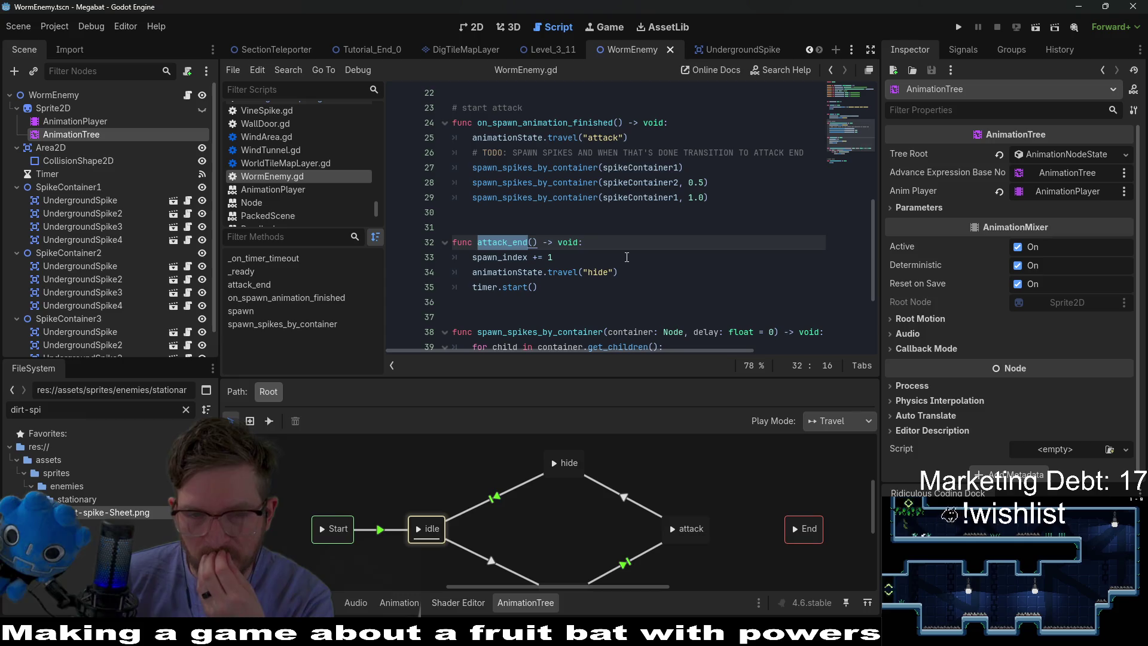
pyautogui.scroll(-3, 578, 305)
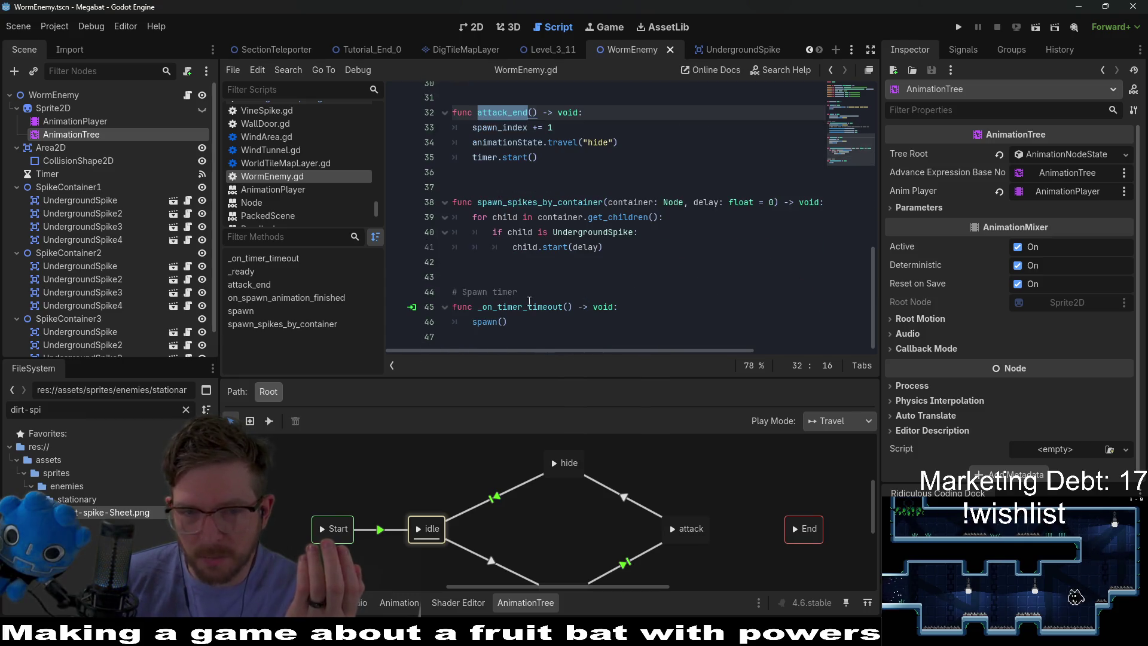
pyautogui.doubleClick(486, 322)
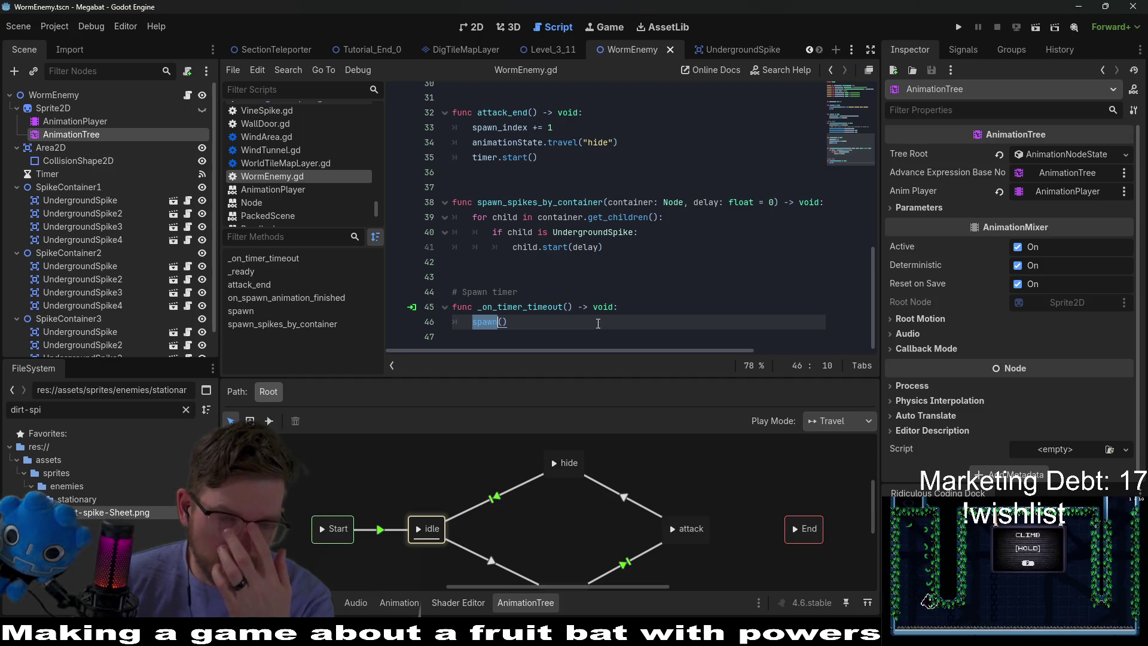
pyautogui.doubleClick(502, 113)
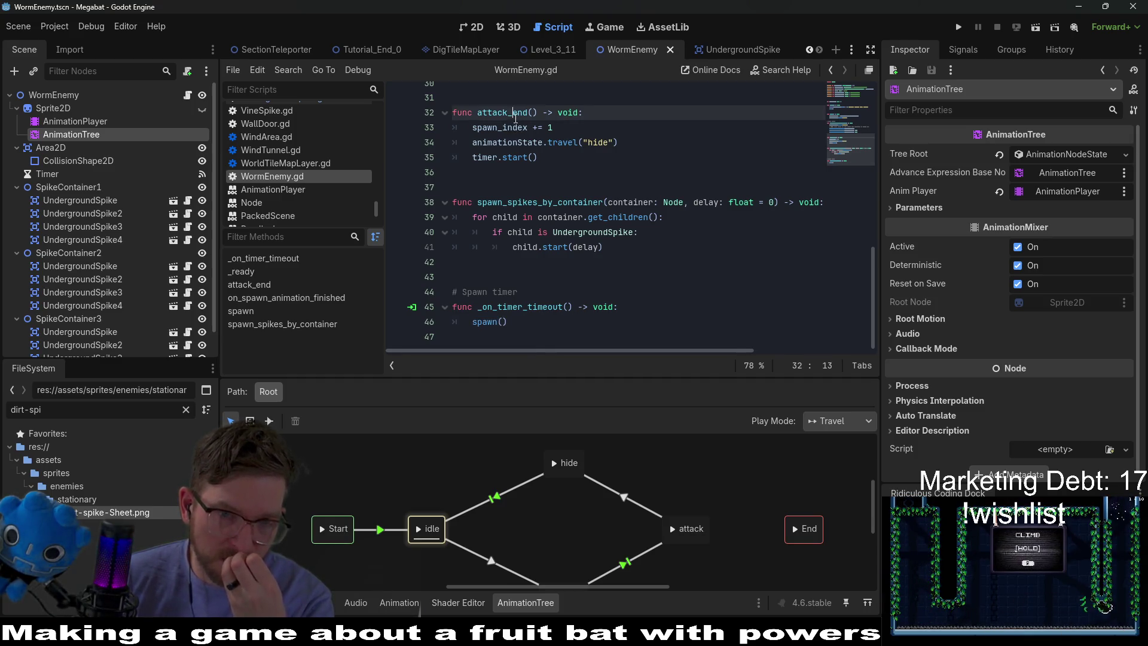
pyautogui.hotkey('ctrl', 'c')
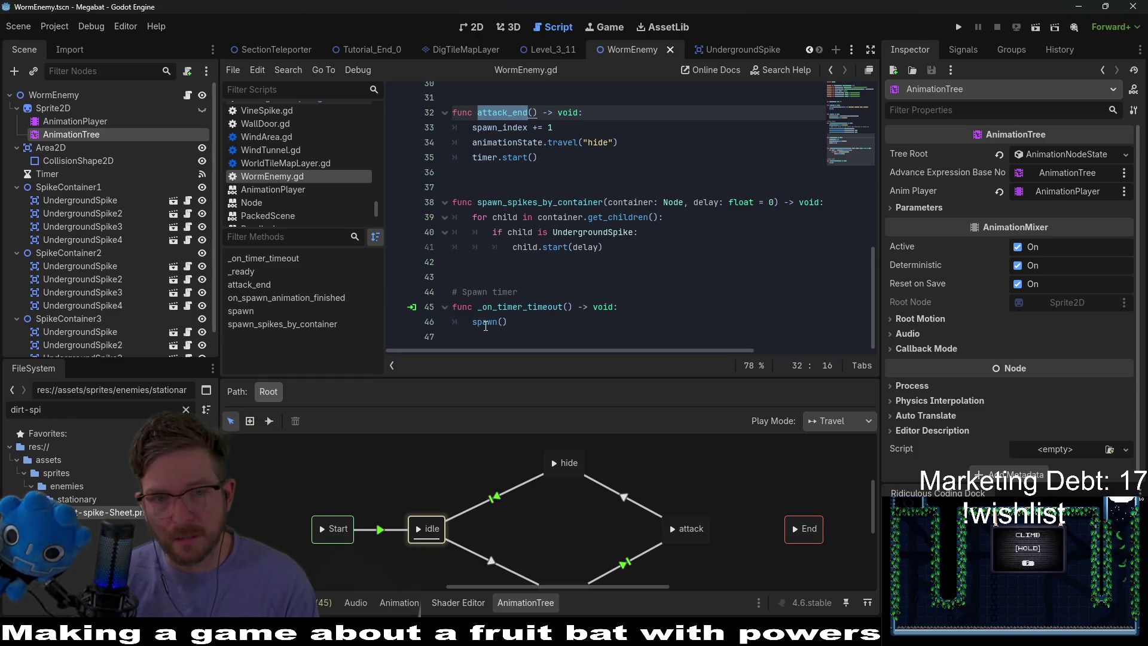
pyautogui.doubleClick(486, 321)
pyautogui.hotkey('ctrl', 'v')
pyautogui.press('End')
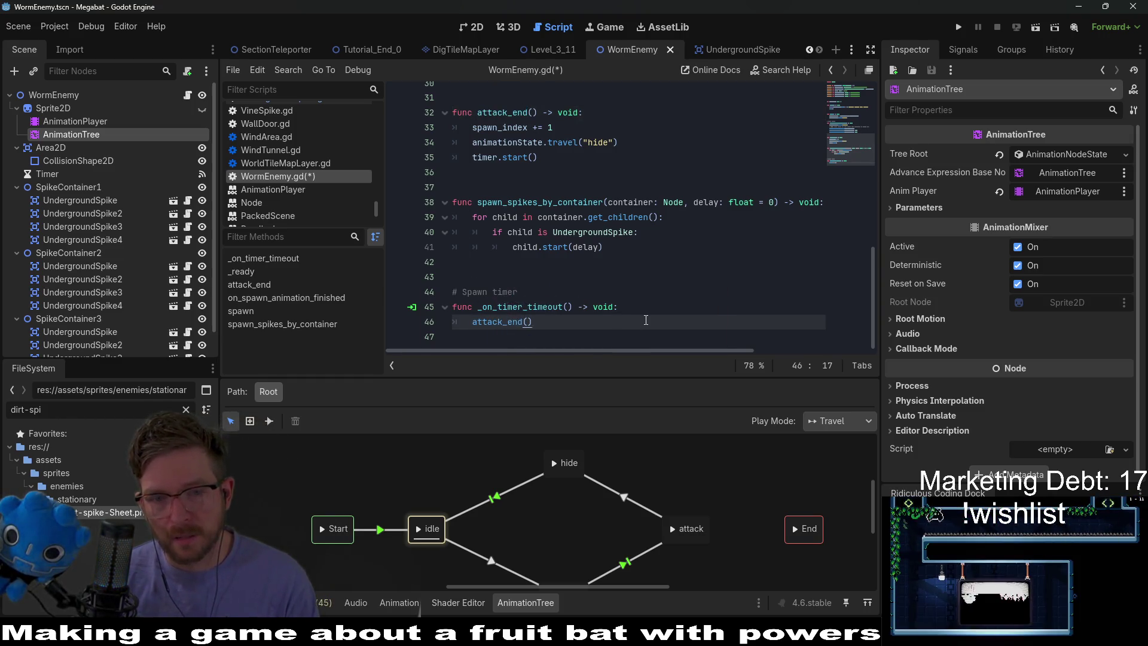
pyautogui.hotkey('ctrl', 's')
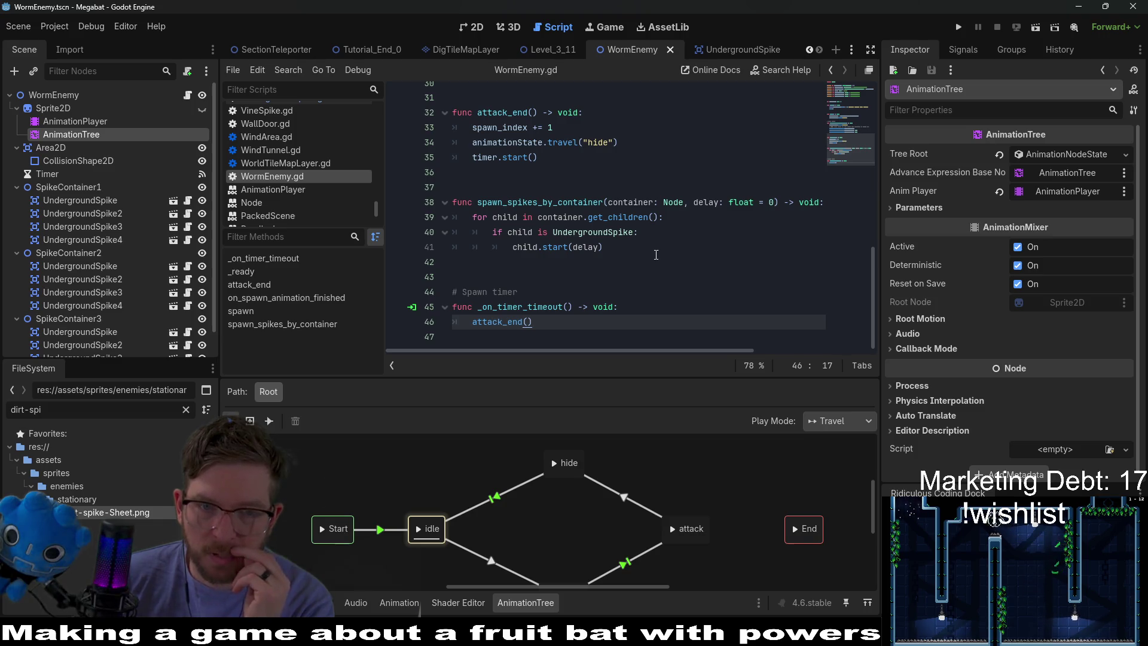
pyautogui.scroll(3, 656, 255)
pyautogui.scroll(-3, 655, 255)
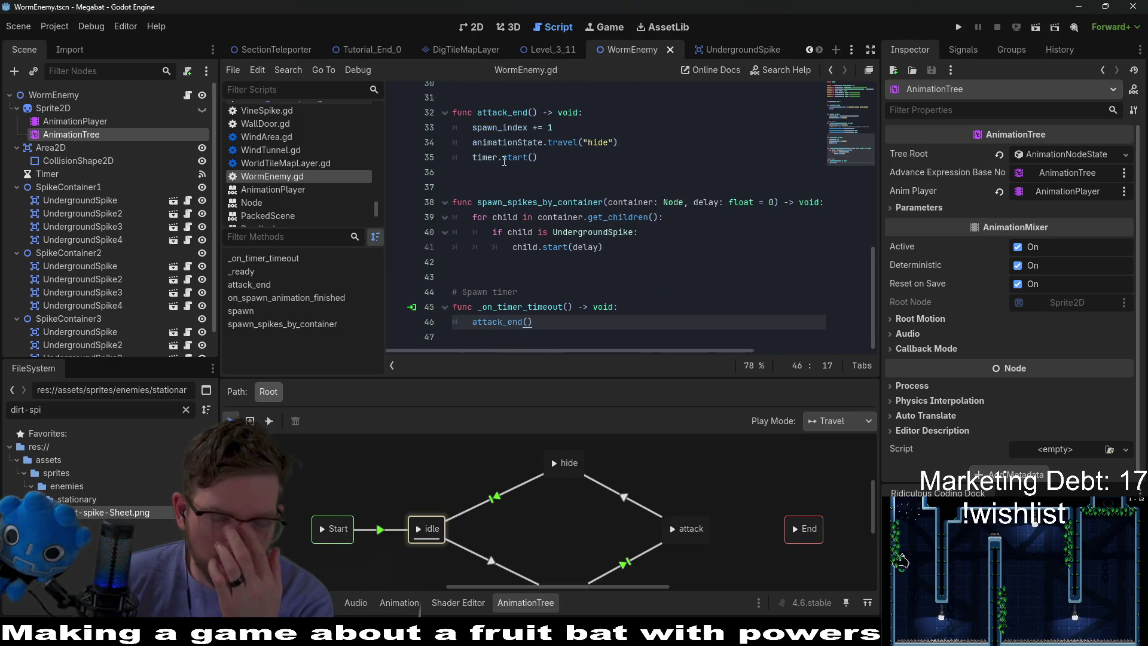
pyautogui.doubleClick(515, 158)
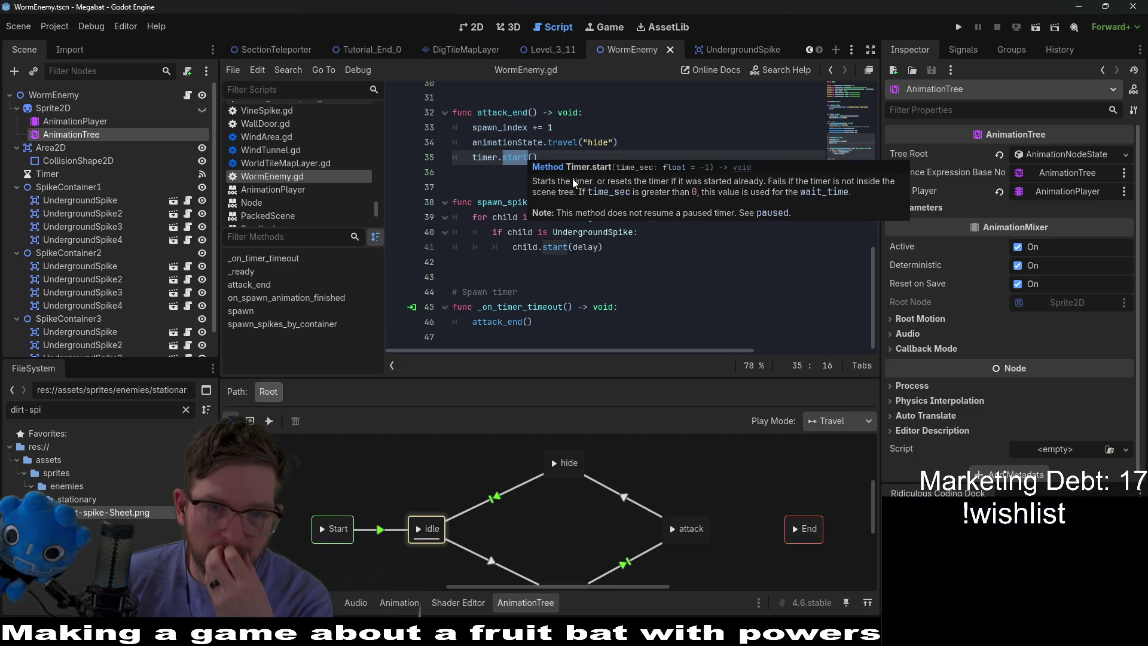
pyautogui.scroll(3, 576, 323)
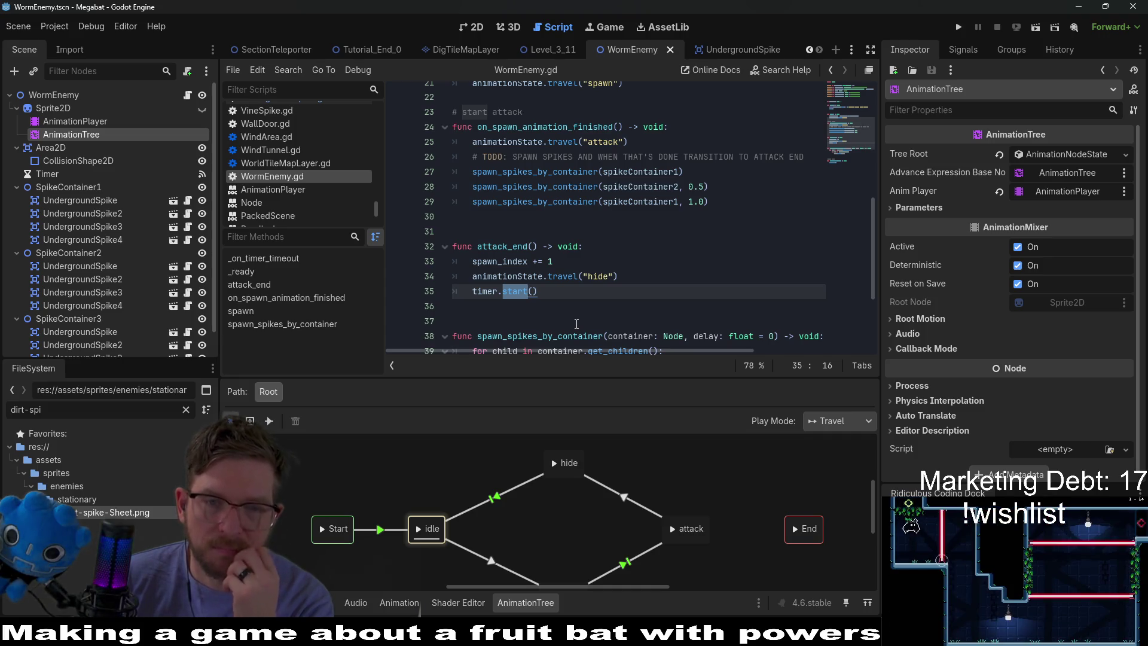
pyautogui.scroll(-3, 577, 323)
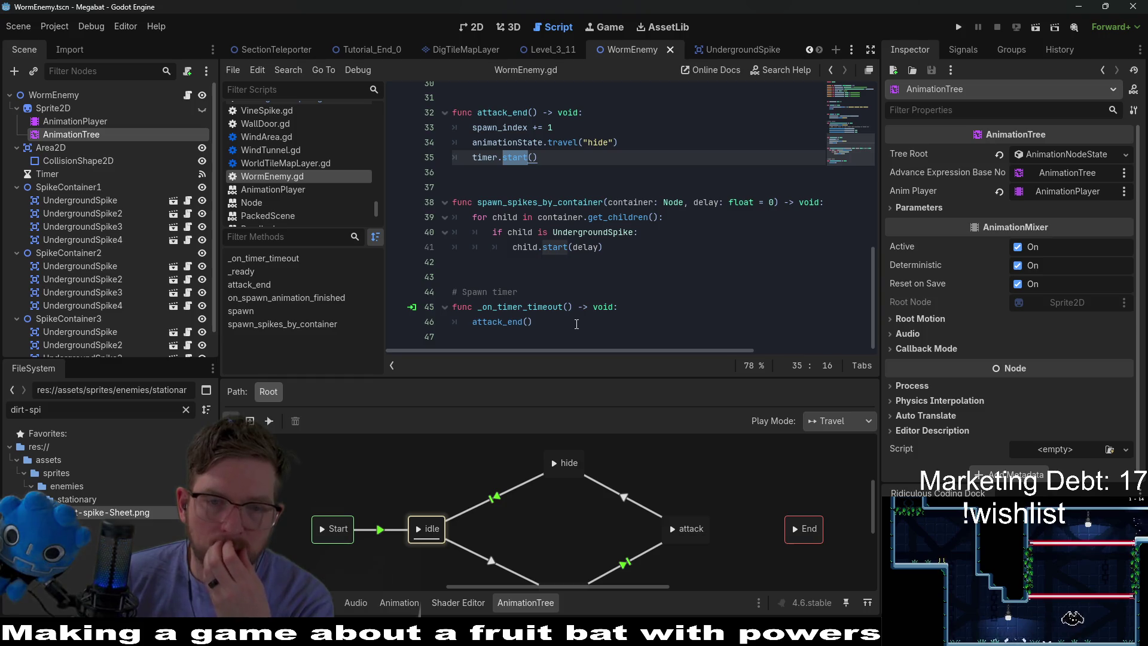
pyautogui.scroll(3, 576, 324)
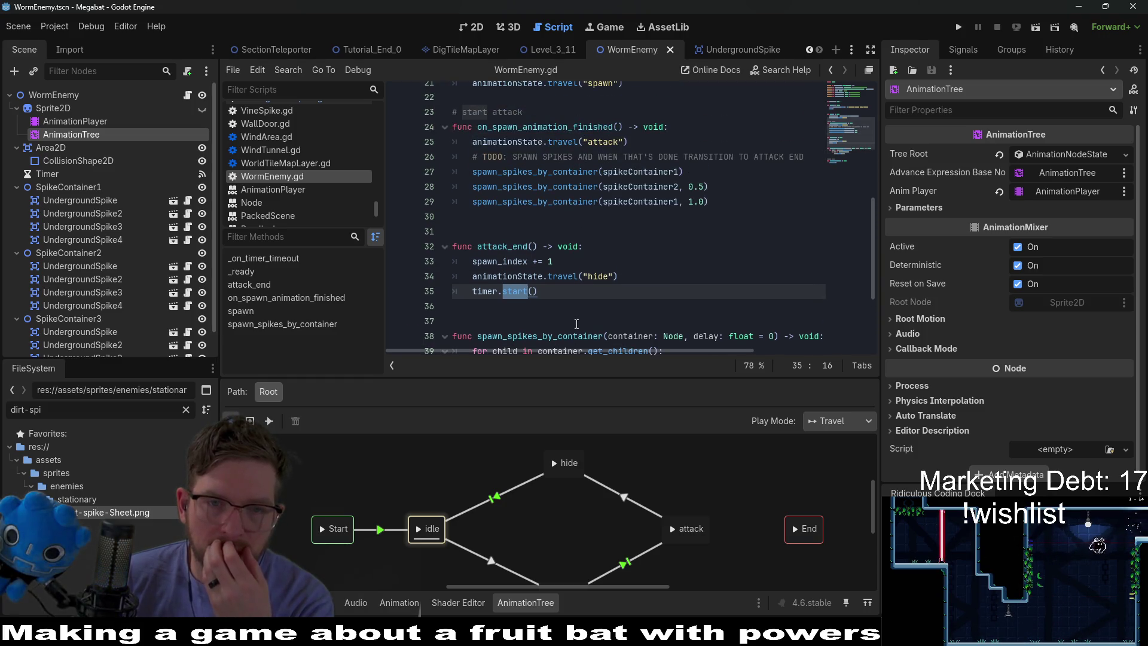
pyautogui.scroll(2, 576, 323)
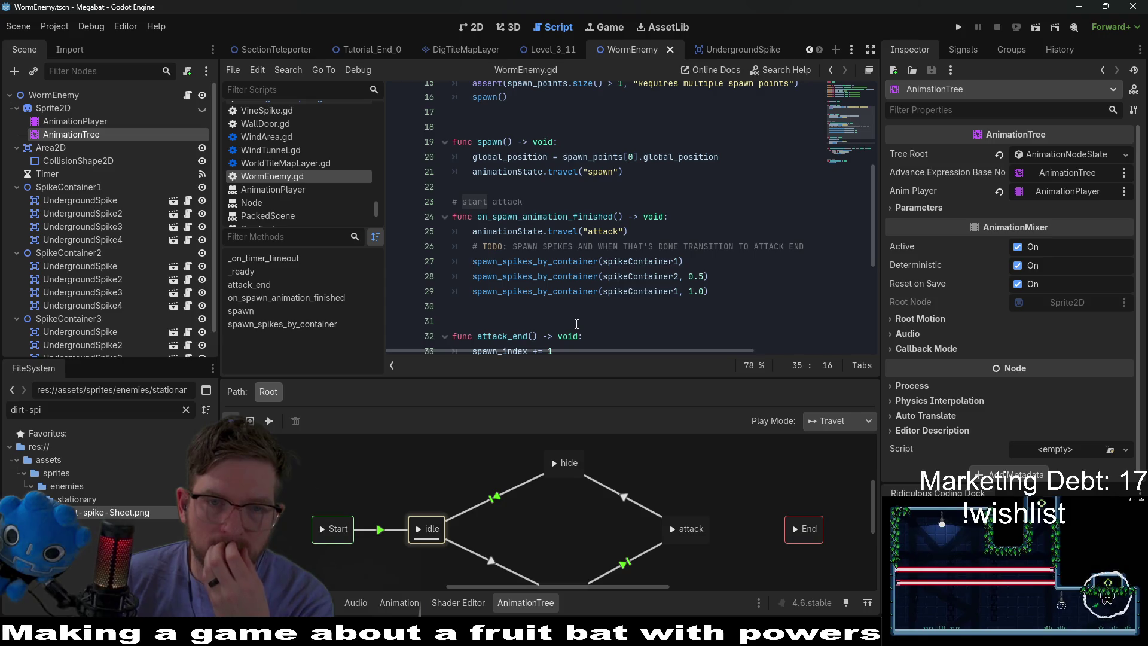
pyautogui.hotkey('ctrl', 'z')
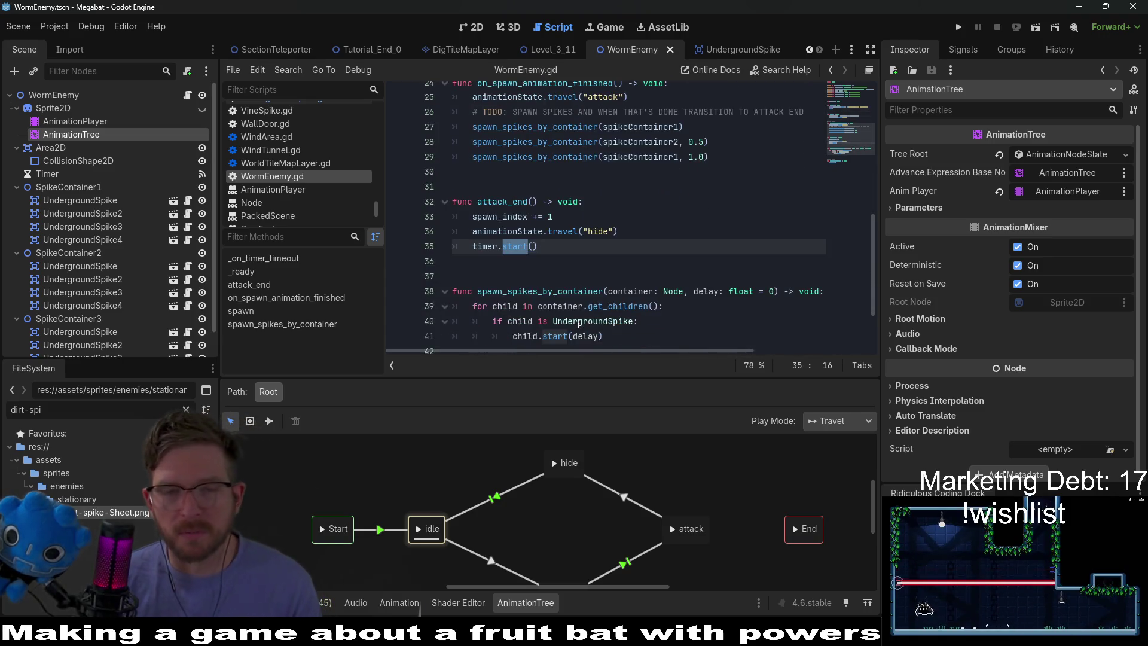
pyautogui.hotkey('ctrl', 's')
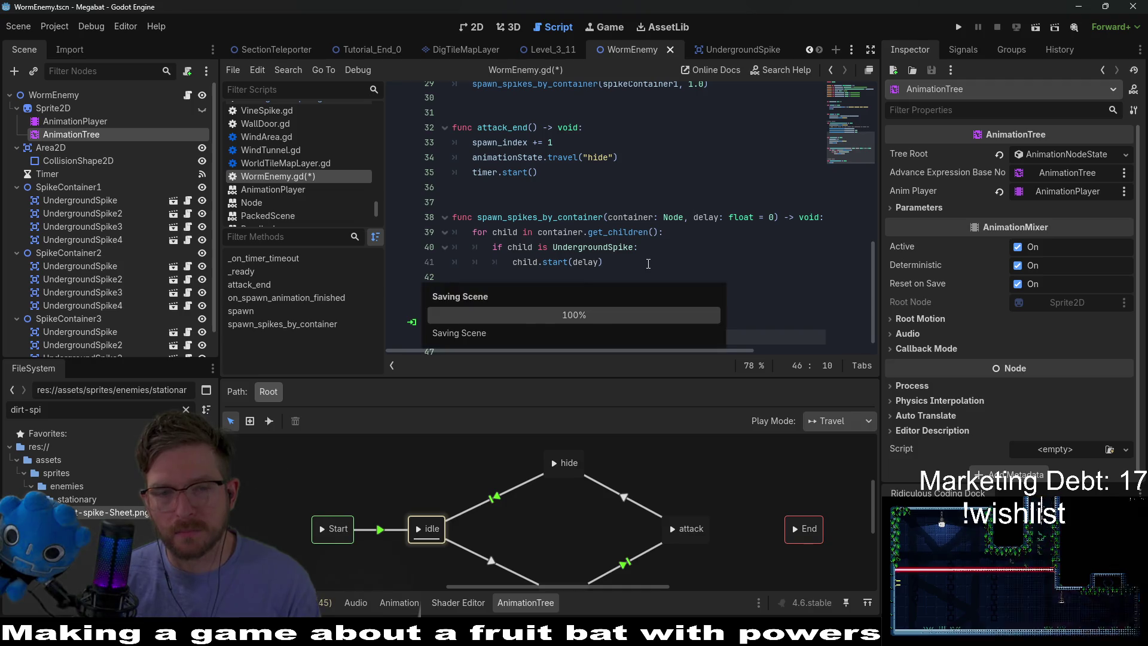
pyautogui.scroll(5, 550, 216)
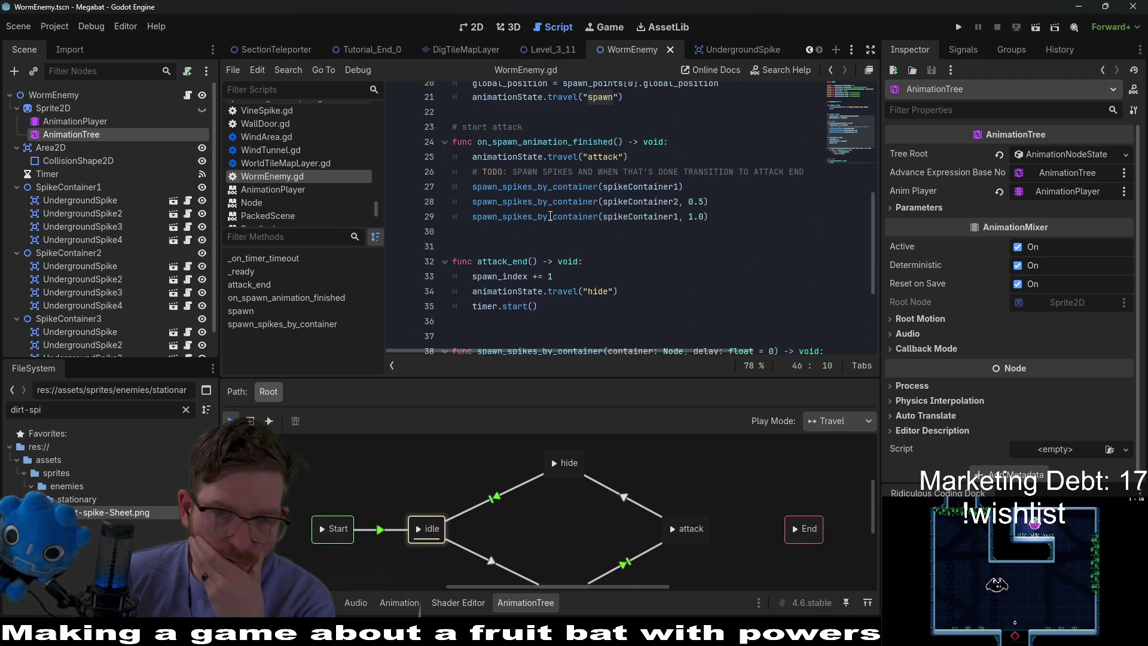
pyautogui.scroll(1, 550, 215)
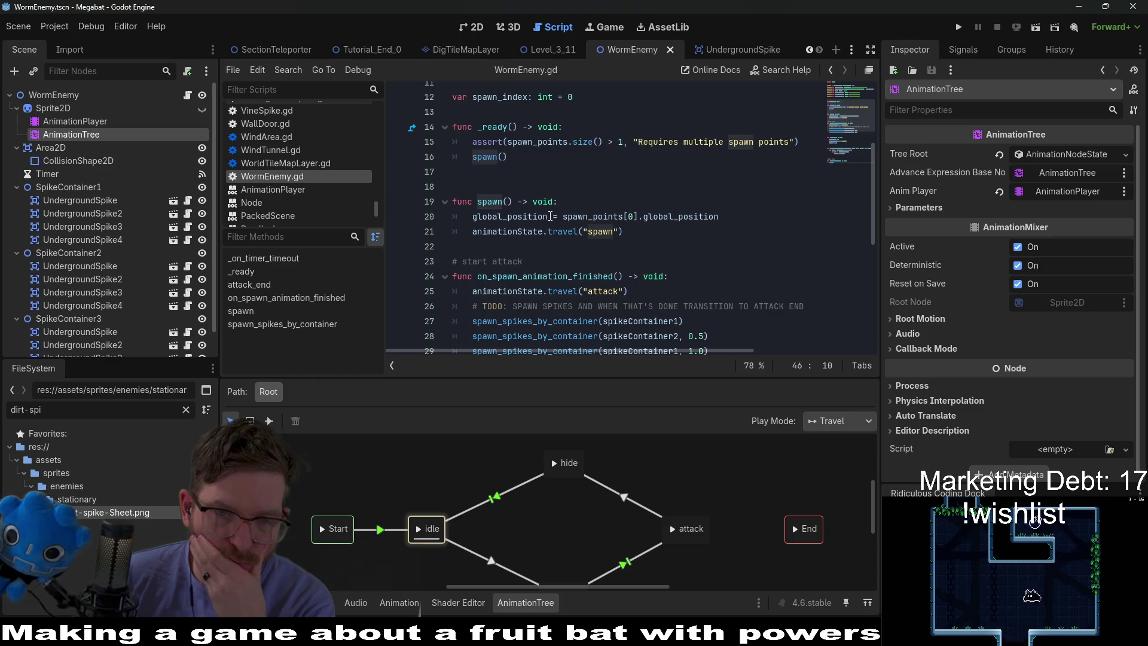
pyautogui.scroll(-3, 550, 216)
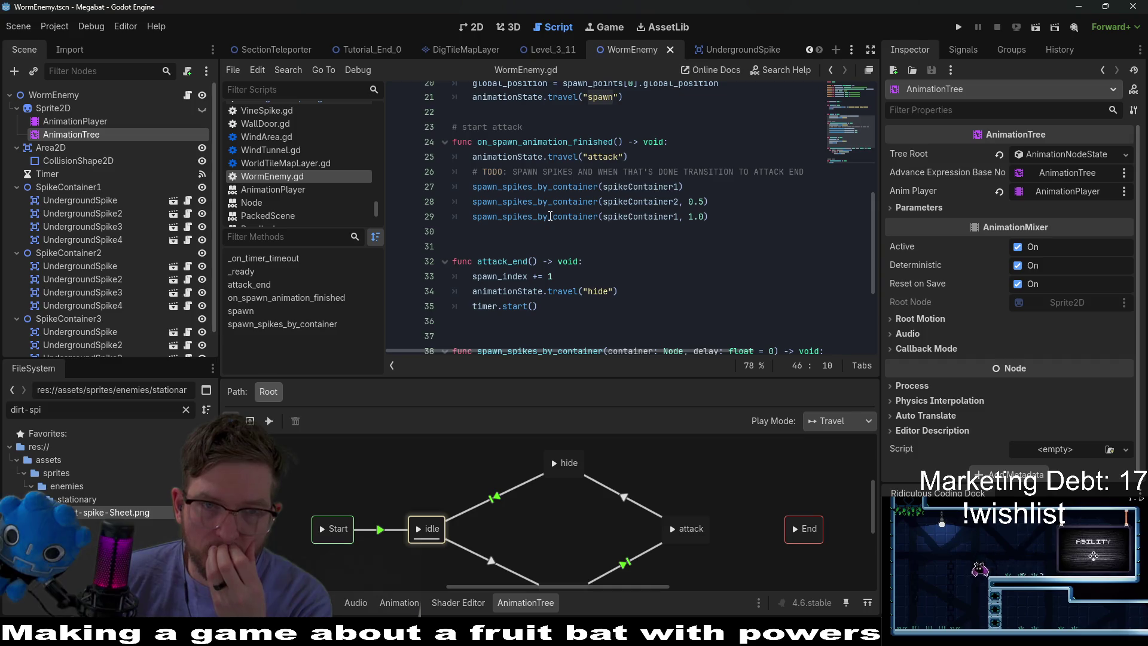
# Add timer.start() after the spawn_spikes_by_container calls and delete it from attack_end
pyautogui.click(64, 174)
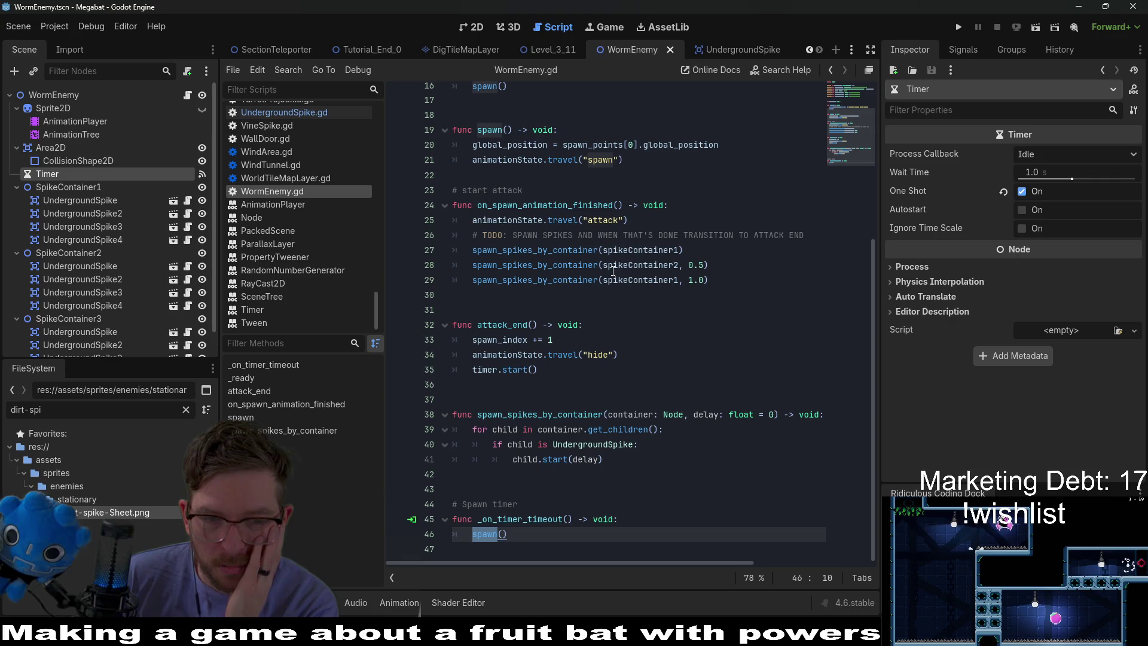
pyautogui.click(738, 279)
pyautogui.press('Return')
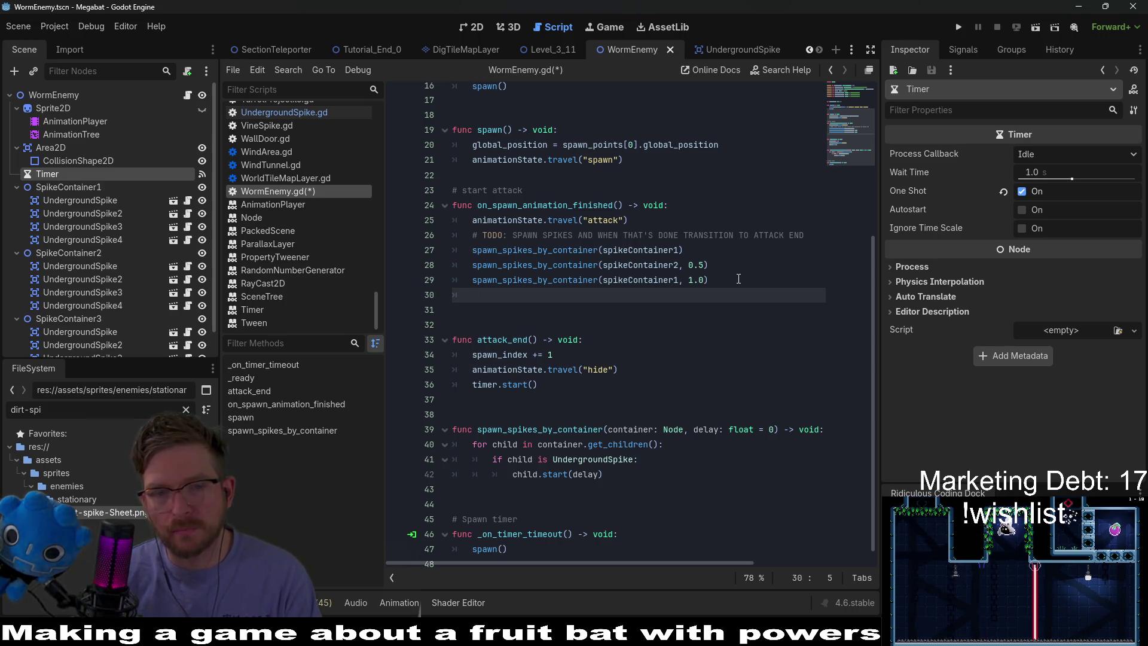
pyautogui.write('stimer.')
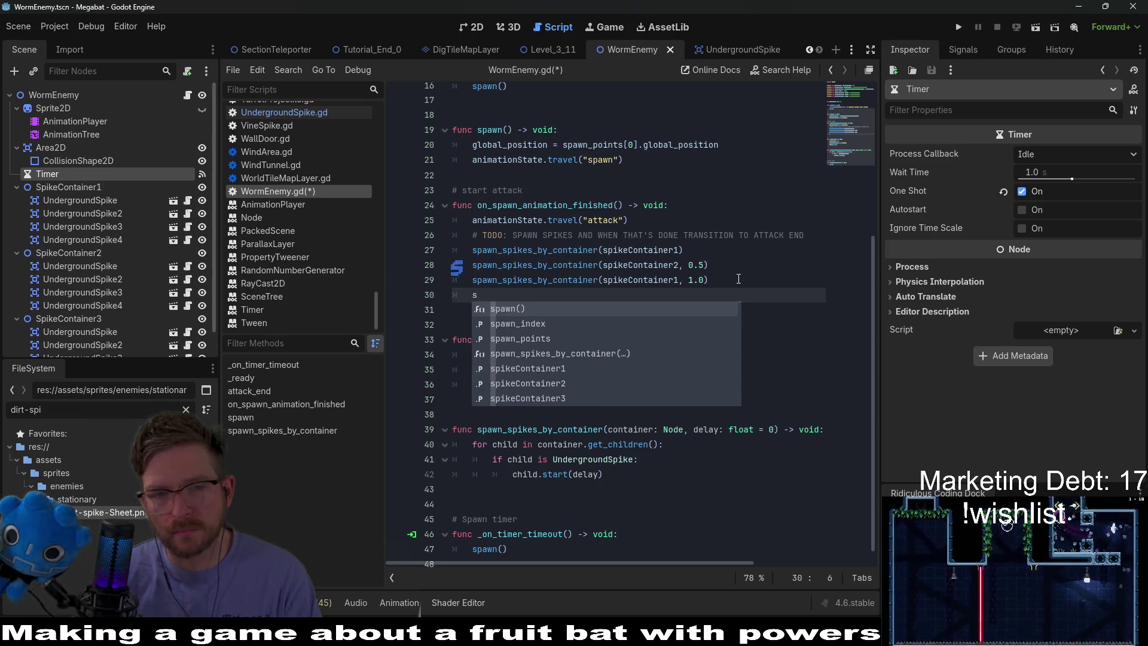
pyautogui.write('start()')
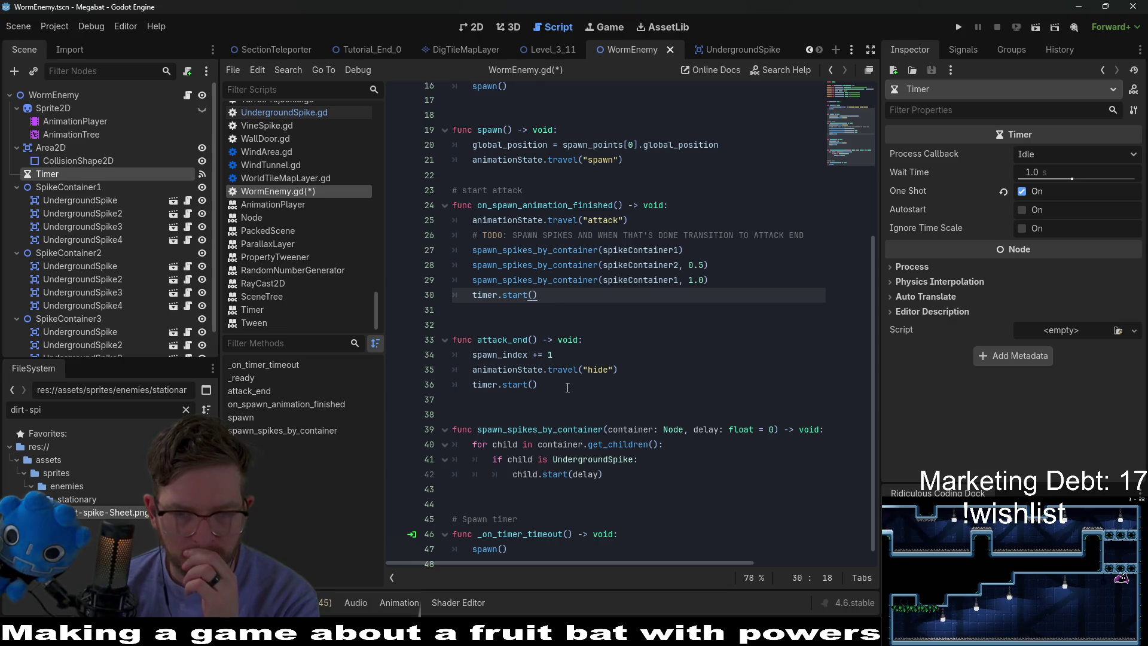
pyautogui.moveTo(567, 387); pyautogui.dragTo(617, 374)
pyautogui.press('BackSpace')
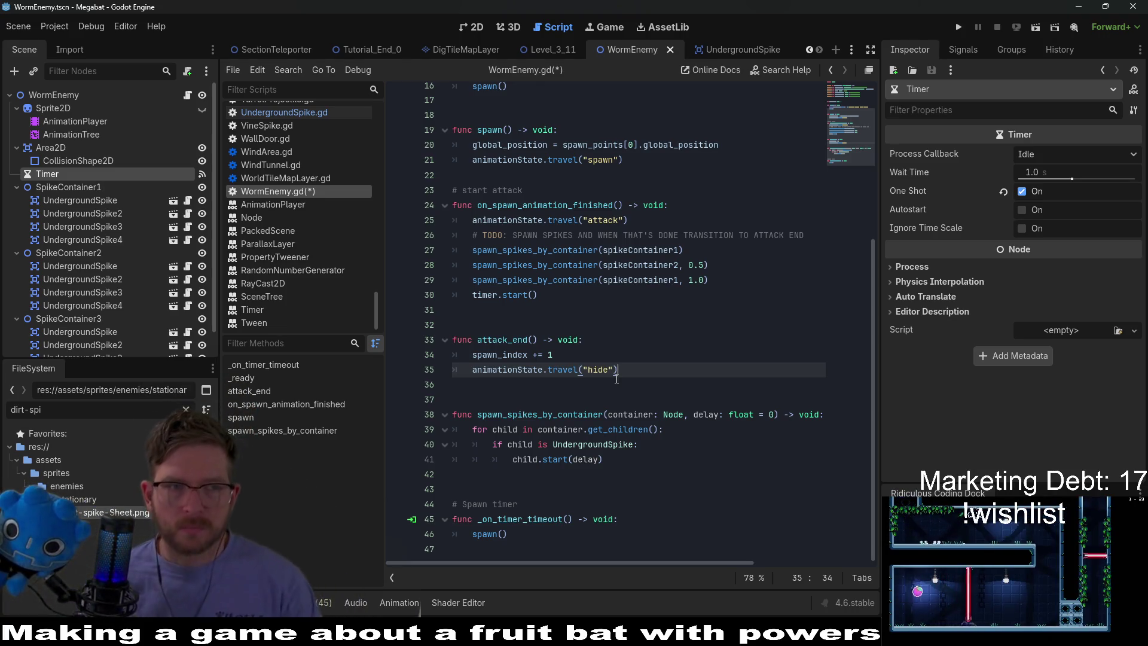
pyautogui.click(507, 27)
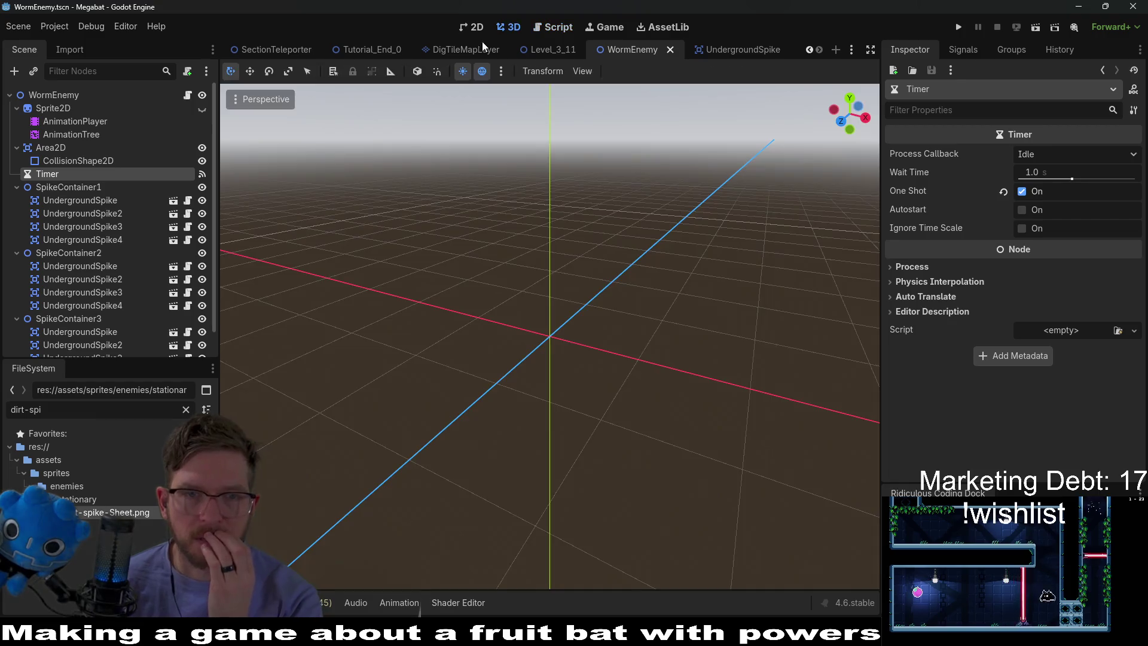
# Inspect the AnimationTree's hide state and the hide animation's tracks in AnimationPlayer
pyautogui.click(57, 108)
pyautogui.click(63, 121)
pyautogui.click(74, 135)
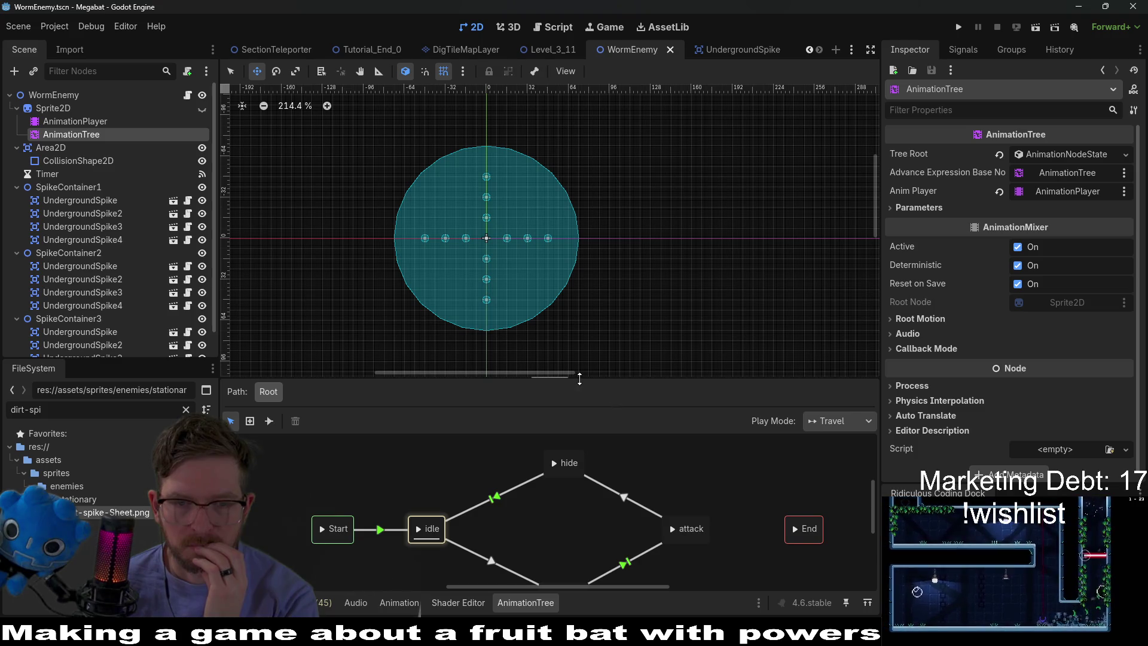
pyautogui.moveTo(579, 378); pyautogui.dragTo(574, 267)
pyautogui.click(563, 352)
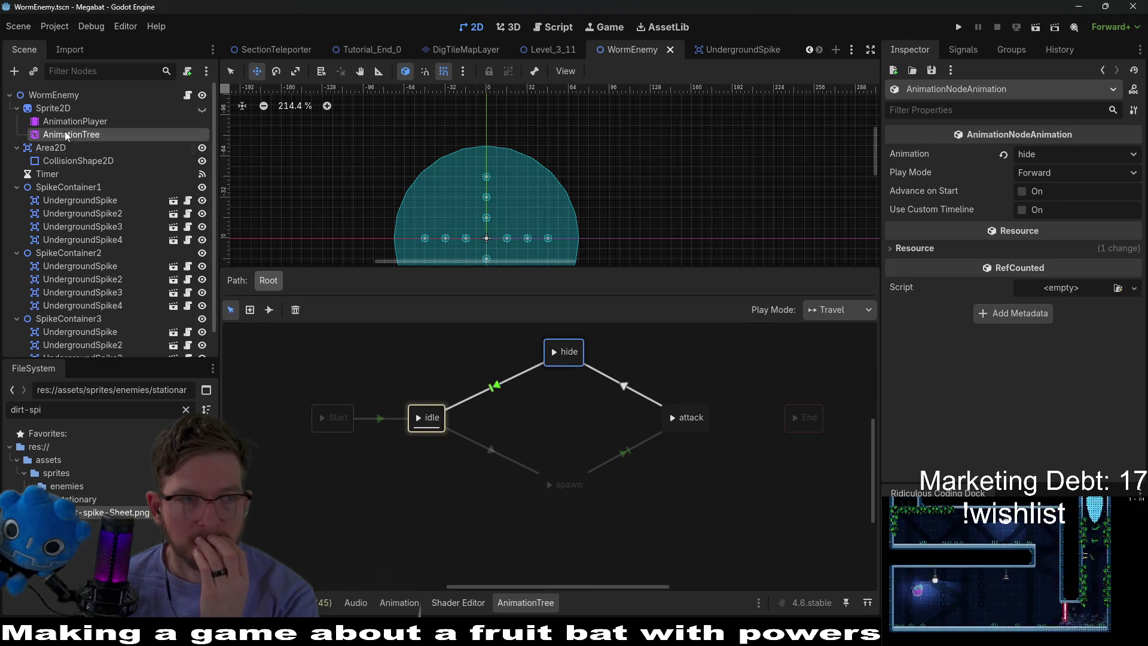
pyautogui.click(74, 122)
pyautogui.click(496, 458)
pyautogui.click(496, 504)
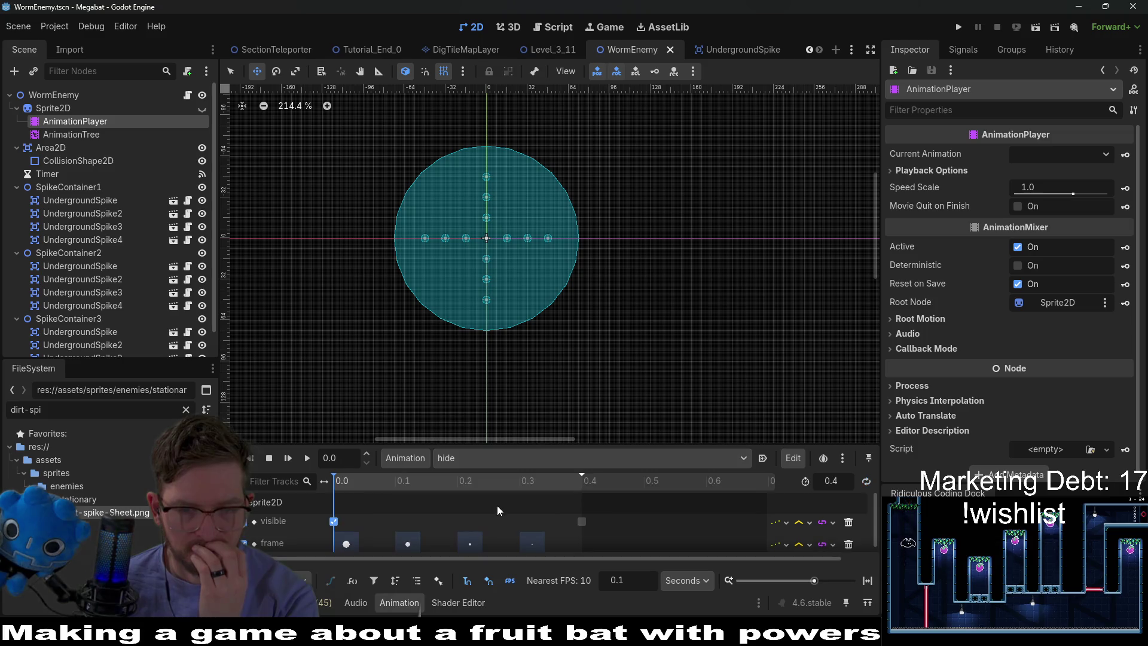
pyautogui.scroll(-1, 516, 508)
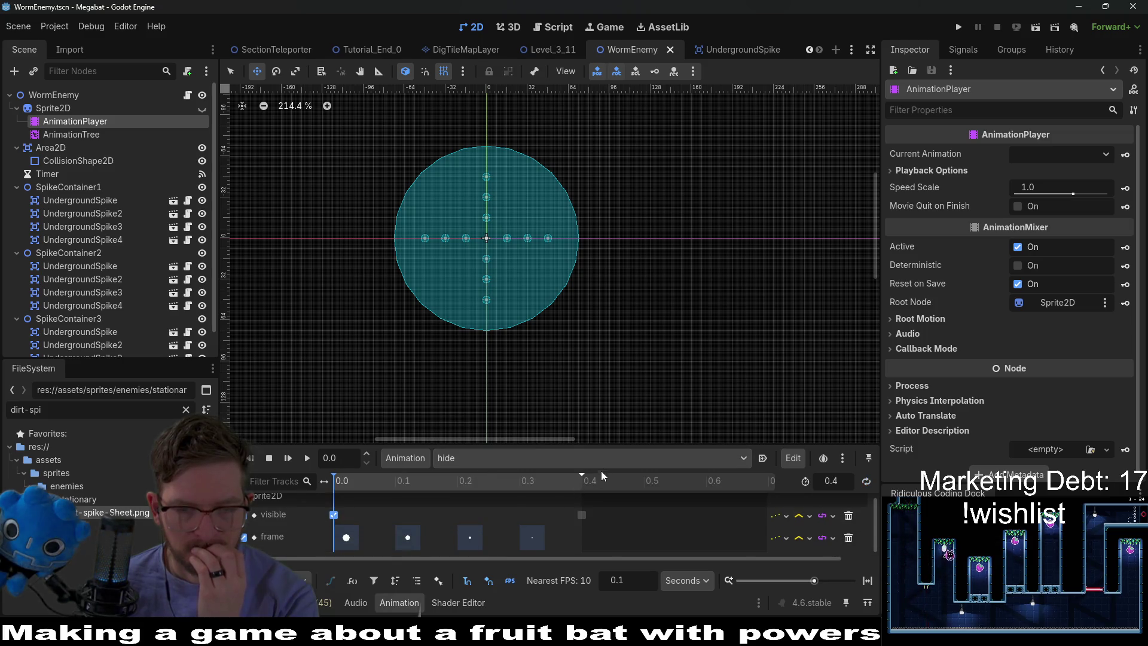
pyautogui.moveTo(624, 447); pyautogui.dragTo(631, 324)
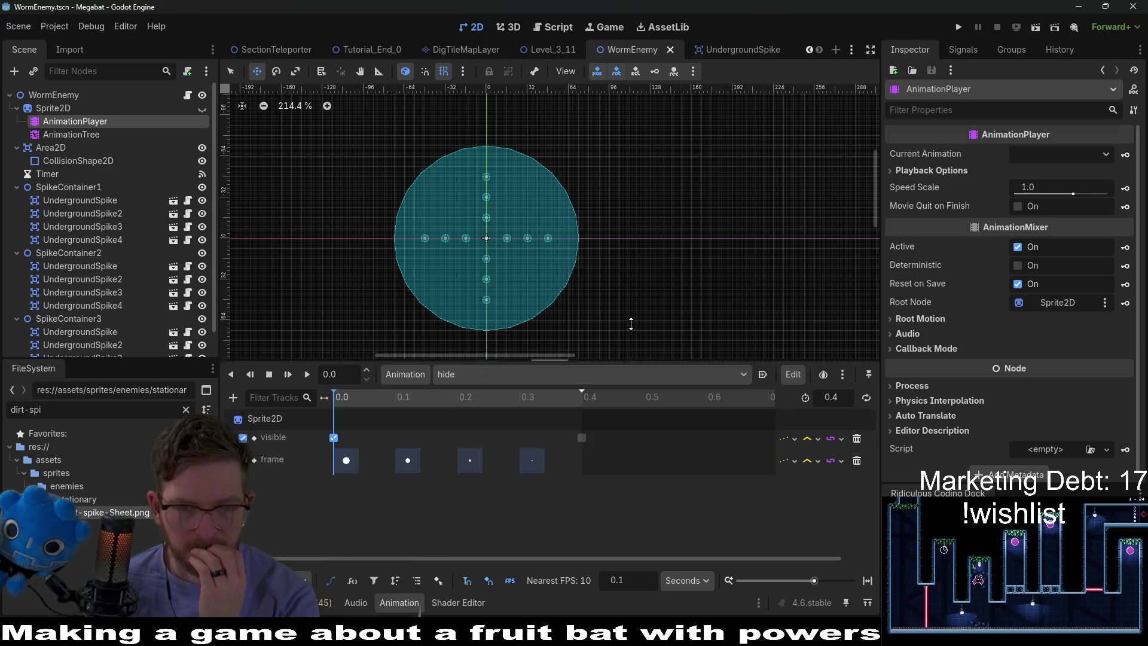
# Add a new on_hide_animation_finished() -> void function below on_spawn_animation_finished
pyautogui.click(187, 95)
pyautogui.scroll(1, 590, 154)
pyautogui.scroll(-3, 568, 167)
pyautogui.scroll(-3, 527, 190)
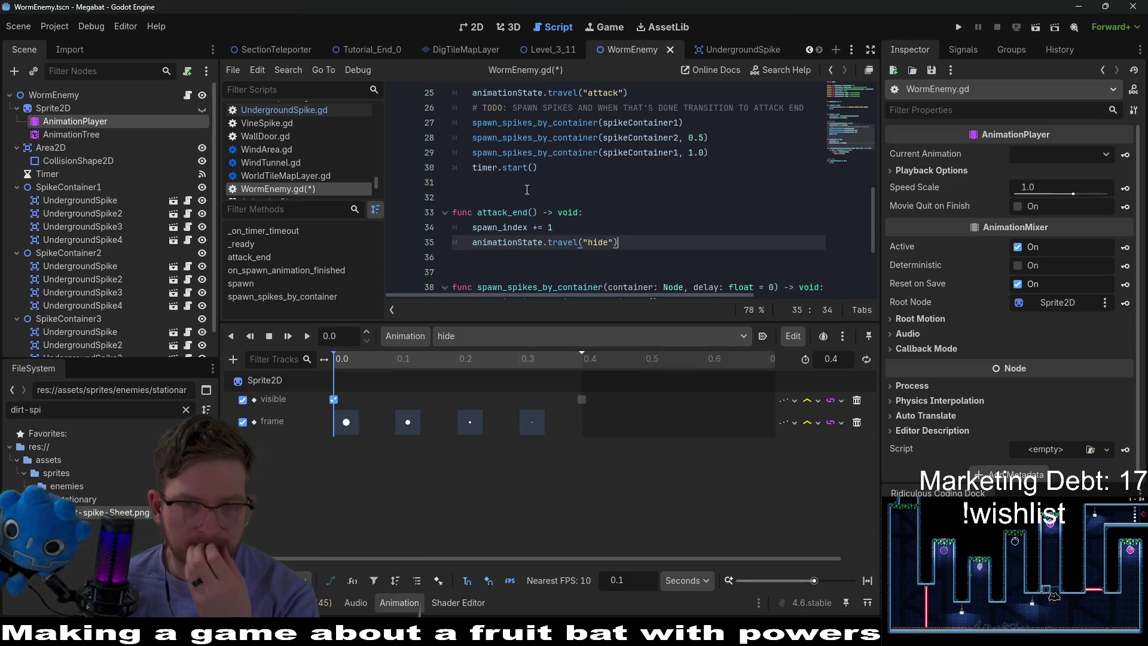
pyautogui.click(527, 189)
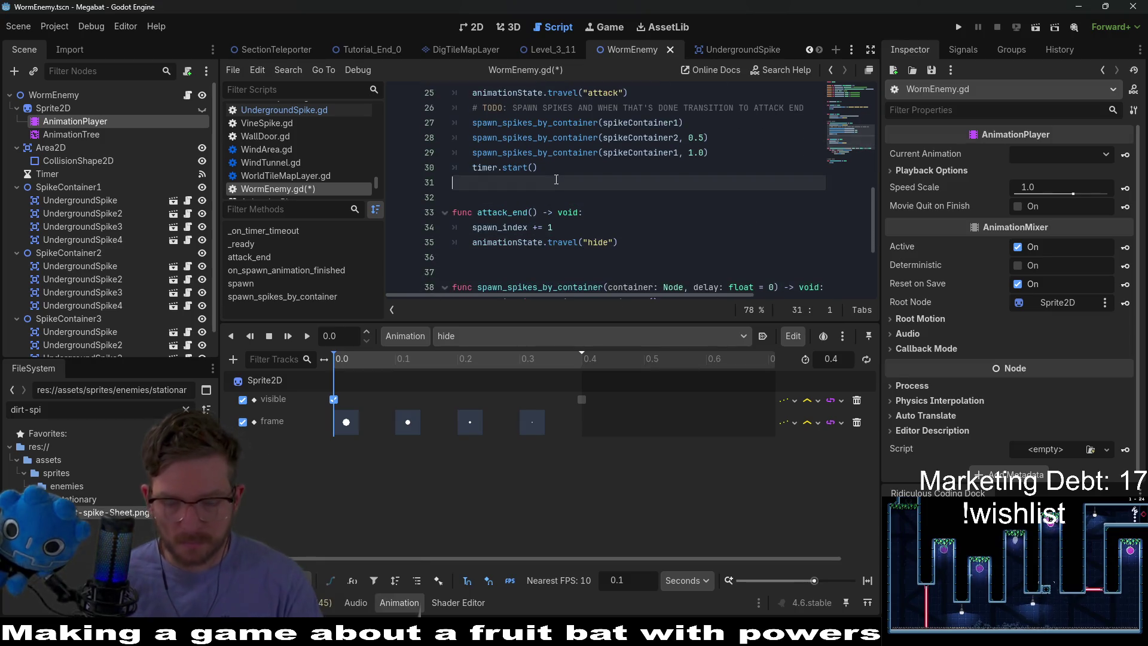
pyautogui.press('Return')
pyautogui.press('Return')
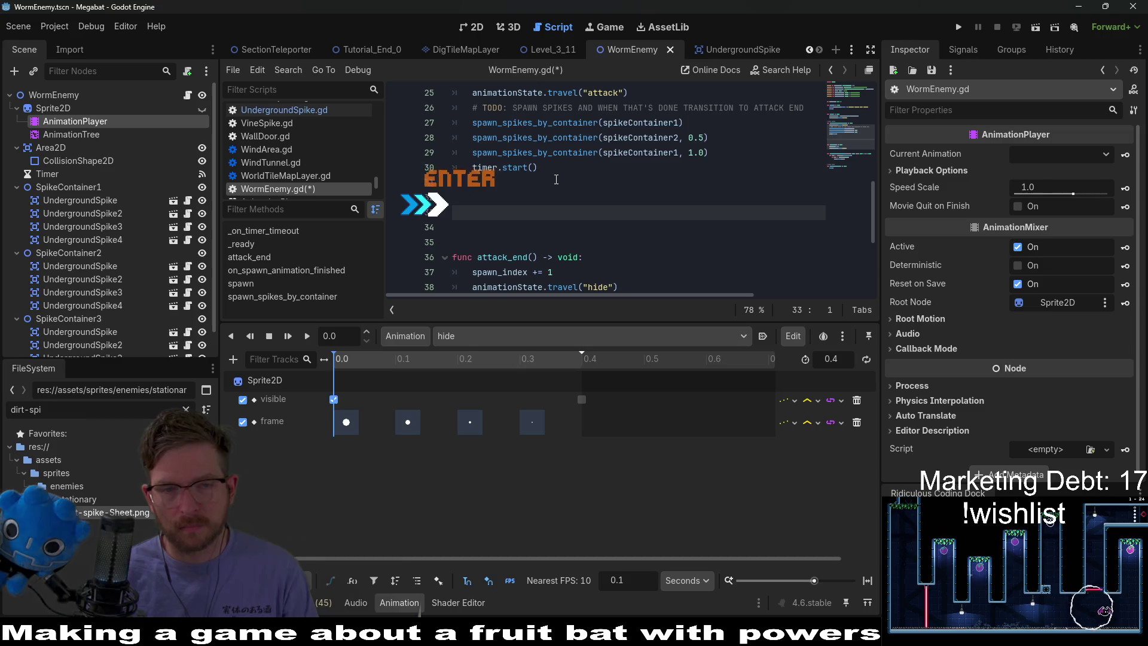
pyautogui.write('func on_h')
pyautogui.write('ide_animation')
pyautogui.write('__')
pyautogui.press('BackSpace')
pyautogui.write('finished():-> void:')
pyautogui.press('Return')
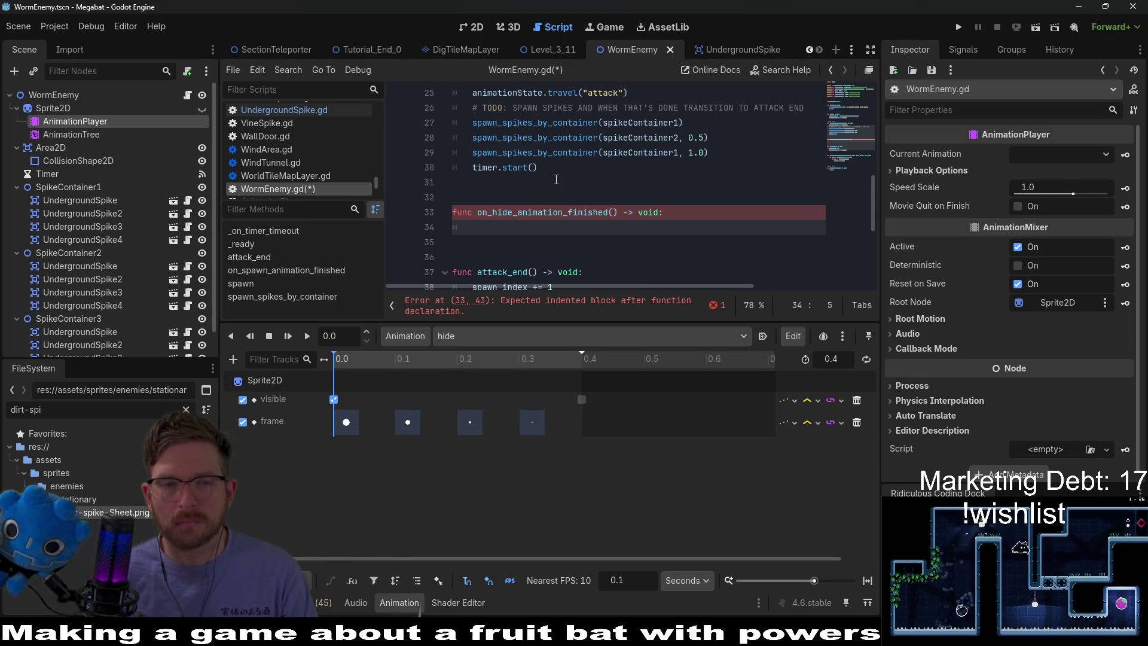
# Give the new function a pass body, save the script, and bring up the AnimationTree
pyautogui.scroll(-1, 555, 180)
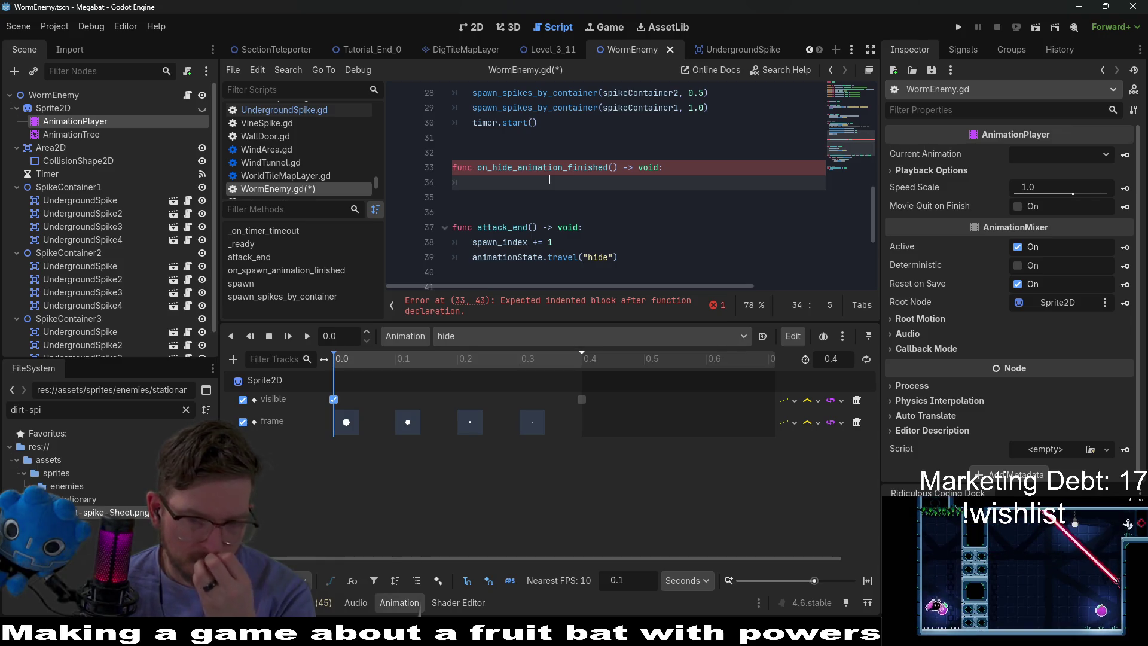
pyautogui.scroll(-1, 550, 179)
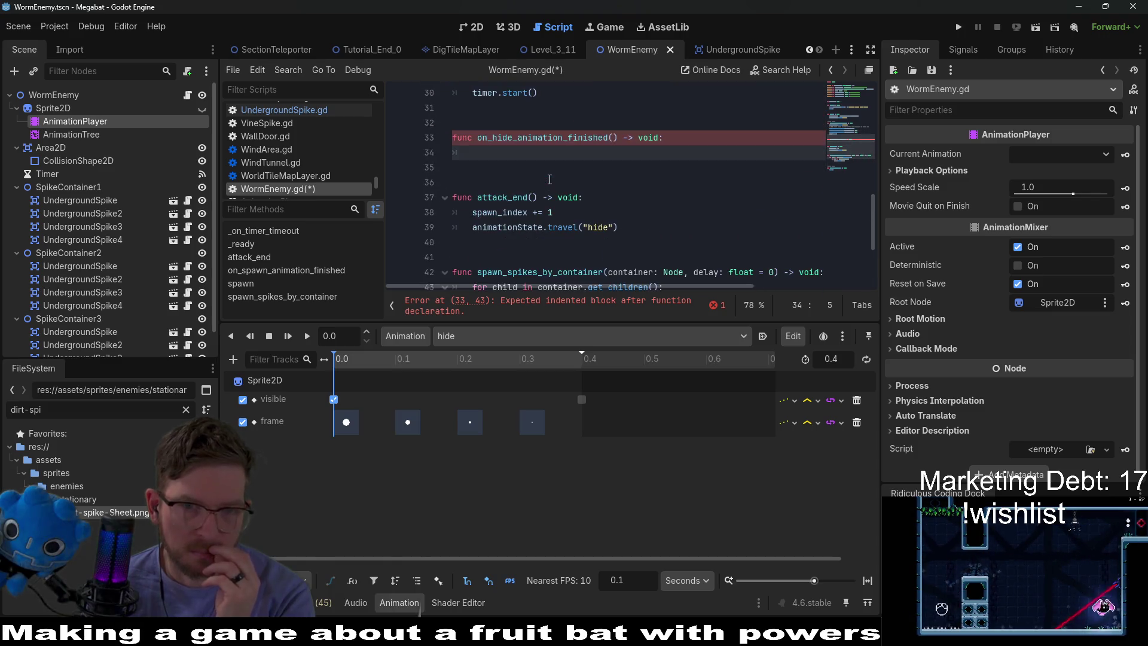
pyautogui.write('pass')
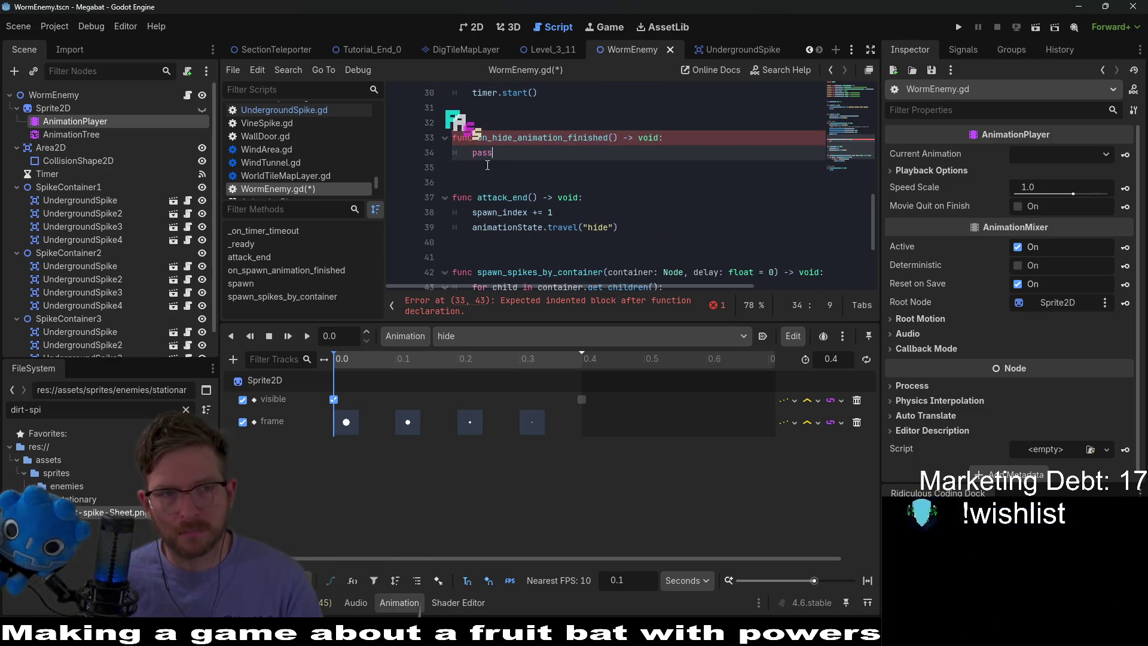
pyautogui.hotkey('ctrl', 's')
pyautogui.click(126, 136)
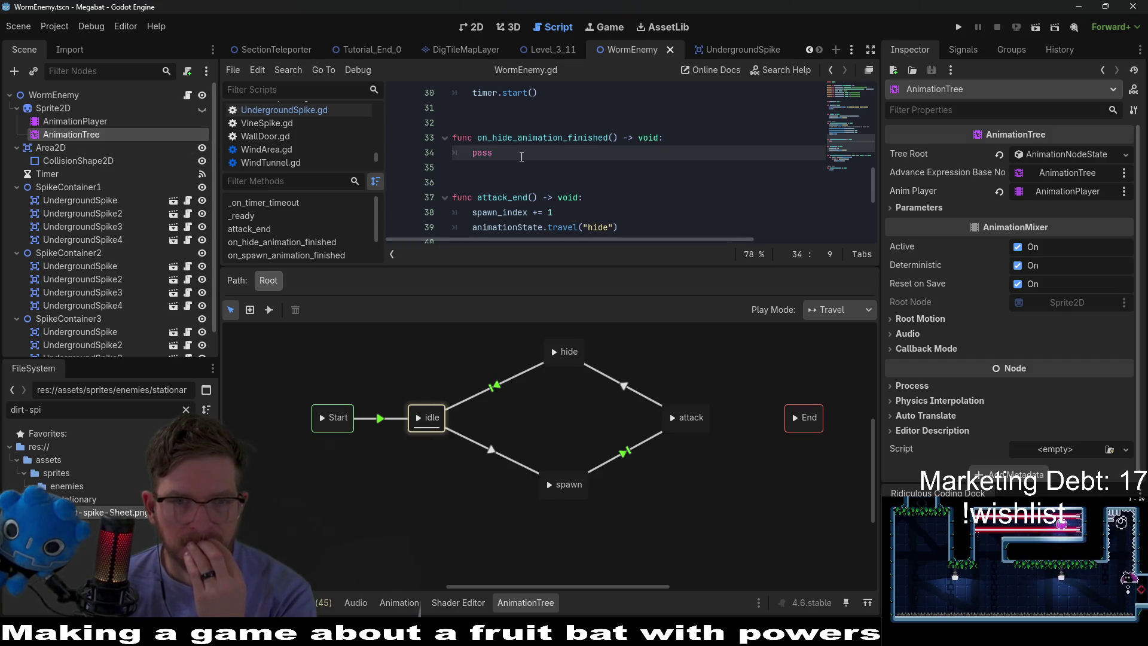
pyautogui.moveTo(613, 269); pyautogui.dragTo(614, 377)
pyautogui.scroll(4, 541, 256)
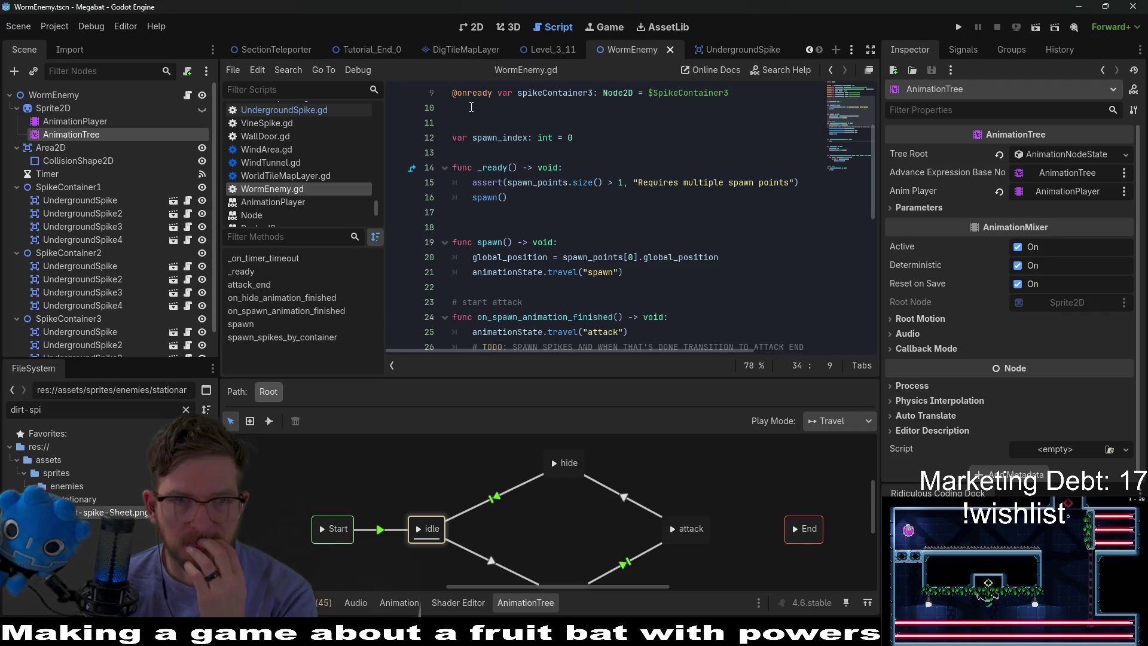
# Rename the Timer node to SpawnTimer
pyautogui.click(45, 174)
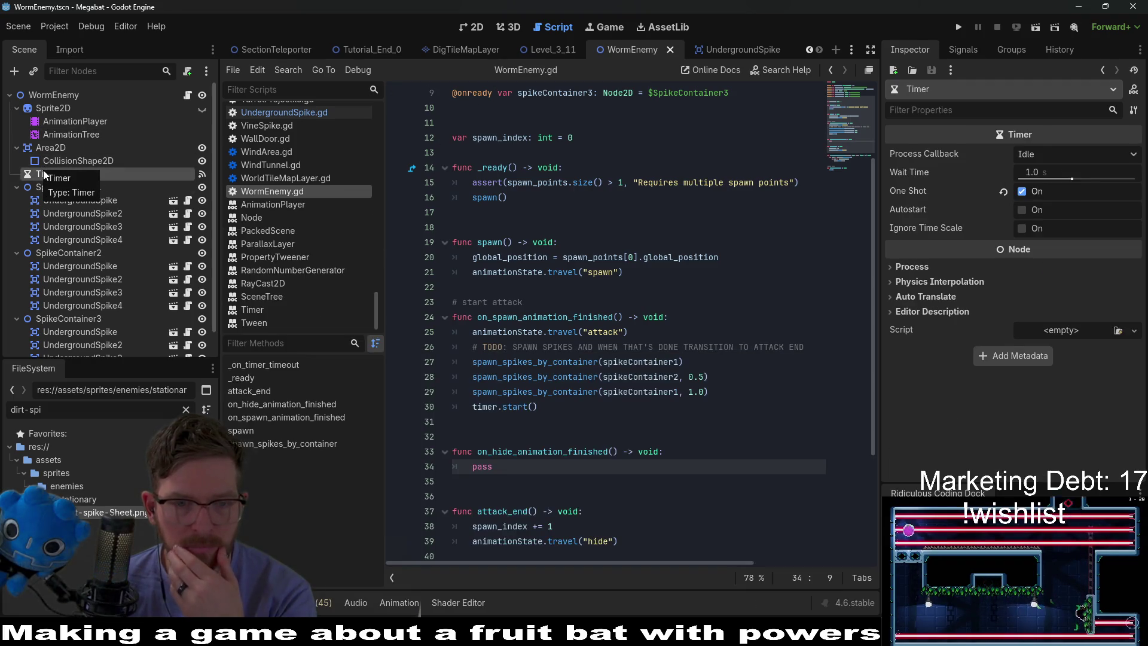
pyautogui.doubleClick(45, 173)
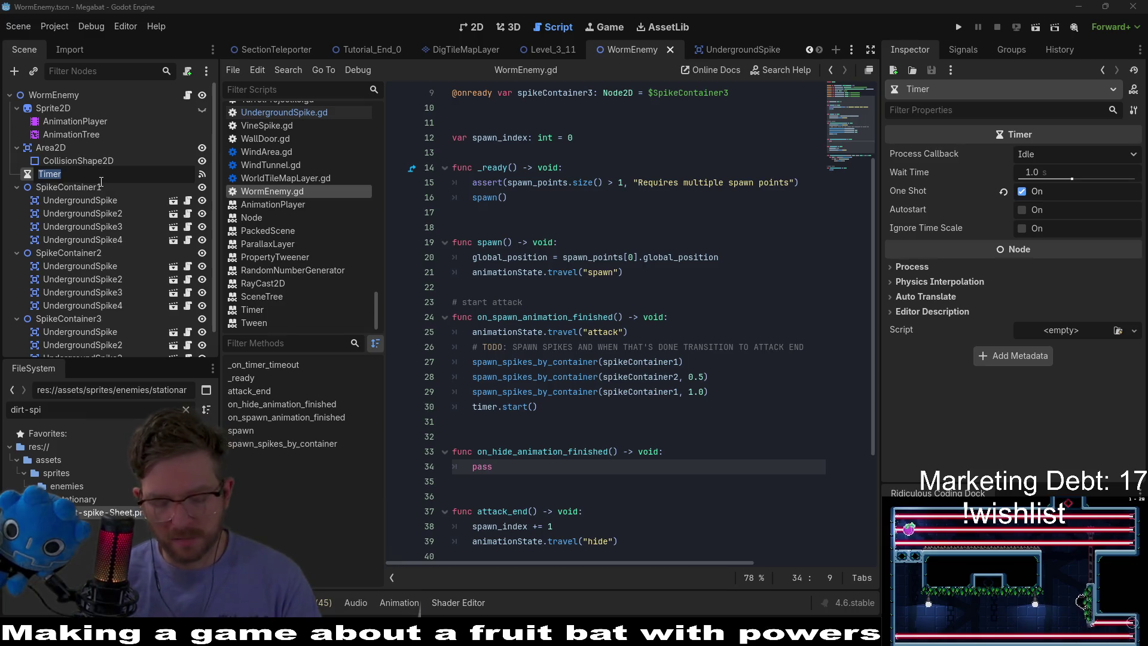
pyautogui.write('Spawn')
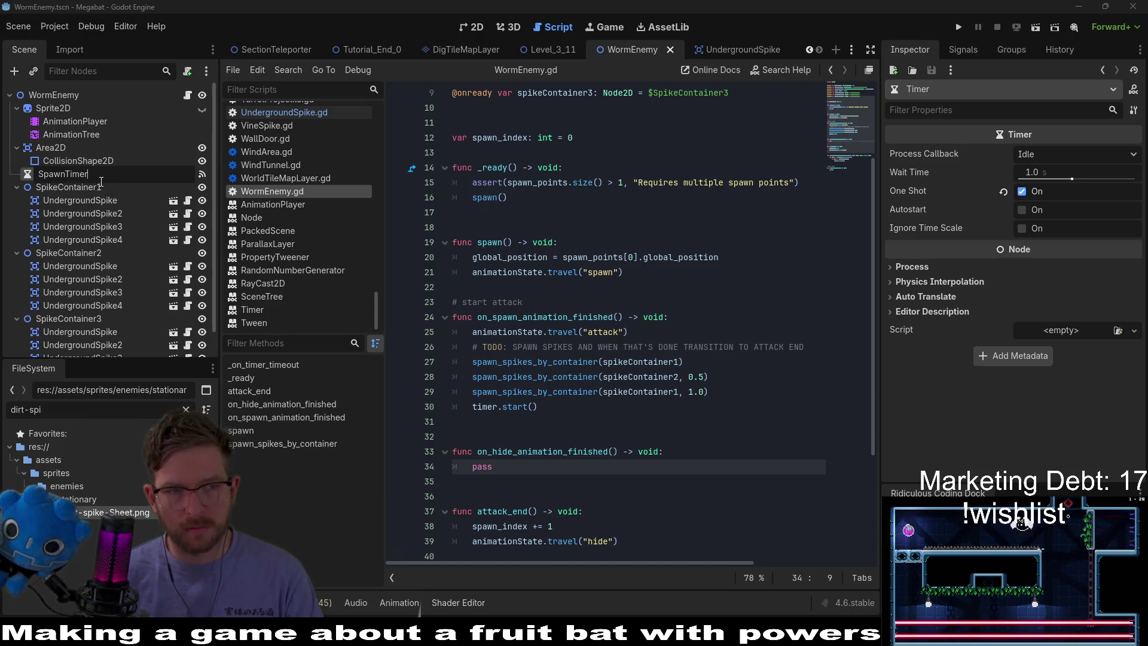
pyautogui.press('Return')
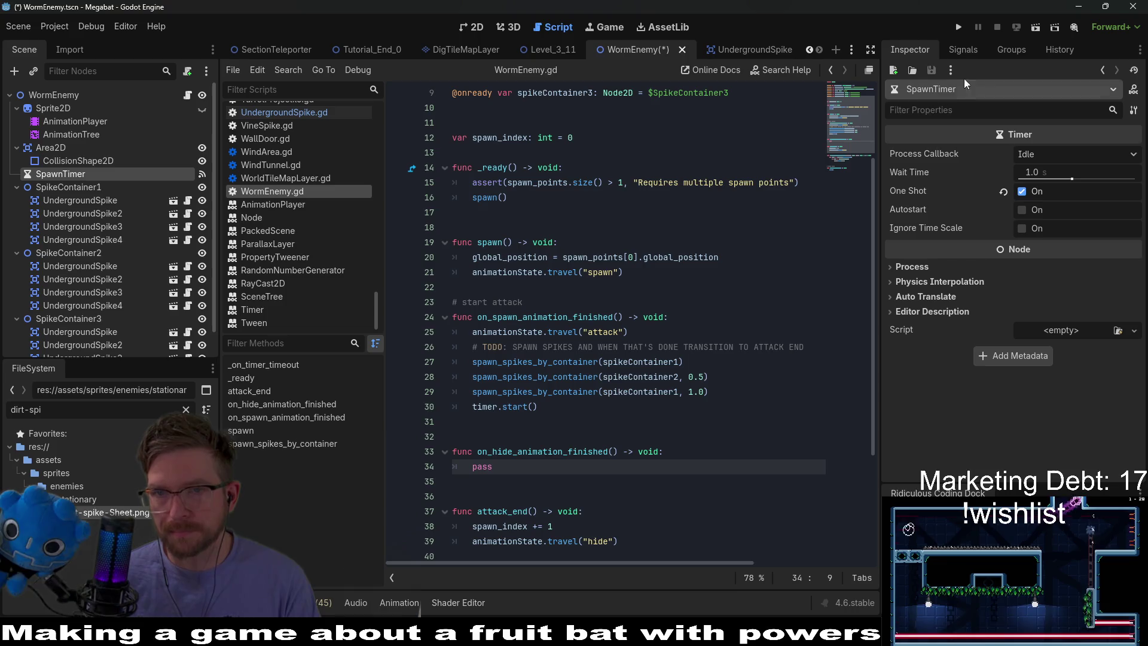
# Replace the old timer declaration with an onready spawnTimer reference and delete timer.start()
pyautogui.scroll(3, 652, 167)
pyautogui.moveTo(652, 167)
pyautogui.mouseDown()
pyautogui.moveTo(651, 153)
pyautogui.moveTo(624, 168)
pyautogui.moveTo(448, 168)
pyautogui.mouseUp()
pyautogui.press('BackSpace')
pyautogui.moveTo(60, 174); pyautogui.dragTo(466, 173)
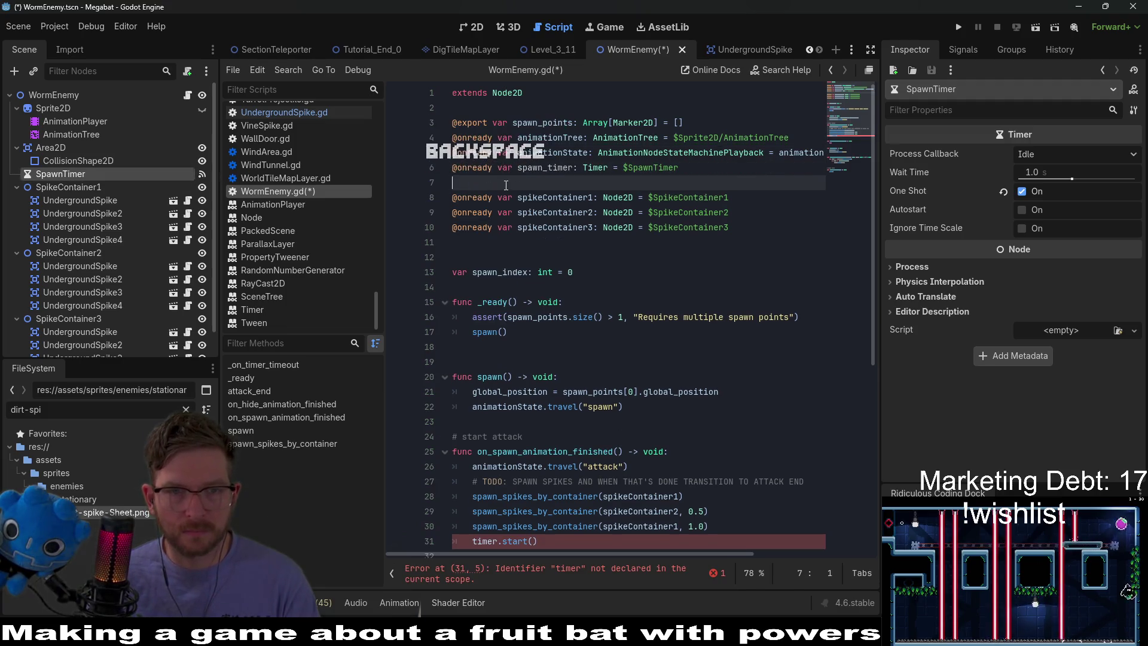
pyautogui.press('BackSpace')
pyautogui.doubleClick(544, 168)
pyautogui.write('spawnTimer')
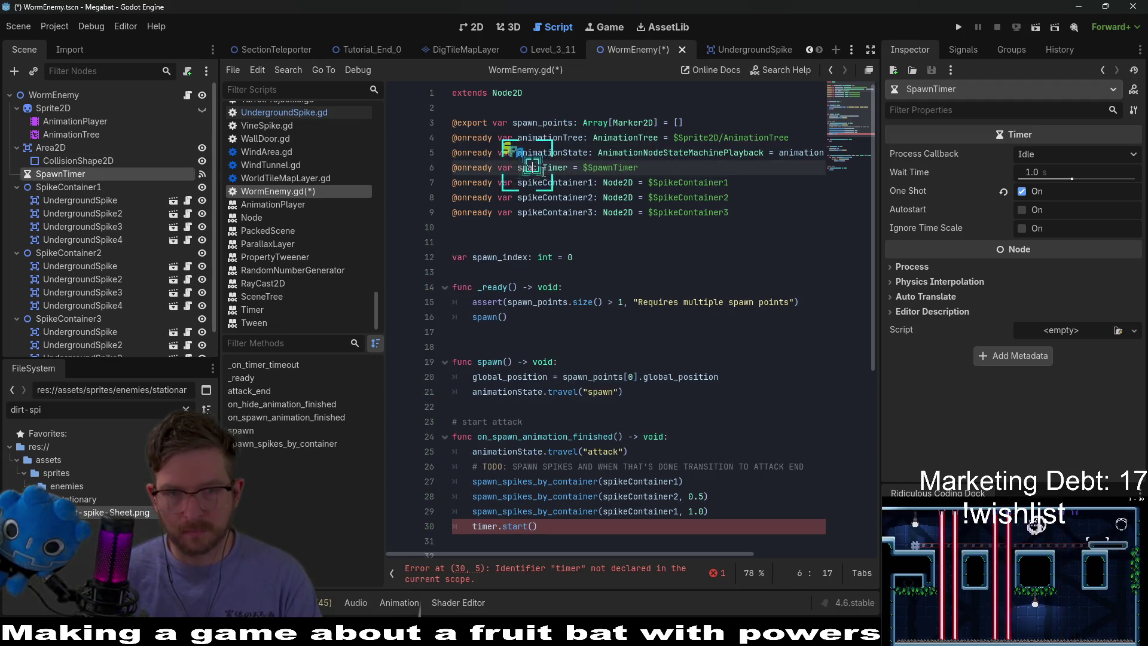
pyautogui.doubleClick(544, 168)
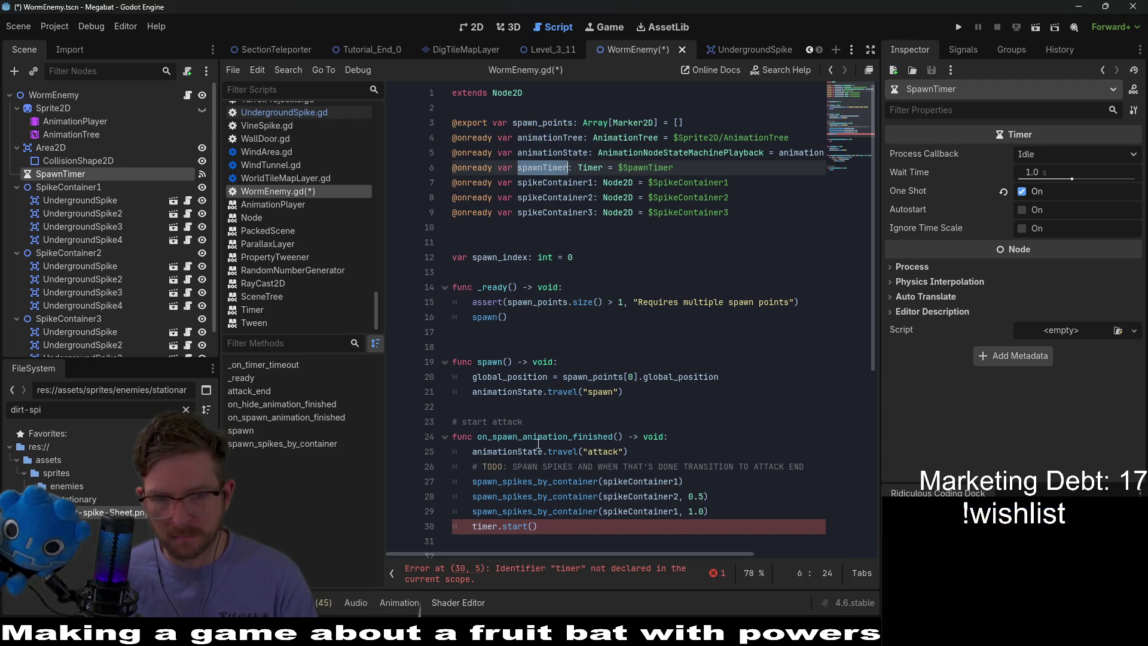
pyautogui.scroll(-3, 598, 299)
pyautogui.moveTo(777, 394); pyautogui.dragTo(775, 382)
pyautogui.press('BackSpace')
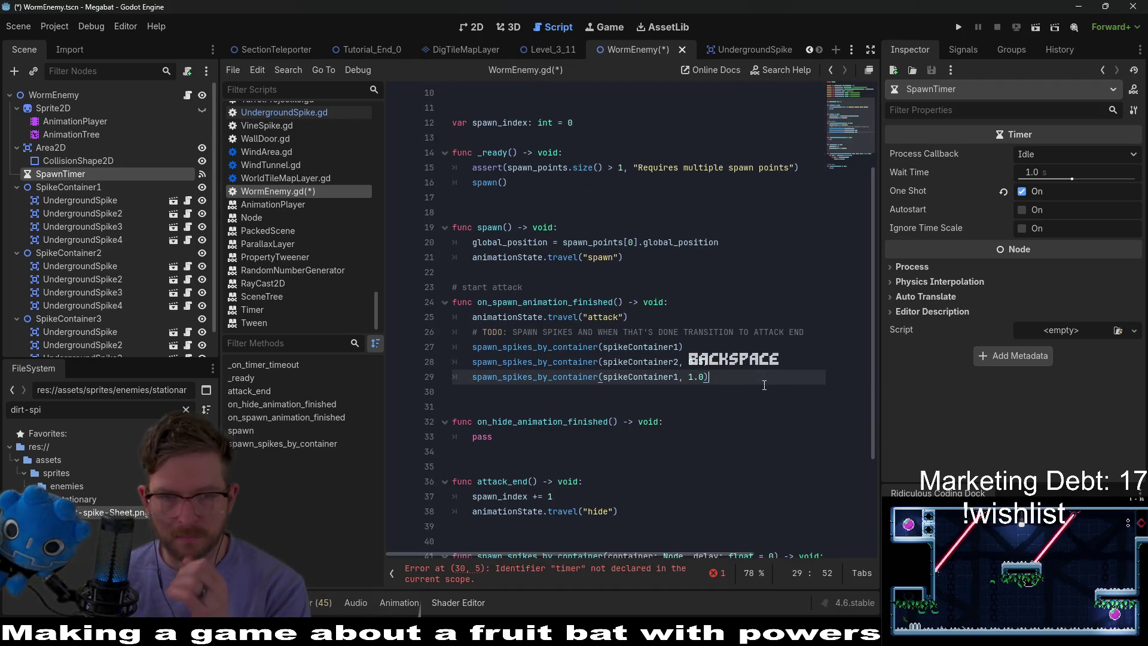
pyautogui.scroll(-2, 771, 383)
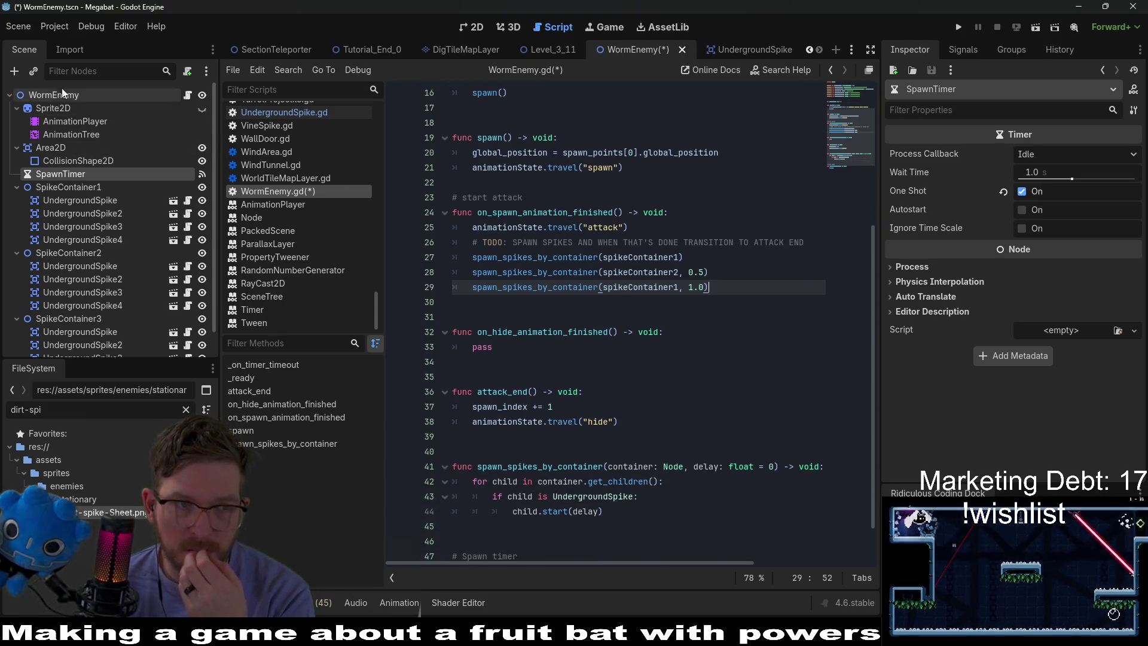
# Add a new Timer node to WormEnemy and move it directly below SpawnTimer
pyautogui.click(51, 162)
pyautogui.click(64, 173)
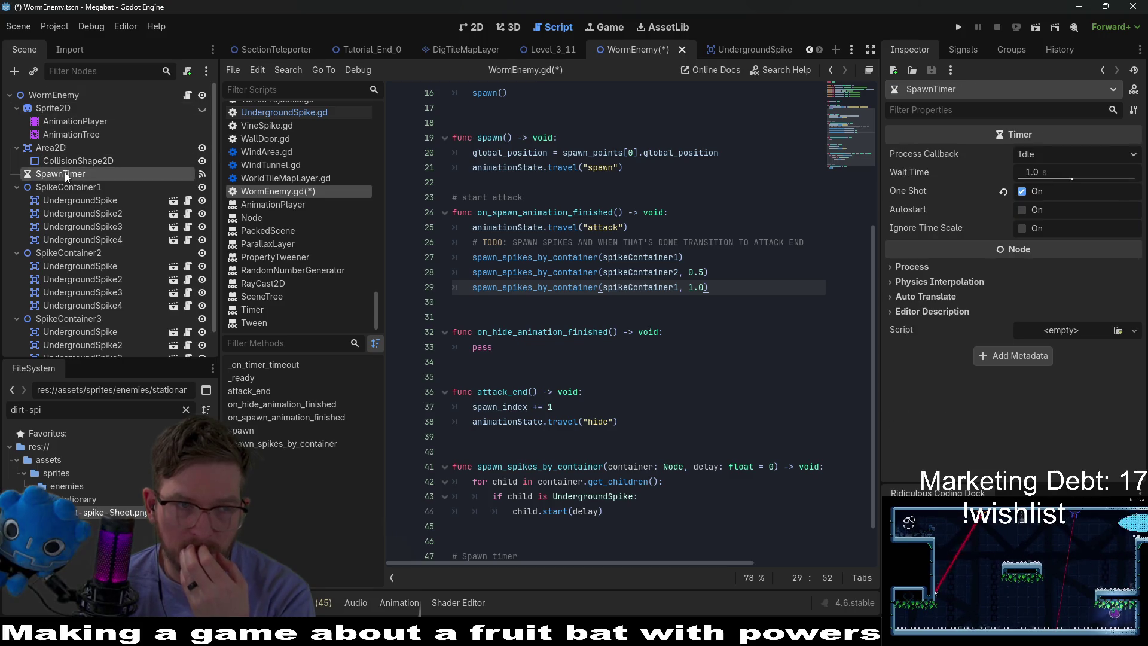
pyautogui.click(47, 93)
pyautogui.hotkey('ctrl', 'a')
pyautogui.write('timer')
pyautogui.press('Return')
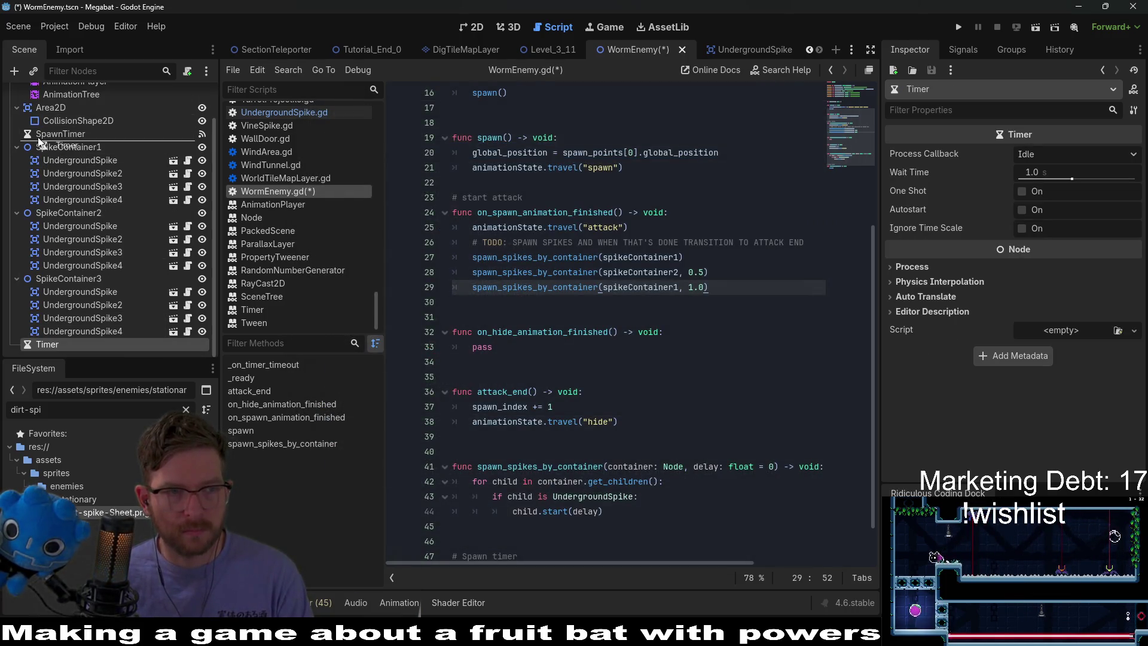
pyautogui.moveTo(40, 141); pyautogui.dragTo(40, 144)
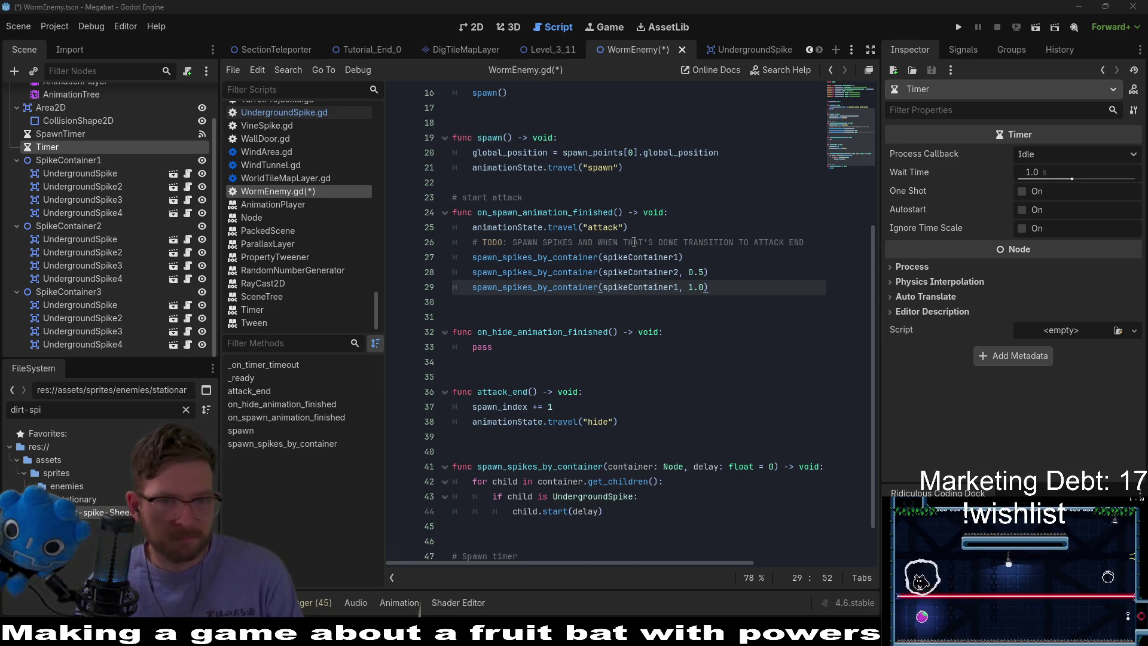
pyautogui.click(667, 257)
pyautogui.scroll(5, 663, 299)
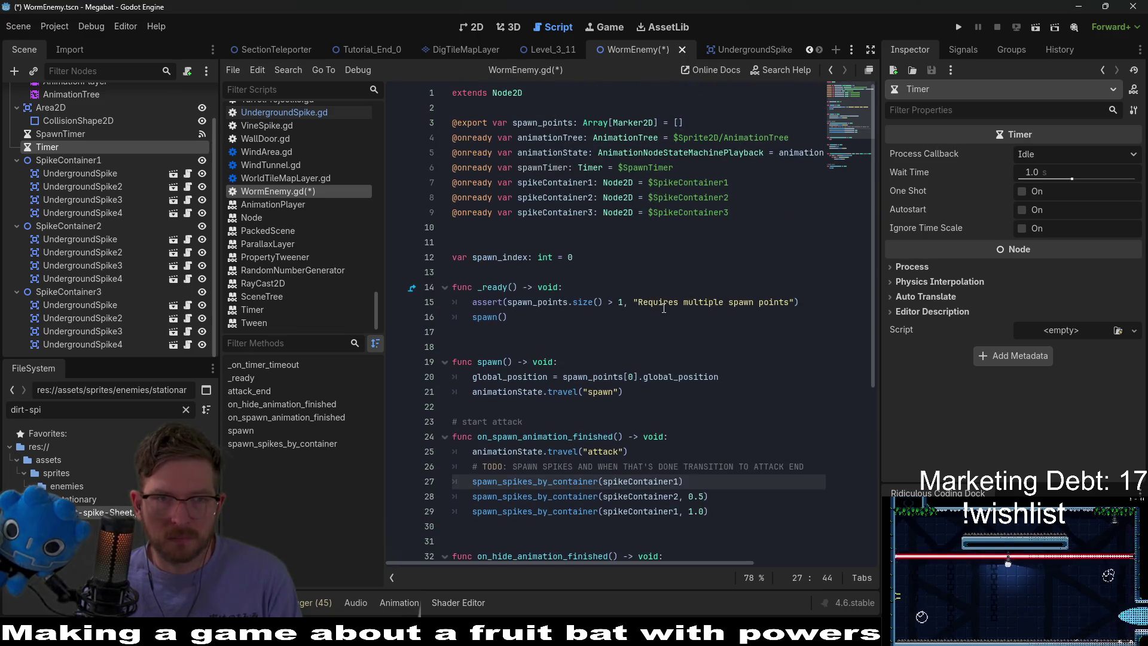
# Rename the new Timer to AttackTimer, enable One Shot, and save the scene
pyautogui.click(472, 31)
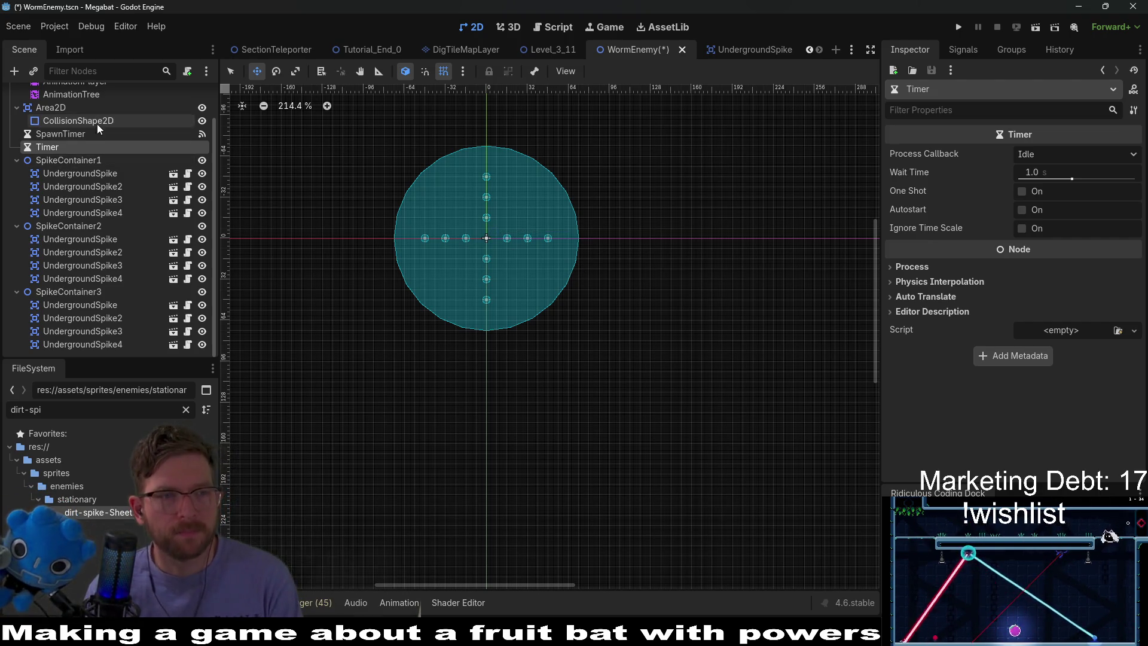
pyautogui.doubleClick(49, 148)
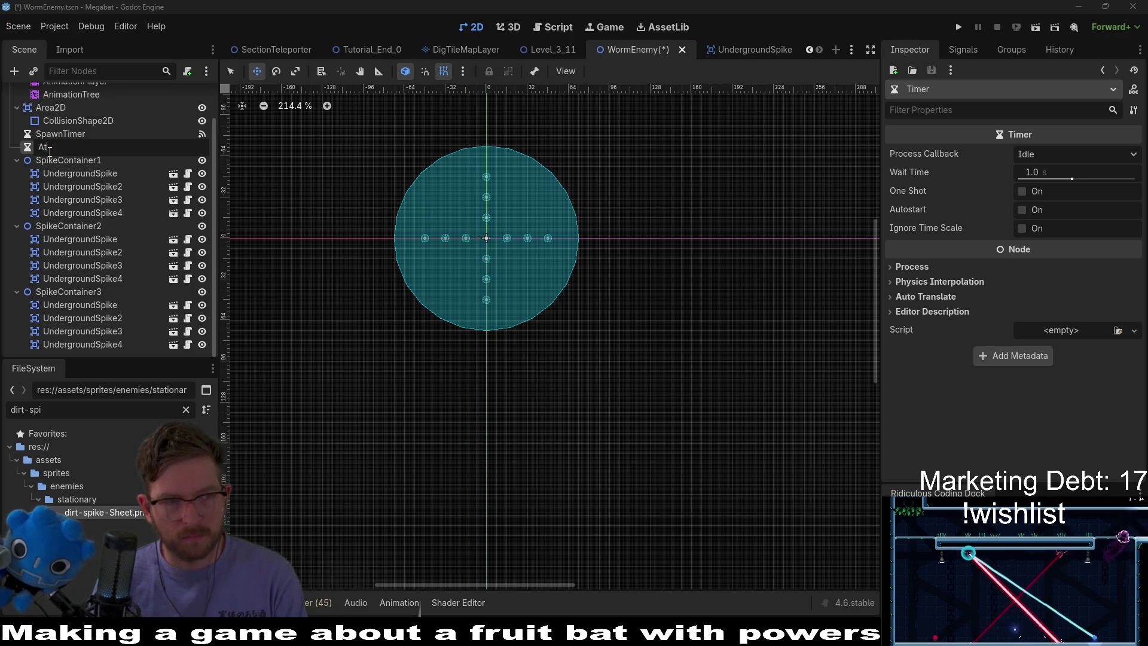
pyautogui.write('tackTimer')
pyautogui.press('Return')
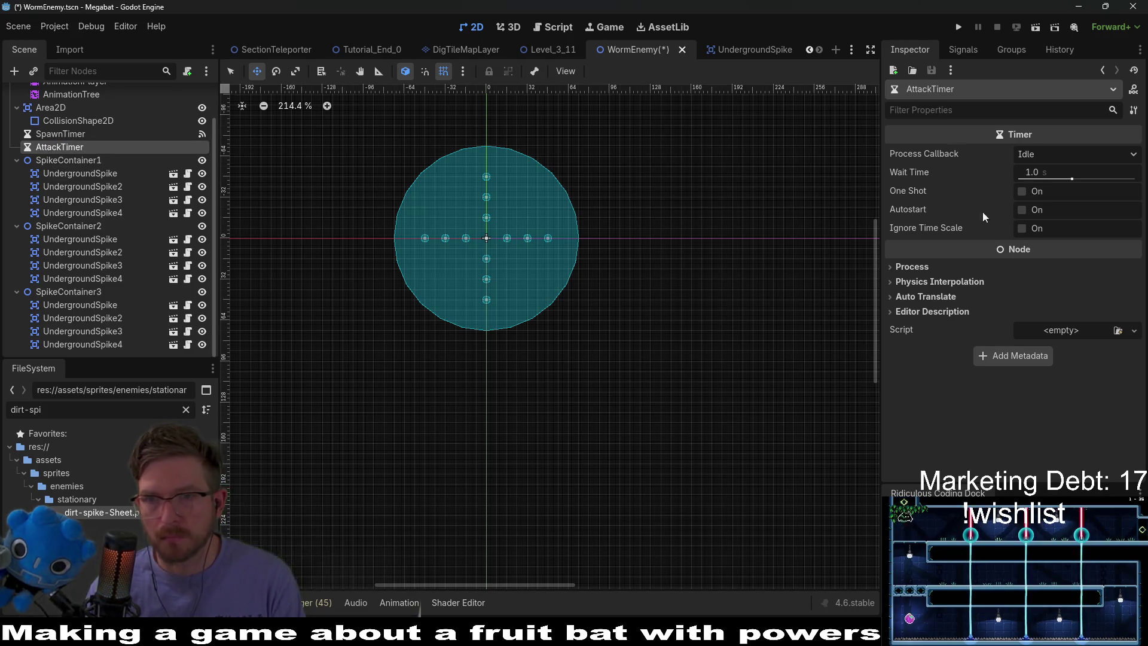
pyautogui.click(1021, 192)
pyautogui.hotkey('ctrl', 's')
# Connect AttackTimer's timeout to a new _on_attack_timer_timeout function and cut attack_end's body
pyautogui.click(962, 50)
pyautogui.rightClick(955, 112)
pyautogui.click(984, 124)
pyautogui.click(514, 450)
pyautogui.press('BackSpace')
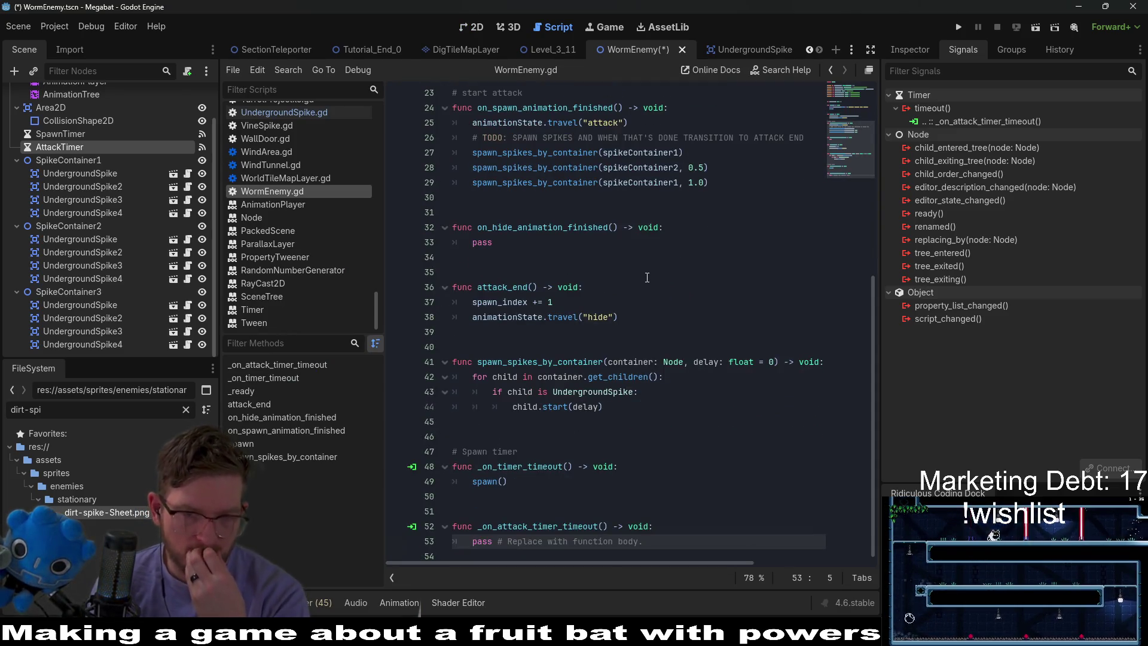
pyautogui.moveTo(628, 323); pyautogui.dragTo(645, 288)
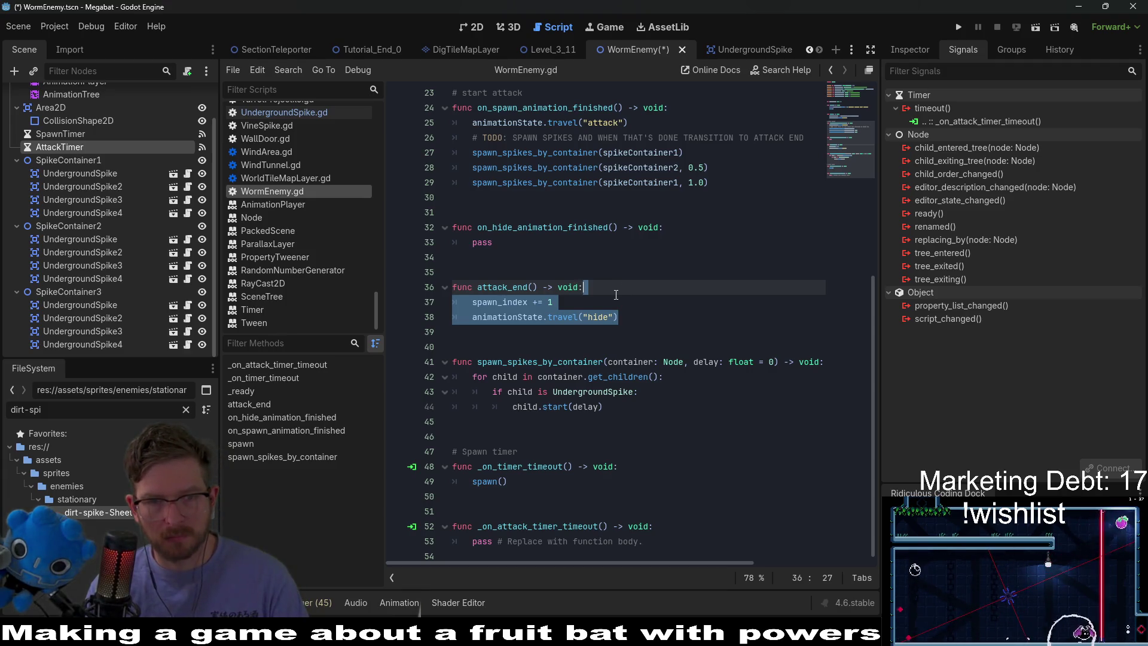
pyautogui.hotkey('ctrl', 'x')
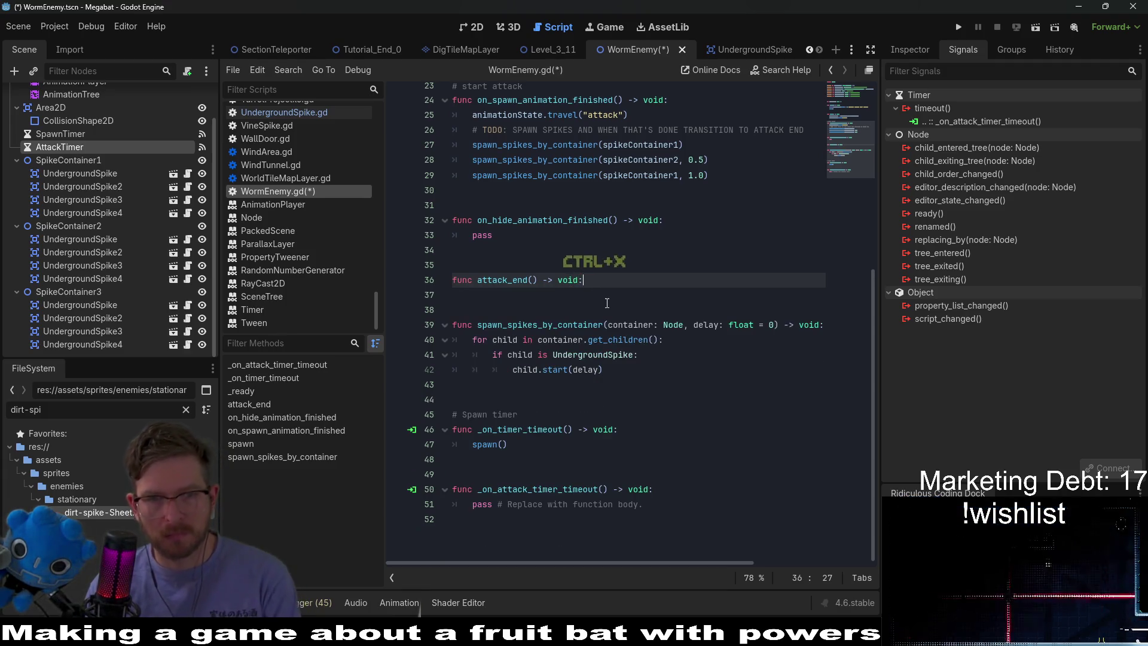
# Paste the attack_end code into _on_attack_timer_timeout in place of pass, and save
pyautogui.press('BackSpace')
pyautogui.click(672, 446)
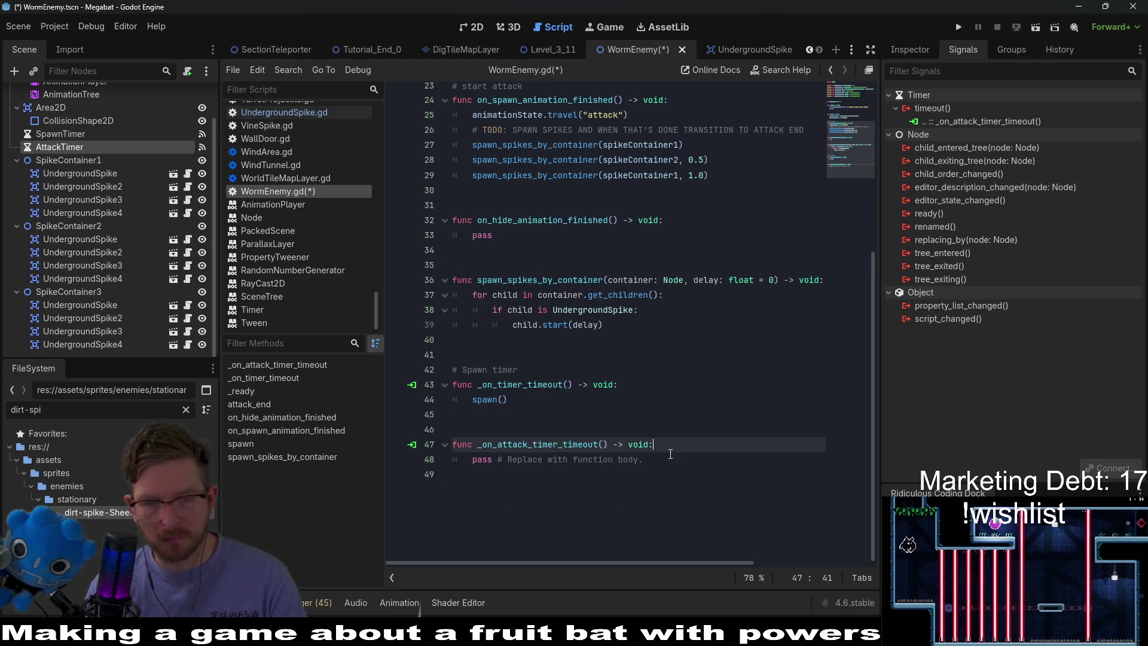
pyautogui.hotkey('shift', 'Down')
pyautogui.hotkey('ctrl', 'v')
pyautogui.click(704, 427)
pyautogui.hotkey('ctrl', 's')
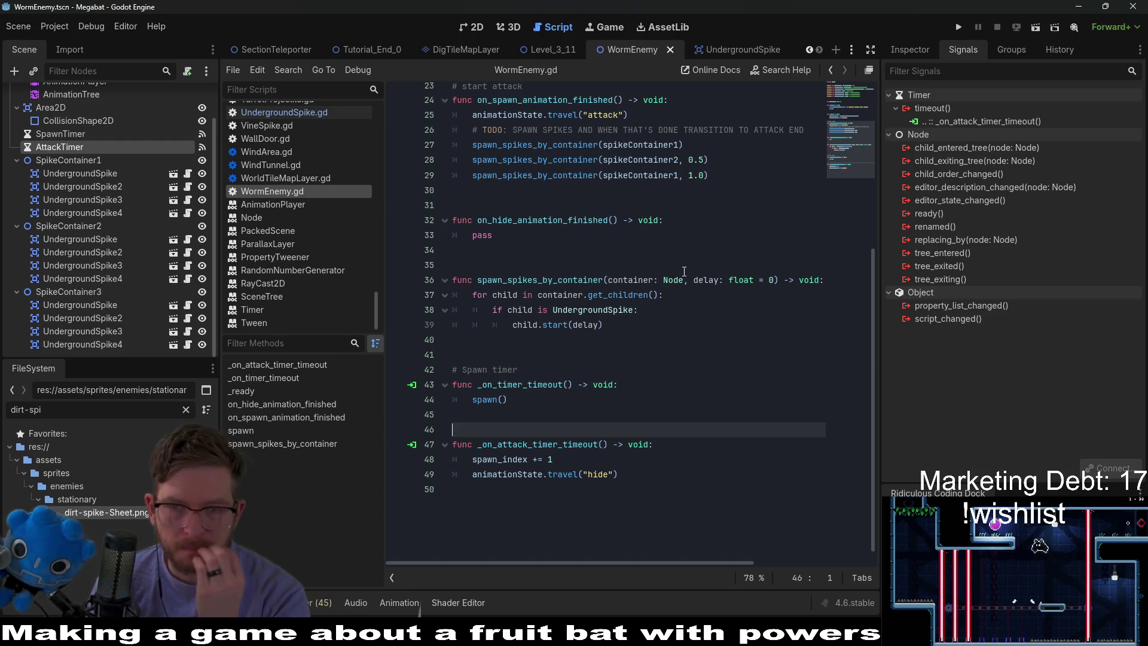
# Add an onready attackTimer reference to AttackTimer below the spawnTimer declaration
pyautogui.scroll(3, 582, 293)
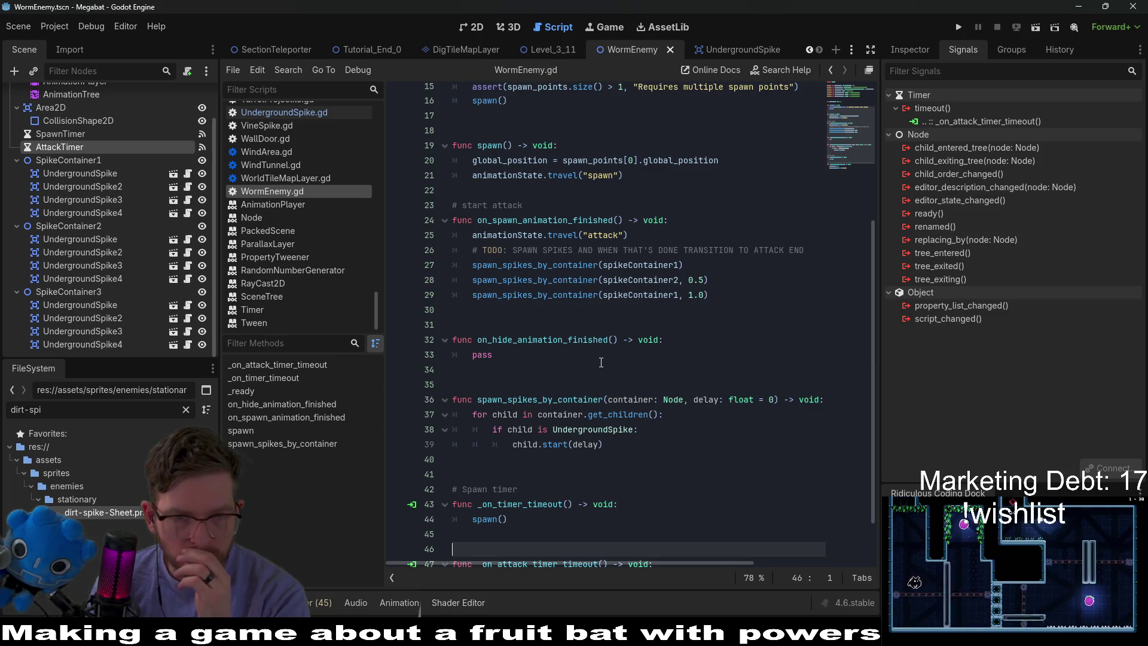
pyautogui.click(718, 292)
pyautogui.scroll(5, 712, 251)
pyautogui.click(698, 167)
pyautogui.press('Return')
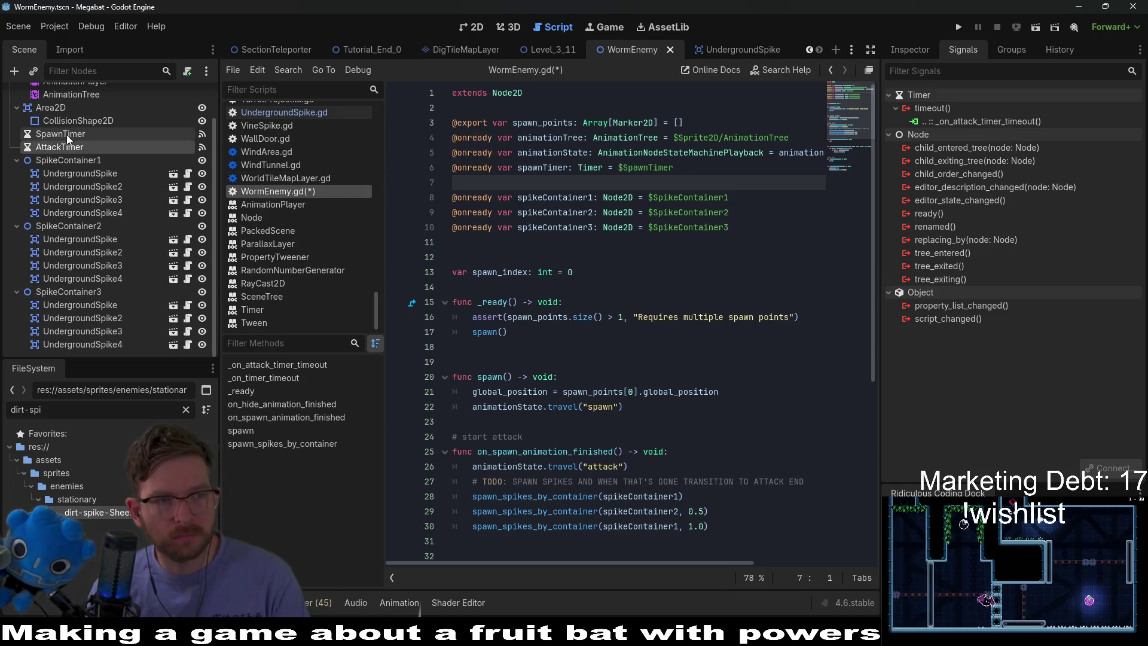
pyautogui.moveTo(56, 146)
pyautogui.mouseDown()
pyautogui.moveTo(514, 198)
pyautogui.moveTo(562, 182)
pyautogui.mouseUp()
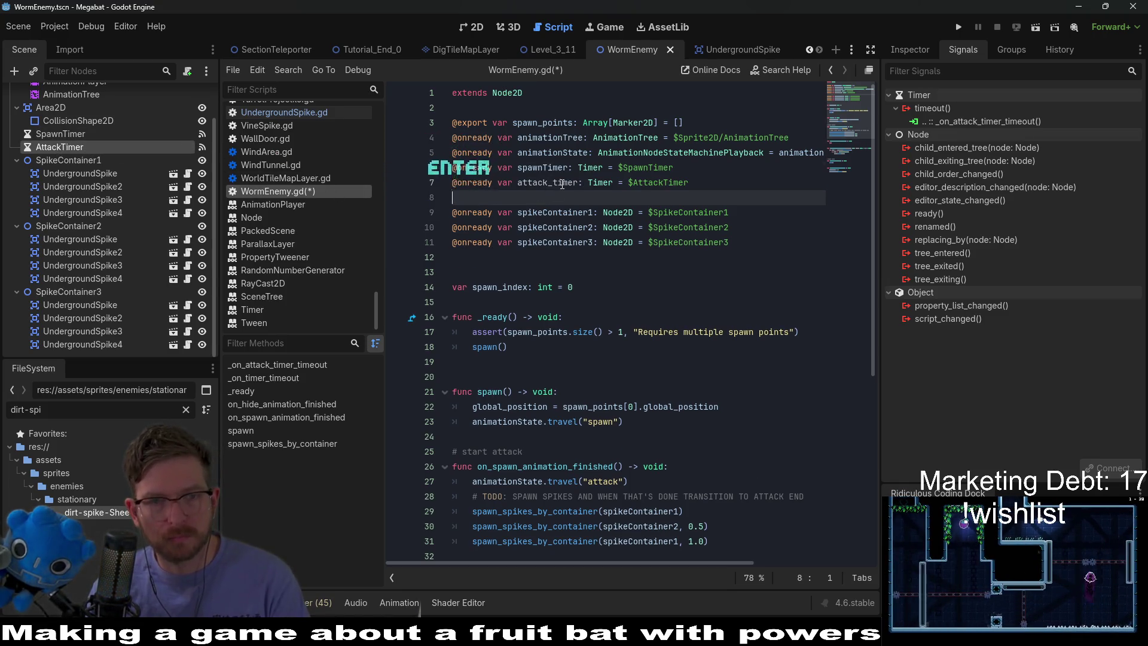
pyautogui.press('BackSpace')
pyautogui.press('BackSpace')
pyautogui.press('BackSpace')
pyautogui.write('T')
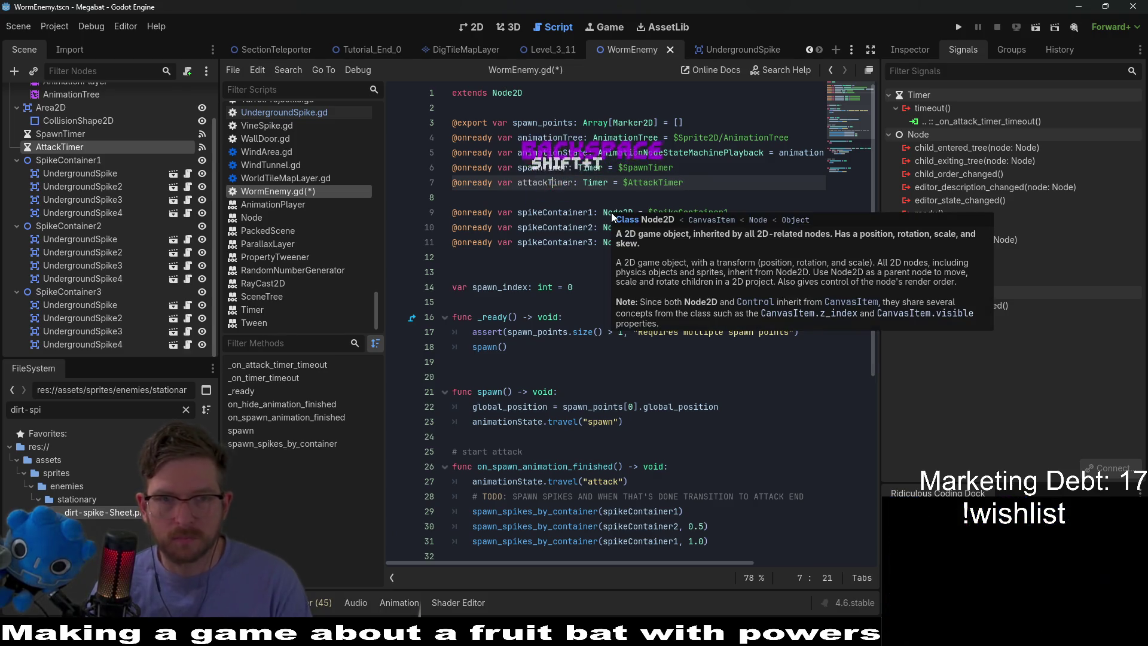
pyautogui.doubleClick(545, 168)
pyautogui.click(541, 197)
pyautogui.press('BackSpace')
# Replace pass in on_hide_animation_finished with attackTimer.start(3.0) and save
pyautogui.scroll(-3, 545, 323)
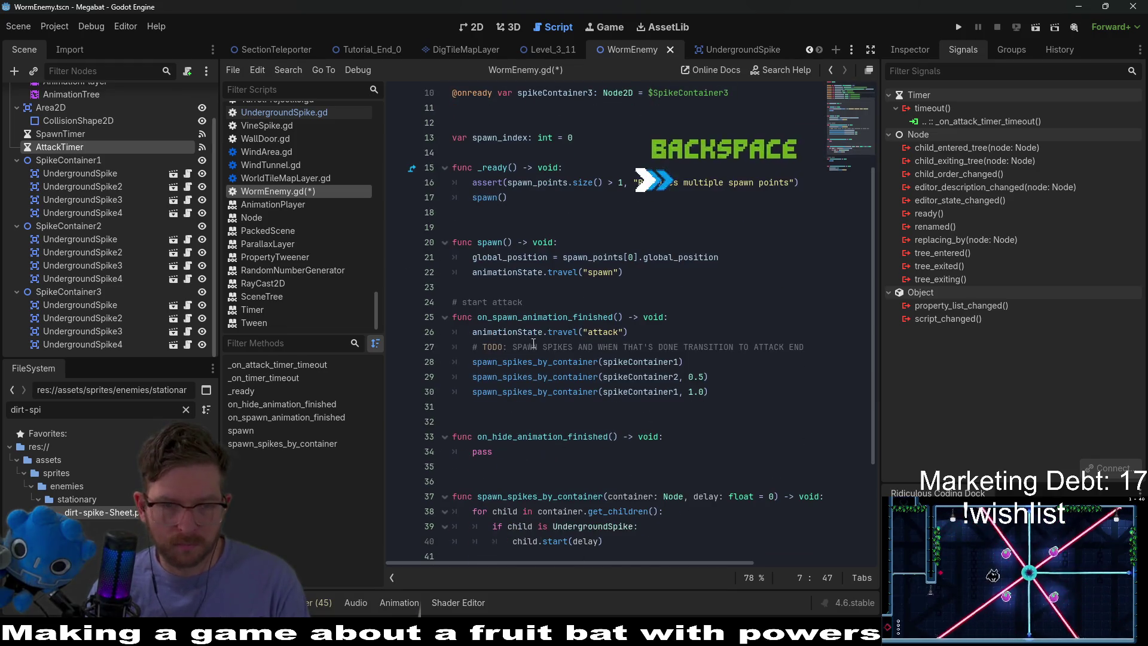
pyautogui.click(516, 446)
pyautogui.press('BackSpace')
pyautogui.press('BackSpace')
pyautogui.press('BackSpace')
pyautogui.write('attackTimer.start')
pyautogui.write('(3')
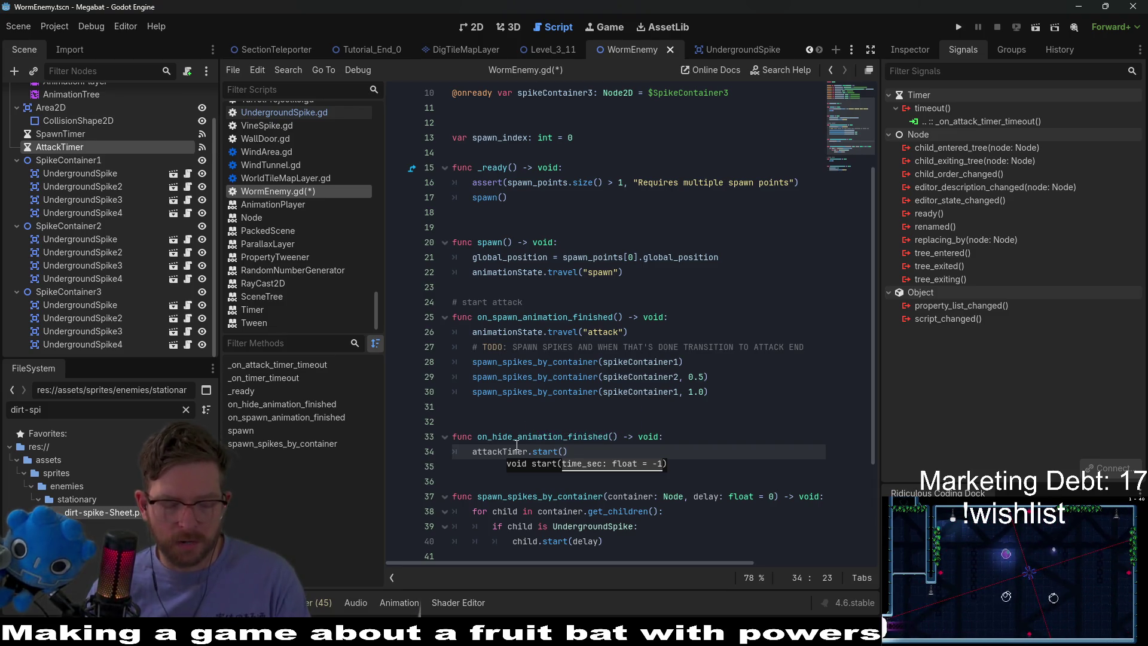
pyautogui.write('.0')
pyautogui.hotkey('ctrl', 's')
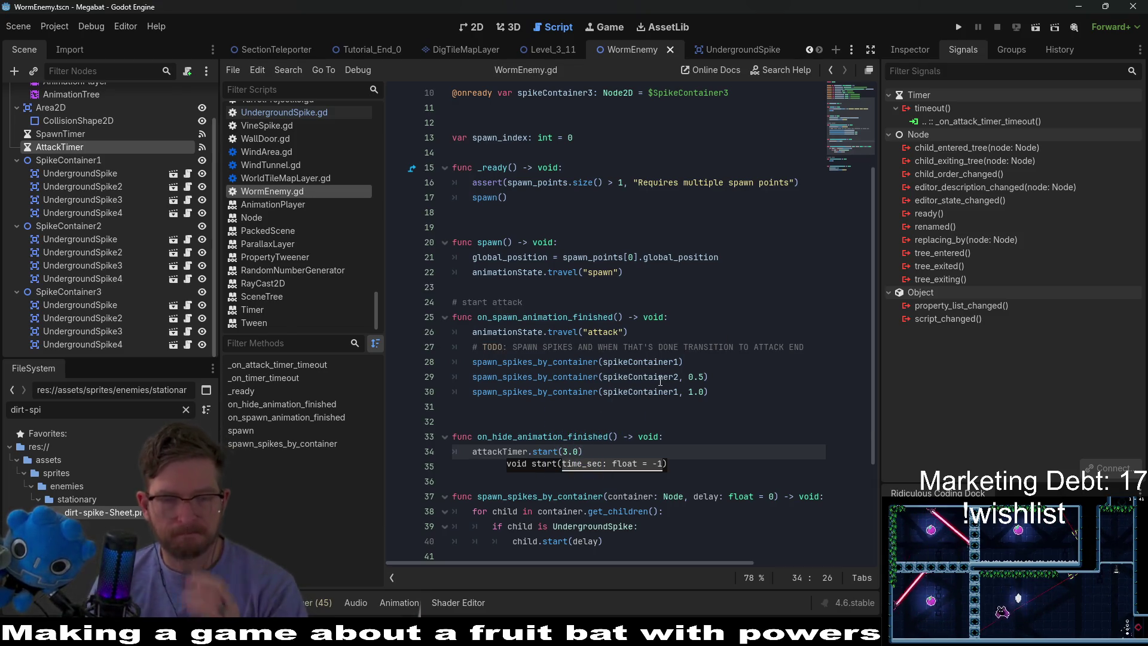
# Change that call to spawnTimer.start(1.0) and save the script
pyautogui.moveTo(659, 380)
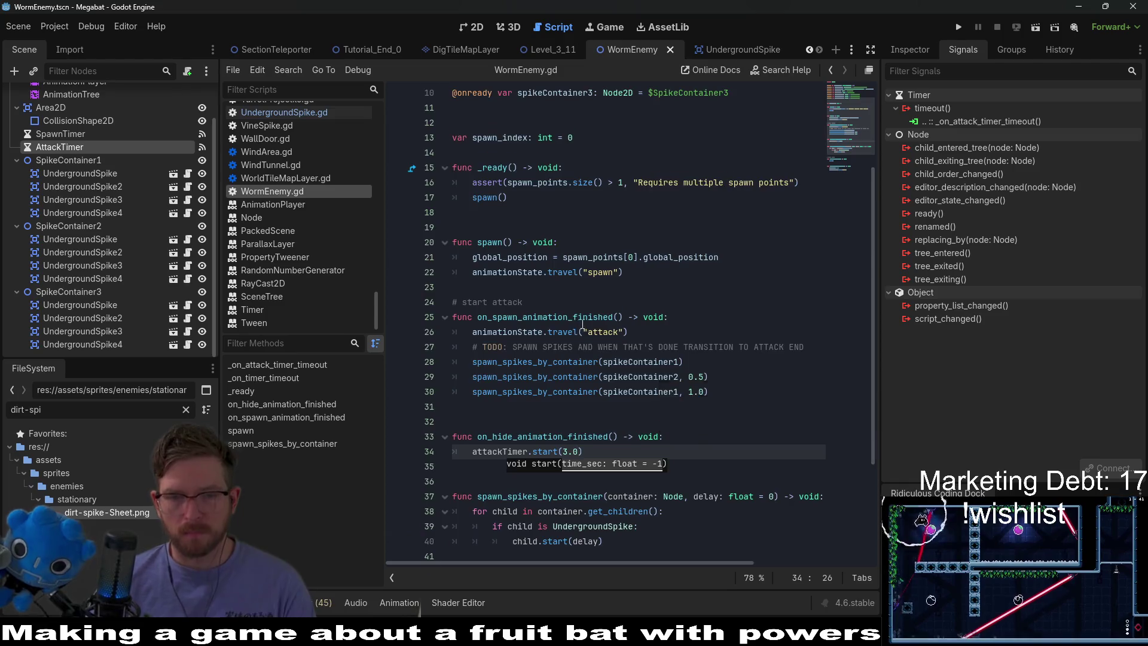
pyautogui.scroll(-3, 659, 380)
pyautogui.click(663, 422)
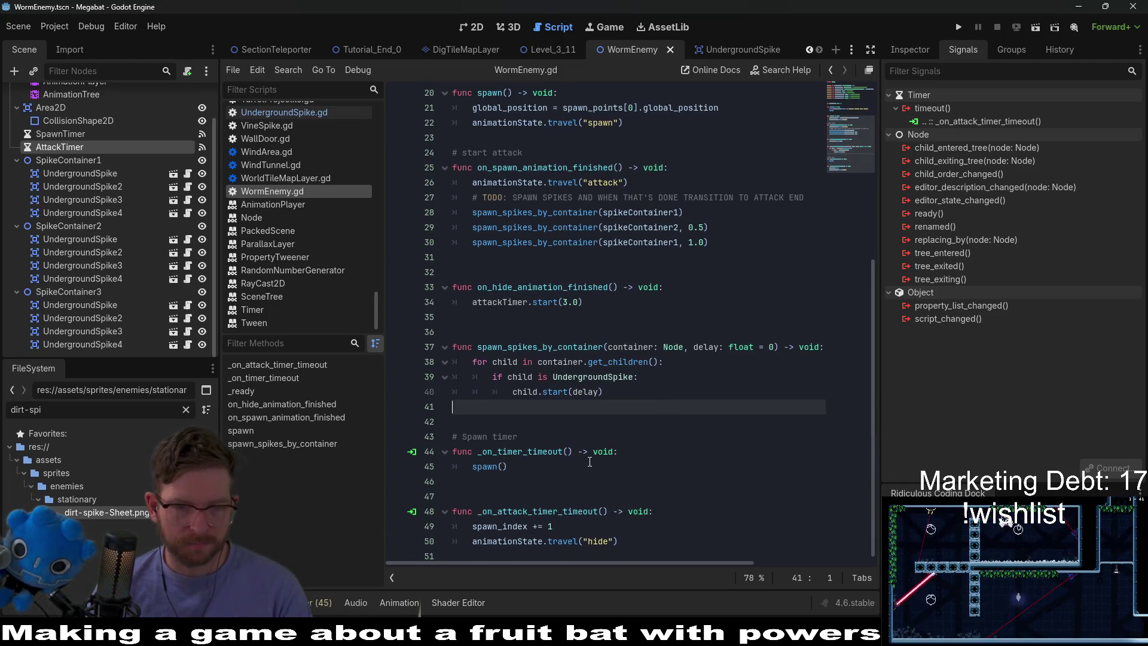
pyautogui.doubleClick(514, 287)
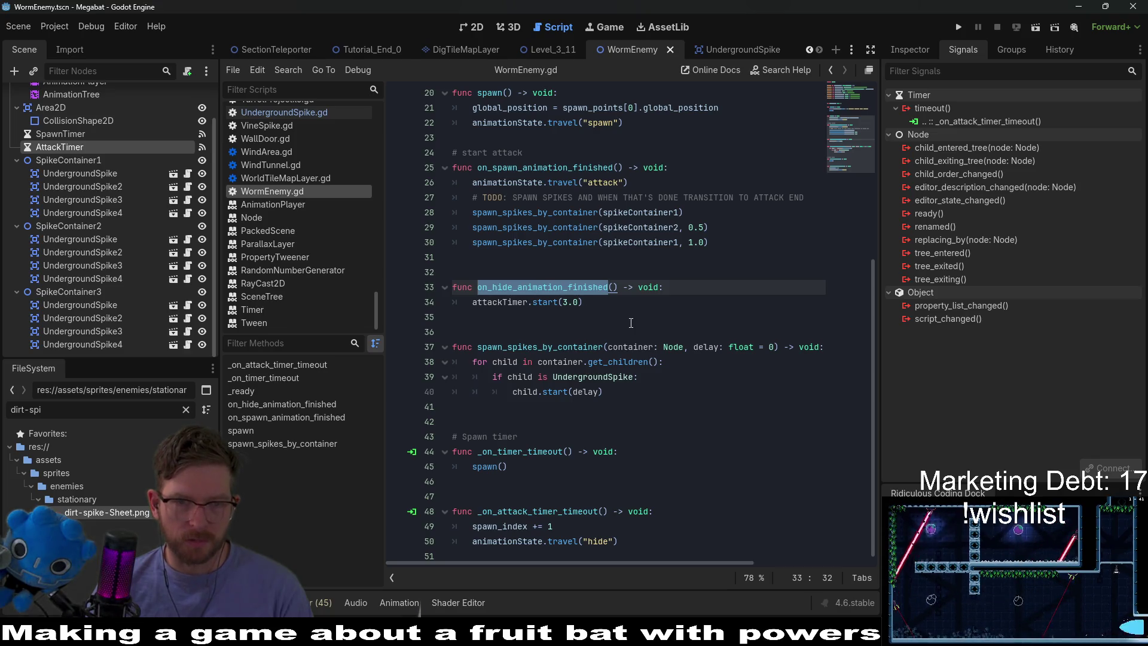
pyautogui.moveTo(623, 308); pyautogui.dragTo(473, 306)
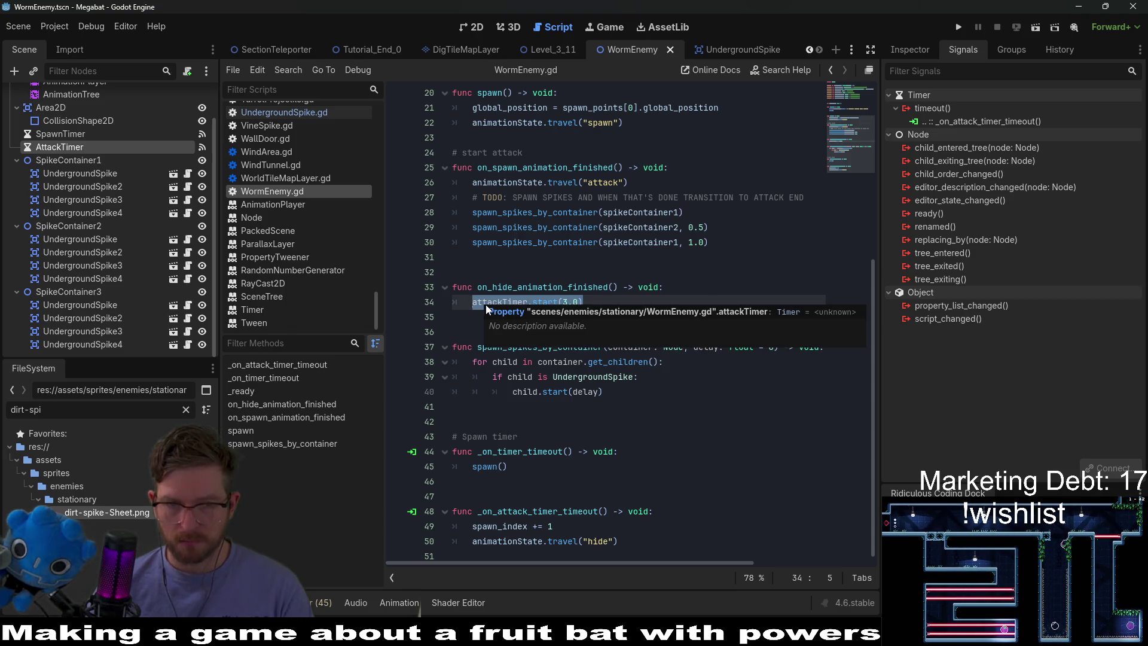
pyautogui.doubleClick(522, 301)
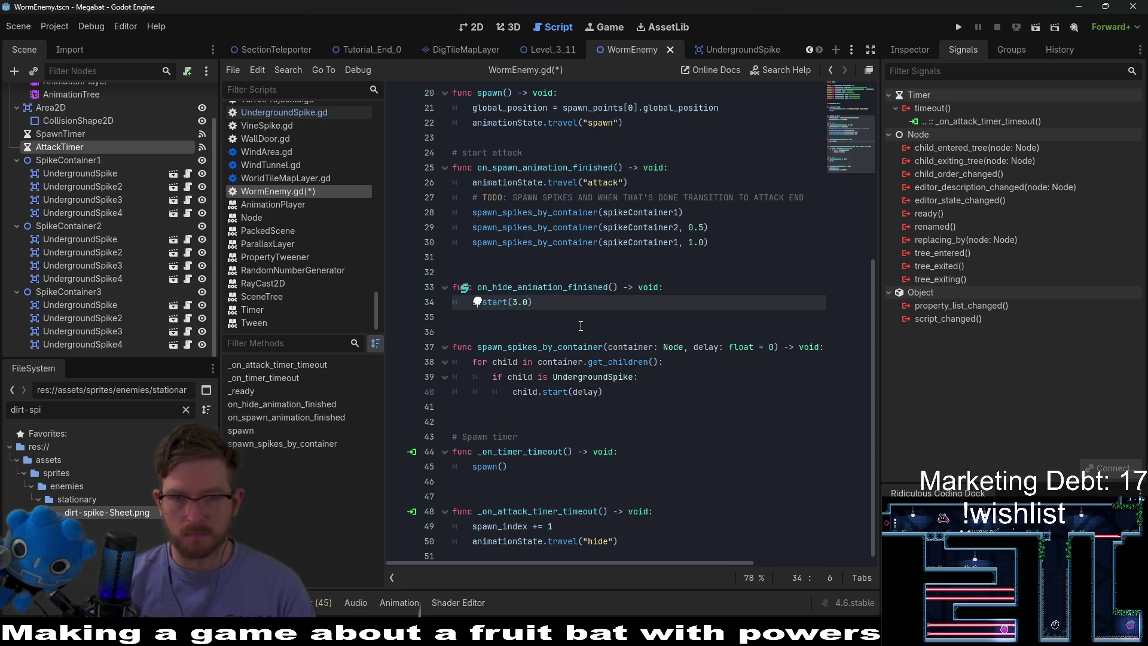
pyautogui.write('spawnTime')
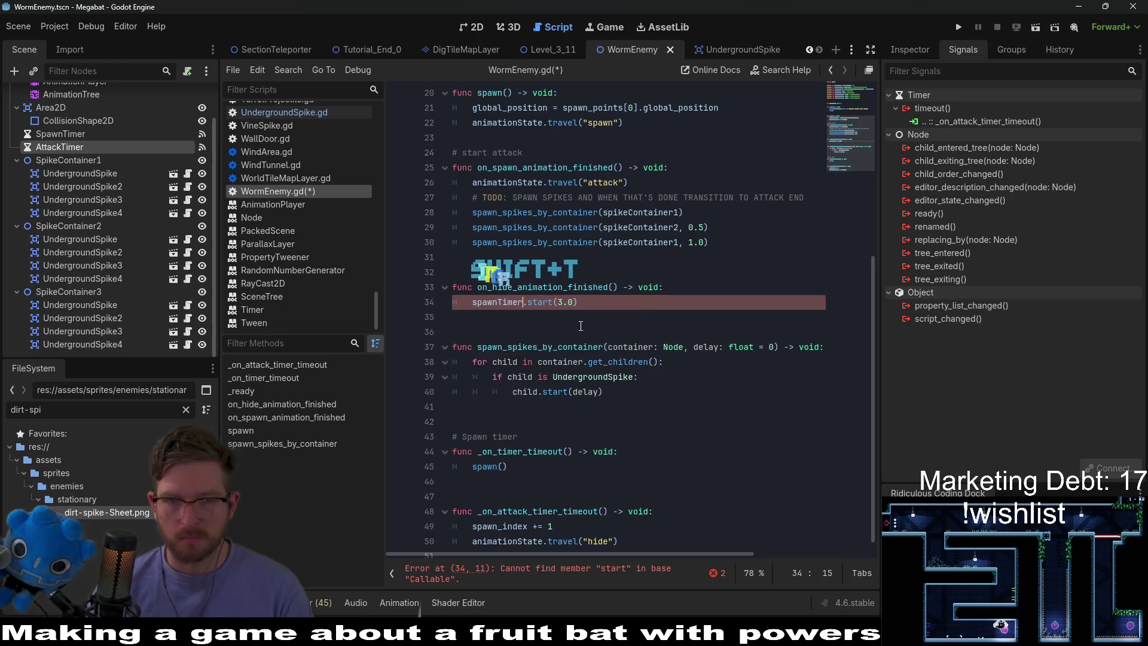
pyautogui.write('r')
pyautogui.press('BackSpace')
pyautogui.write('1')
pyautogui.click(595, 303)
pyautogui.hotkey('ctrl', 's')
# Review the spawn call inside _ready and the code below it
pyautogui.scroll(5, 594, 303)
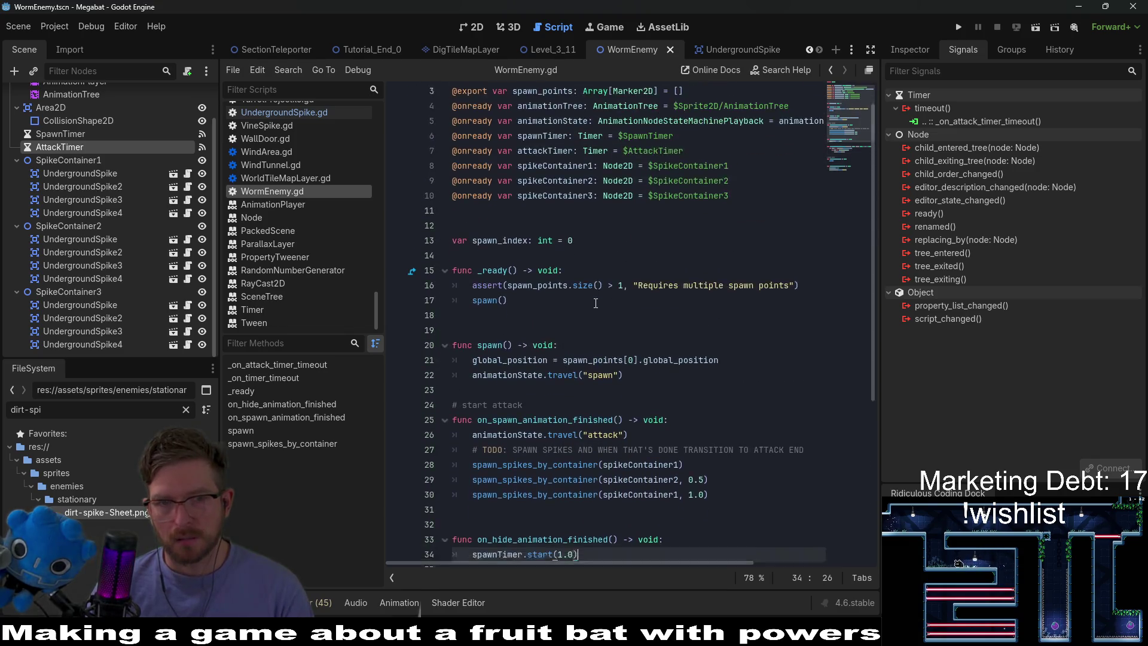
pyautogui.doubleClick(483, 272)
pyautogui.scroll(-1, 520, 335)
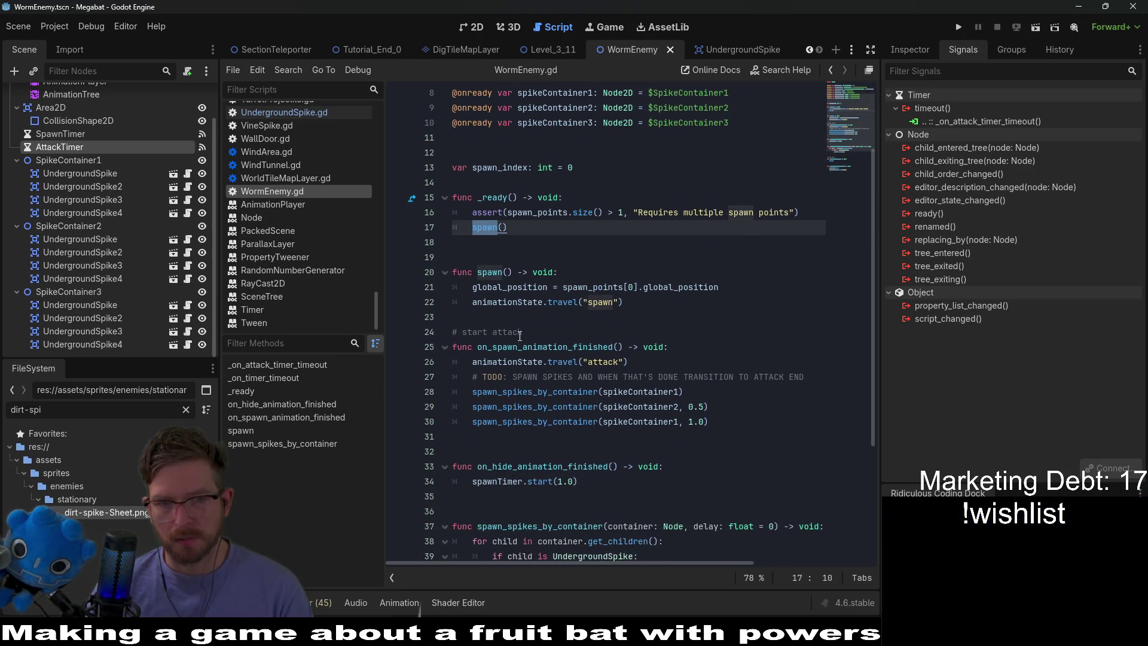
pyautogui.moveTo(630, 309); pyautogui.dragTo(418, 286)
pyautogui.scroll(-3, 499, 297)
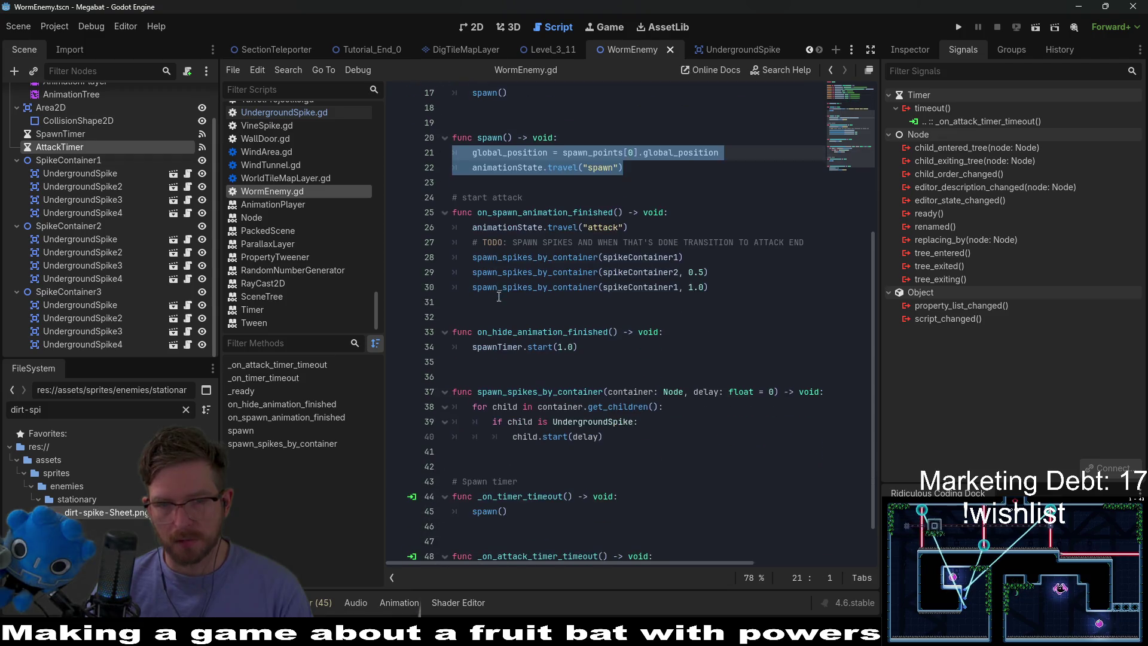
# Locate the three spawn_spikes_by_container calls and place the caret after the last one on line 30
pyautogui.scroll(-1, 629, 321)
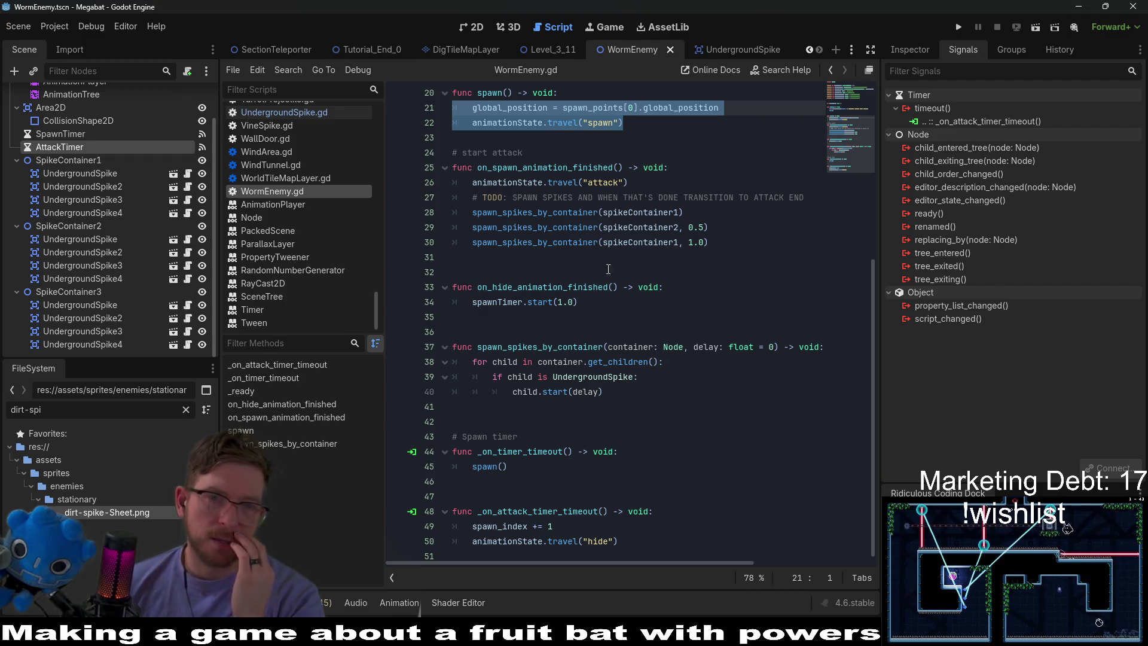
pyautogui.click(577, 172)
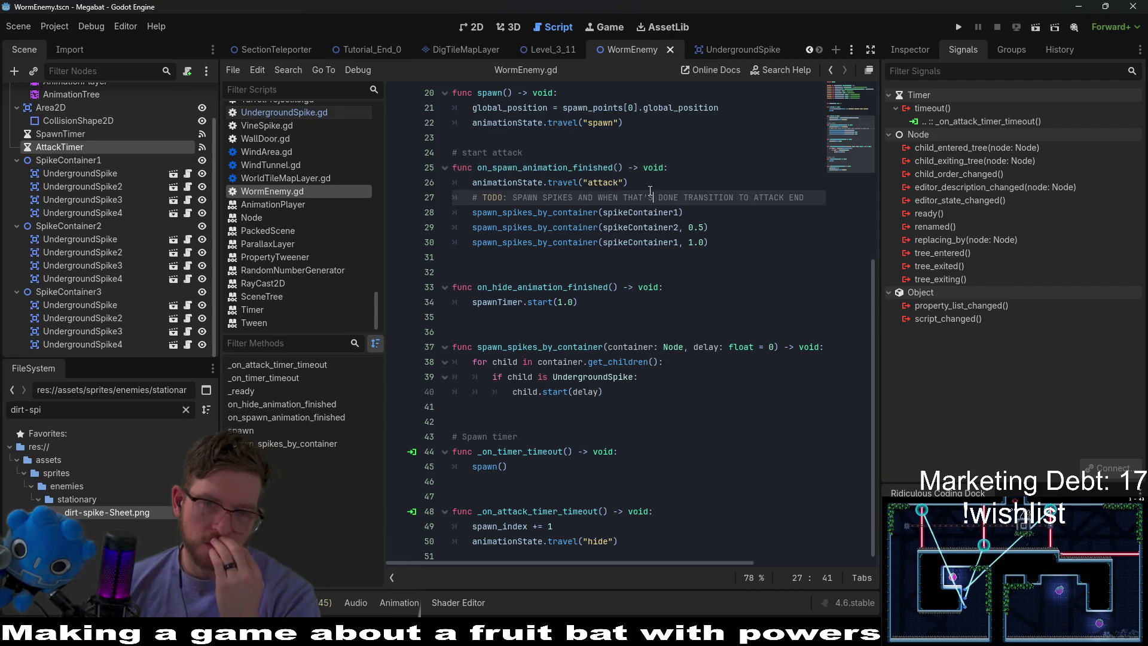
pyautogui.click(746, 241)
pyautogui.moveTo(746, 241)
pyautogui.mouseDown()
pyautogui.moveTo(419, 230)
pyautogui.moveTo(388, 216)
pyautogui.mouseUp()
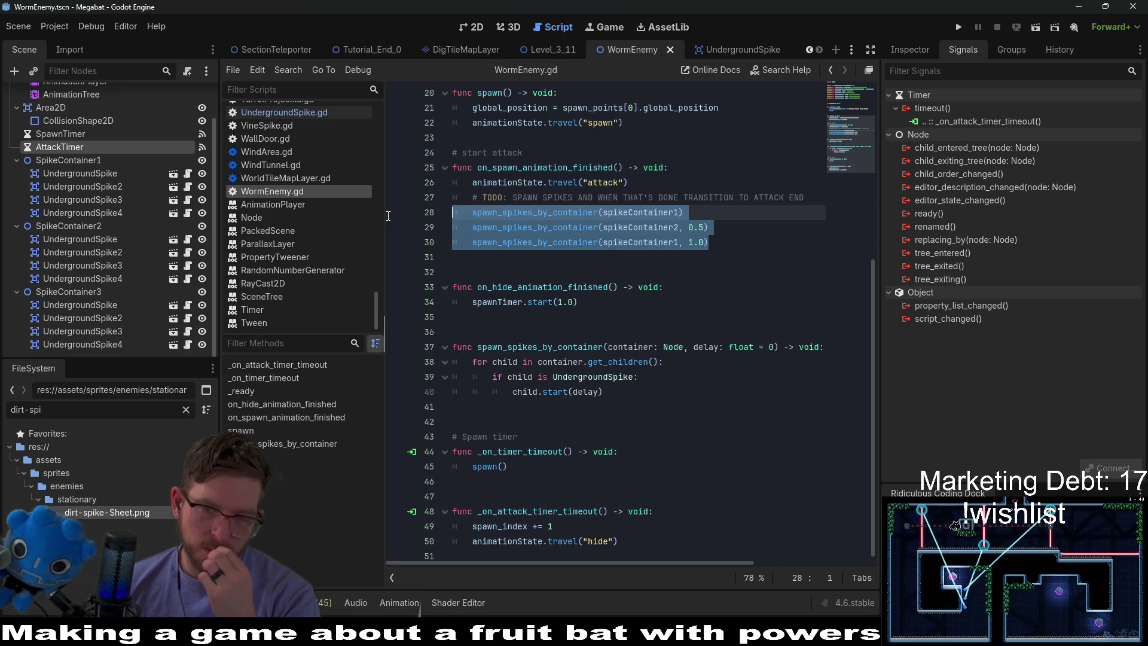
pyautogui.click(730, 266)
pyautogui.click(724, 239)
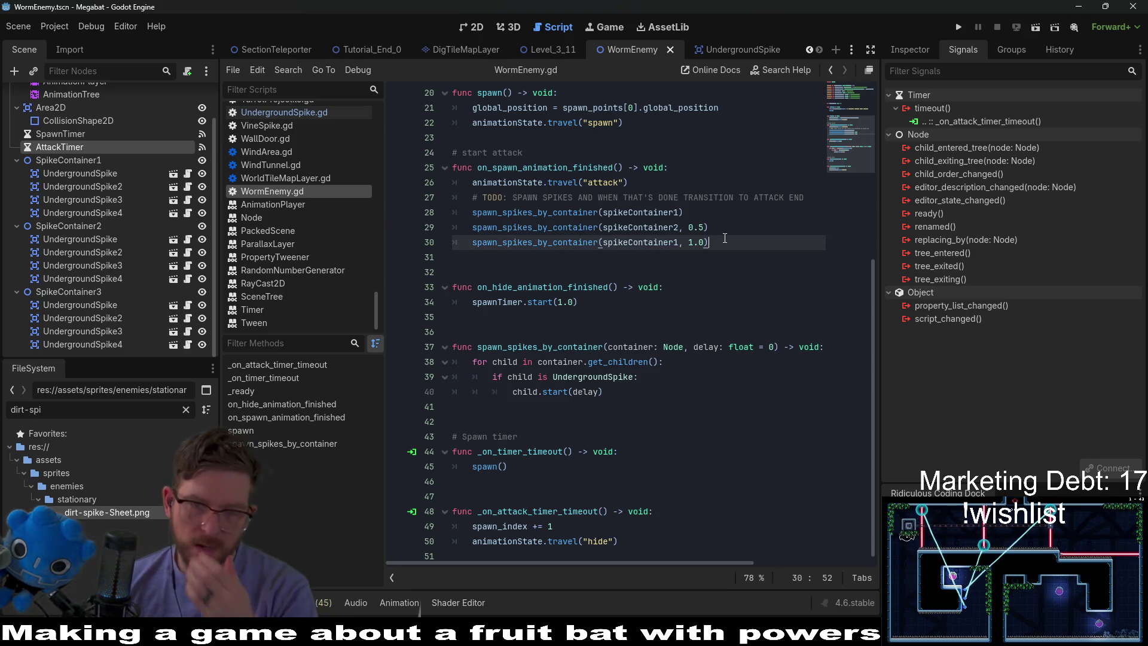
# Add attackTimer.start(3.0) on a new line after the spike-spawn calls and save the script
pyautogui.press('Return')
pyautogui.write('attack_t')
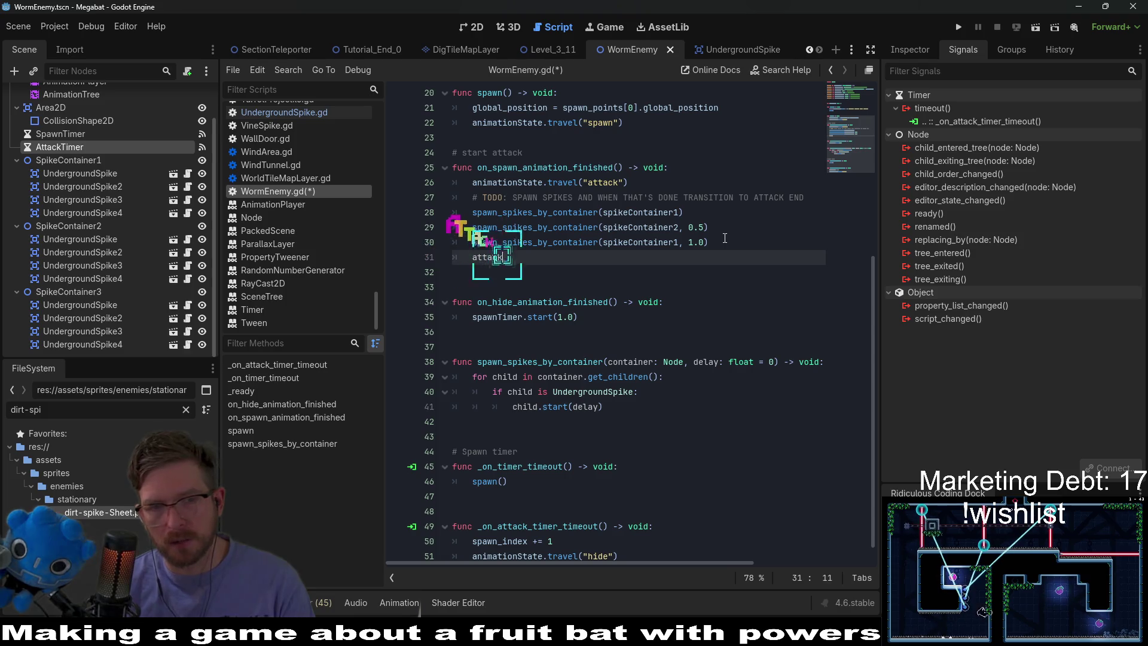
pyautogui.press('BackSpace')
pyautogui.press('BackSpace')
pyautogui.write('Timer')
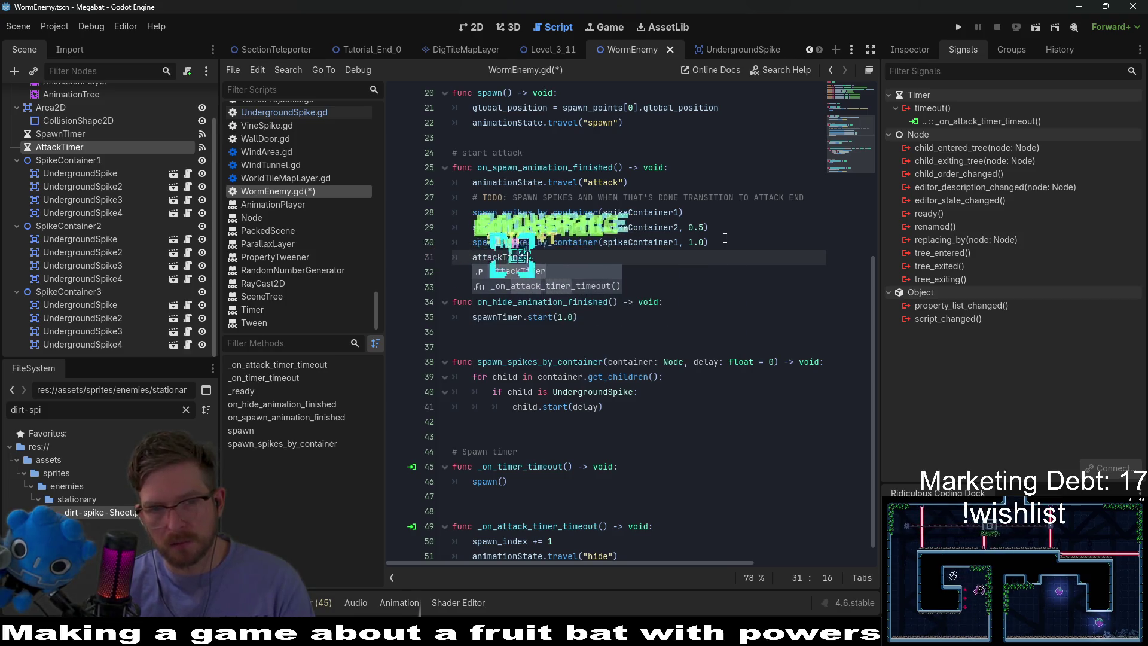
pyautogui.write('.start')
pyautogui.press('Return')
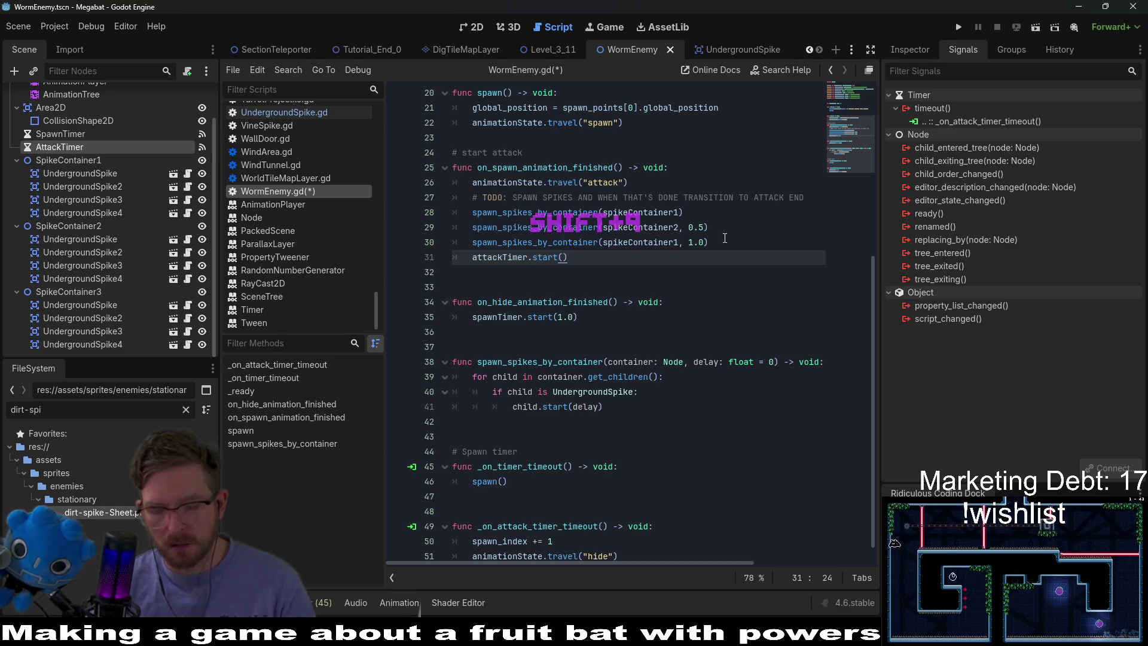
pyautogui.write('0')
pyautogui.click(713, 242)
pyautogui.hotkey('ctrl', 's')
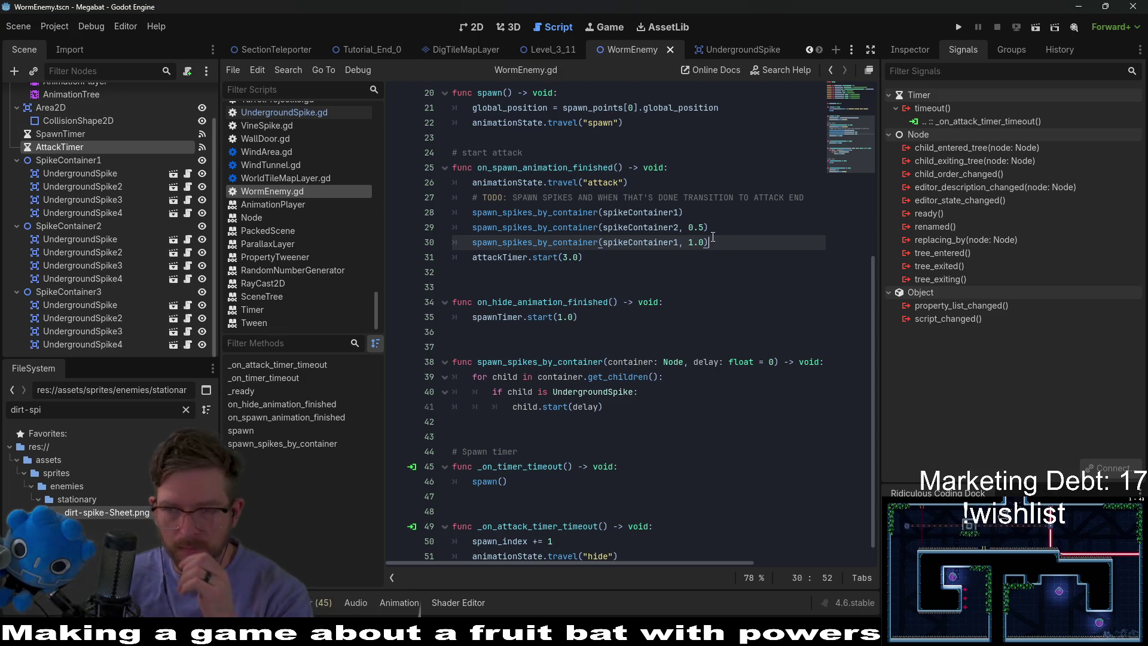
# Review the _on_attack_timer_timeout body and the spawnTimer.start(1.0) line in on_hide_animation_finished
pyautogui.scroll(-1, 601, 239)
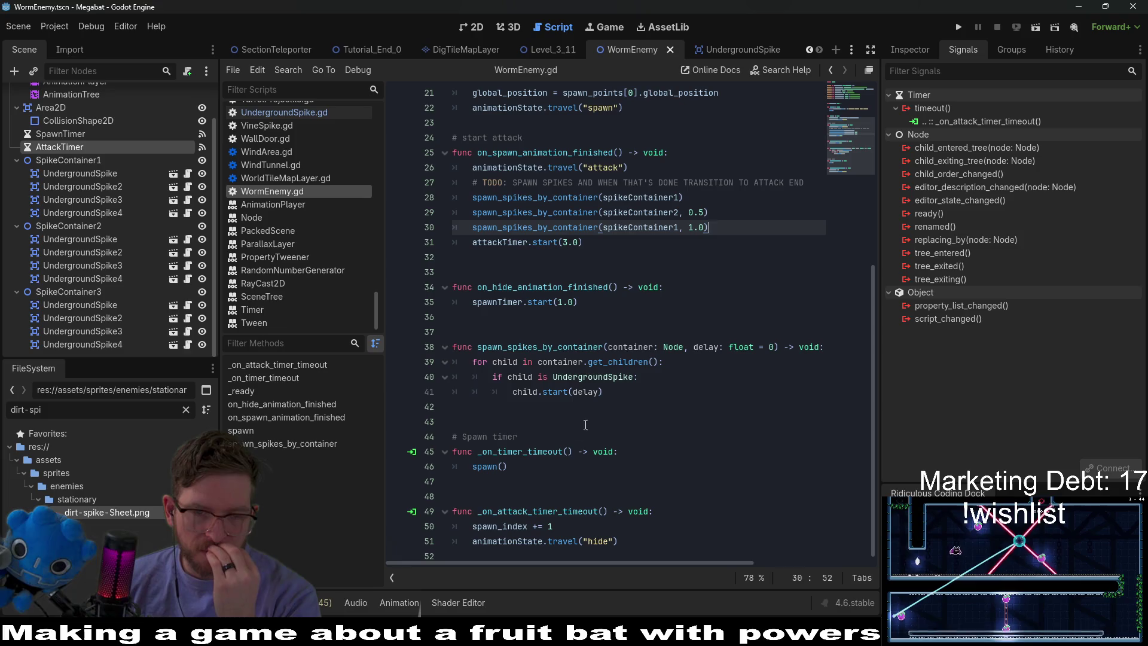
pyautogui.doubleClick(577, 513)
pyautogui.click(598, 526)
pyautogui.click(620, 541)
pyautogui.press('End')
pyautogui.hotkey('shift', 'Up')
pyautogui.hotkey('shift', 'Home')
pyautogui.hotkey('shift', 'Home')
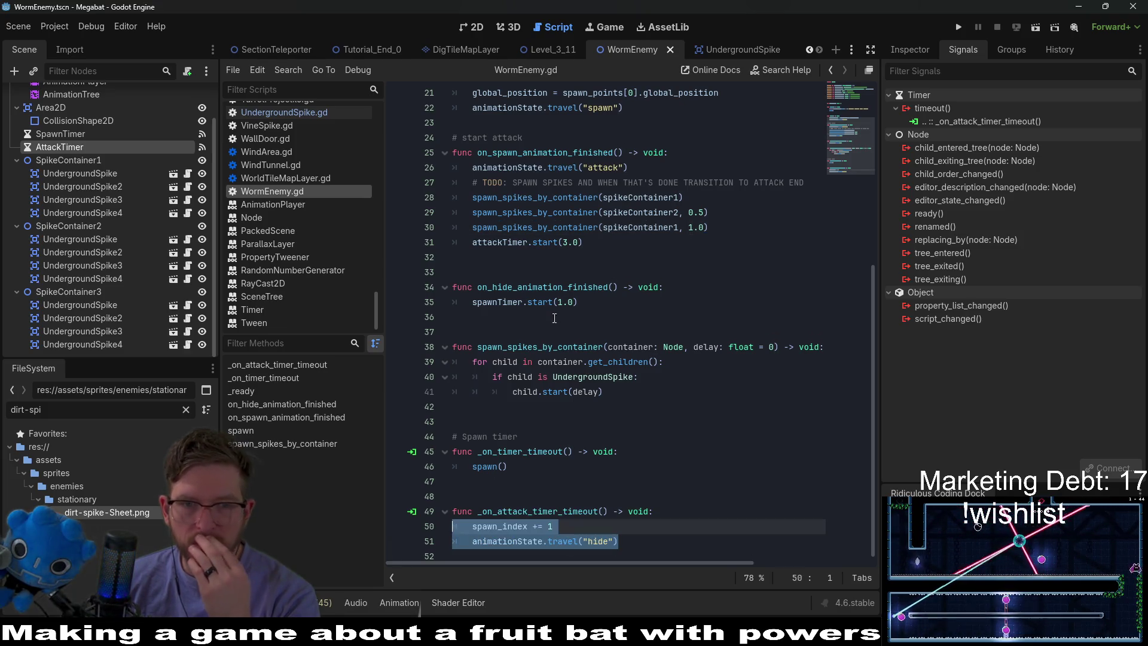
pyautogui.moveTo(586, 297); pyautogui.dragTo(451, 308)
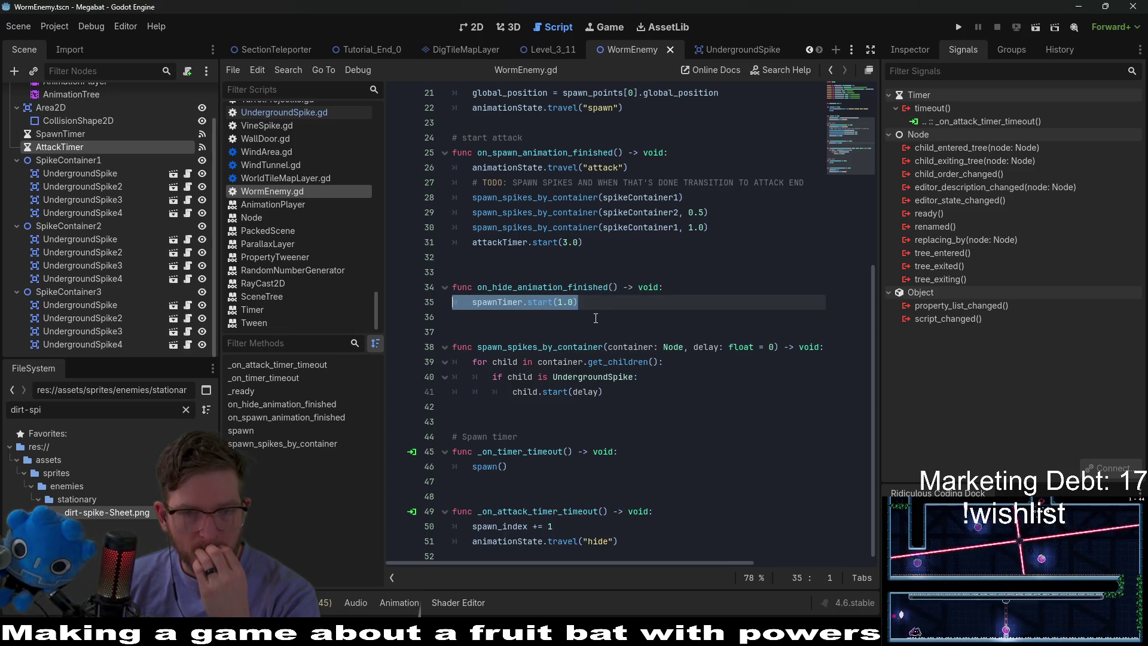
pyautogui.scroll(4, 595, 317)
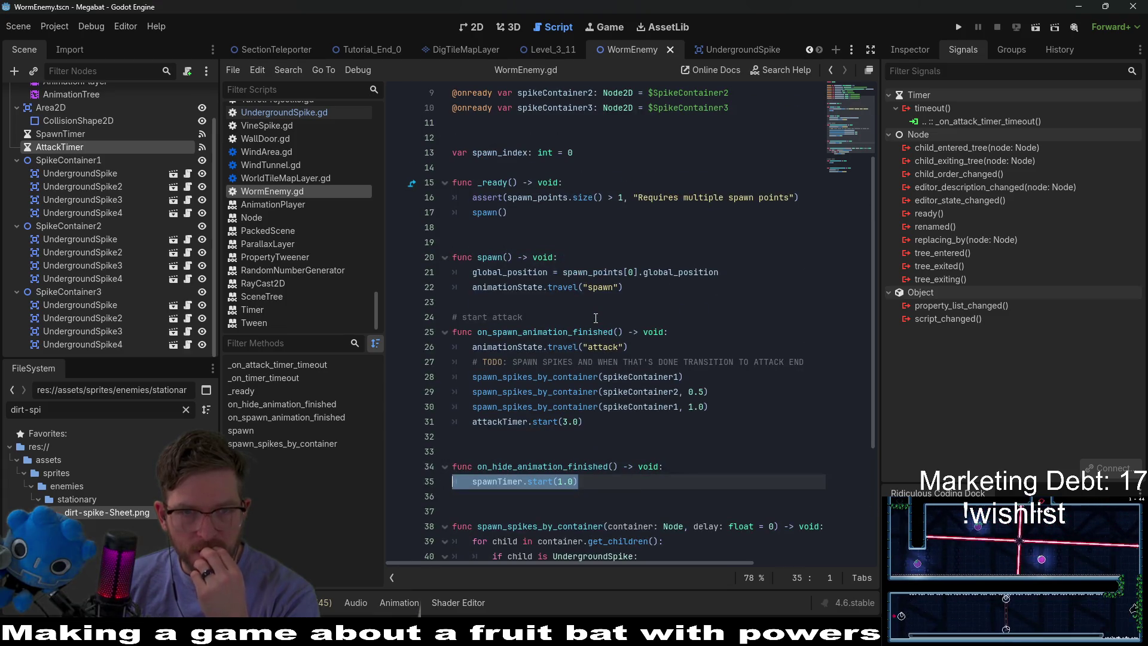
pyautogui.click(563, 466)
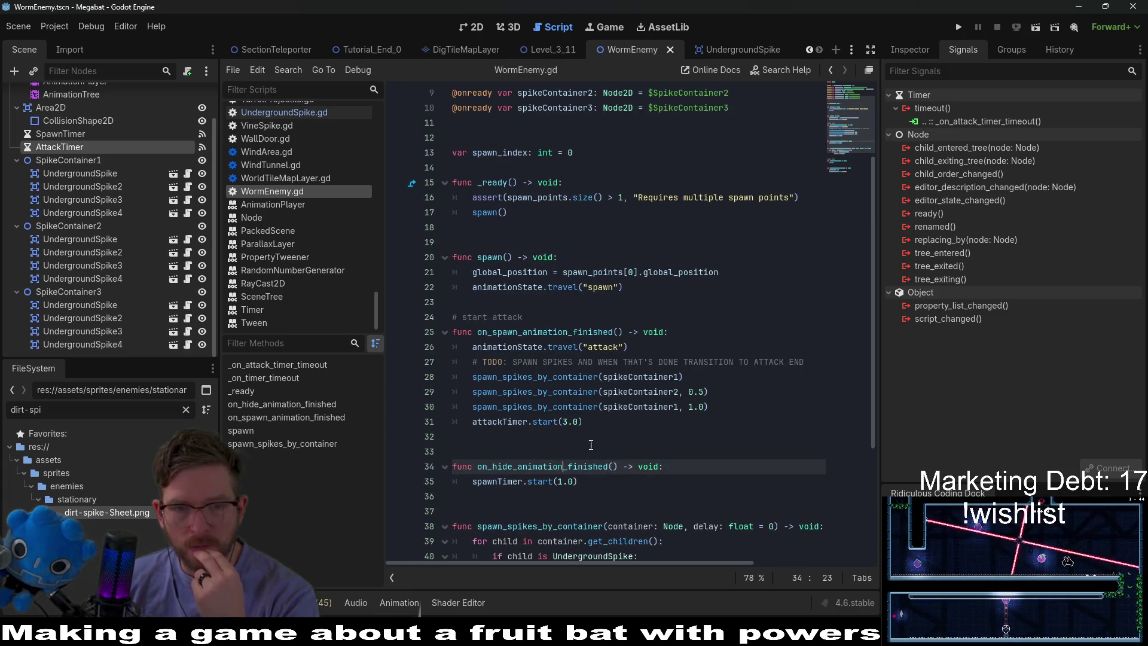
pyautogui.scroll(-3, 637, 419)
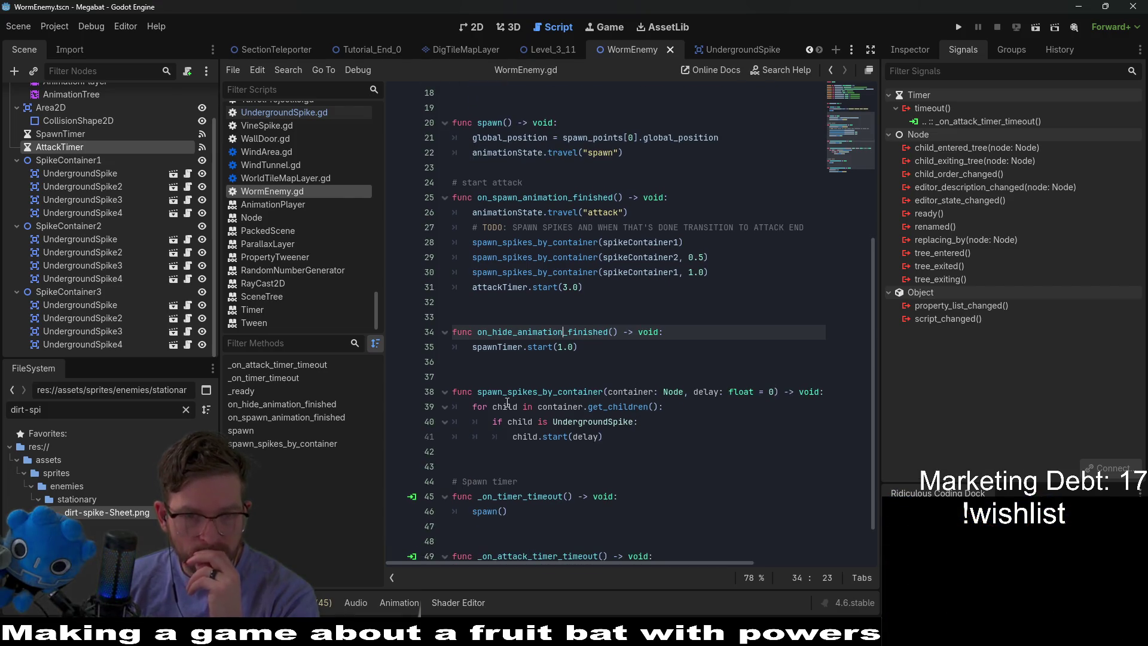
pyautogui.scroll(-1, 507, 403)
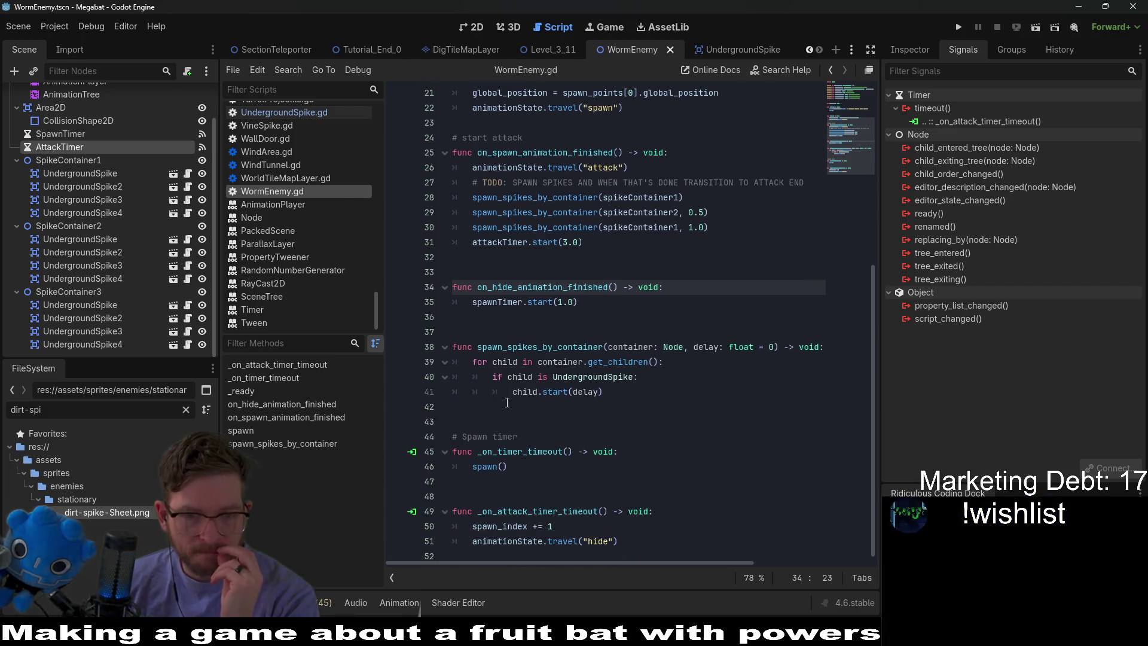
# Run the Level_3_11 scene with F6 to test the worm enemy, then stop it
pyautogui.click(549, 51)
pyautogui.click(478, 26)
pyautogui.press('F6')
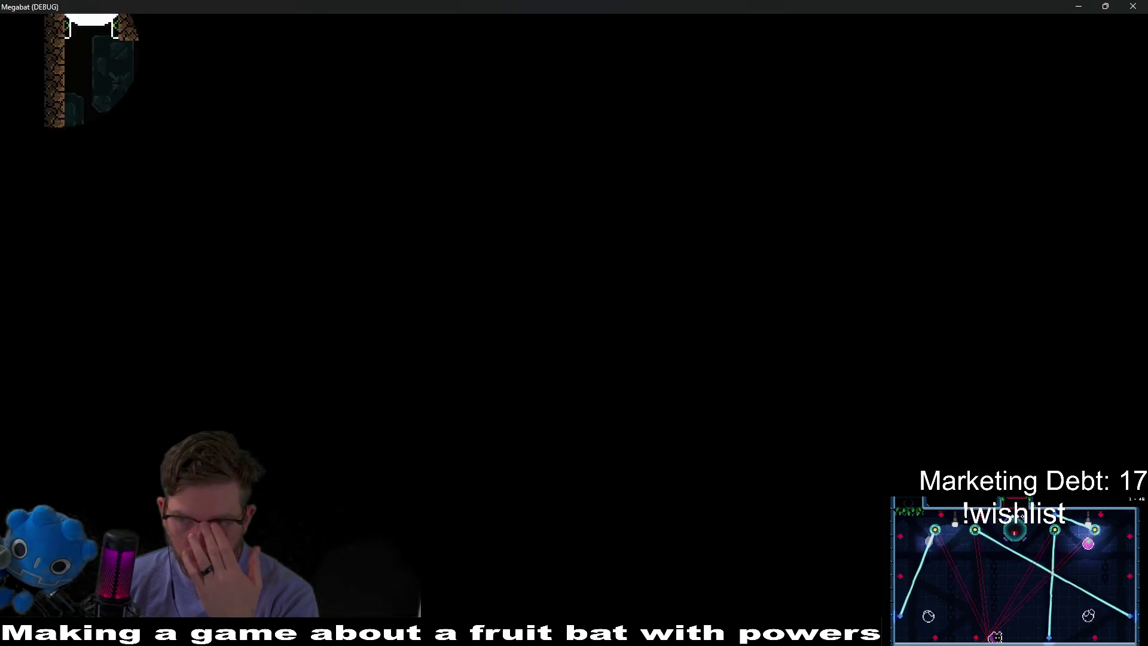
pyautogui.press('F8')
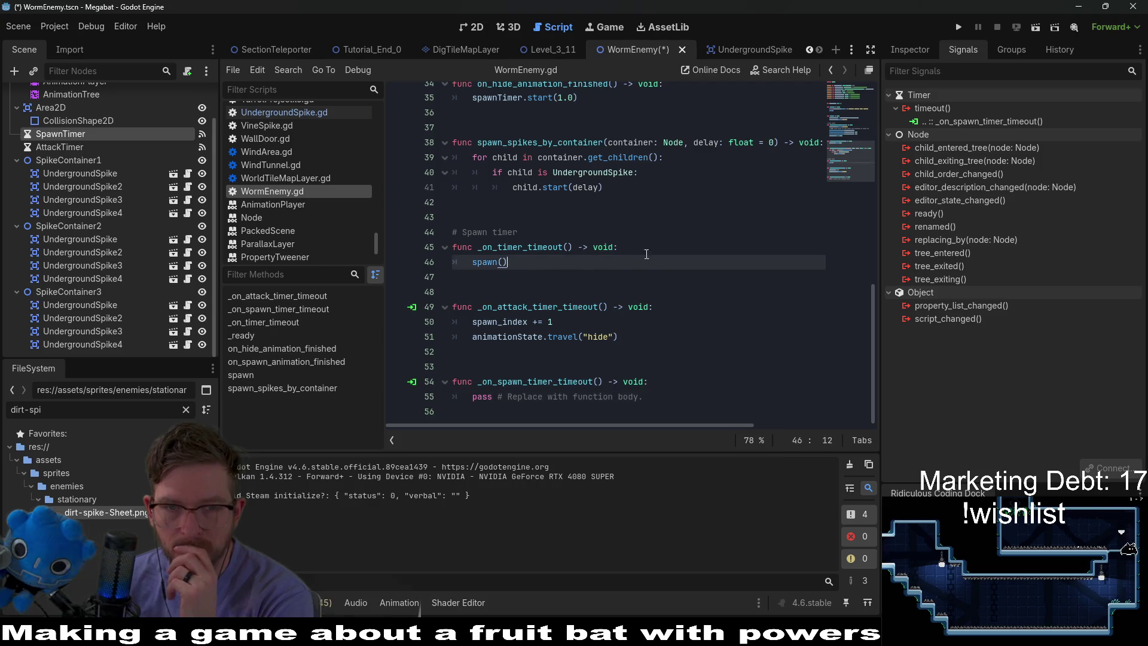
# Move spawn() into _on_spawn_timer_timeout, delete the old Spawn timer comment and _on_timer_timeout, and save
pyautogui.hotkey('shift', 'Up')
pyautogui.hotkey('ctrl', 'x')
pyautogui.tripleClick(655, 378)
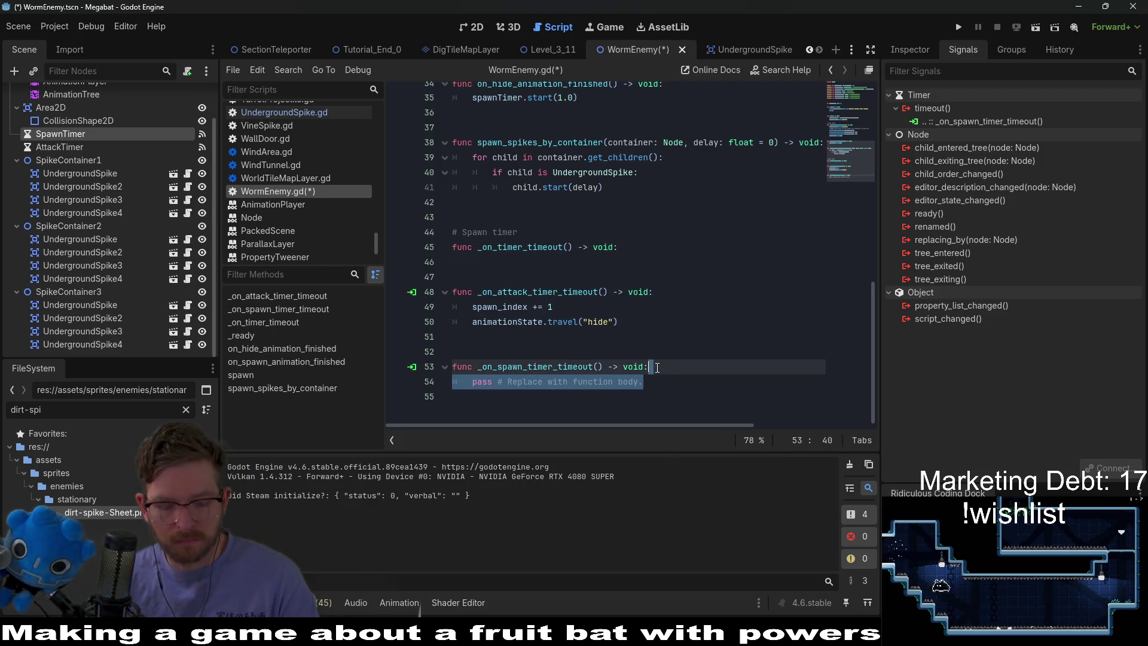
pyautogui.hotkey('ctrl', 'v')
pyautogui.moveTo(541, 263); pyautogui.dragTo(542, 221)
pyautogui.press('BackSpace')
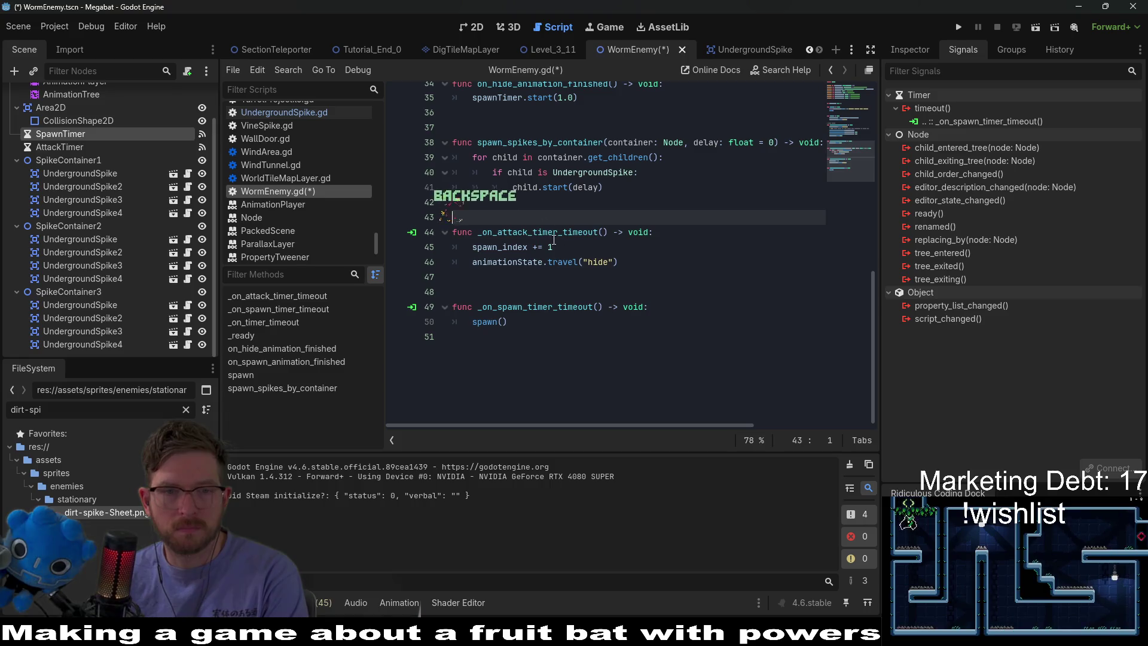
pyautogui.hotkey('ctrl', 's')
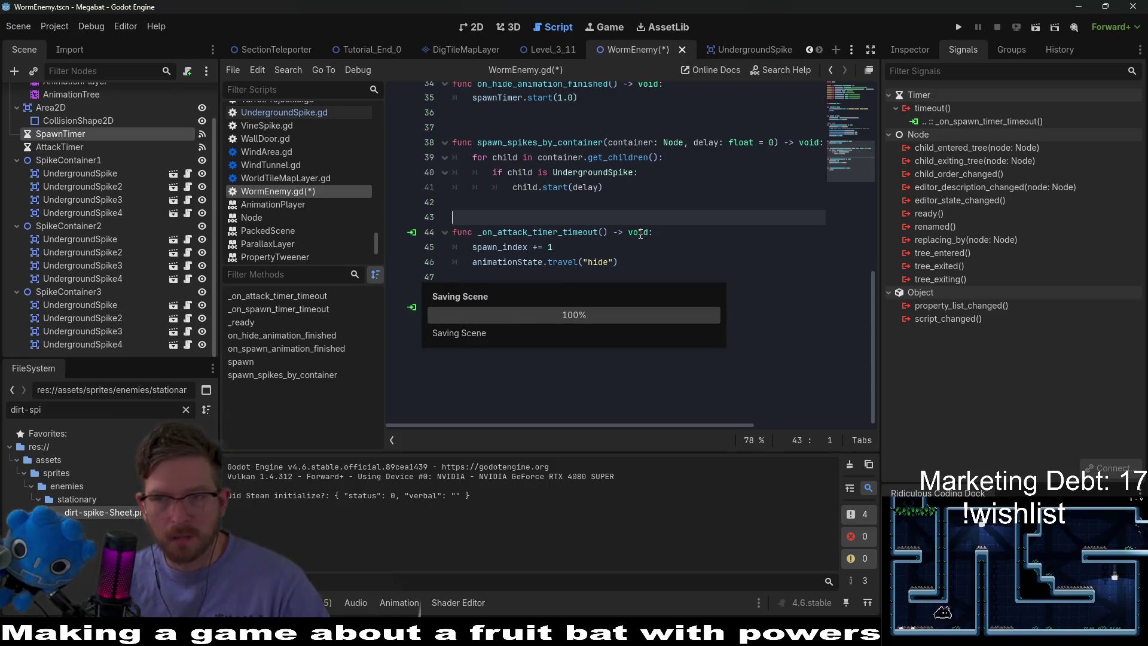
# Scroll through the updated WormEnemy.gd, placing the caret at the end of line 22
pyautogui.scroll(9, 634, 236)
pyautogui.scroll(-2, 629, 240)
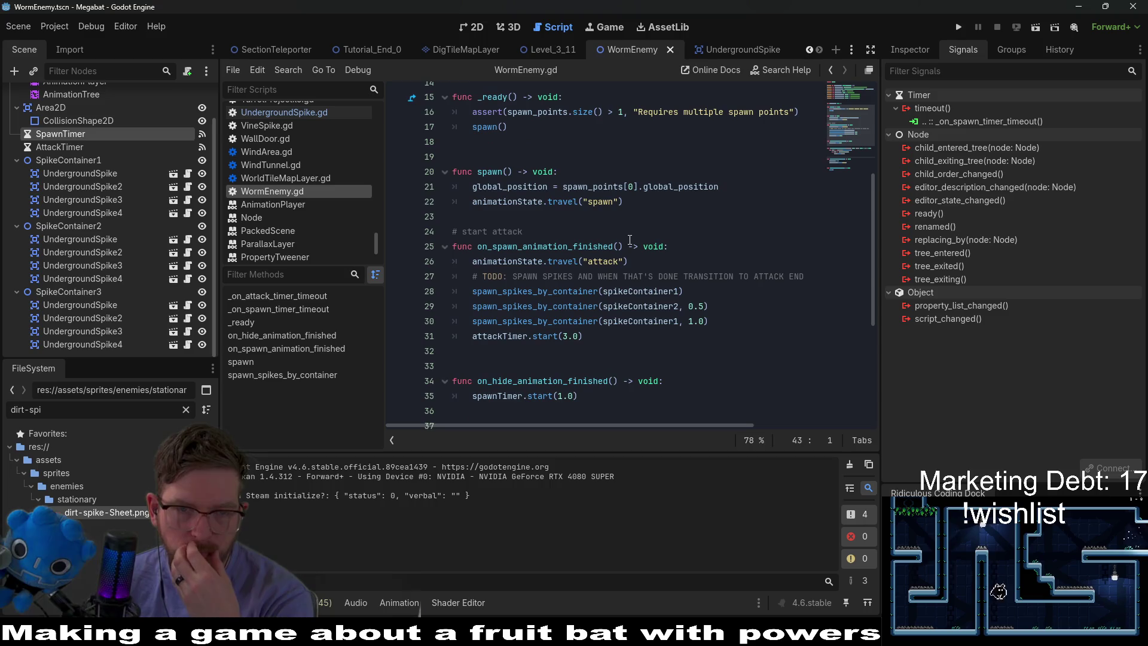
pyautogui.click(643, 200)
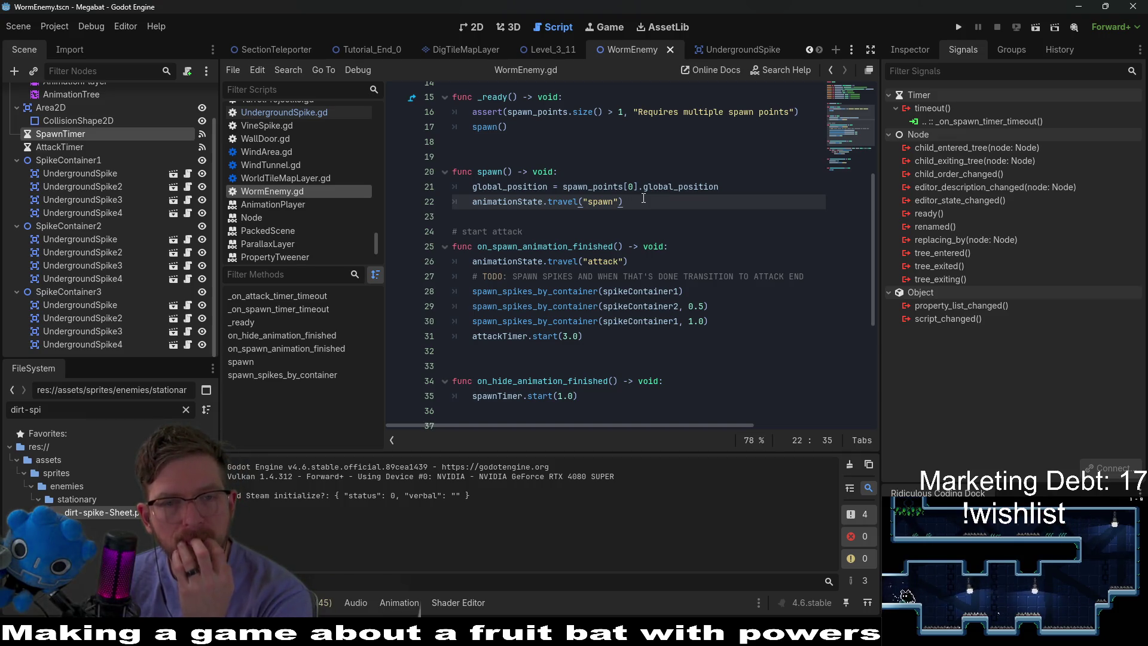
pyautogui.scroll(-3, 644, 198)
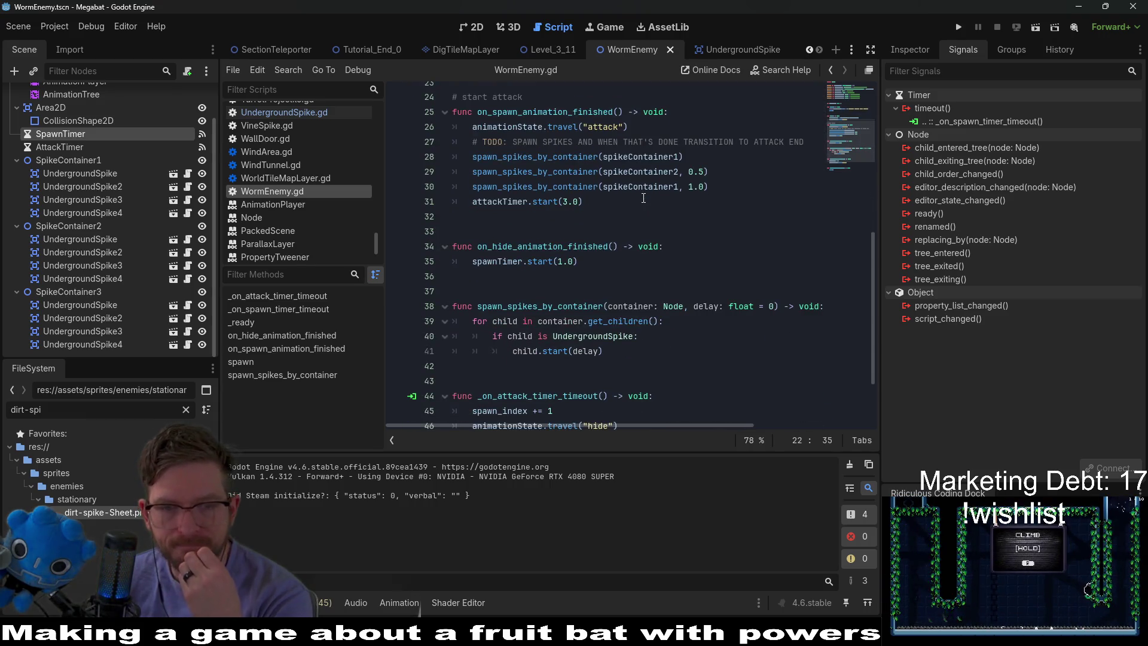
pyautogui.scroll(-2, 643, 198)
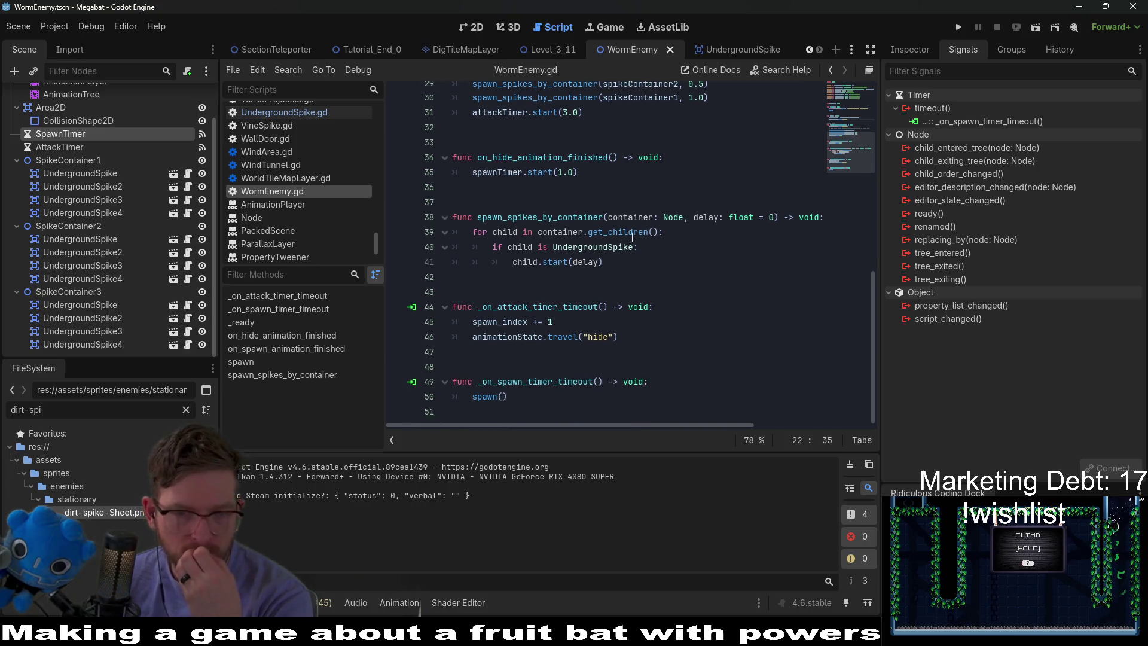
pyautogui.scroll(4, 579, 270)
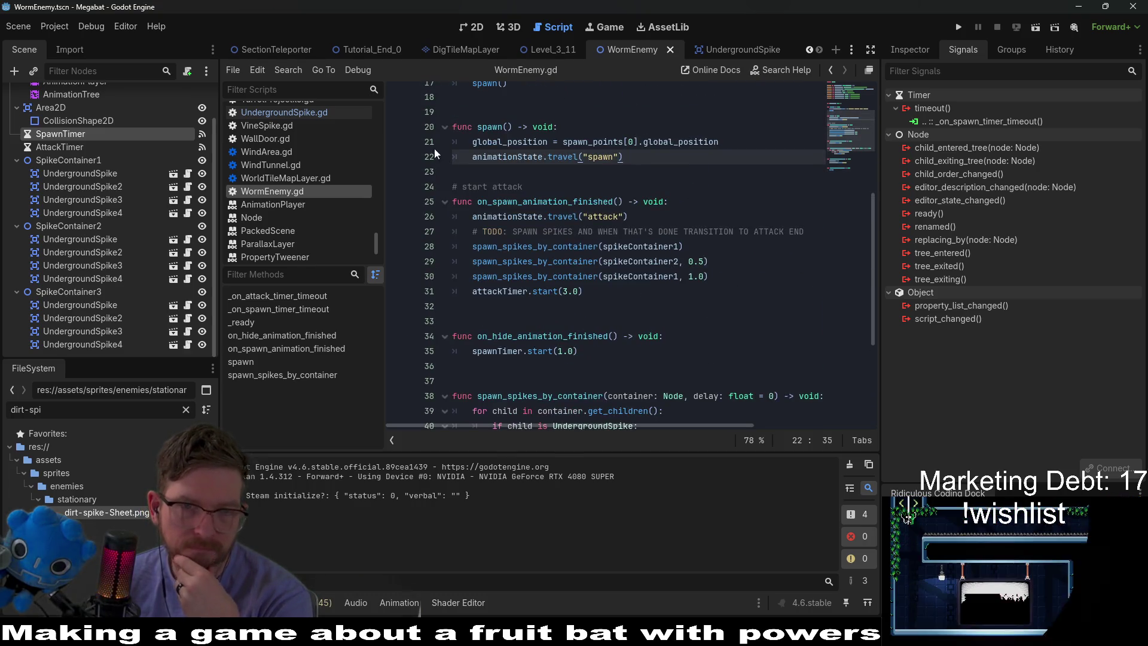
# Set a breakpoint on line 21 inside spawn()
pyautogui.click(396, 143)
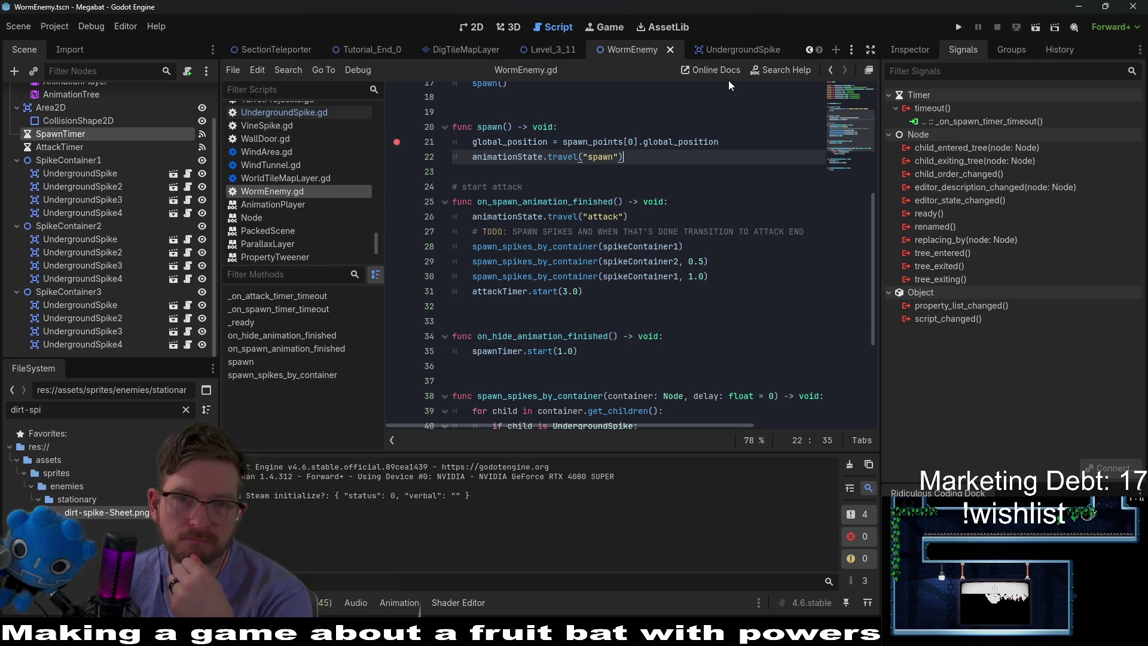
pyautogui.scroll(2, 762, 170)
pyautogui.click(635, 232)
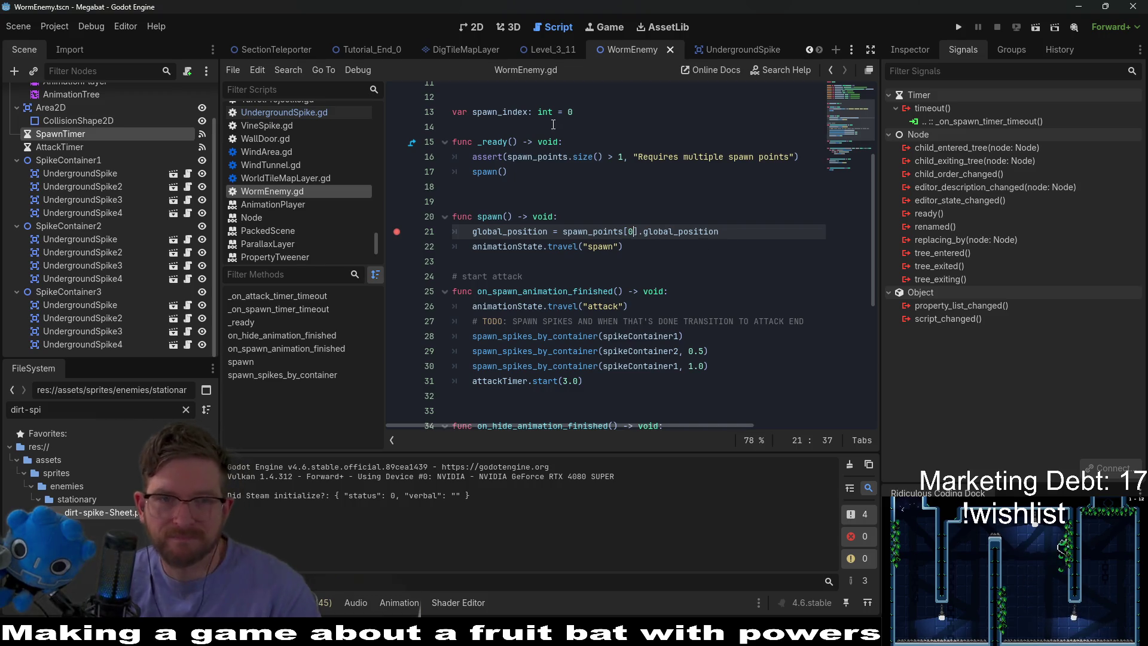
# Replace spawn_points[0] with spawn_points[spawn_index], copying spawn_index from line 13
pyautogui.doubleClick(487, 111)
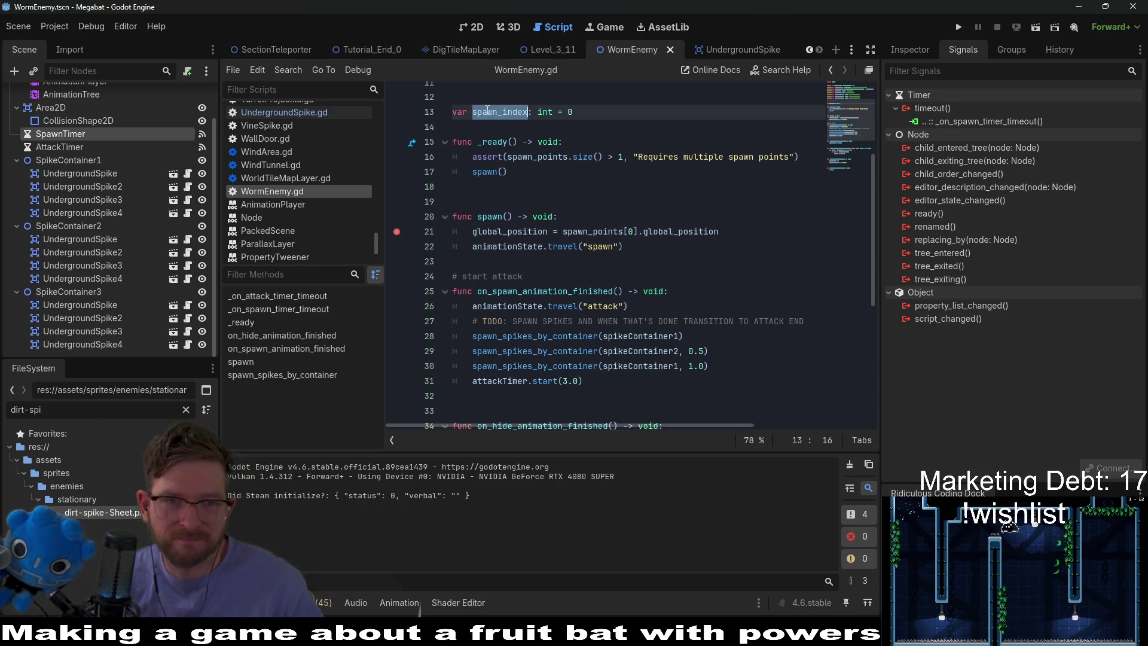
pyautogui.click(634, 232)
pyautogui.press('BackSpace')
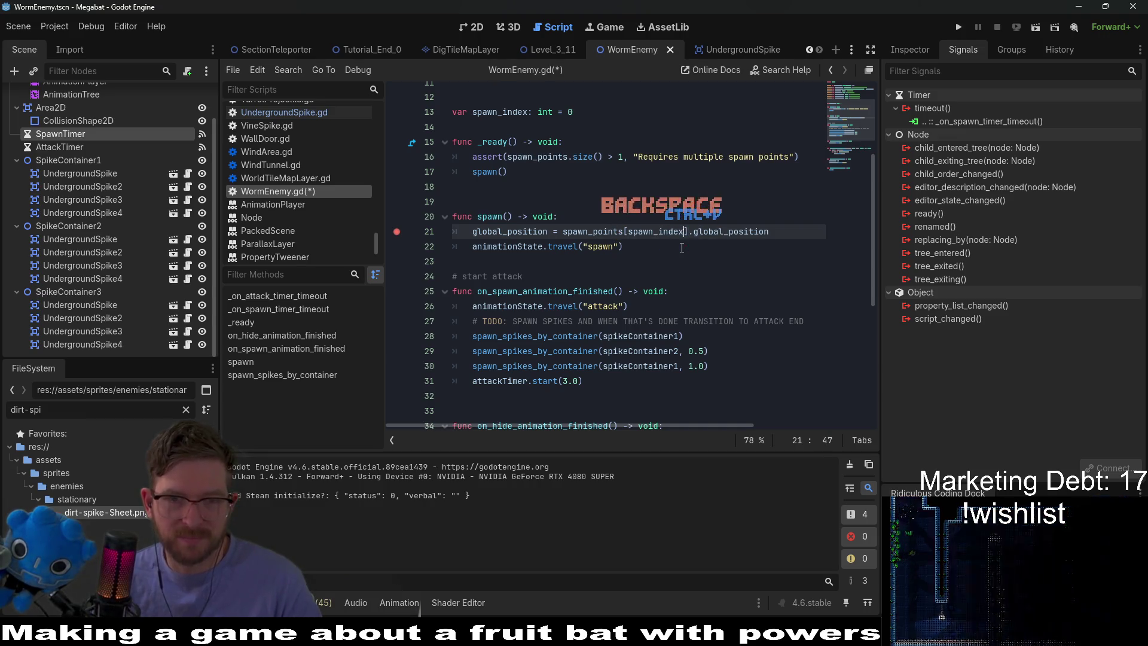
pyautogui.hotkey('ctrl', 'v')
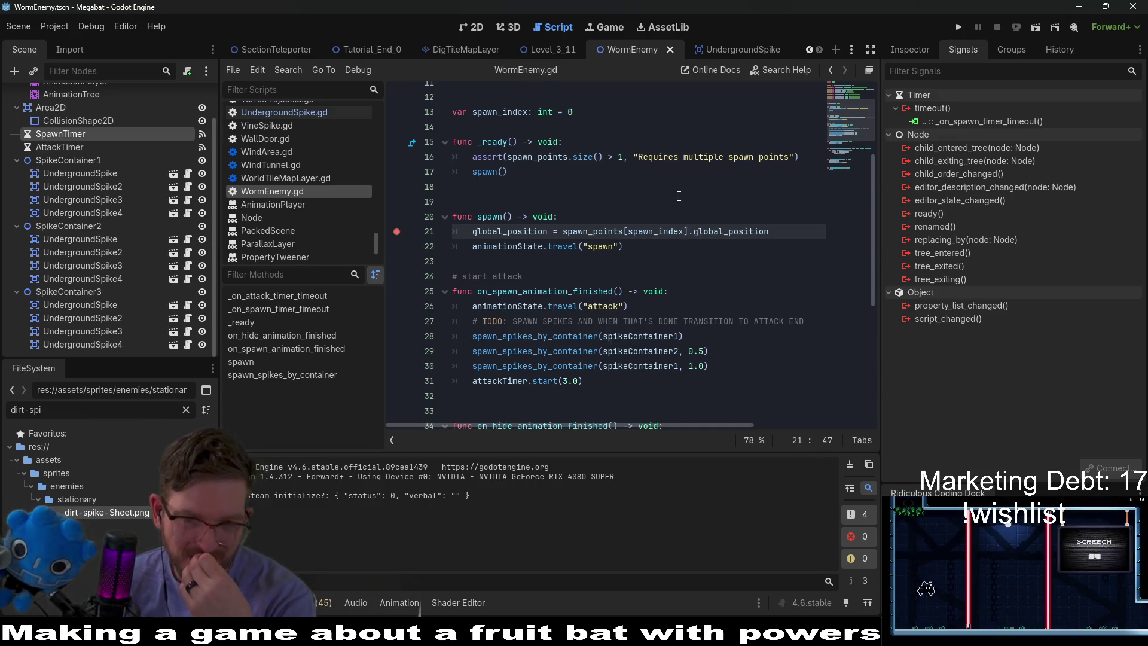
pyautogui.click(680, 195)
pyautogui.scroll(-2, 680, 195)
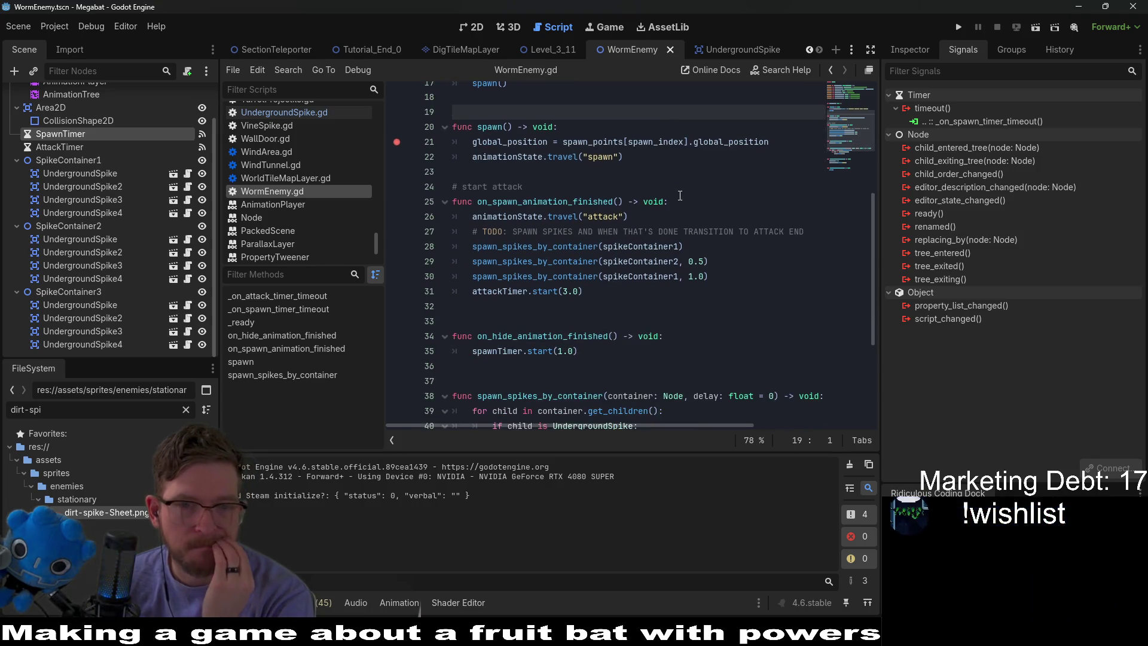
pyautogui.scroll(-1, 680, 196)
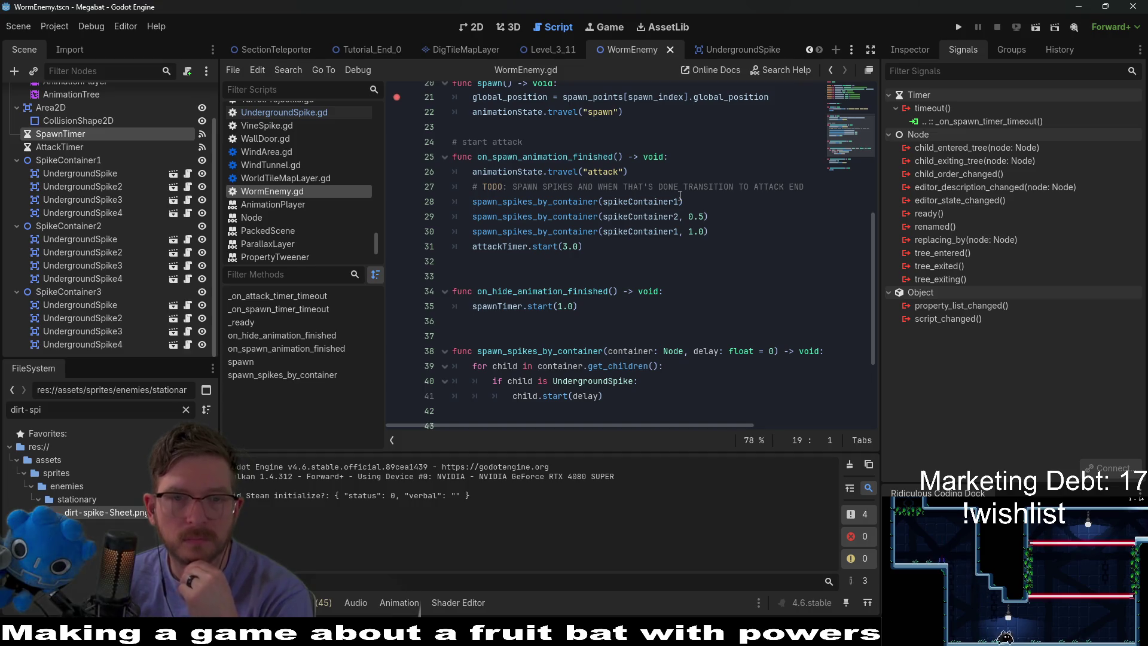
pyautogui.click(549, 50)
# Run Level_3_11, continue past the spawn breakpoint, then close the game window
pyautogui.click(1034, 27)
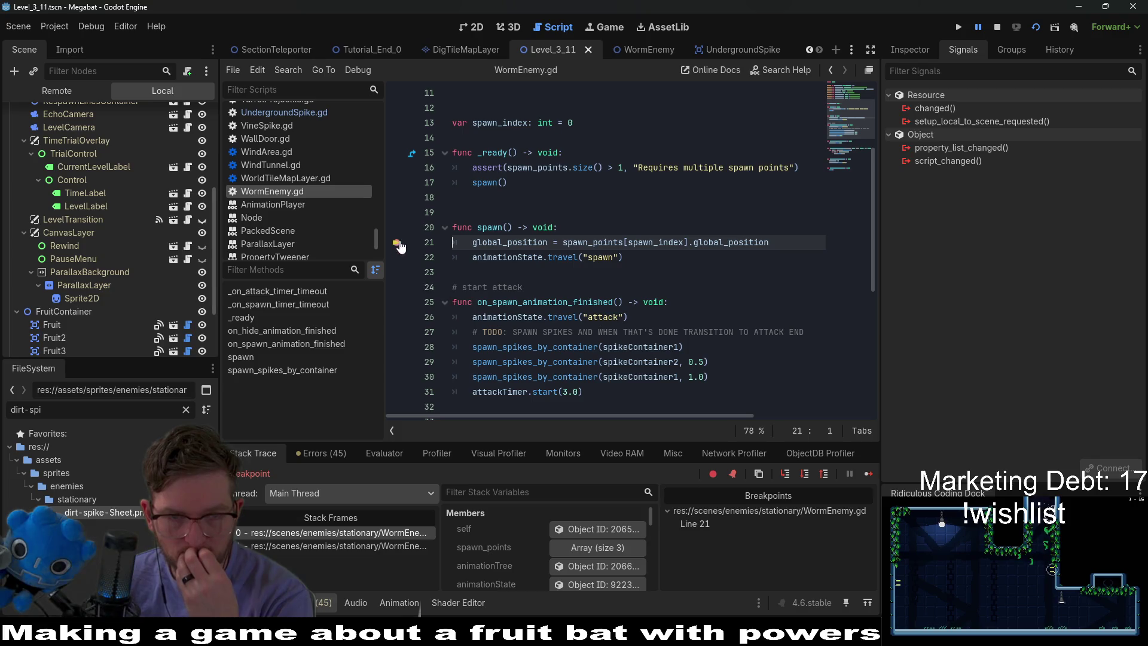
pyautogui.click(868, 473)
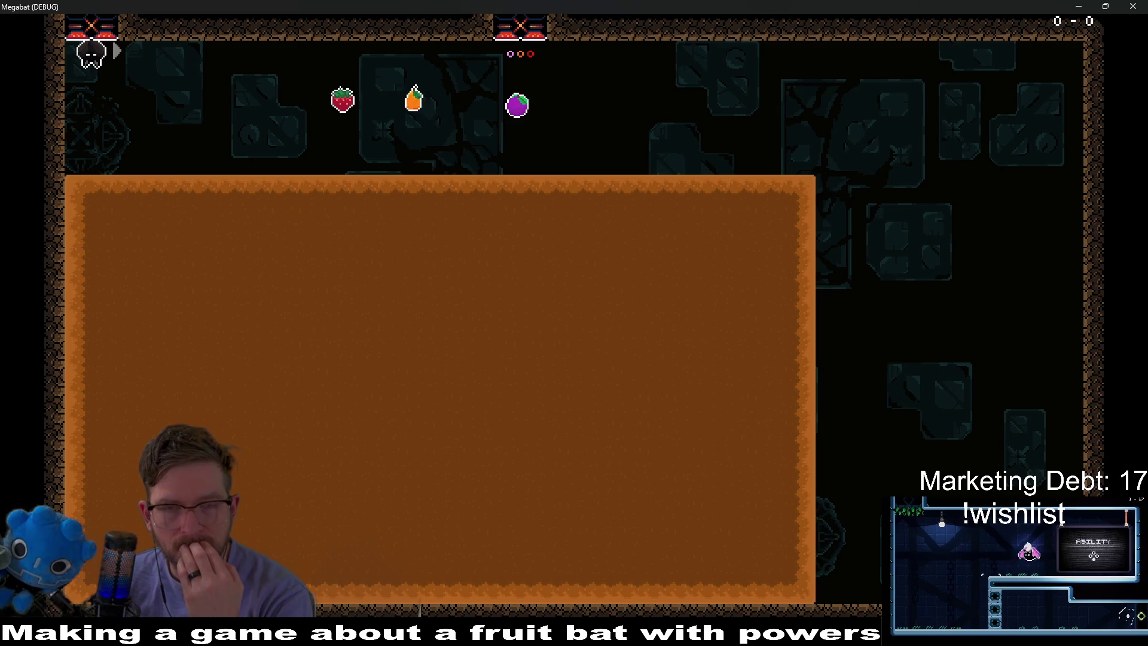
pyautogui.moveTo(609, 7)
pyautogui.mouseDown()
pyautogui.moveTo(781, 122)
pyautogui.moveTo(915, 123)
pyautogui.mouseUp()
pyautogui.click(1081, 122)
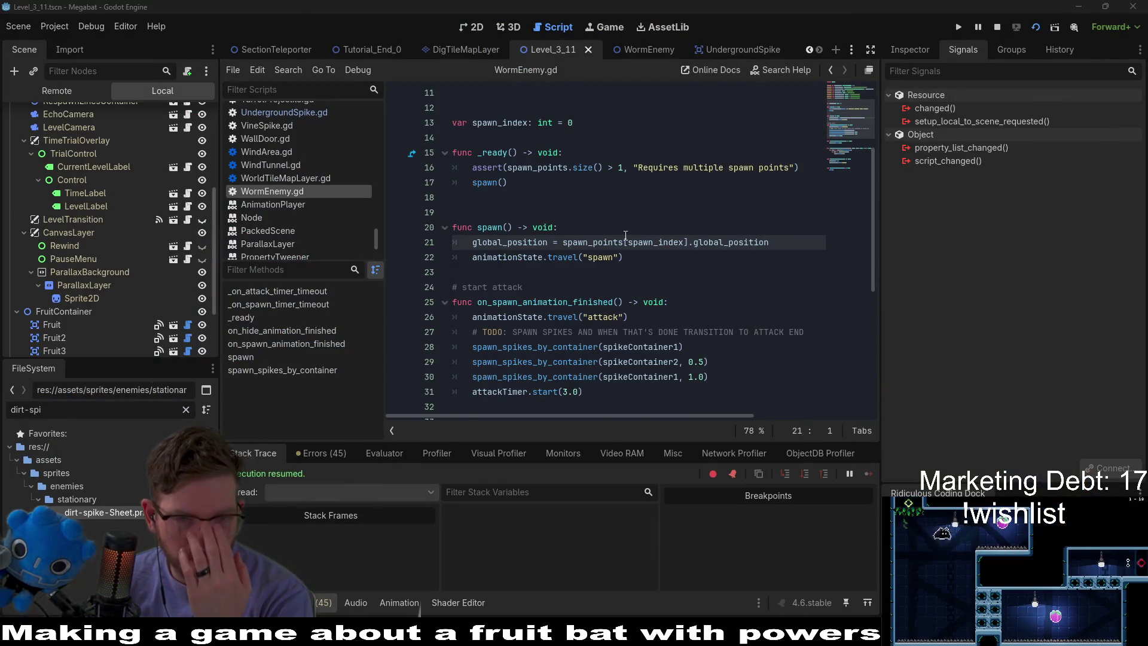
# Add breakpoints on line 35's spawnTimer.start and line 50's spawn() call
pyautogui.scroll(-1, 625, 235)
pyautogui.scroll(-3, 624, 235)
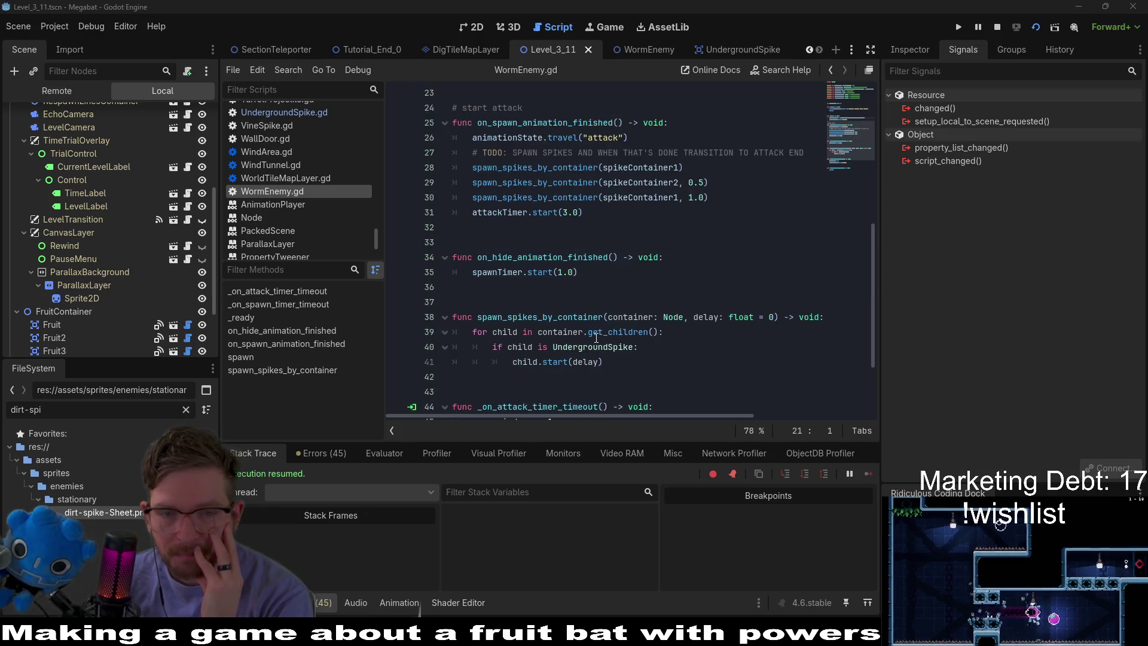
pyautogui.click(397, 272)
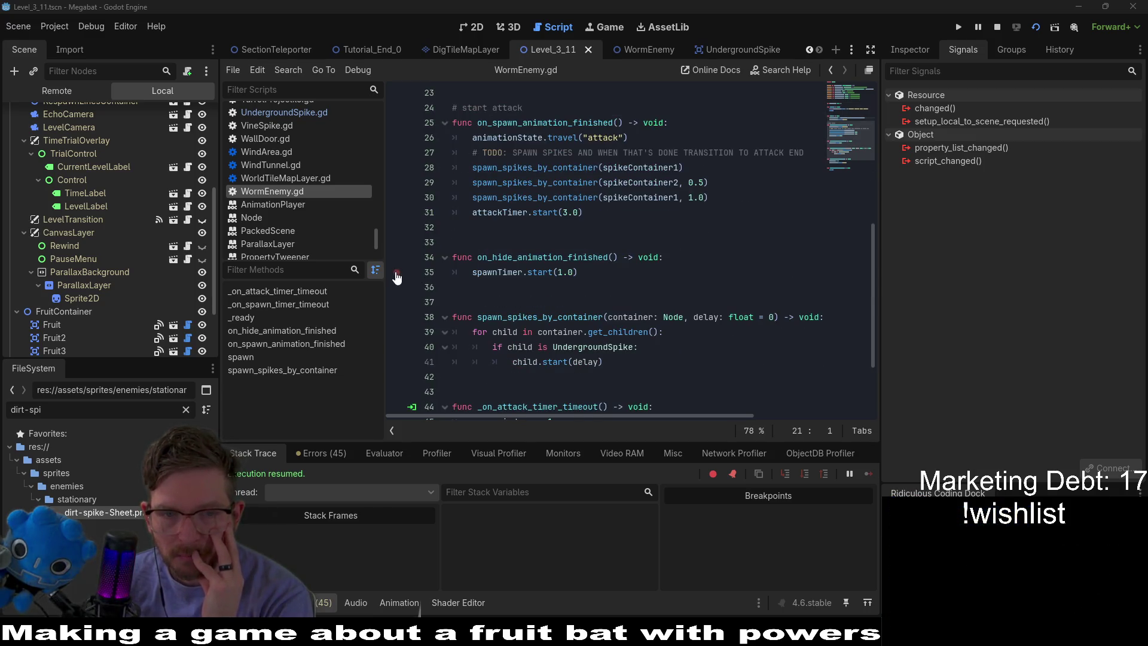
pyautogui.scroll(-2, 553, 306)
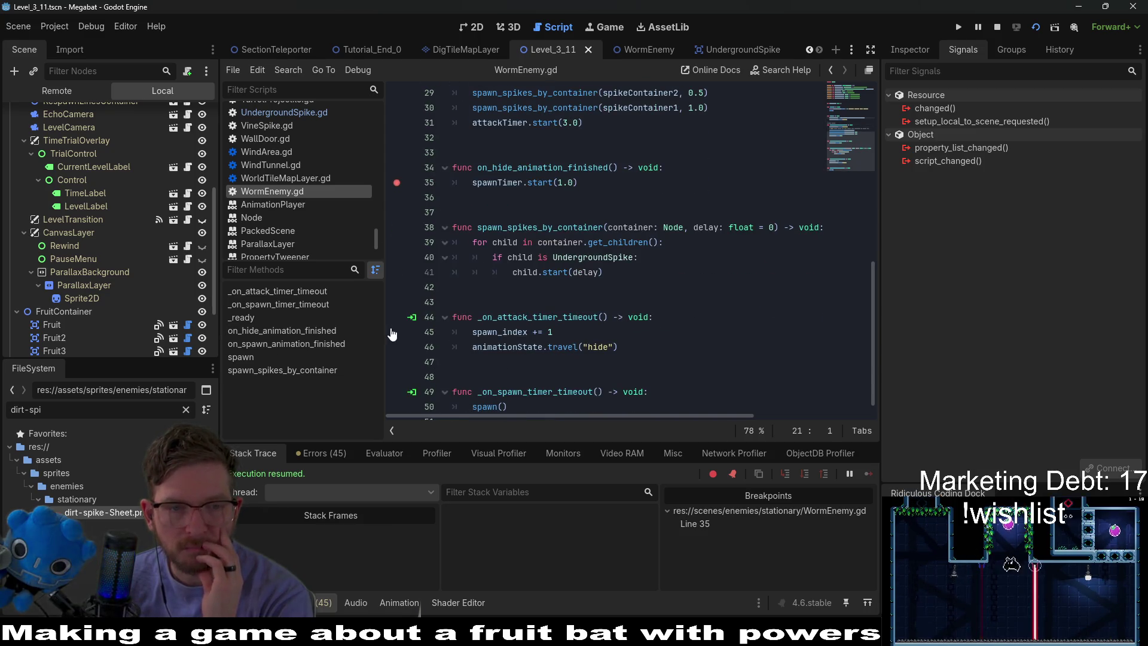
pyautogui.click(396, 406)
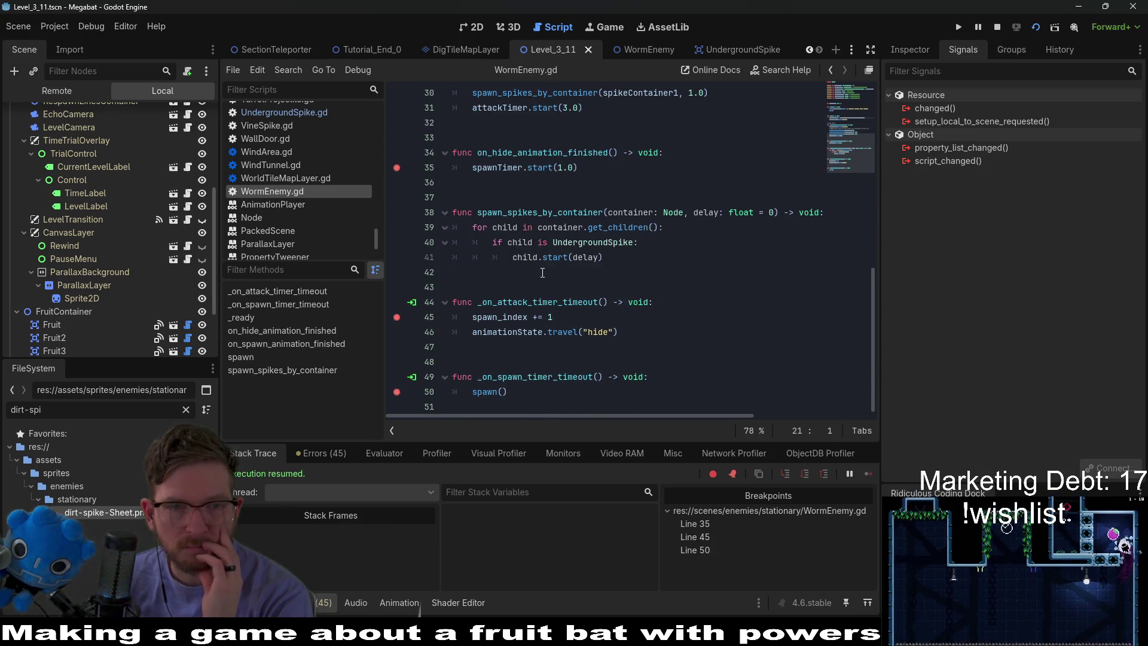
pyautogui.scroll(3, 549, 272)
pyautogui.scroll(2, 550, 272)
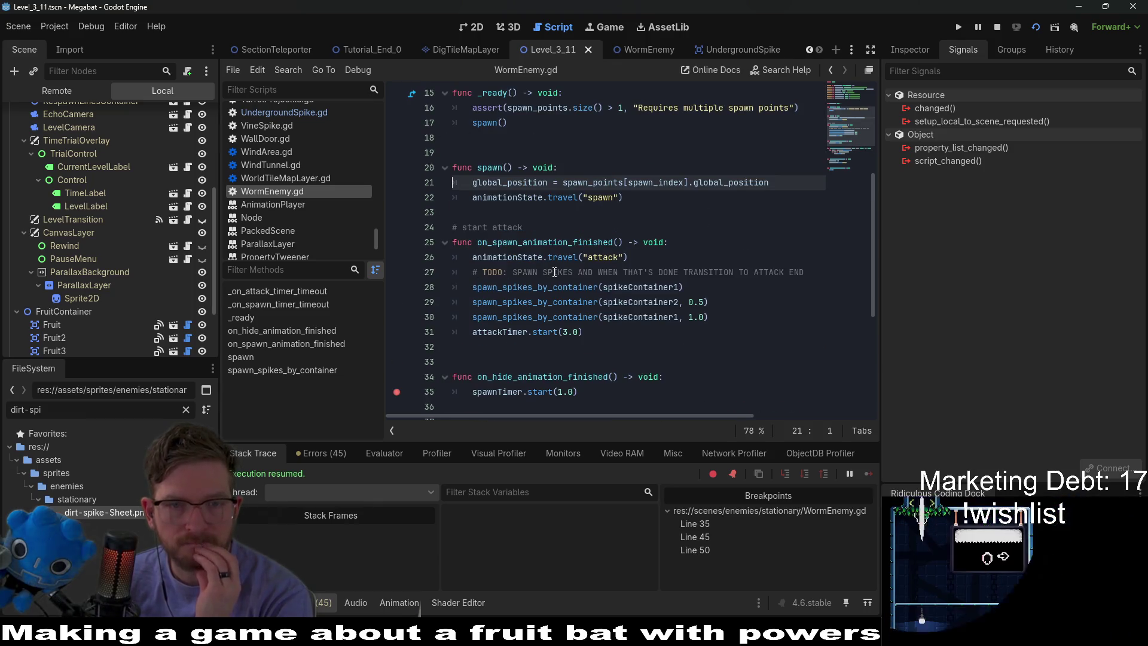
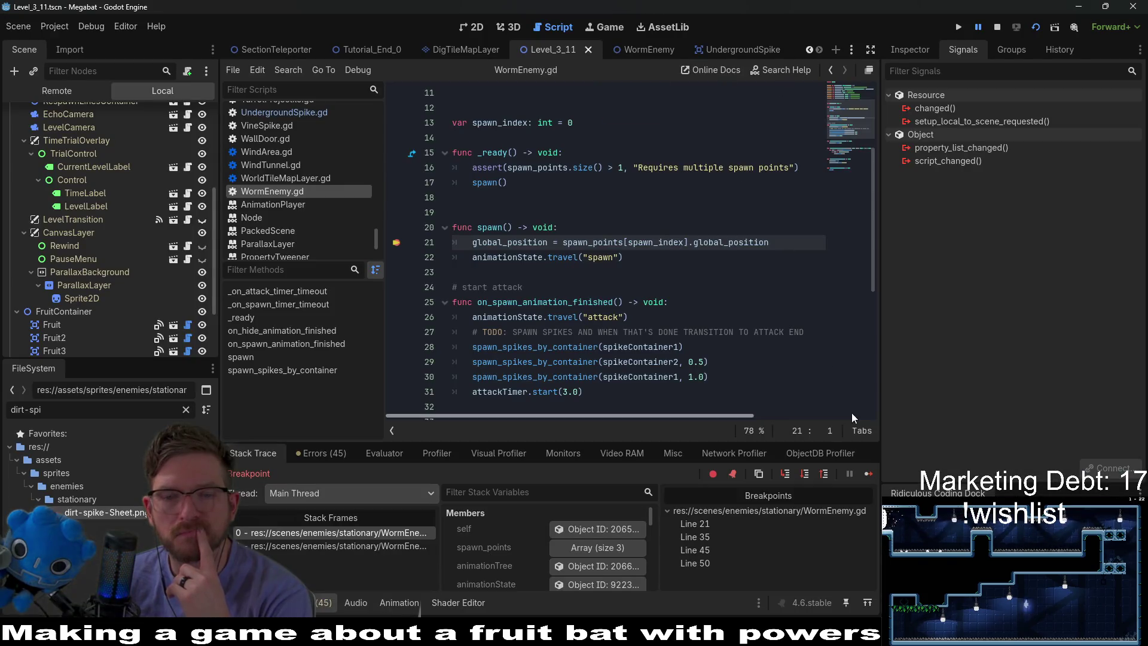
# Resume the game to its next breakpoint, then open the UndergroundSpike scene with its root node selected
pyautogui.press('F12')
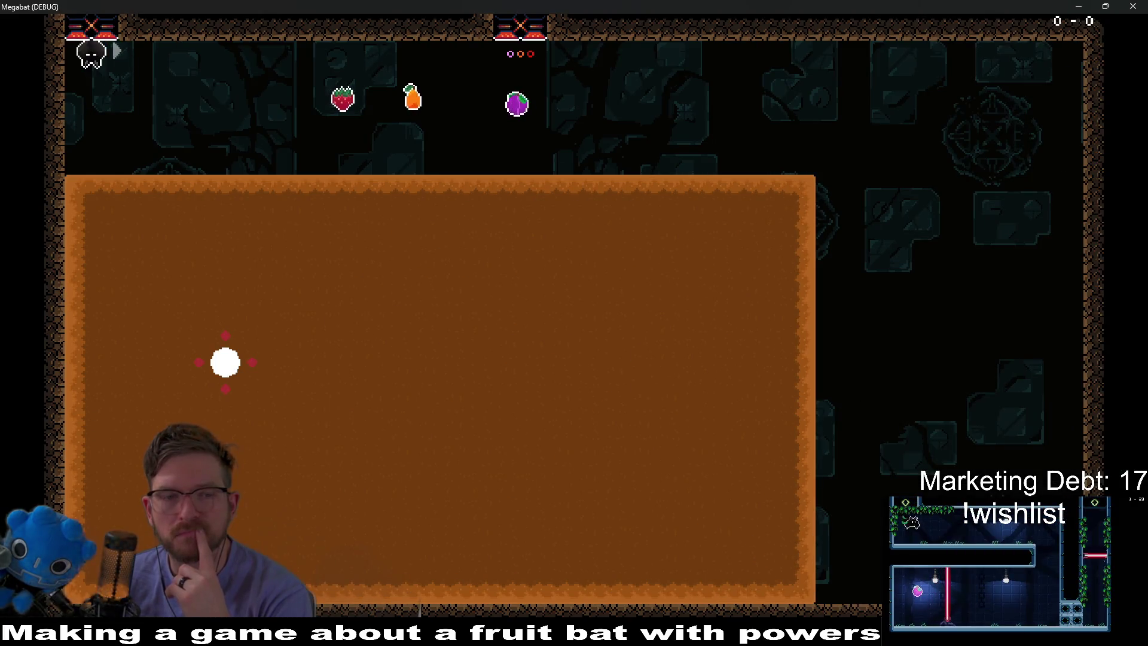
pyautogui.moveTo(696, 5); pyautogui.dragTo(791, 74)
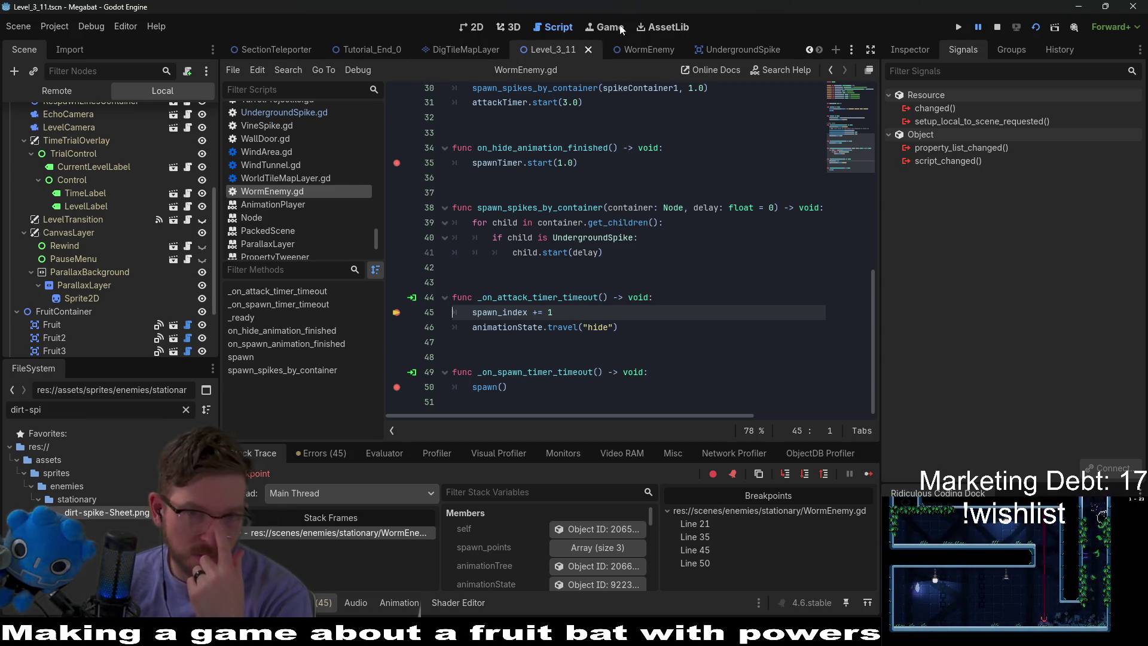
pyautogui.click(723, 52)
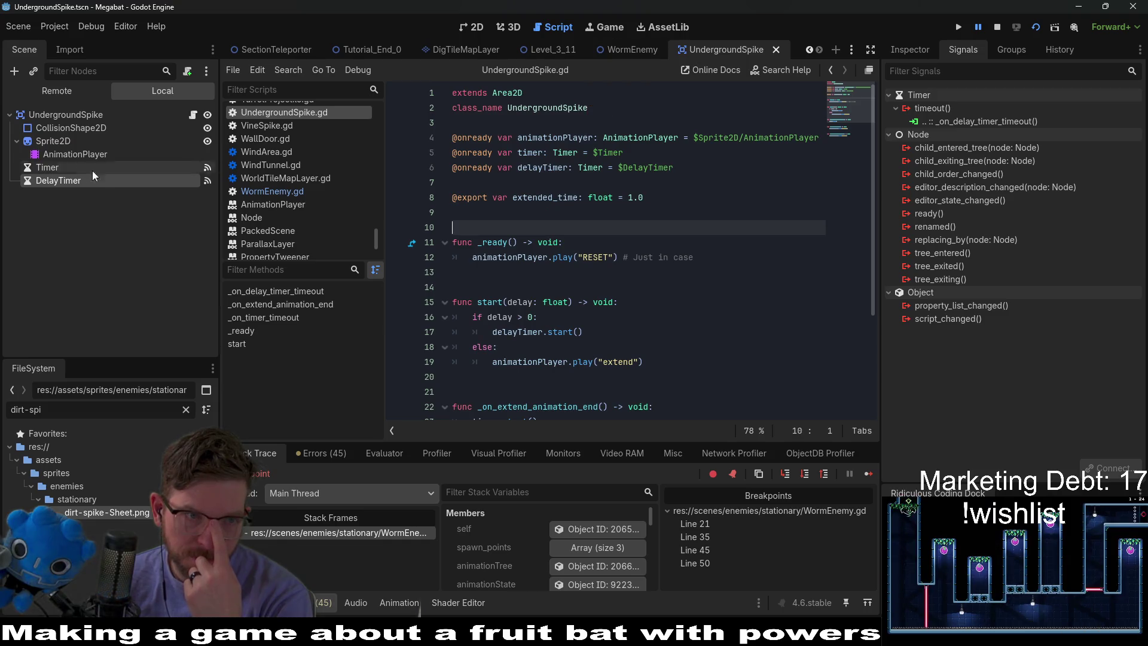
pyautogui.click(69, 122)
pyautogui.click(69, 119)
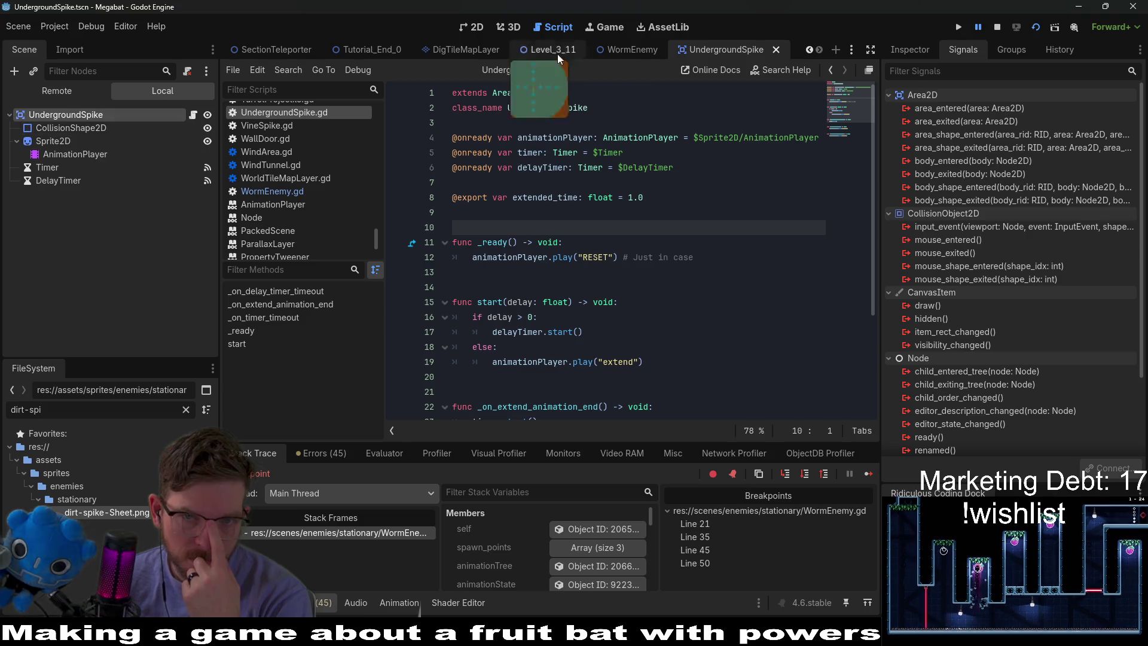
# In the WormEnemy scene, select the AnimationPlayer and load its 'hide' animation for editing
pyautogui.scroll(3, 84, 159)
pyautogui.click(102, 143)
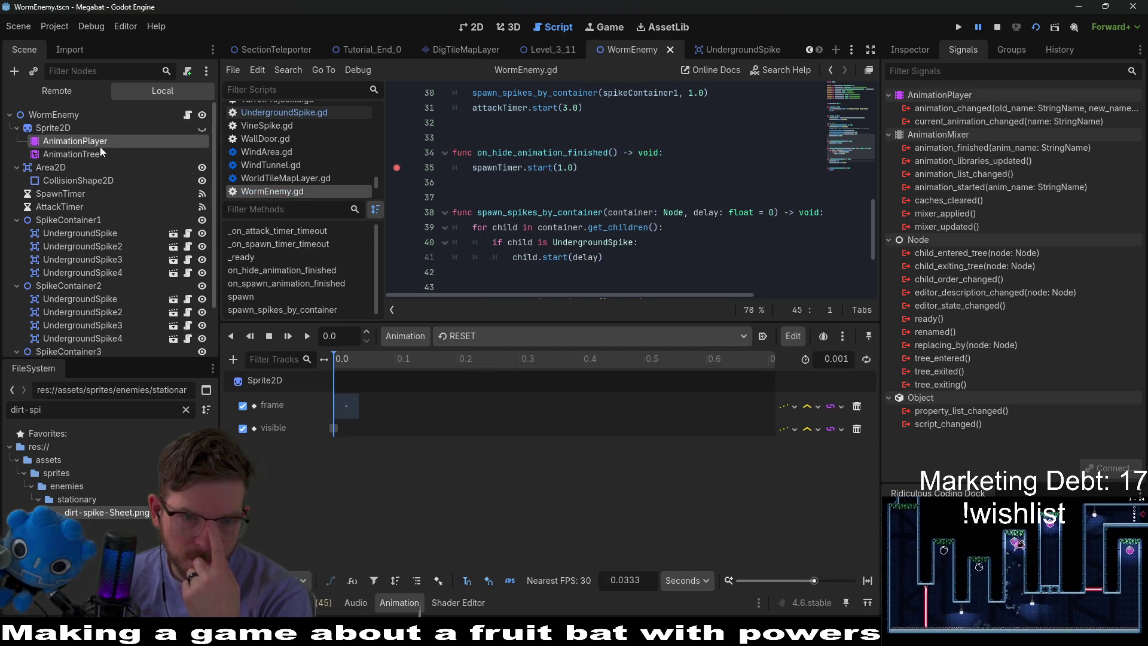
pyautogui.click(140, 153)
pyautogui.click(101, 141)
pyautogui.click(603, 332)
pyautogui.press('Escape')
pyautogui.click(503, 336)
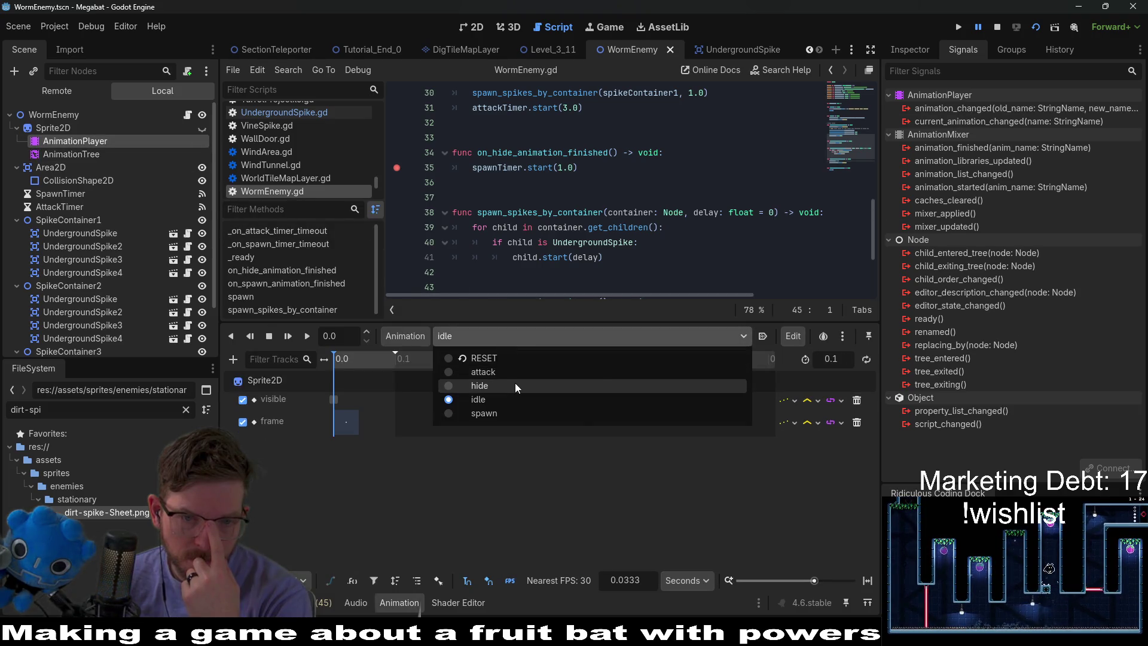
pyautogui.click(514, 383)
# Add a WormEnemy Call Method Track keyed at the end to call on_hide_animation_finished, and save
pyautogui.click(233, 359)
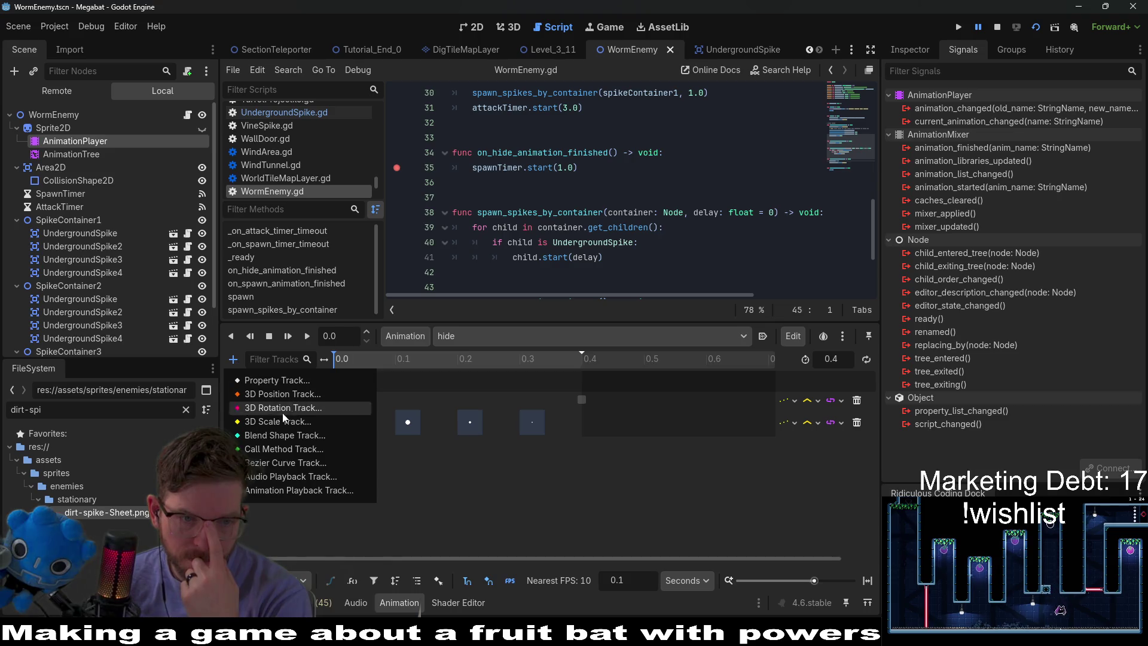
pyautogui.click(281, 448)
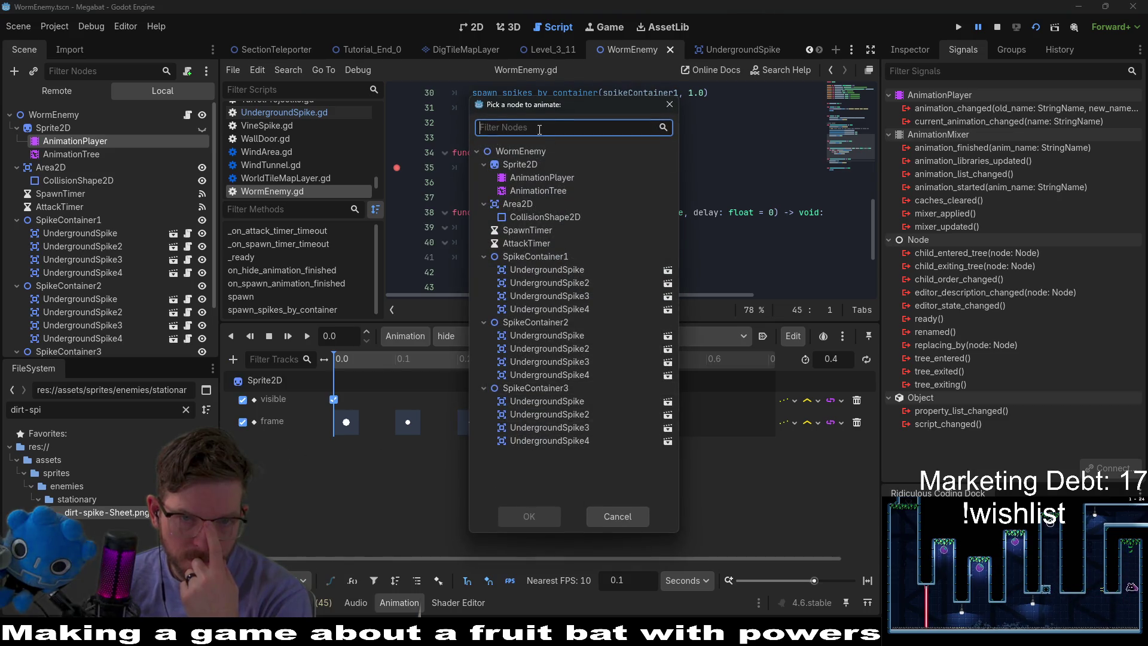
pyautogui.click(520, 151)
pyautogui.click(554, 524)
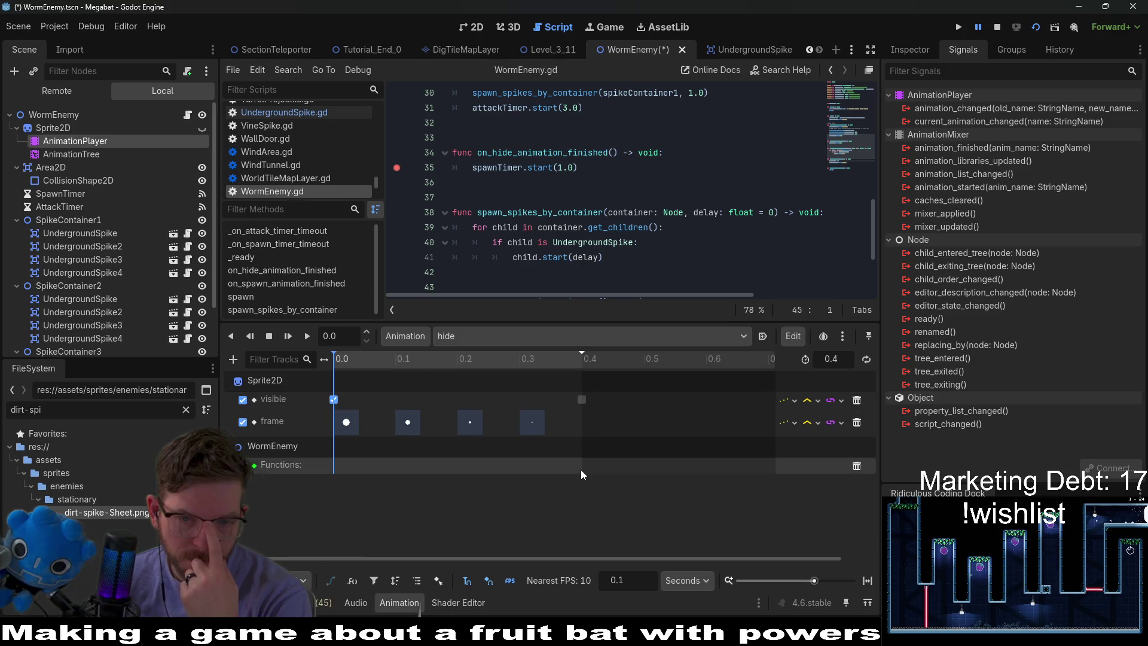
pyautogui.rightClick(579, 459)
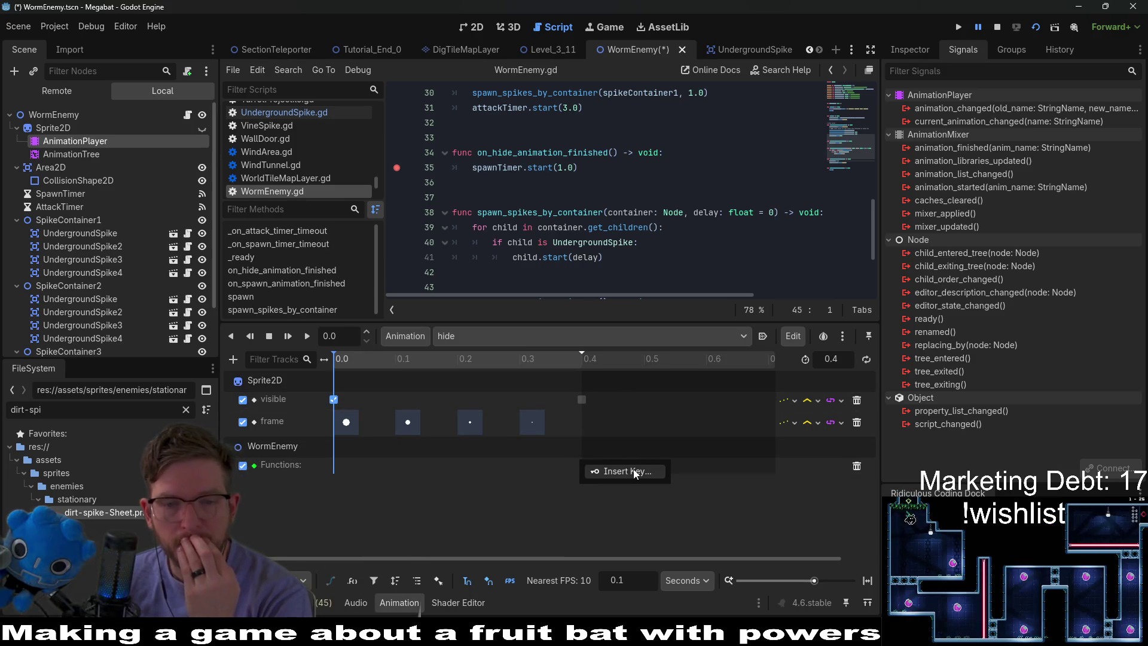
pyautogui.click(598, 471)
pyautogui.click(324, 258)
pyautogui.click(474, 500)
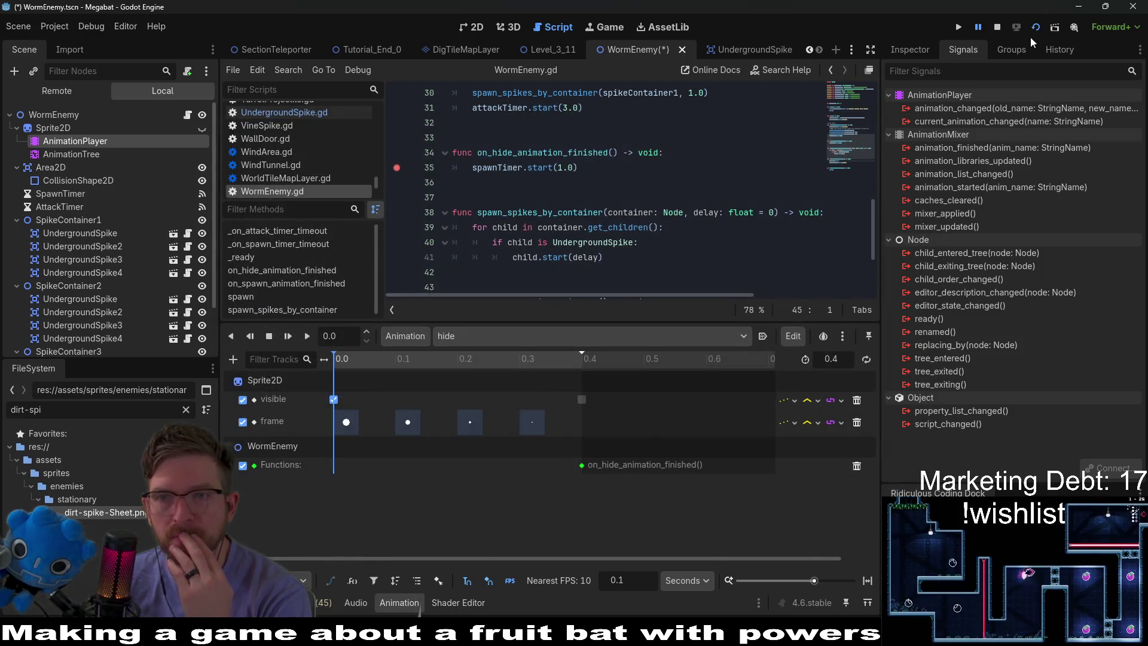
pyautogui.hotkey('ctrl', 's')
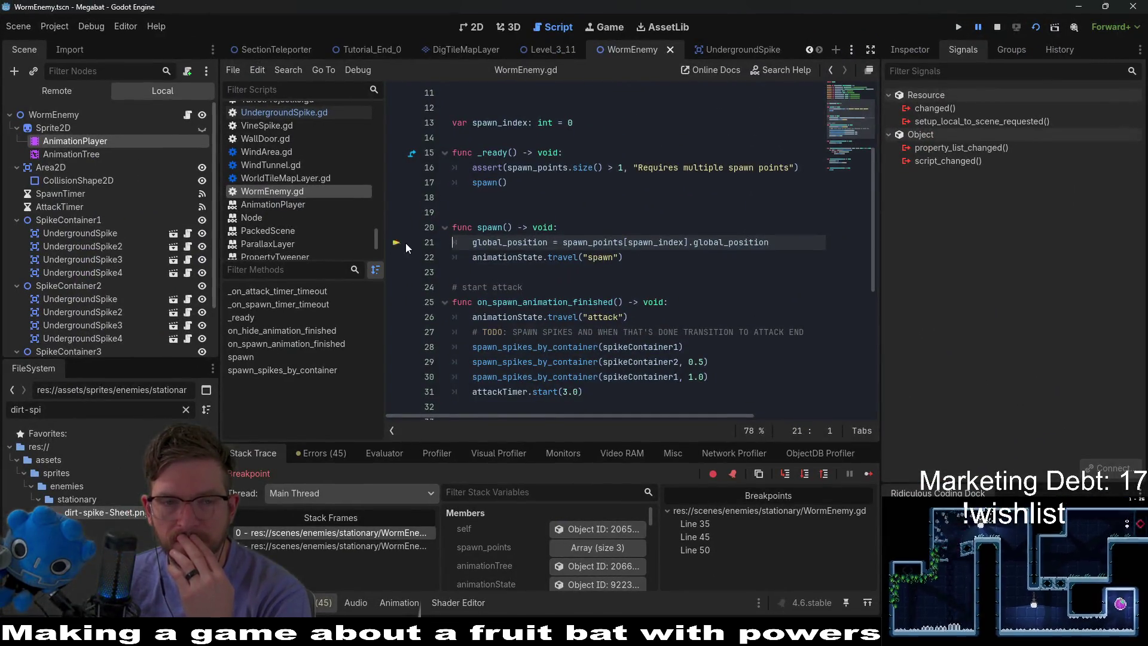
# Remove the breakpoint from WormEnemy.gd and resume the game
pyautogui.scroll(-5, 406, 245)
pyautogui.click(397, 228)
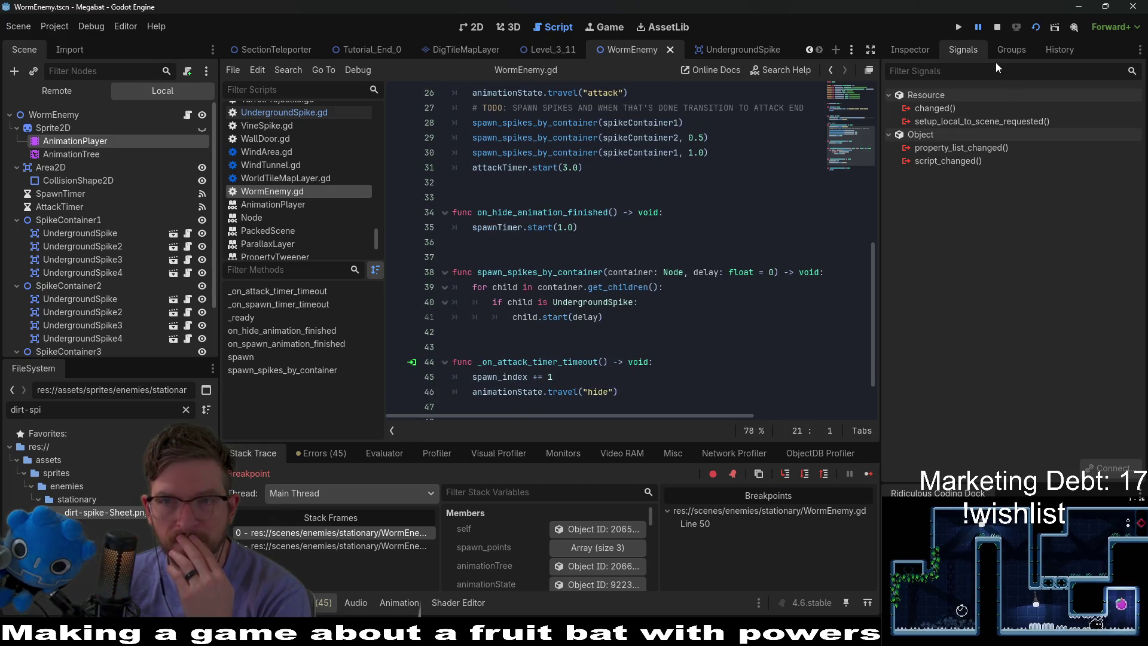
pyautogui.click(868, 473)
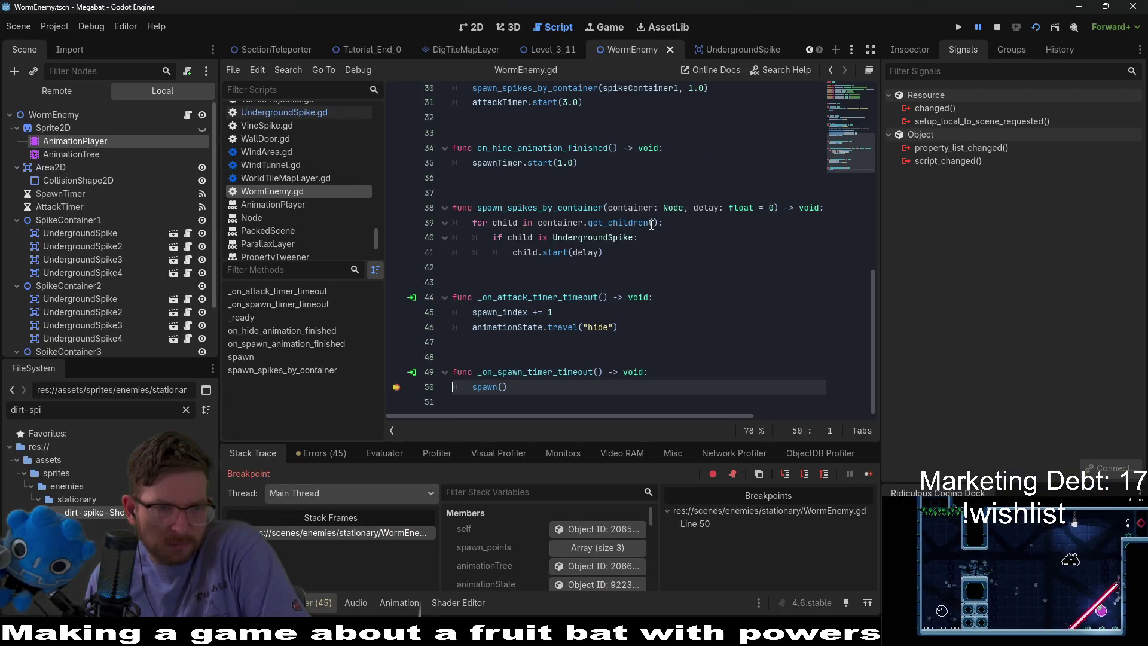
# Change spikeContainer1 to spikeContainer3 on line 30, save, and restart the game
pyautogui.scroll(3, 585, 256)
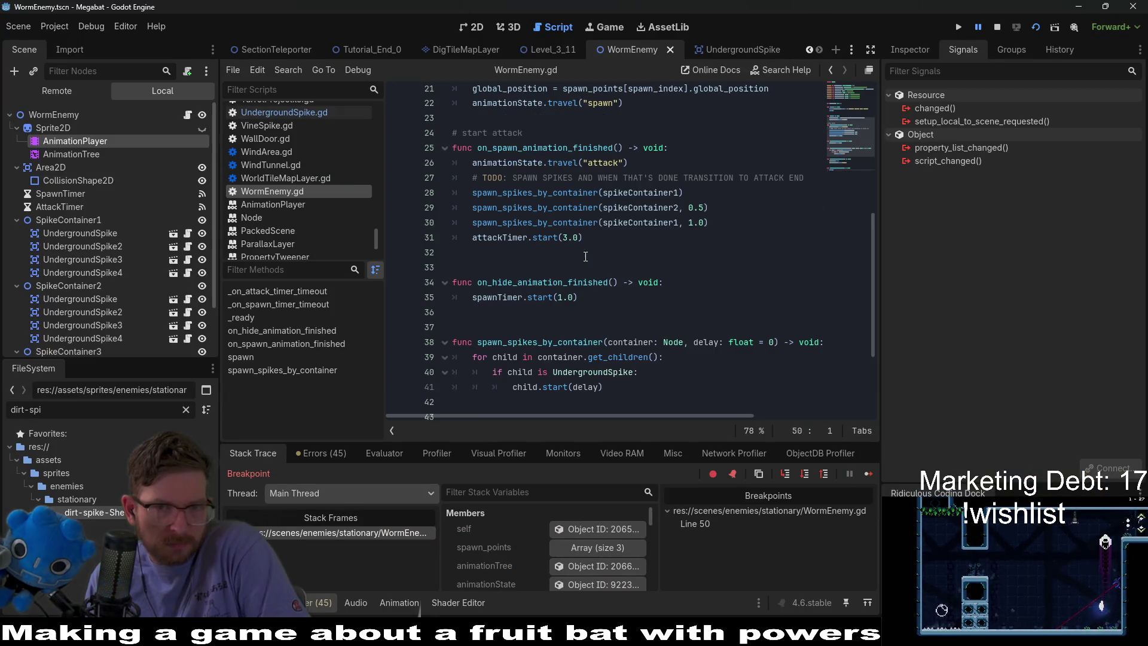
pyautogui.click(688, 226)
pyautogui.press('BackSpace')
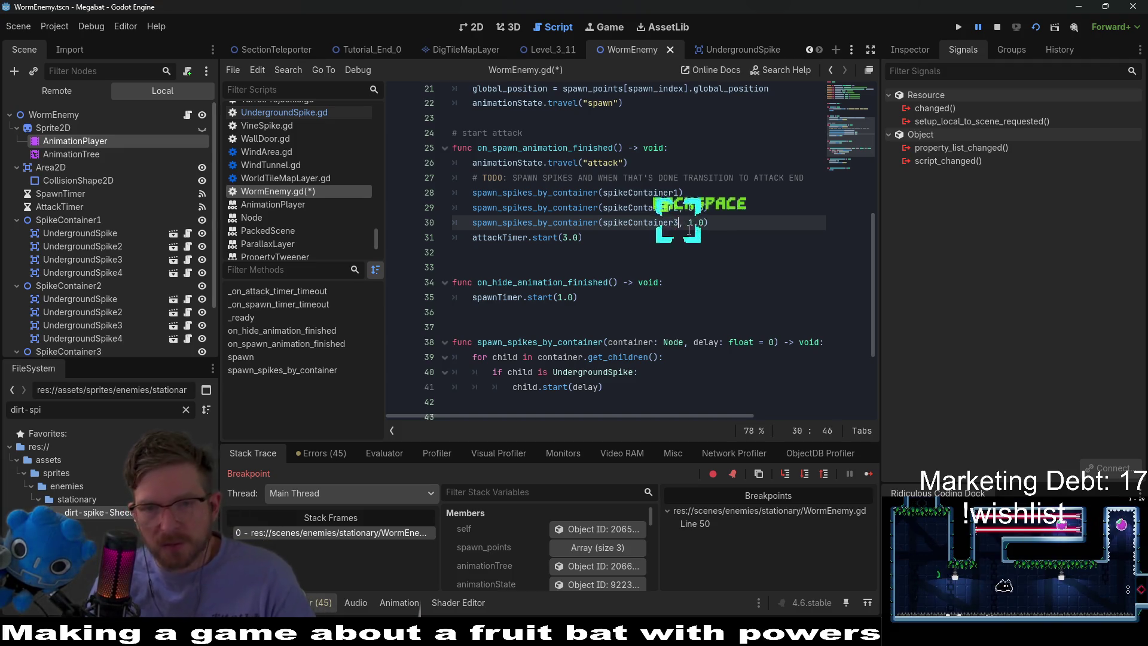
pyautogui.write('3')
pyautogui.click(657, 252)
pyautogui.hotkey('ctrl', 's')
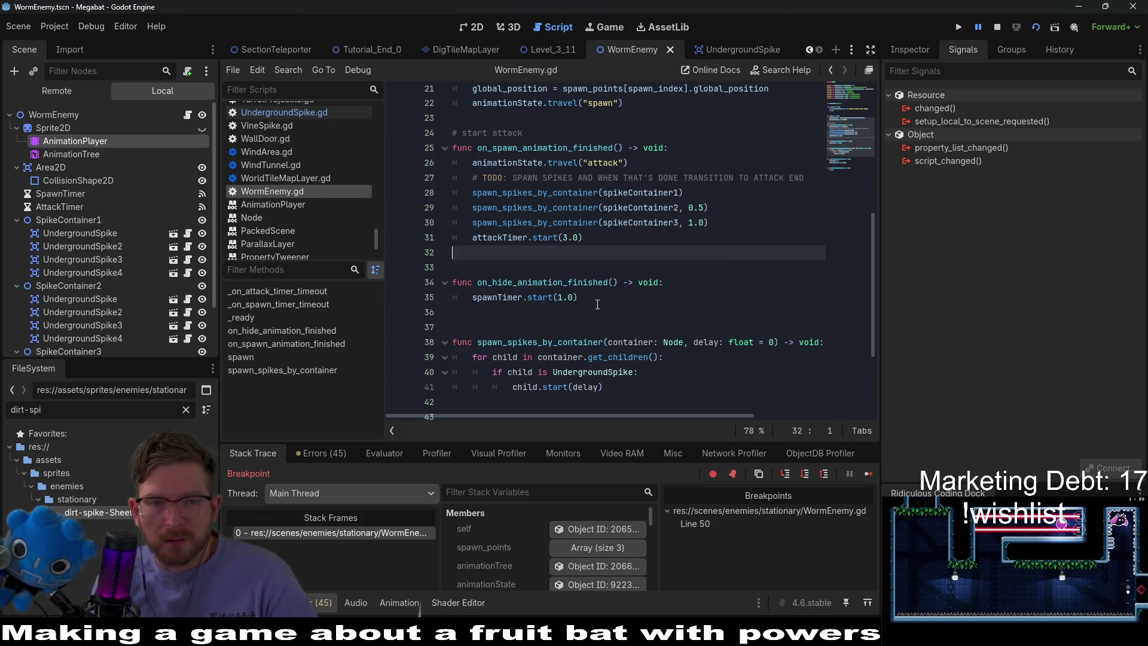
pyautogui.scroll(-3, 597, 306)
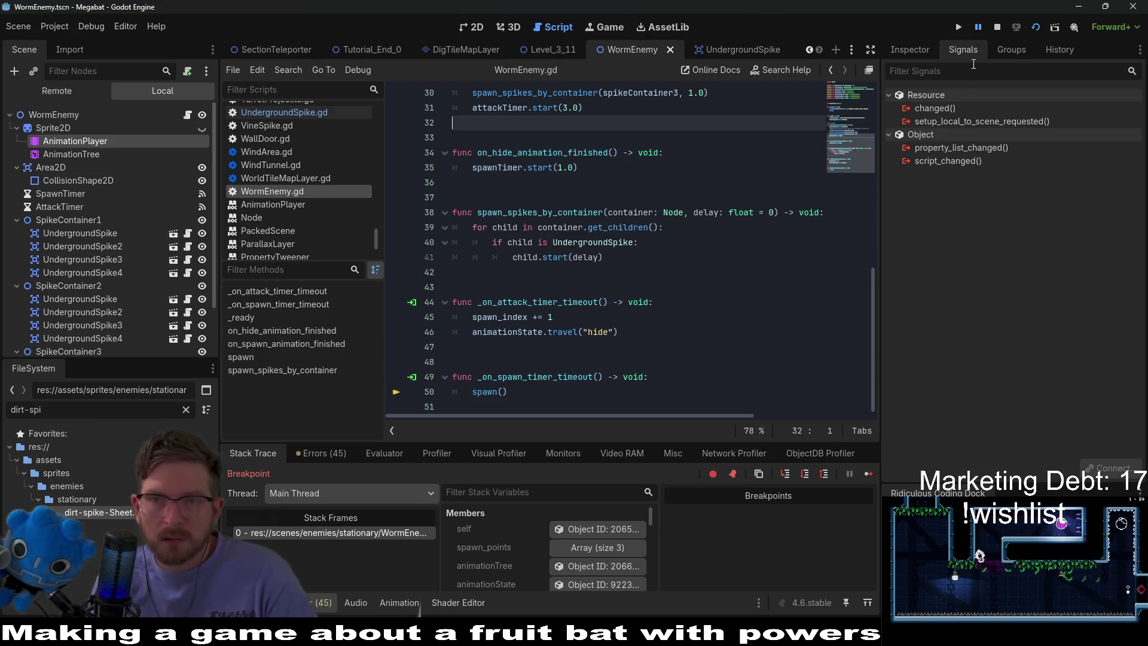
pyautogui.click(1034, 27)
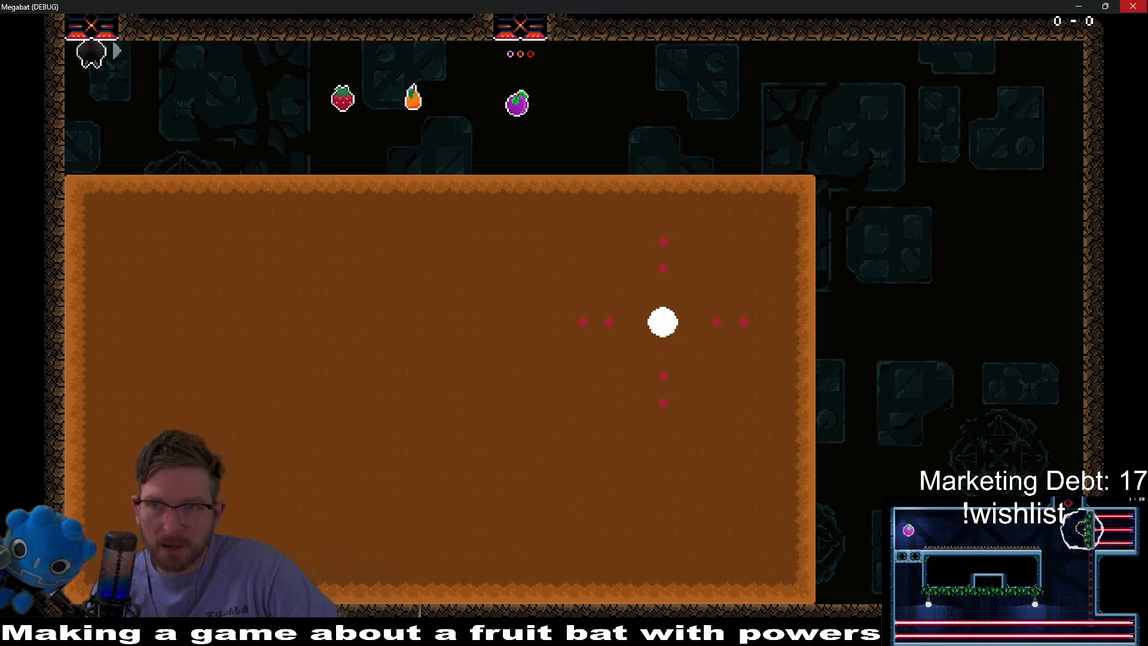
# Close the game, change line 30's delay from 1.0 to 1.5, save, and run the WormEnemy scene
pyautogui.press('F8')
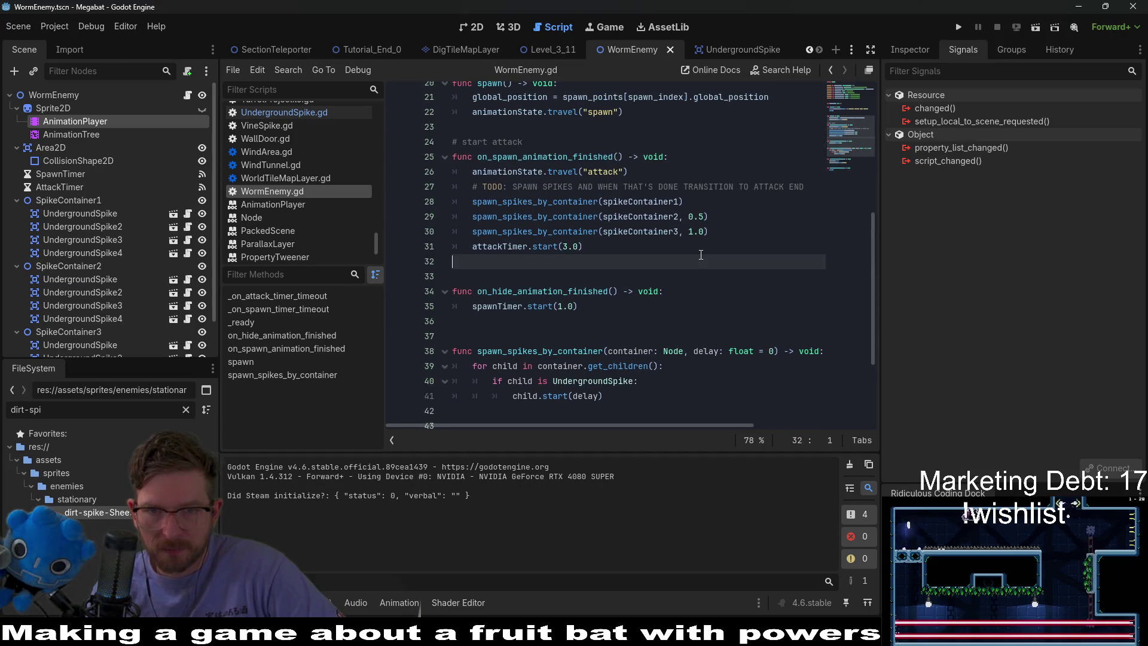
pyautogui.click(712, 233)
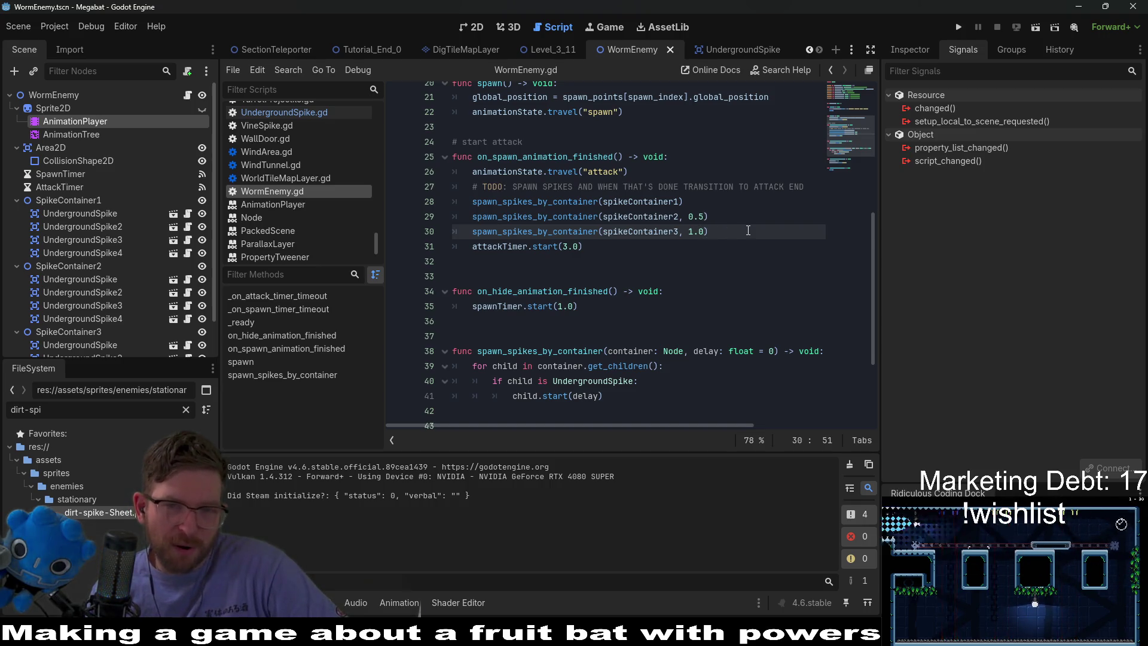
pyautogui.scroll(-1, 746, 230)
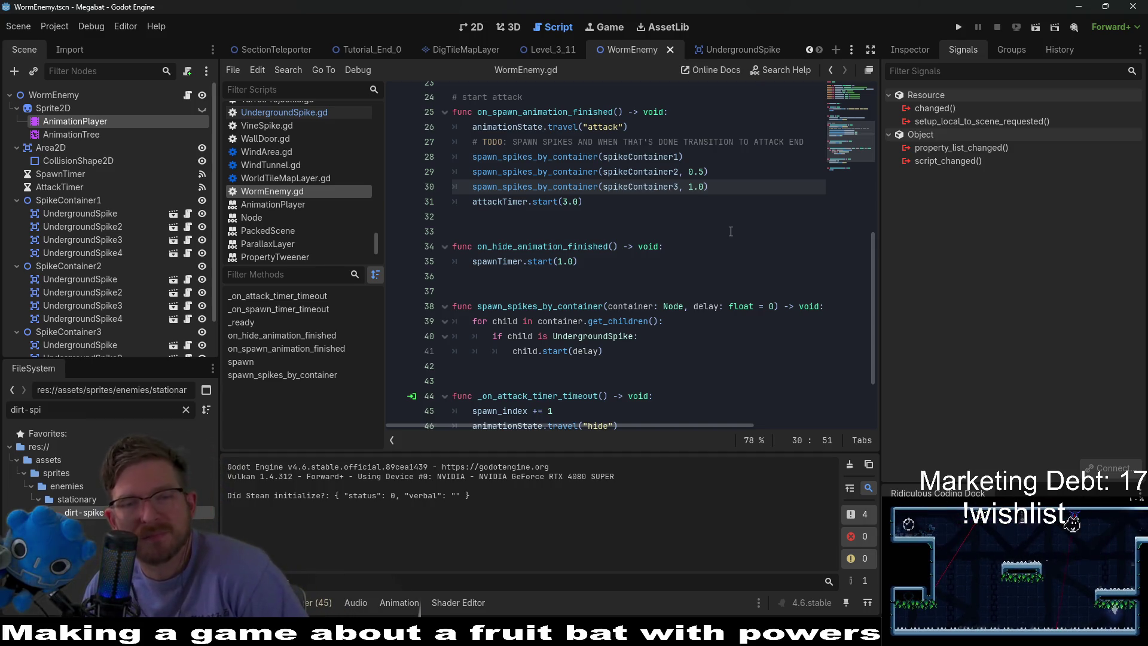
pyautogui.press('BackSpace')
pyautogui.write('5')
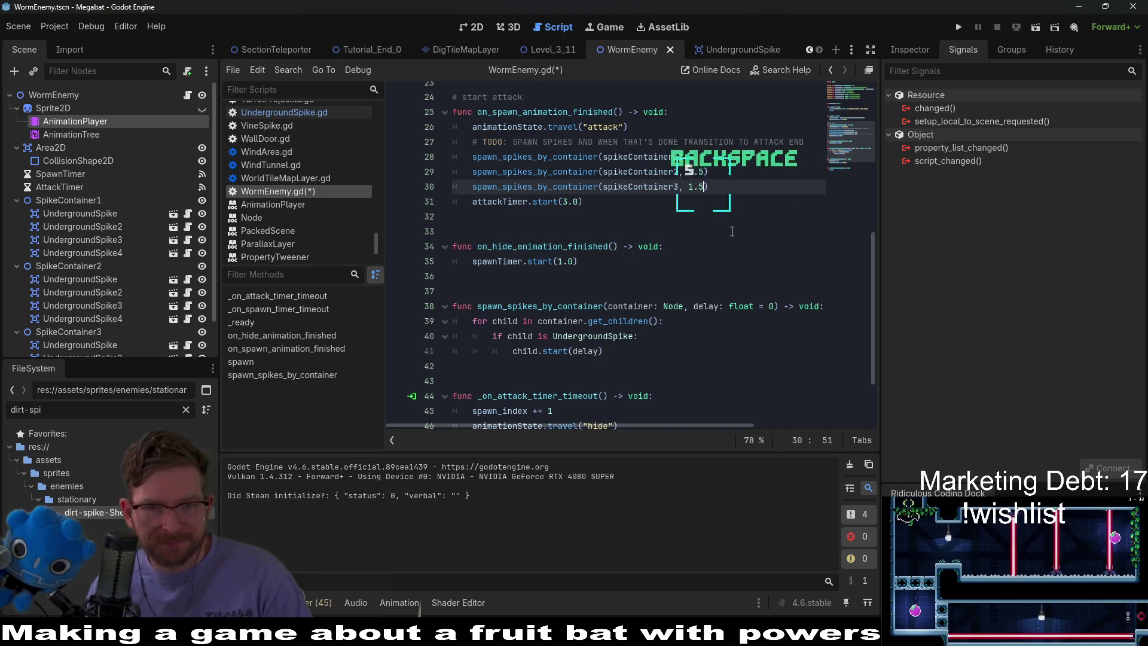
pyautogui.click(732, 231)
pyautogui.hotkey('ctrl', 's')
pyautogui.click(1033, 27)
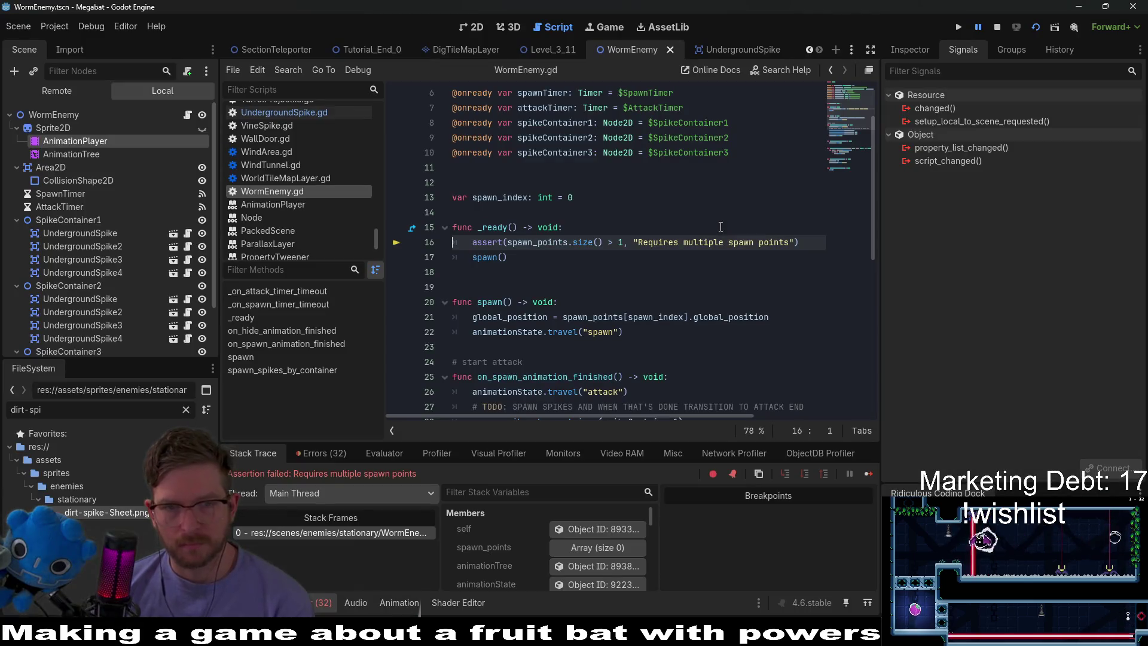
# Stop the failed run, play the Level_3_11 level, then close its game window
pyautogui.click(997, 27)
pyautogui.click(550, 50)
pyautogui.click(1034, 27)
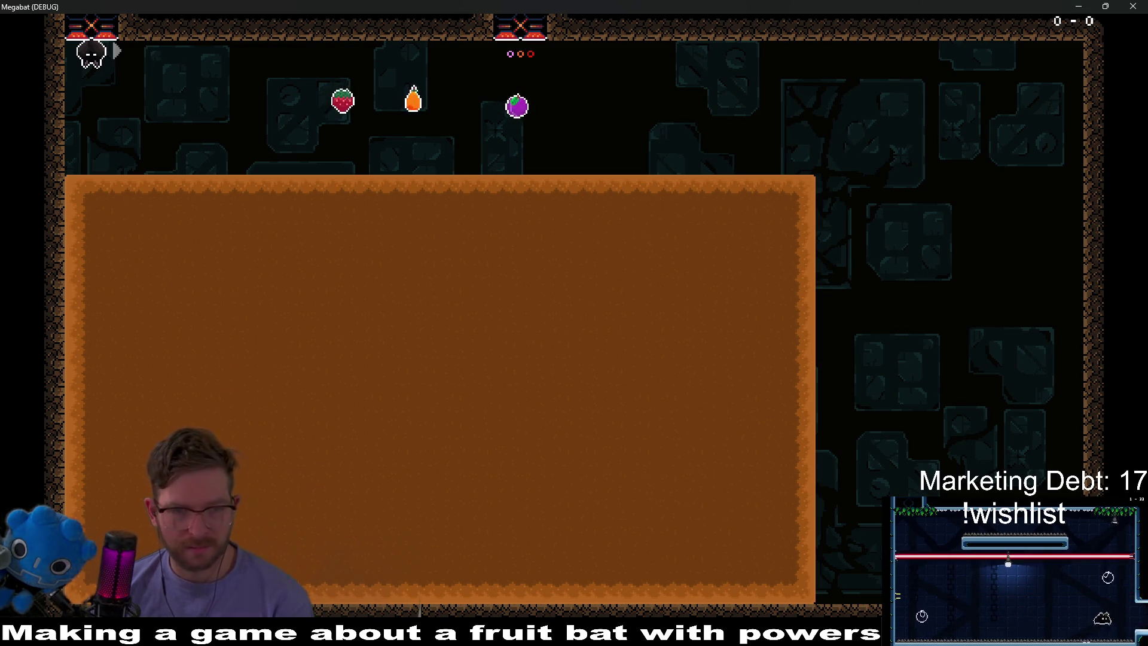
pyautogui.click(1134, 6)
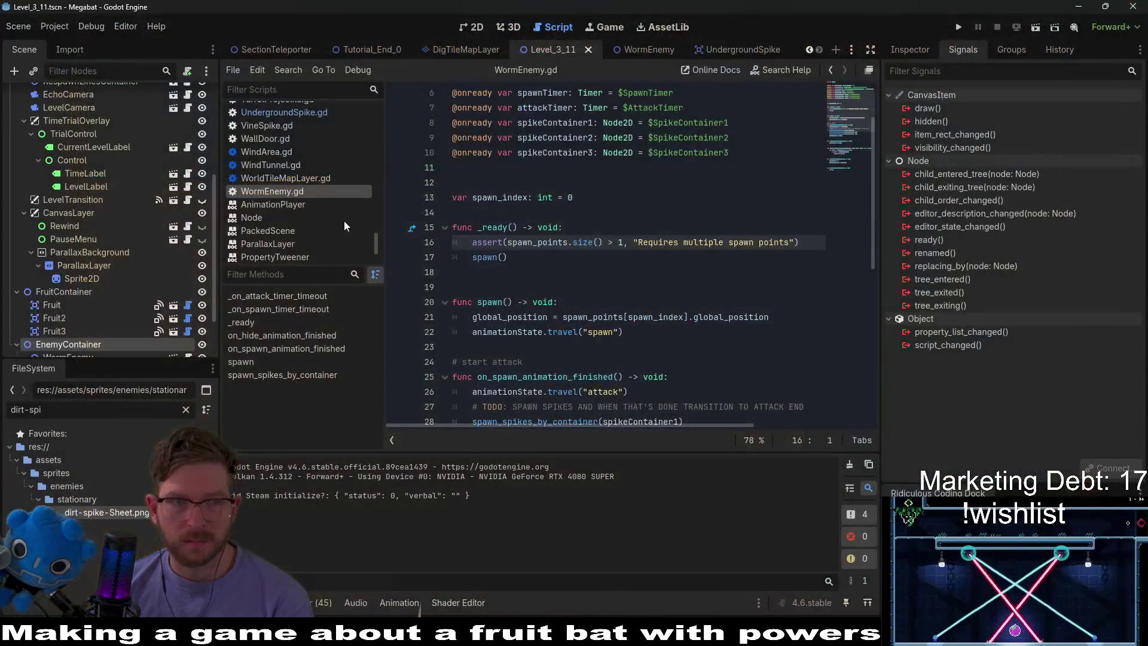
# Look over the UndergroundSpike scene, then return to the WormEnemy scene and its script
pyautogui.scroll(2, 589, 283)
pyautogui.scroll(-2, 589, 283)
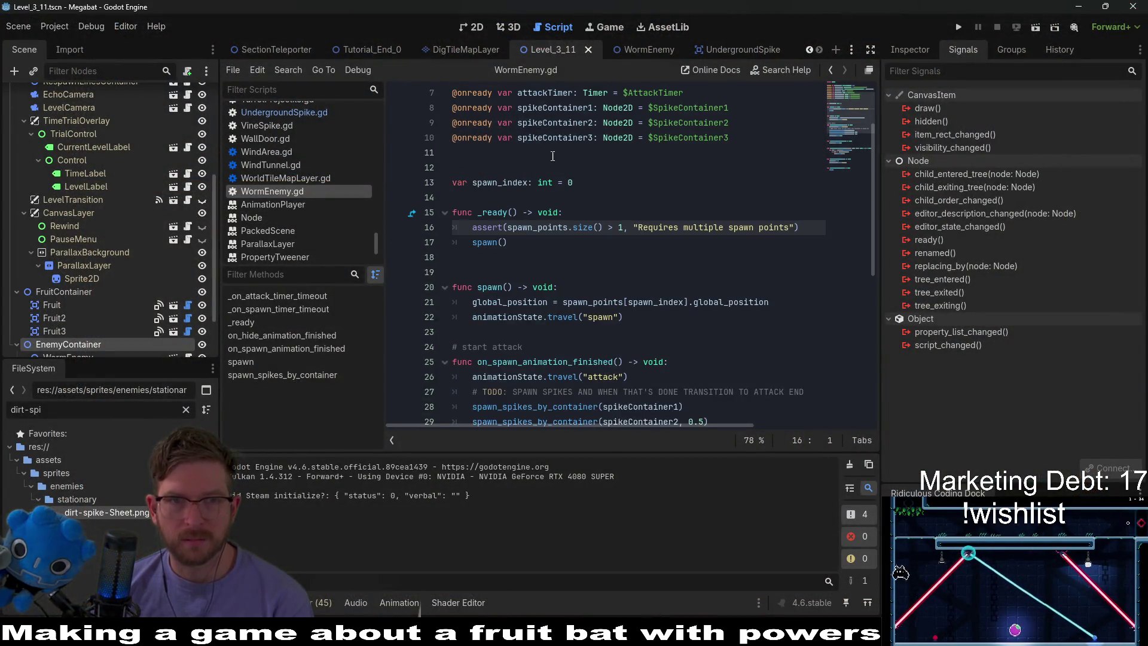
pyautogui.scroll(-3, 148, 246)
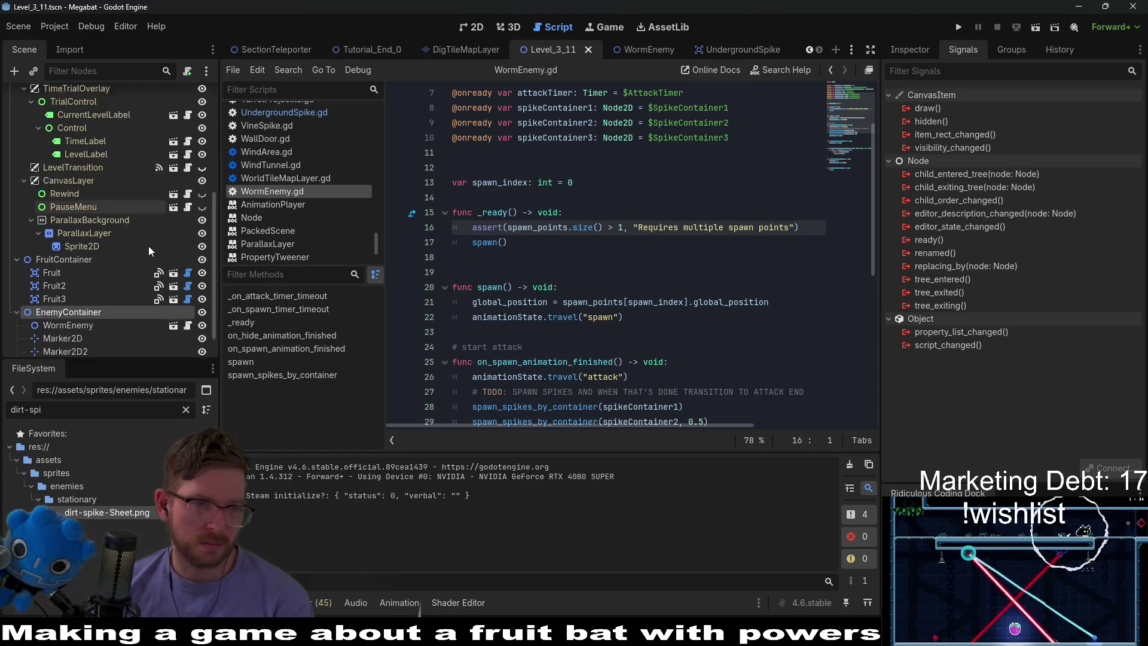
pyautogui.click(634, 52)
pyautogui.click(736, 50)
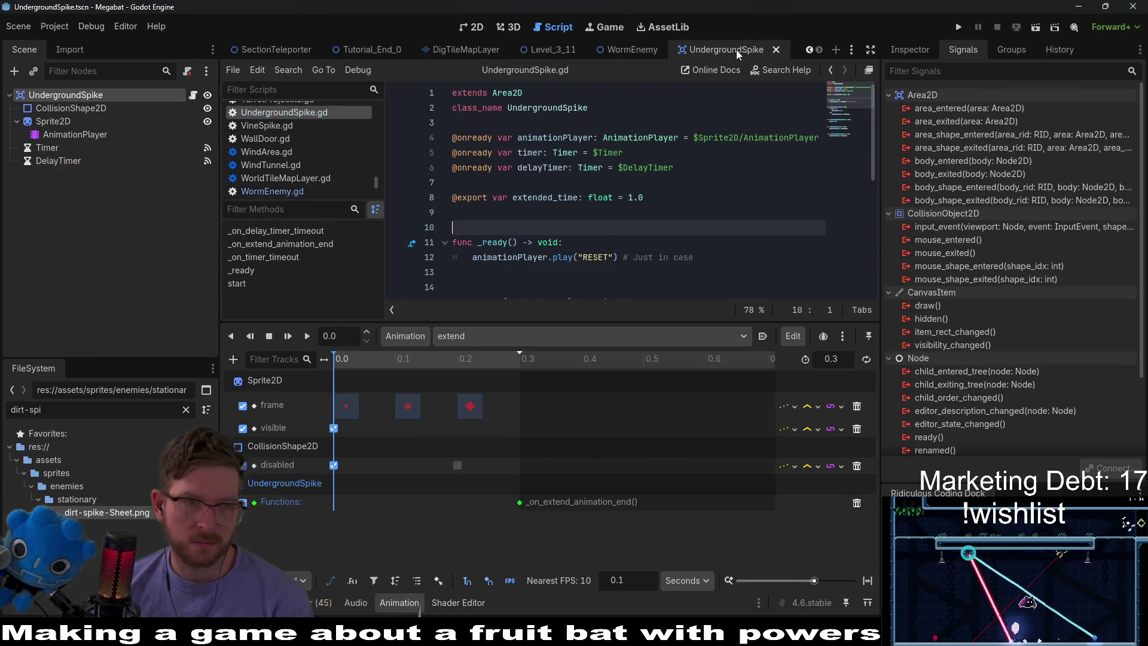
pyautogui.click(634, 51)
pyautogui.scroll(-2, 170, 289)
pyautogui.scroll(-1, 169, 288)
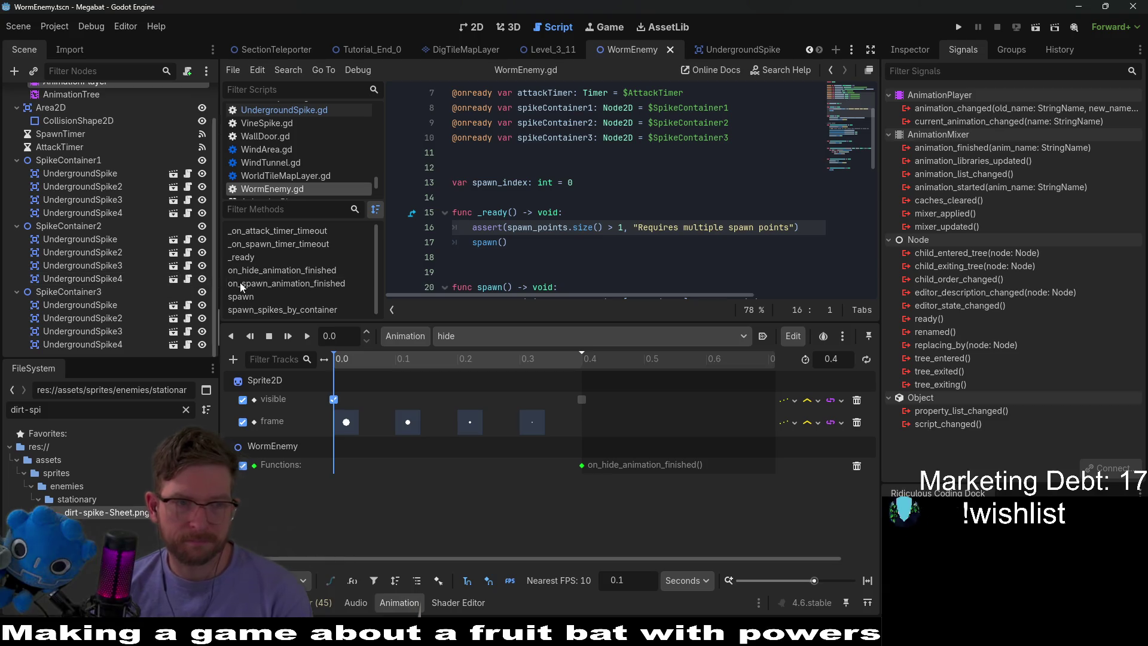
pyautogui.scroll(1, 639, 214)
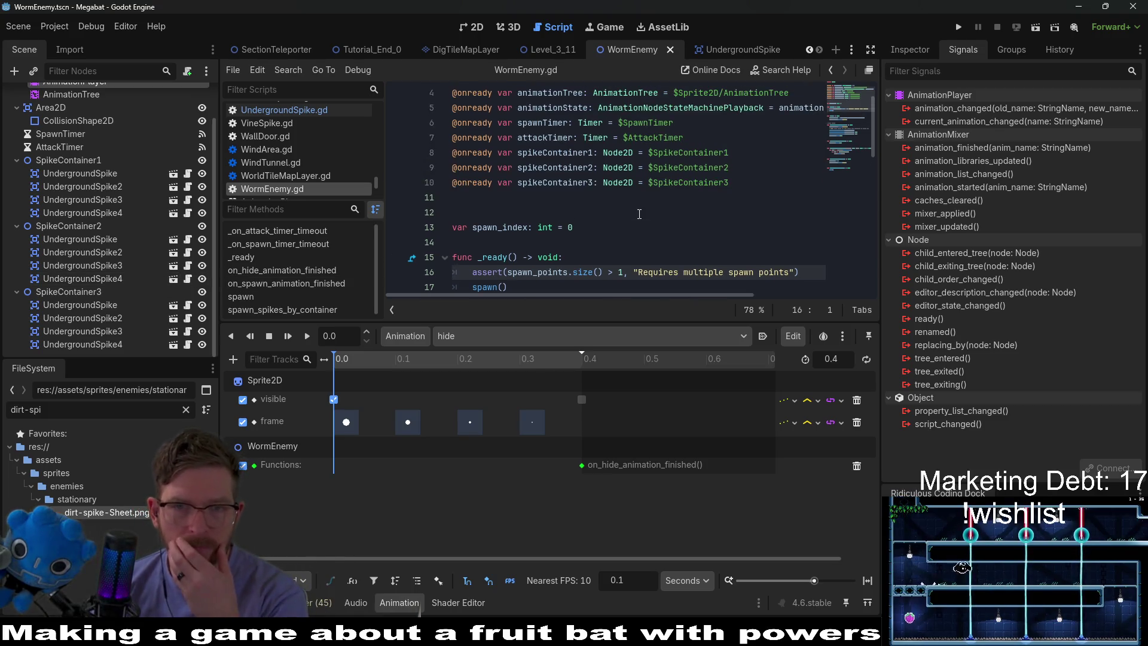
# Review WormEnemy.gd, highlighting every use of spawn_spikes_by_container
pyautogui.click(593, 182)
pyautogui.scroll(-8, 590, 194)
pyautogui.scroll(-2, 590, 194)
pyautogui.scroll(4, 590, 193)
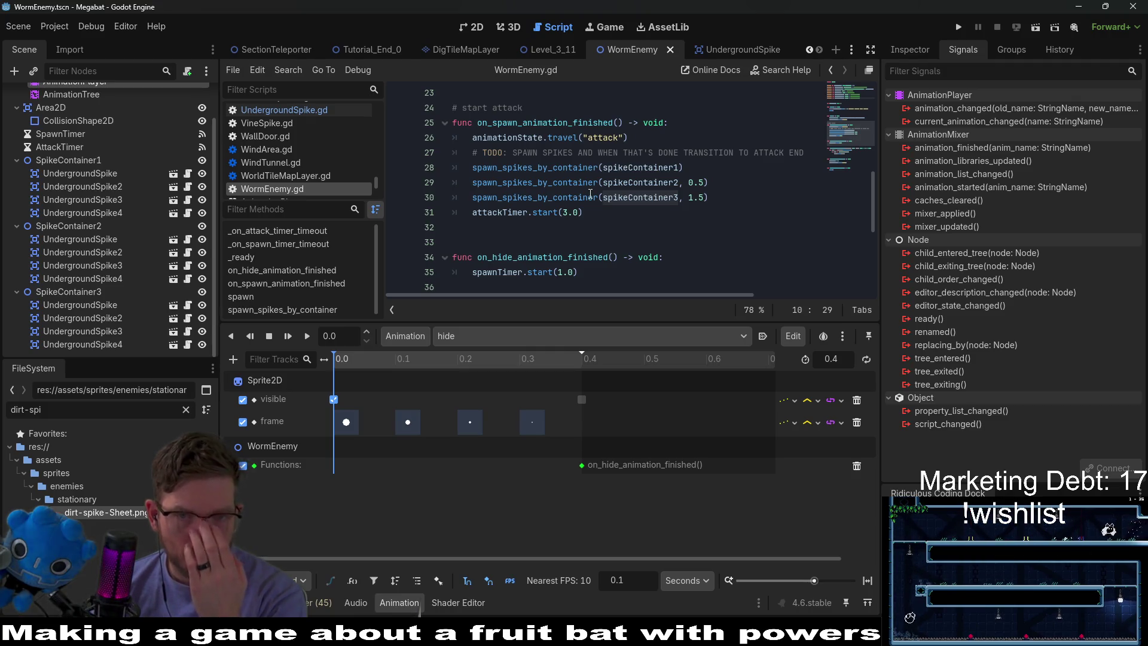
pyautogui.doubleClick(583, 196)
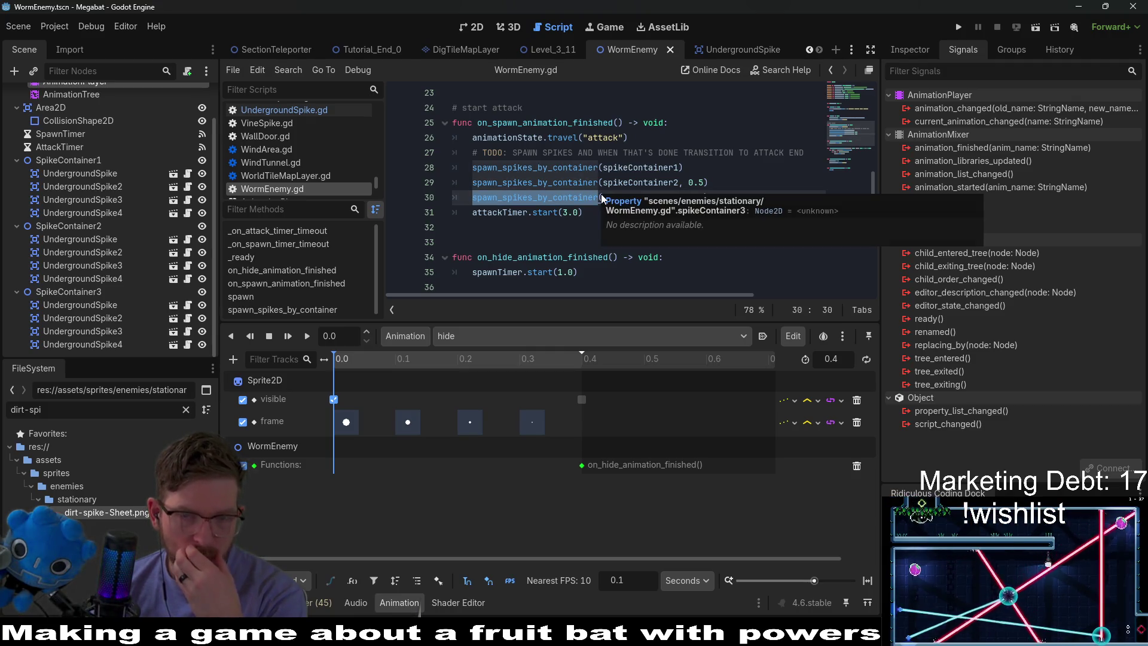
pyautogui.moveTo(552, 191)
pyautogui.scroll(-2, 534, 196)
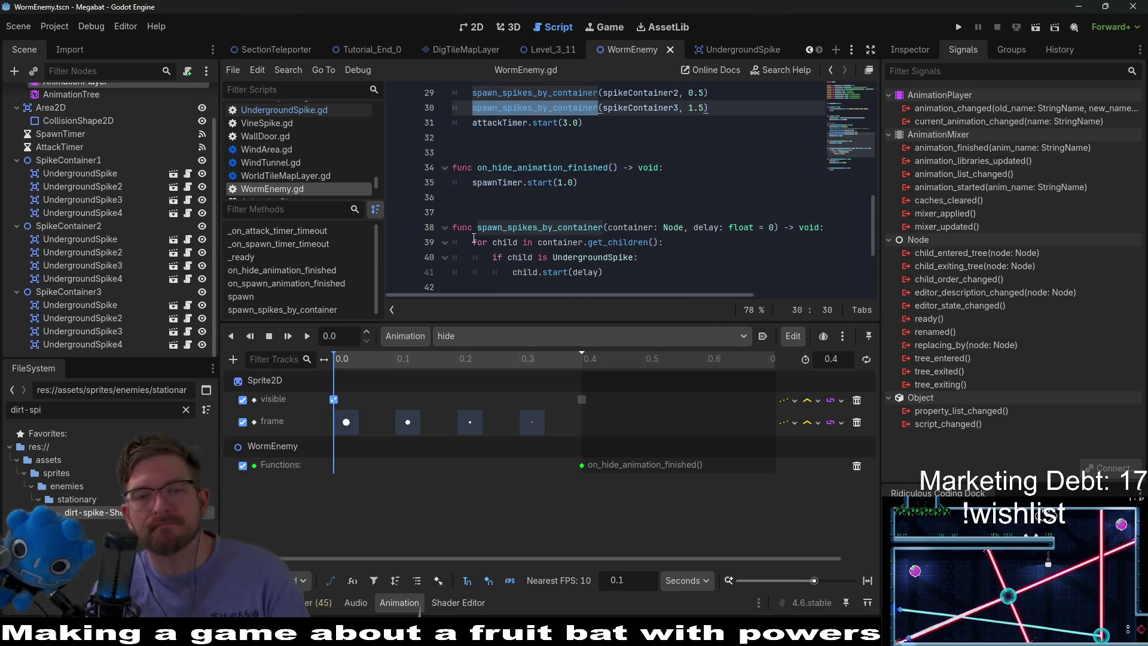
pyautogui.scroll(-2, 583, 187)
pyautogui.scroll(3, 620, 171)
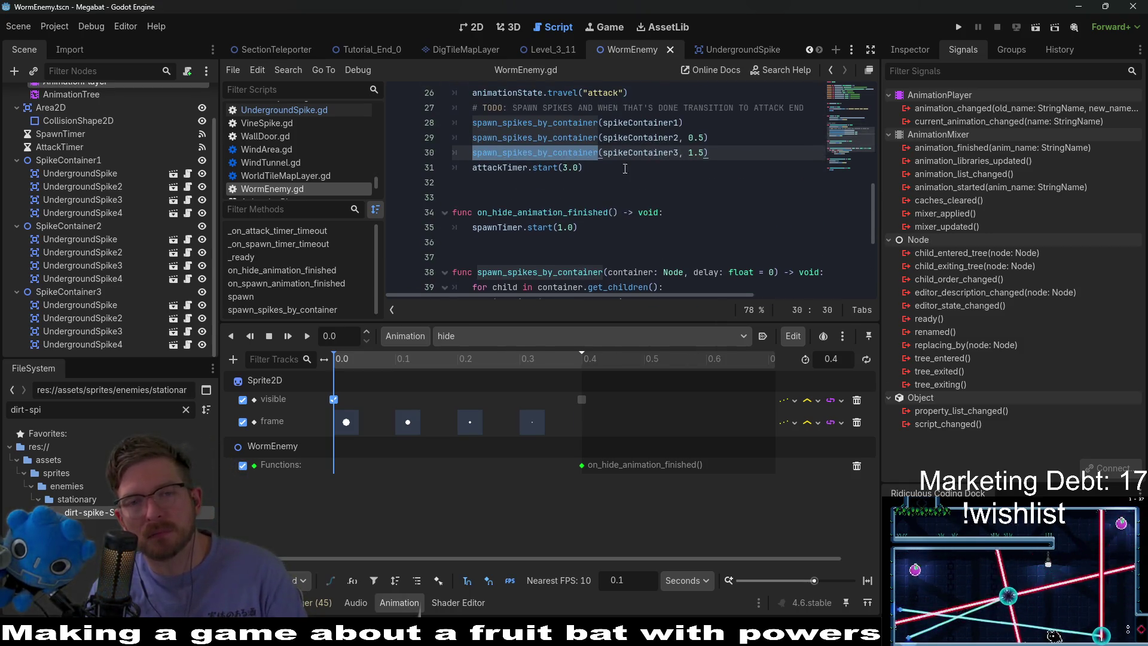
# Set the third spike delay to 1.0 and the attack timer to 5.0, then save
pyautogui.click(714, 154)
pyautogui.press('BackSpace')
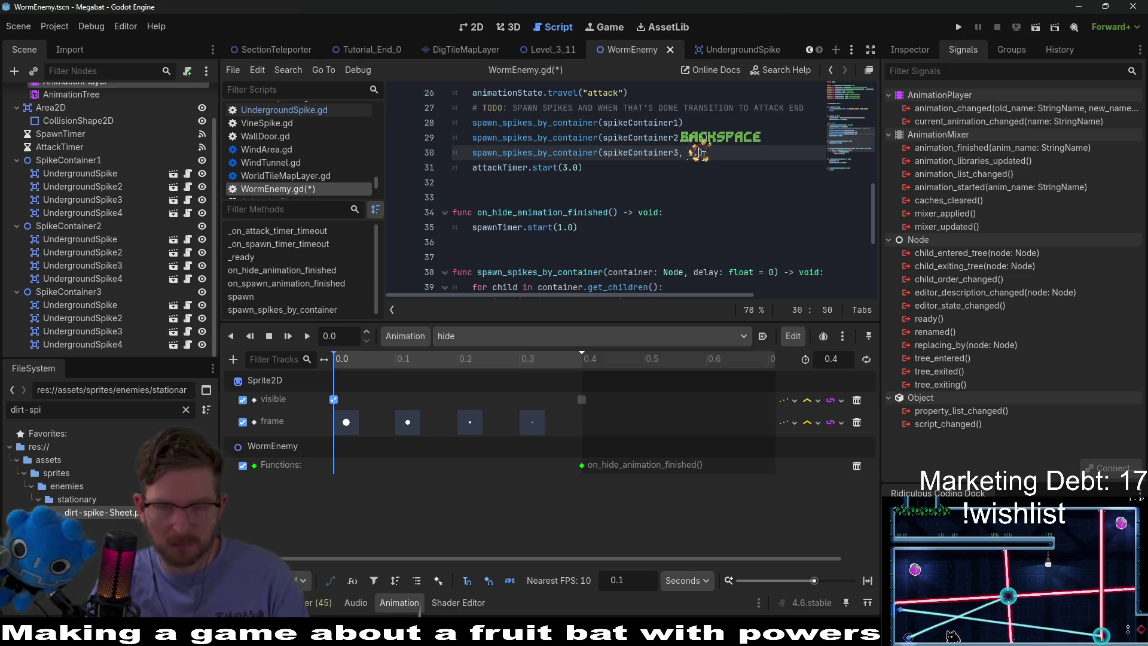
pyautogui.write('0')
pyautogui.click(766, 153)
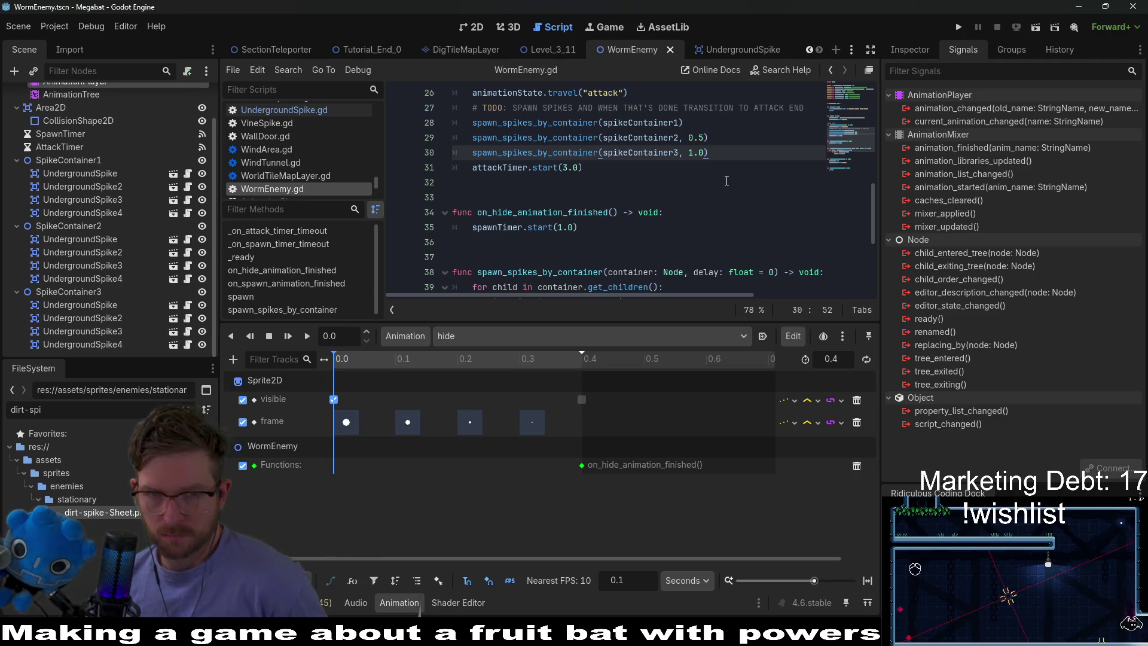
pyautogui.click(568, 162)
pyautogui.press('BackSpace')
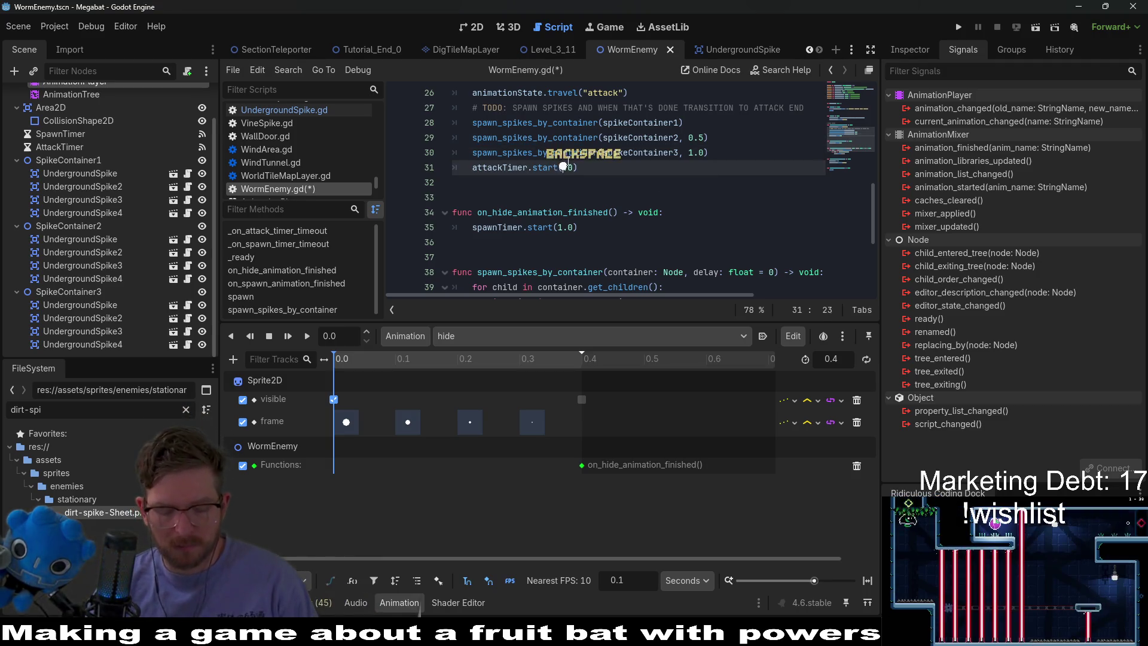
pyautogui.write('5')
pyautogui.click(688, 175)
pyautogui.hotkey('ctrl', 's')
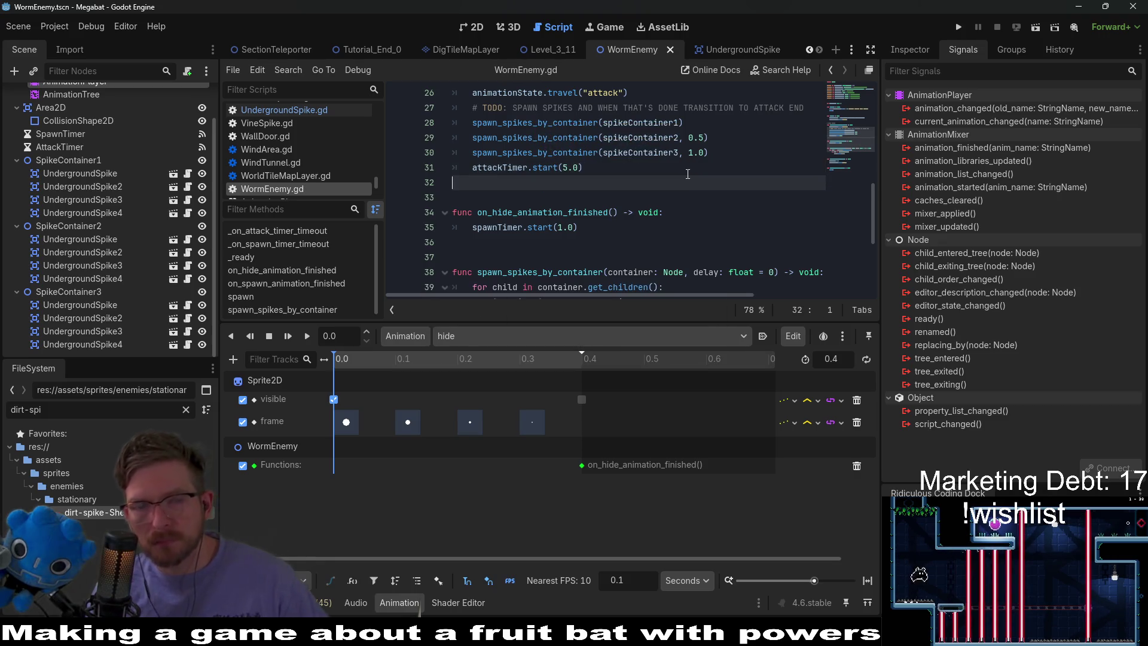
pyautogui.scroll(-2, 687, 171)
pyautogui.scroll(-2, 688, 171)
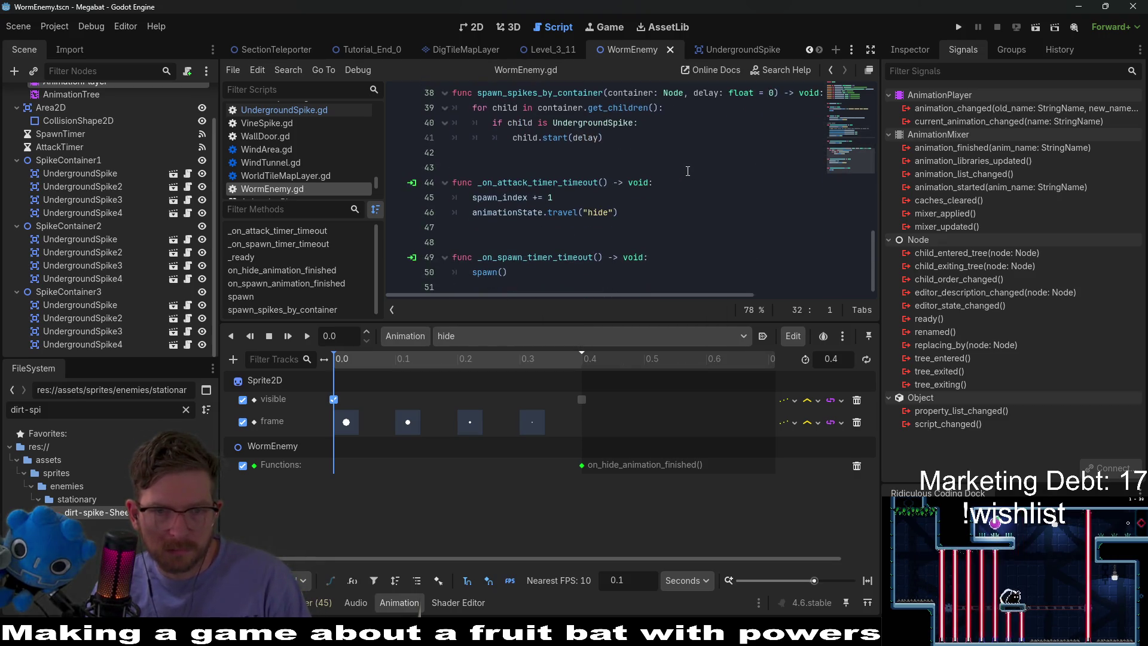
pyautogui.click(576, 49)
# Run Level_3_11 until the spawn_points index 3 error, stop it, and highlight spawn_index
pyautogui.click(1036, 30)
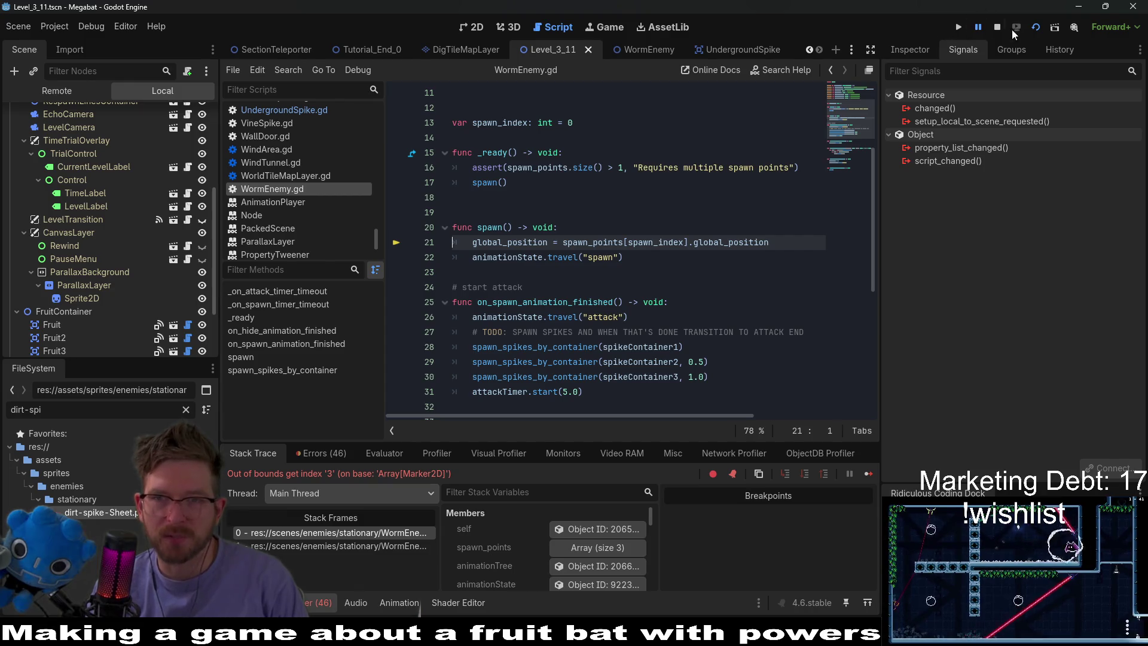
pyautogui.click(996, 27)
pyautogui.scroll(2, 598, 240)
pyautogui.doubleClick(516, 212)
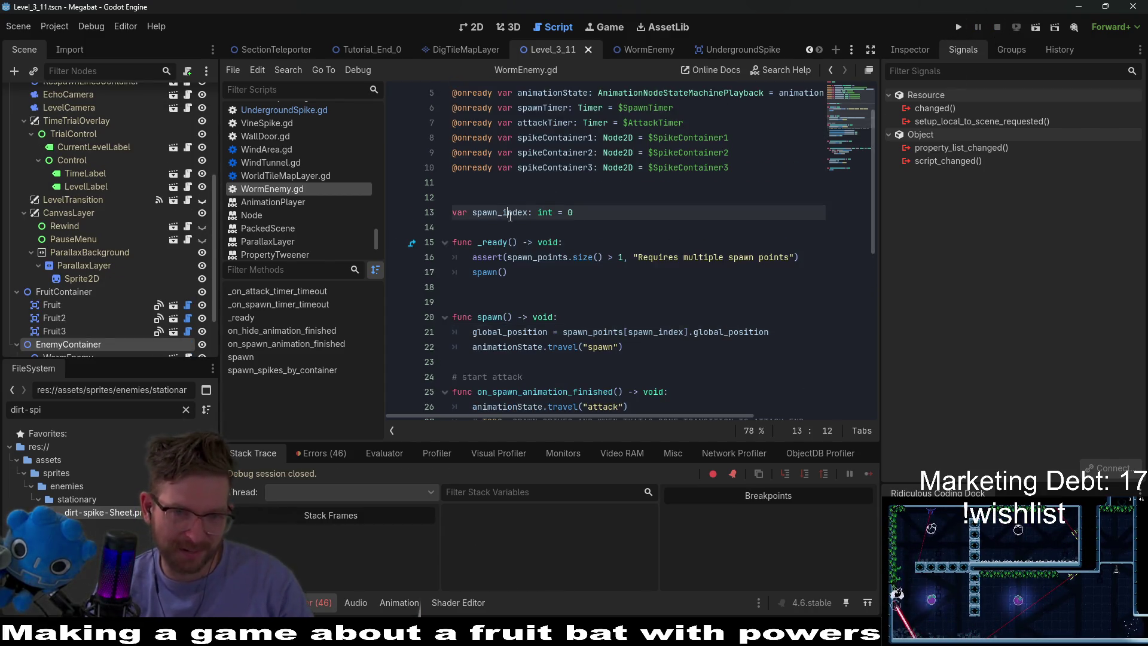
pyautogui.scroll(-5, 582, 236)
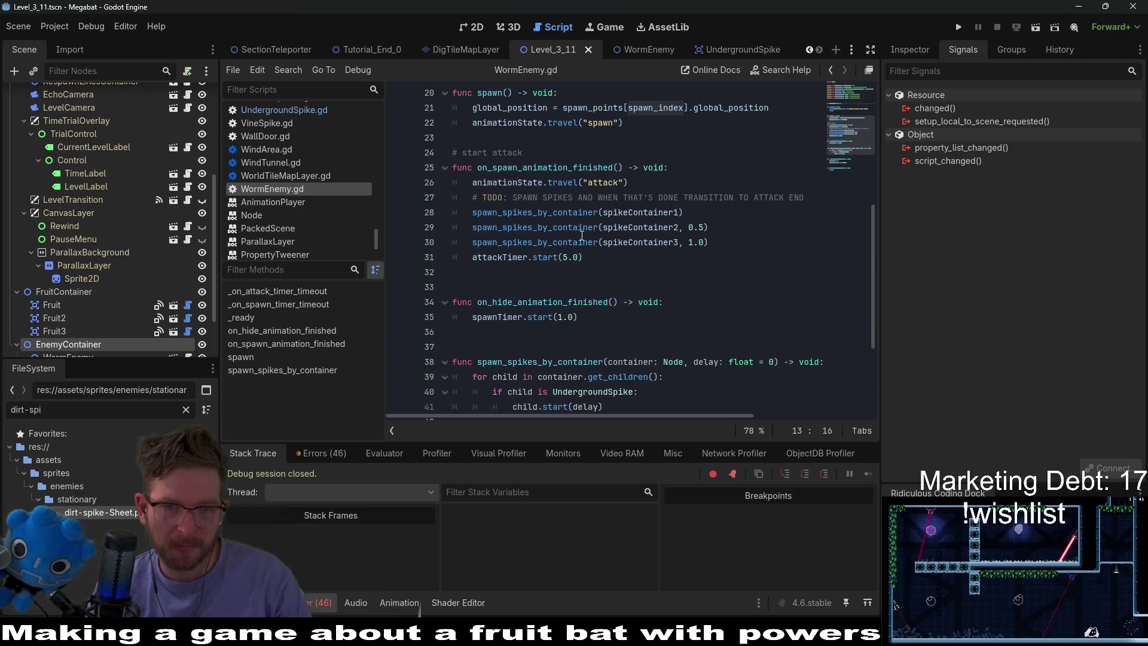
pyautogui.scroll(3, 582, 236)
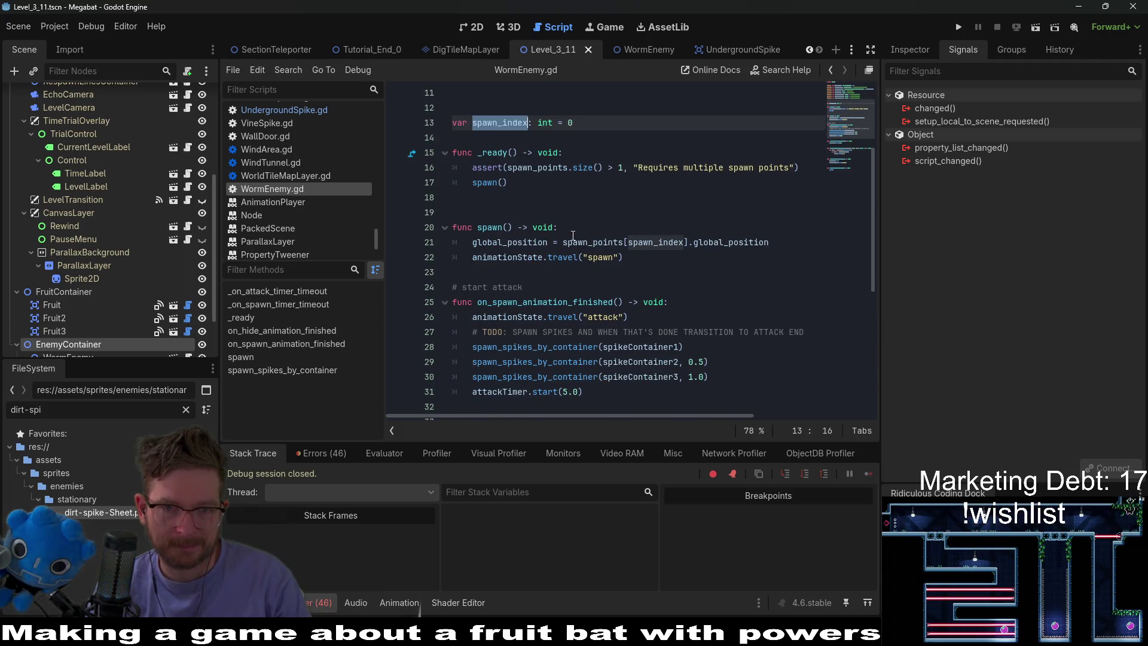
pyautogui.scroll(-3, 579, 235)
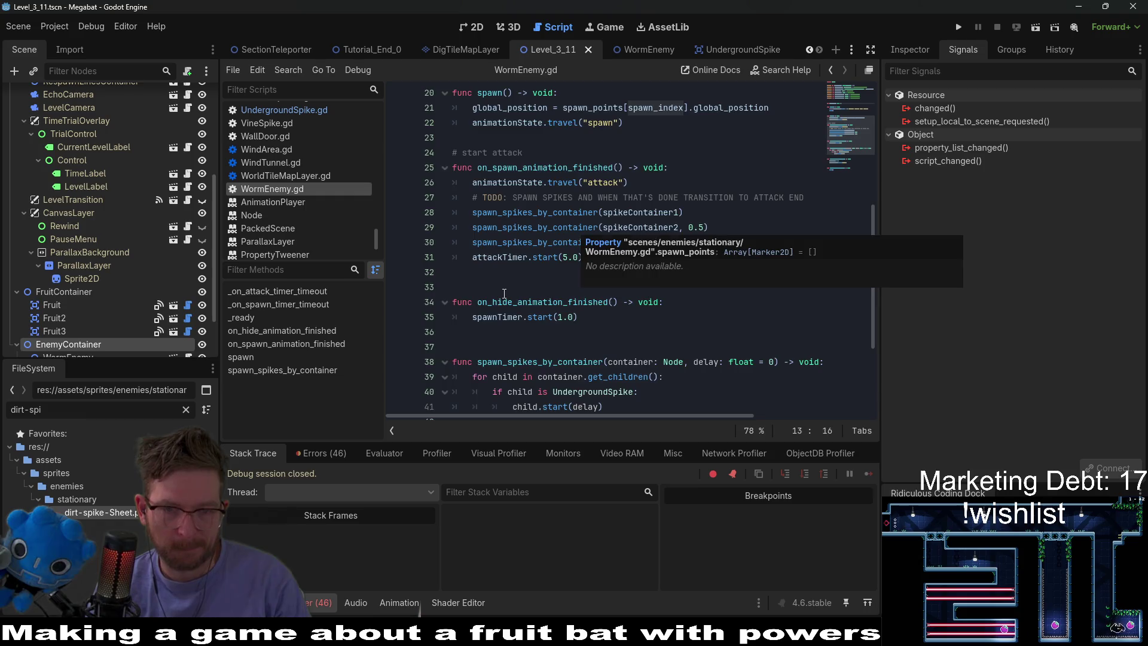
pyautogui.scroll(-3, 579, 235)
pyautogui.scroll(-1, 526, 284)
pyautogui.click(572, 316)
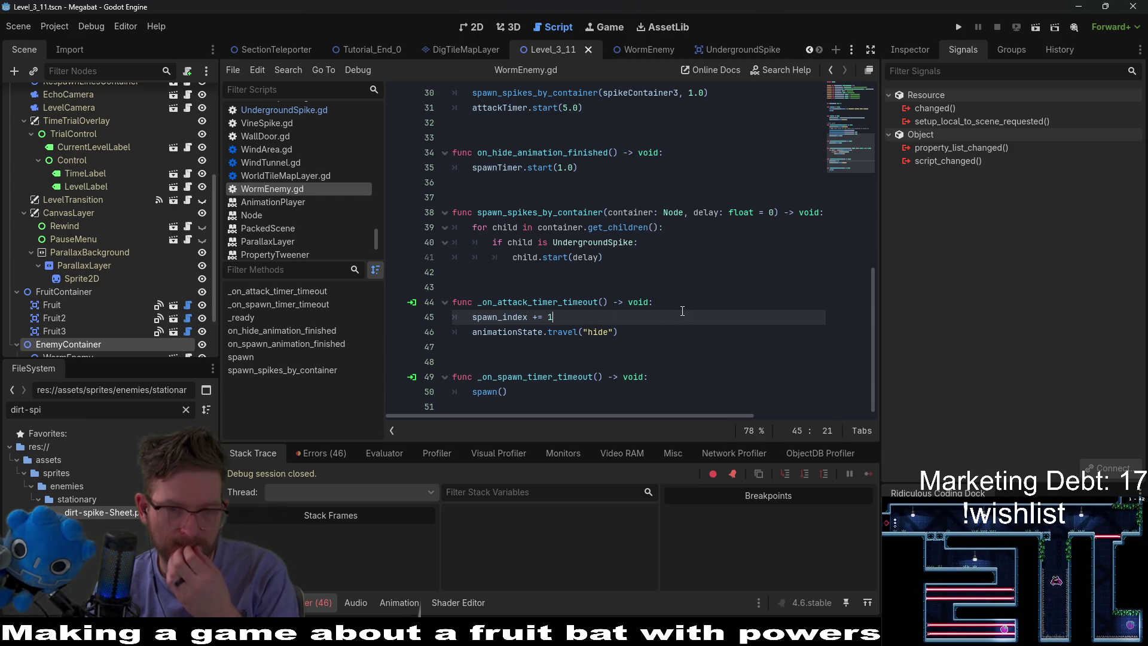
pyautogui.scroll(5, 678, 311)
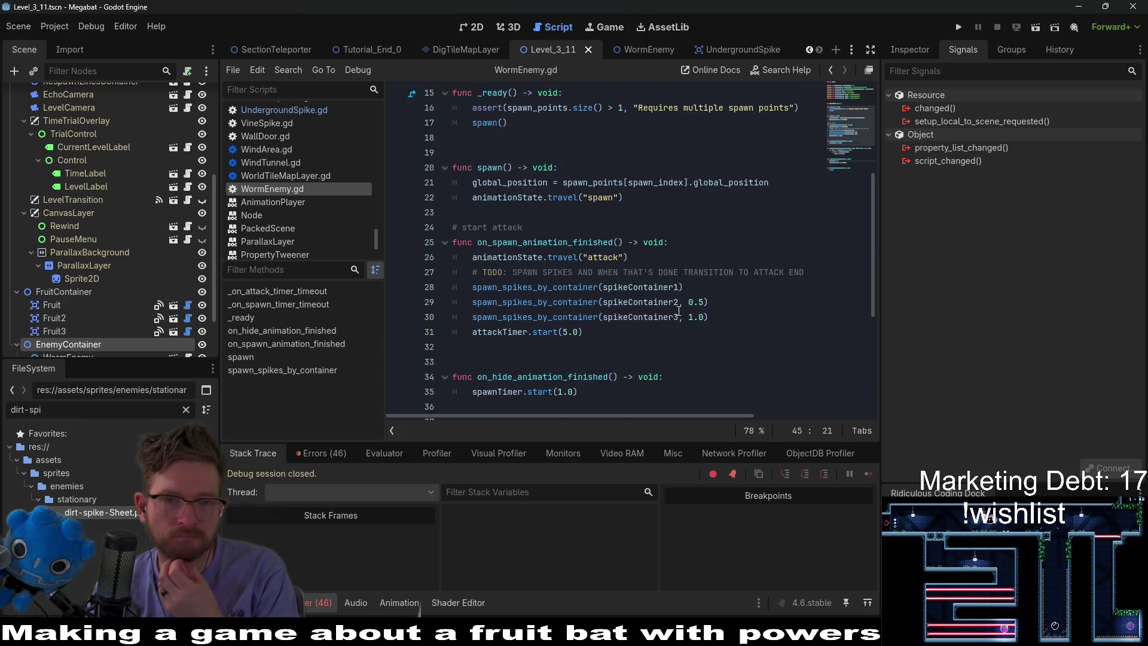
pyautogui.scroll(3, 679, 311)
pyautogui.scroll(-6, 647, 320)
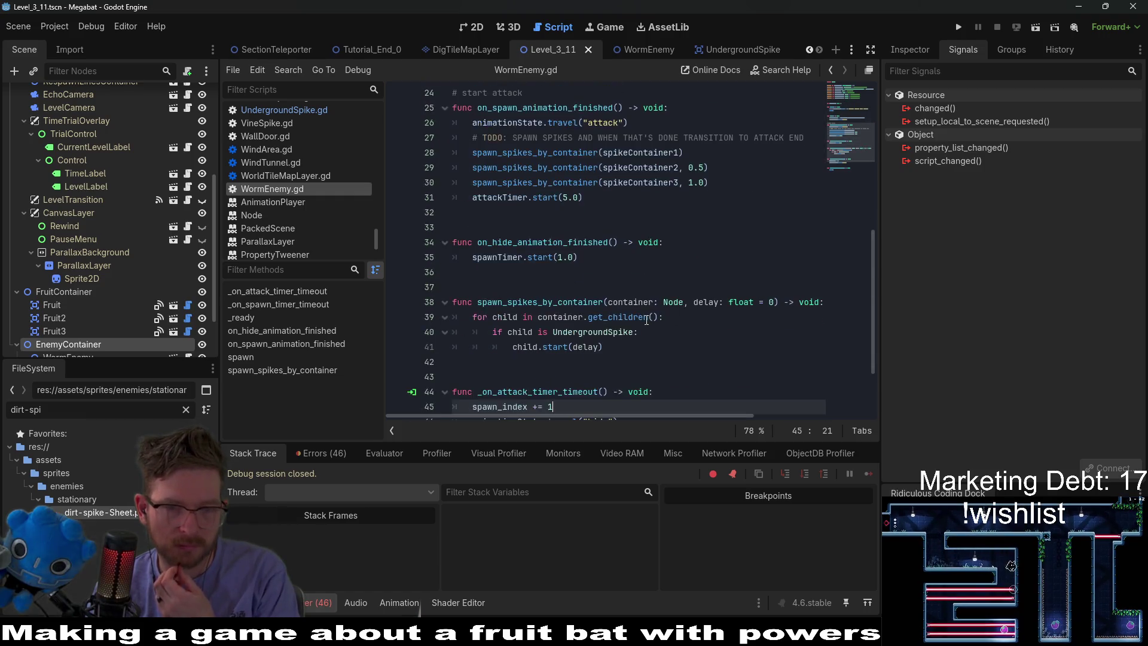
pyautogui.scroll(-2, 647, 320)
pyautogui.moveTo(661, 311); pyautogui.dragTo(678, 306)
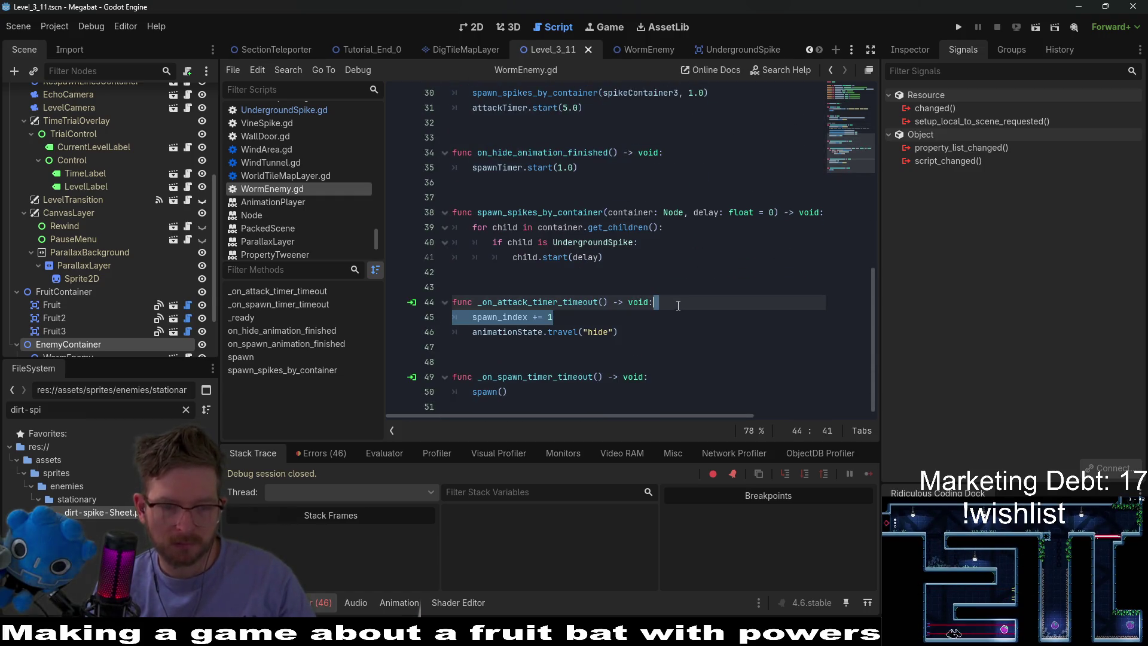
# Move the spawn_index increment from the attack timeout into spawn(), after animationState.travel("spawn")
pyautogui.hotkey('ctrl', 'x')
pyautogui.scroll(6, 609, 266)
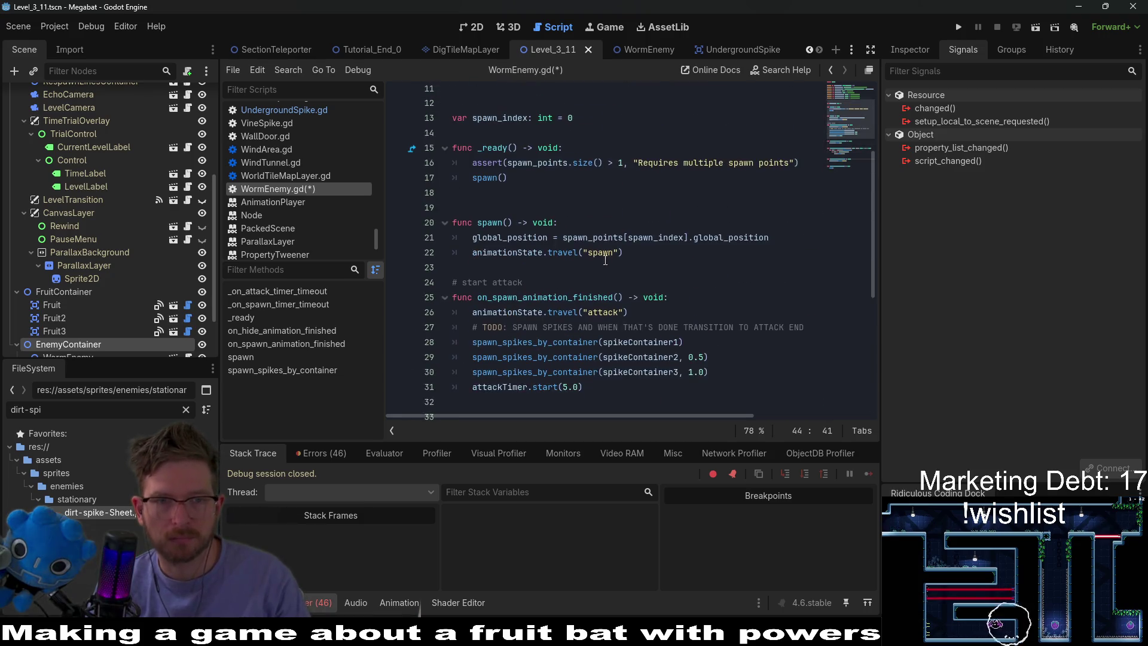
pyautogui.click(580, 223)
pyautogui.hotkey('ctrl', 'v')
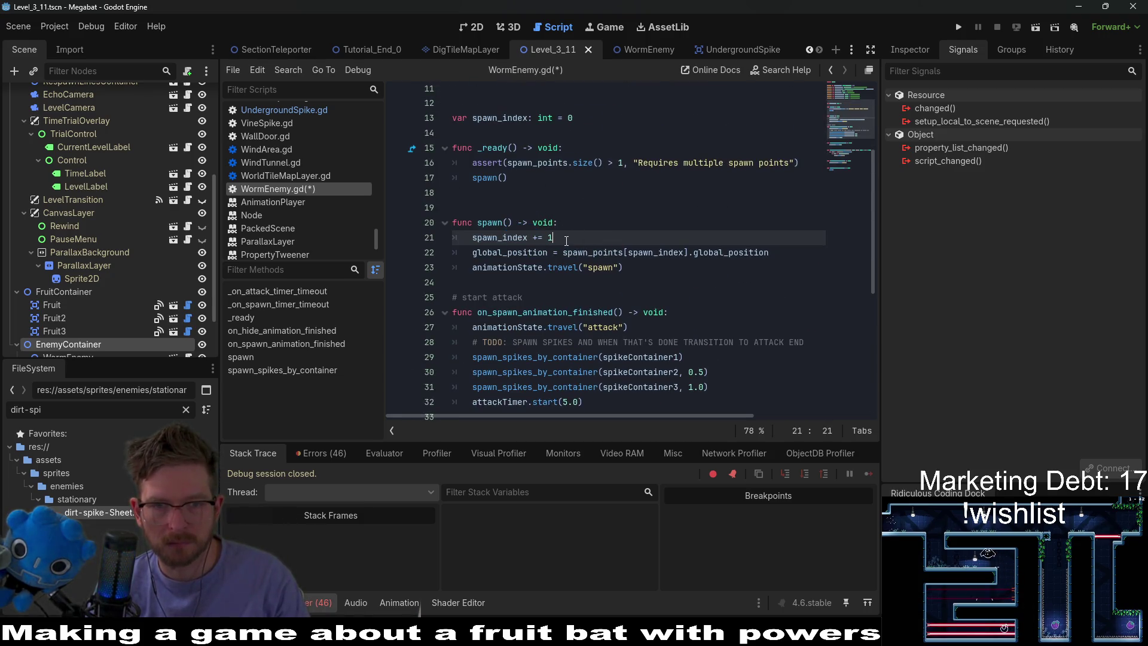
pyautogui.moveTo(575, 238); pyautogui.dragTo(593, 228)
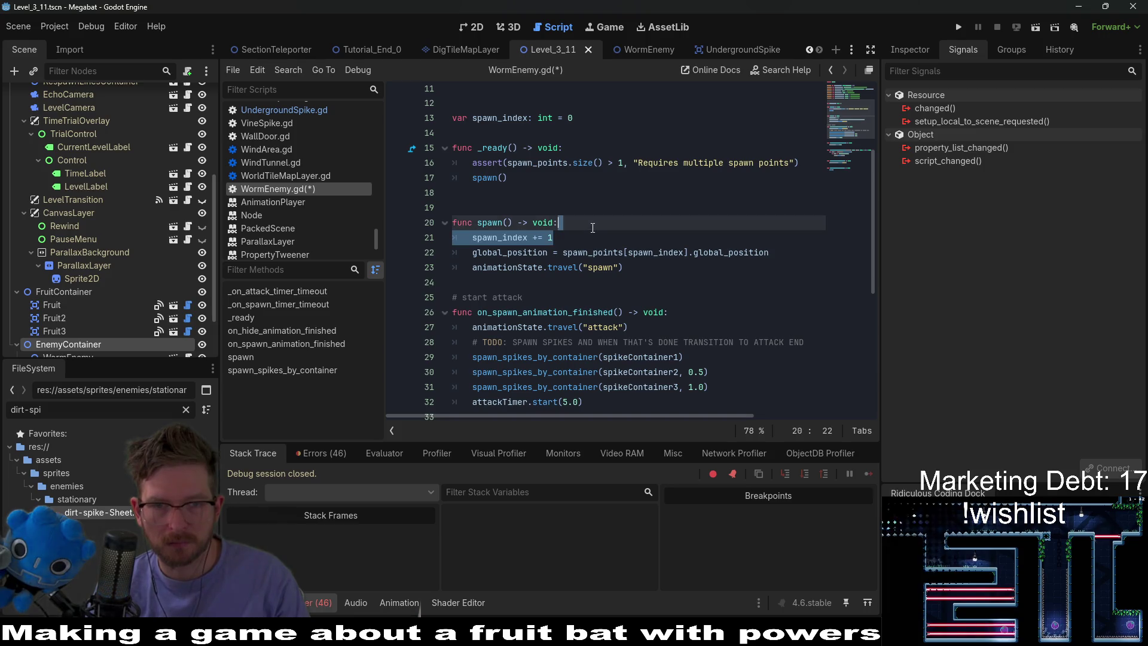
pyautogui.hotkey('ctrl', 'x')
pyautogui.click(645, 252)
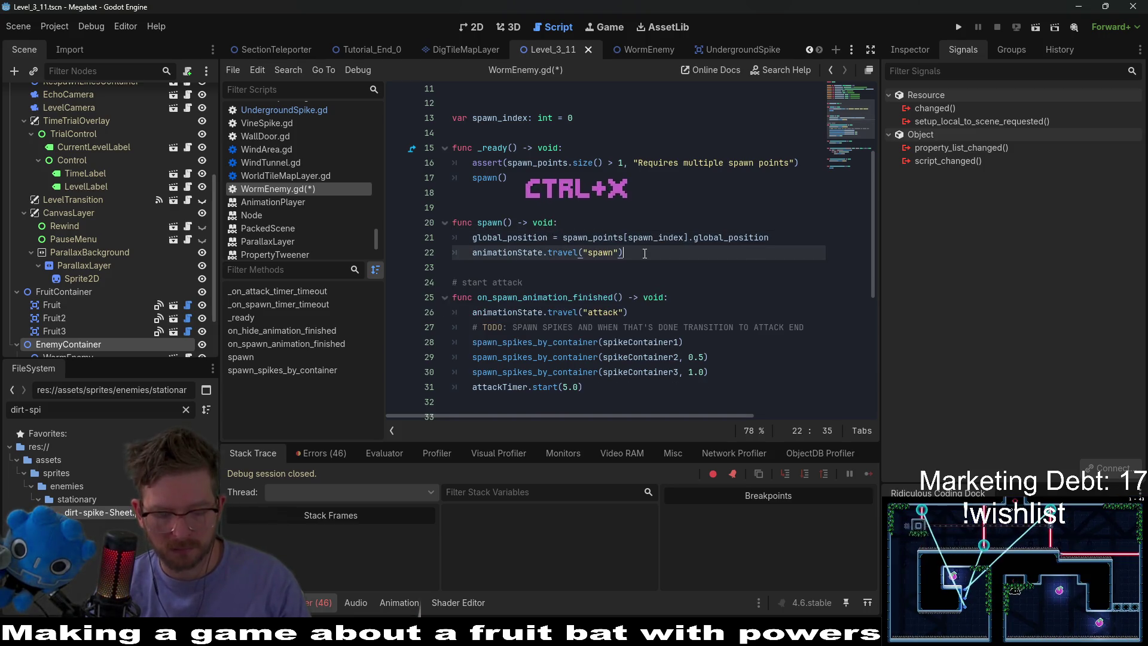
pyautogui.hotkey('ctrl', 'v')
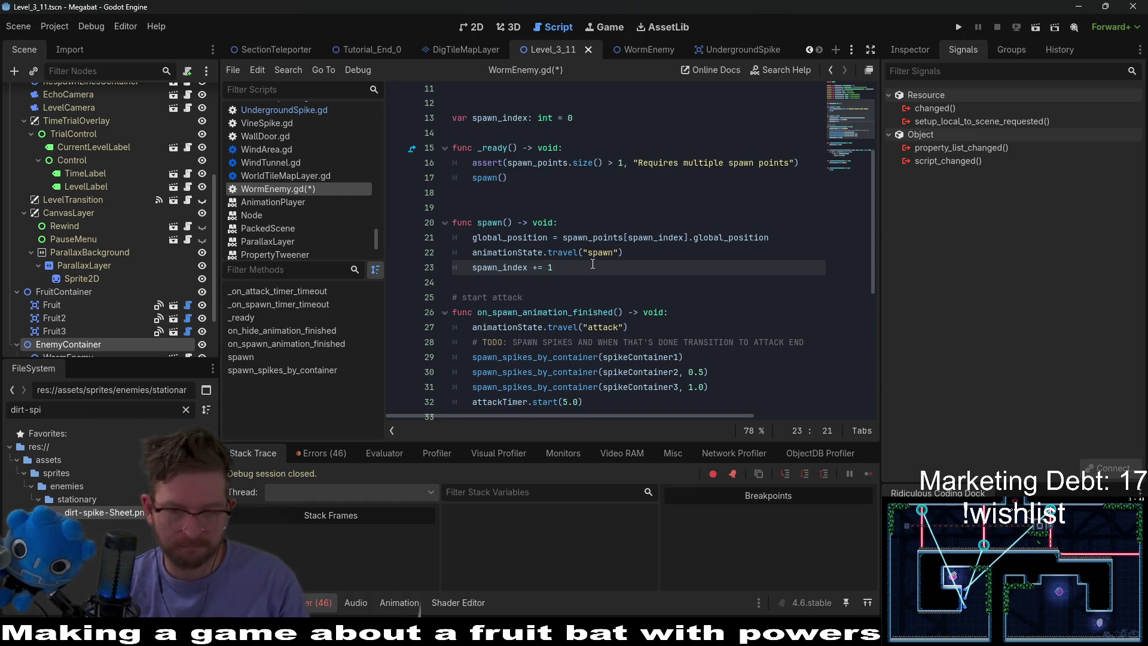
# Add 'if spawn_index > spawn_points.size():' that resets spawn_index to 0
pyautogui.press('Return')
pyautogui.write('if spawn_')
pyautogui.press('Return')
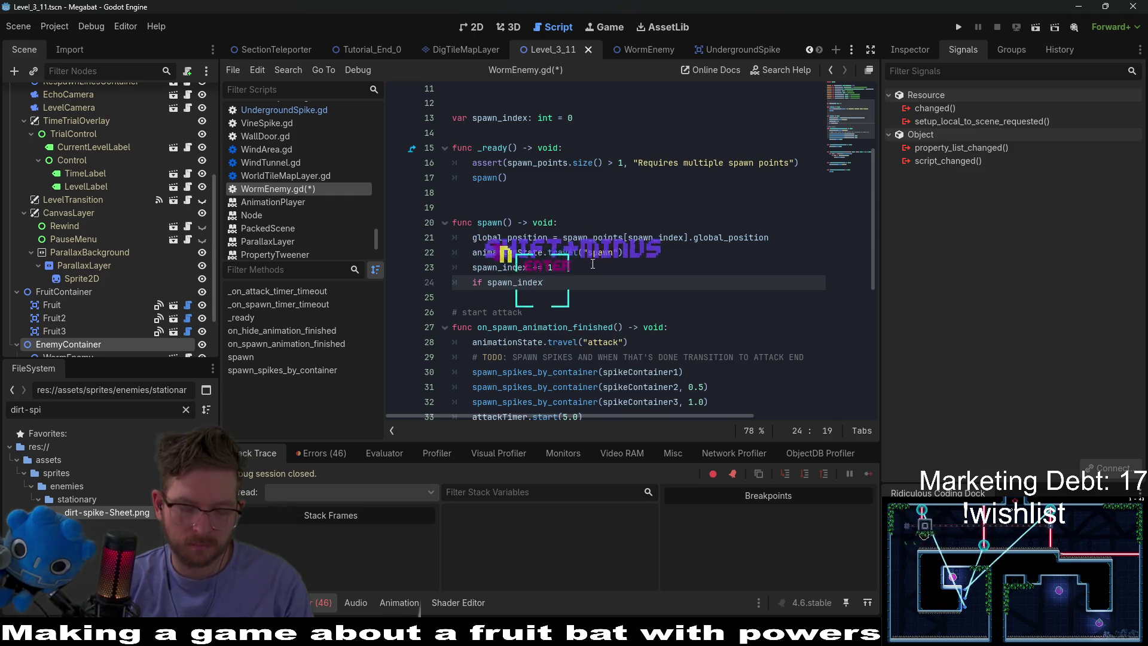
pyautogui.write(' > 3')
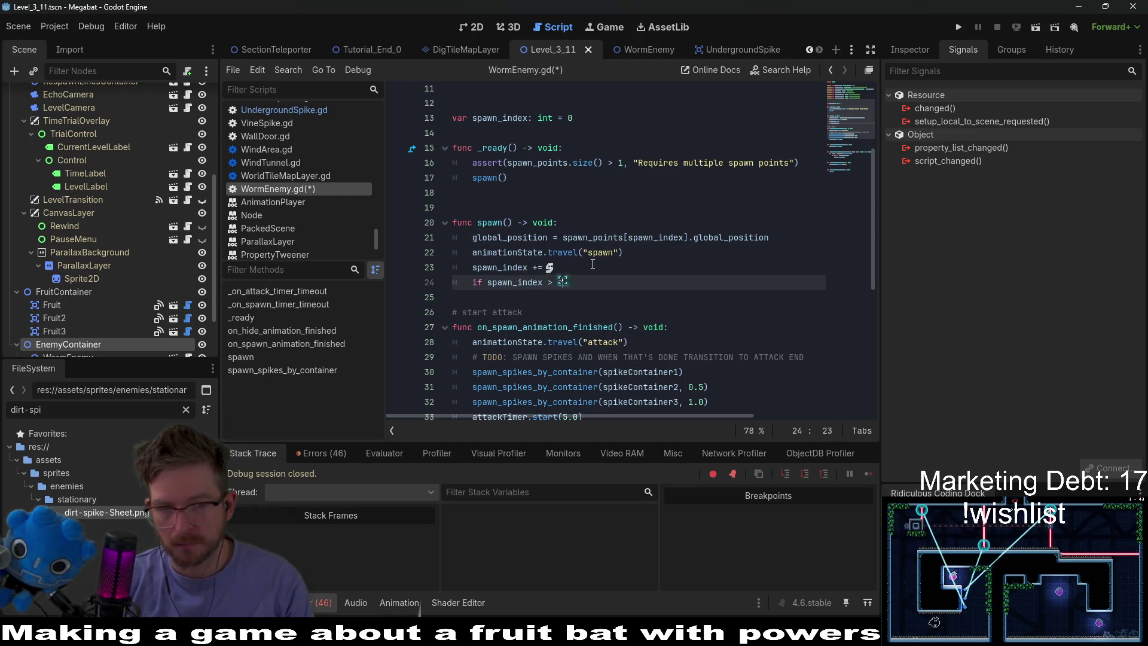
pyautogui.write('pa')
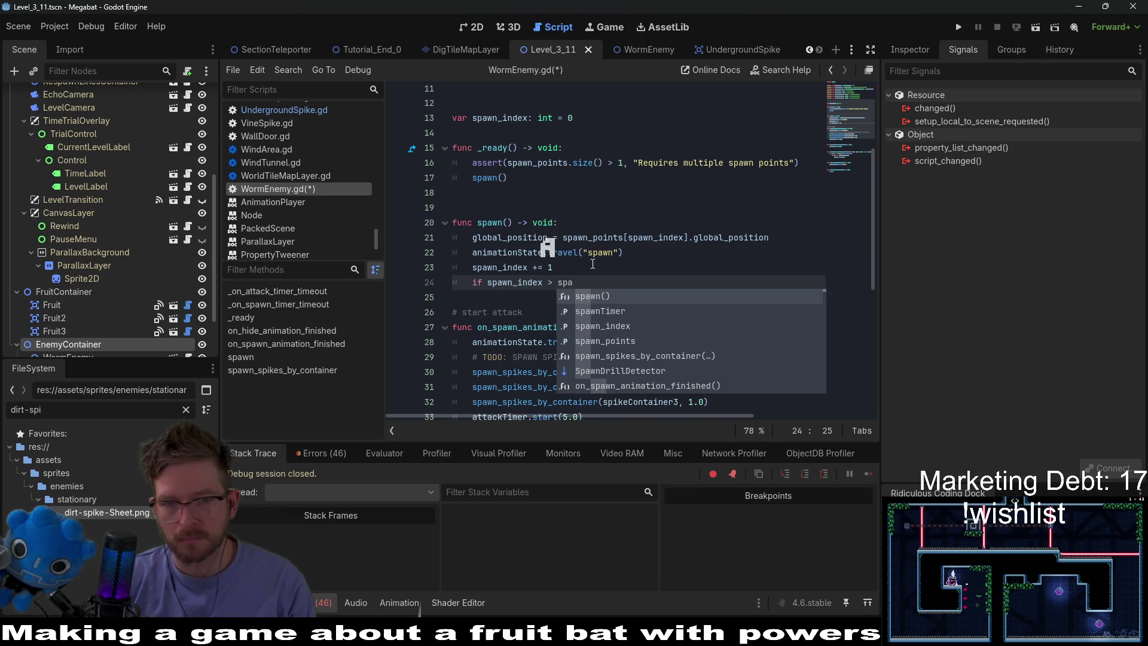
pyautogui.press('Down')
pyautogui.press('Down')
pyautogui.press('Down')
pyautogui.hotkey('shift', 'Return')
pyautogui.write('.size()')
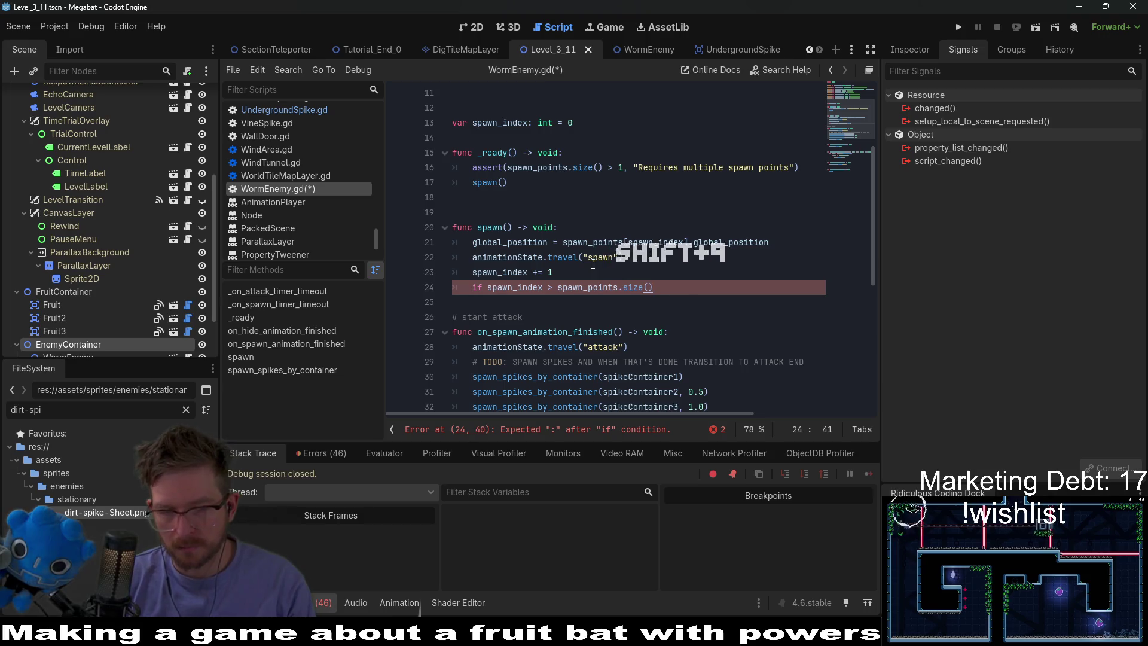
pyautogui.write(':')
pyautogui.press('Return')
pyautogui.write('spawn_in')
pyautogui.press('Return')
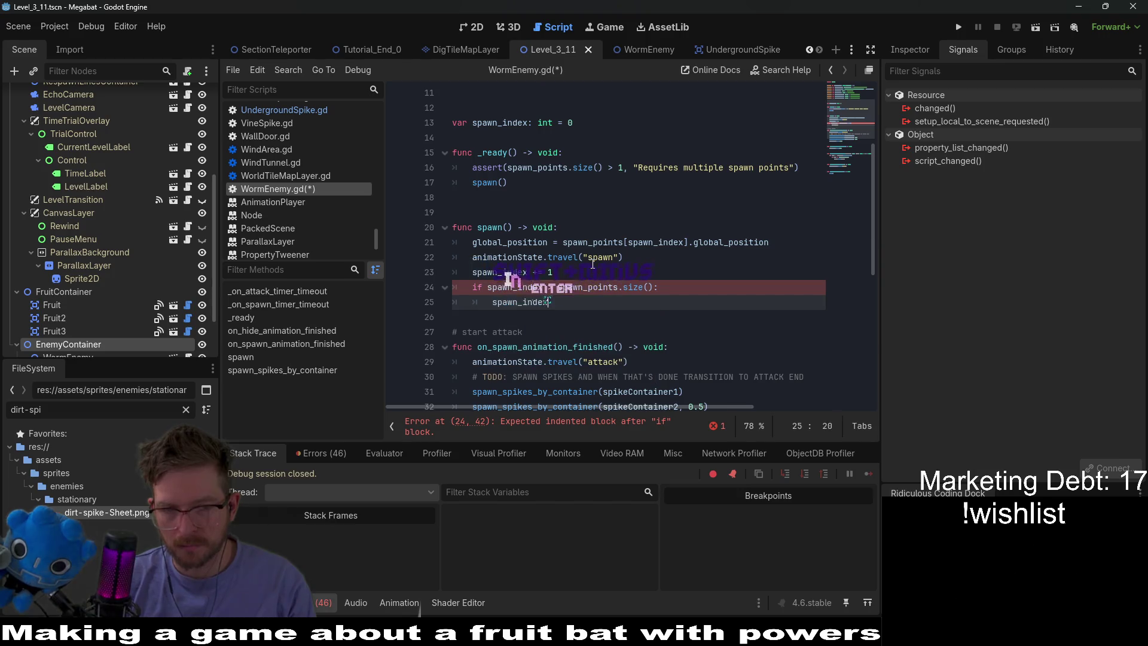
pyautogui.write(' = 0')
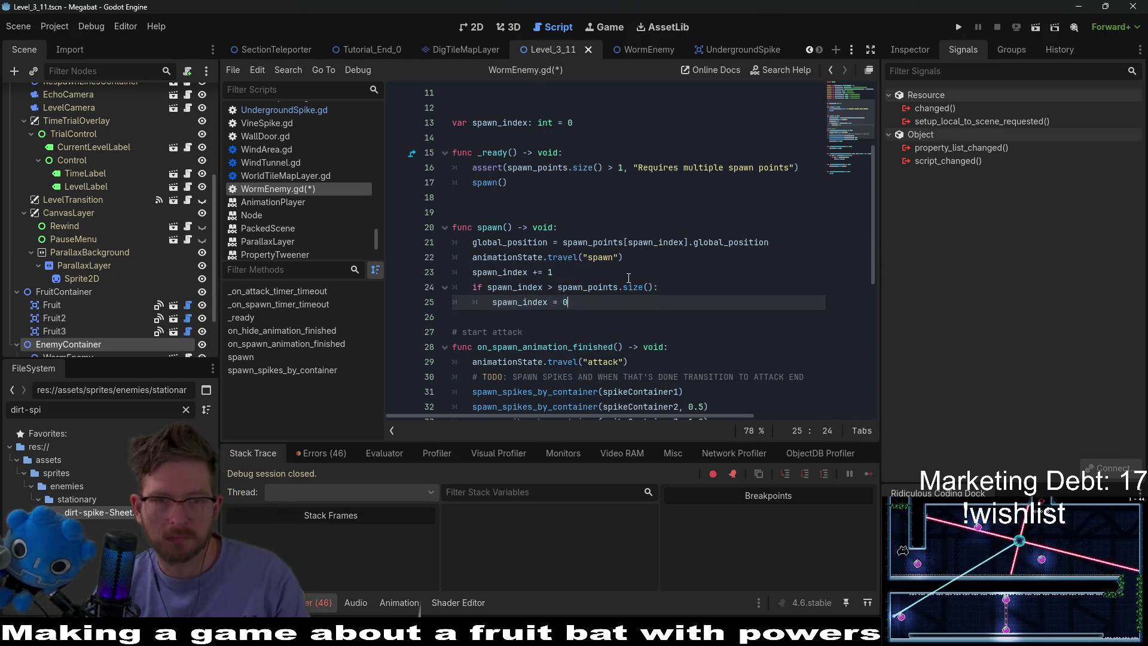